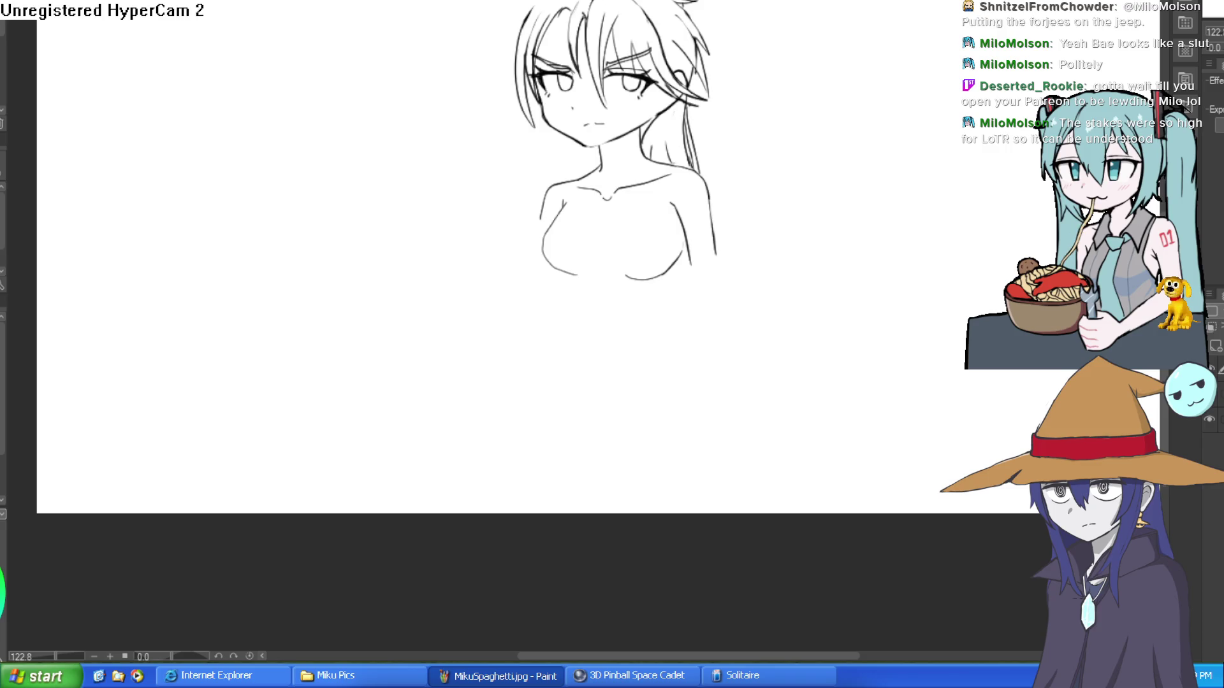
# - Draw the torso's right contour line down from the chest, undoing stray strokes
pyautogui.moveTo(850, 170); pyautogui.dragTo(931, 170)
pyautogui.hotkey('ctrl', 'z')
pyautogui.moveTo(891, 214); pyautogui.dragTo(750, 254)
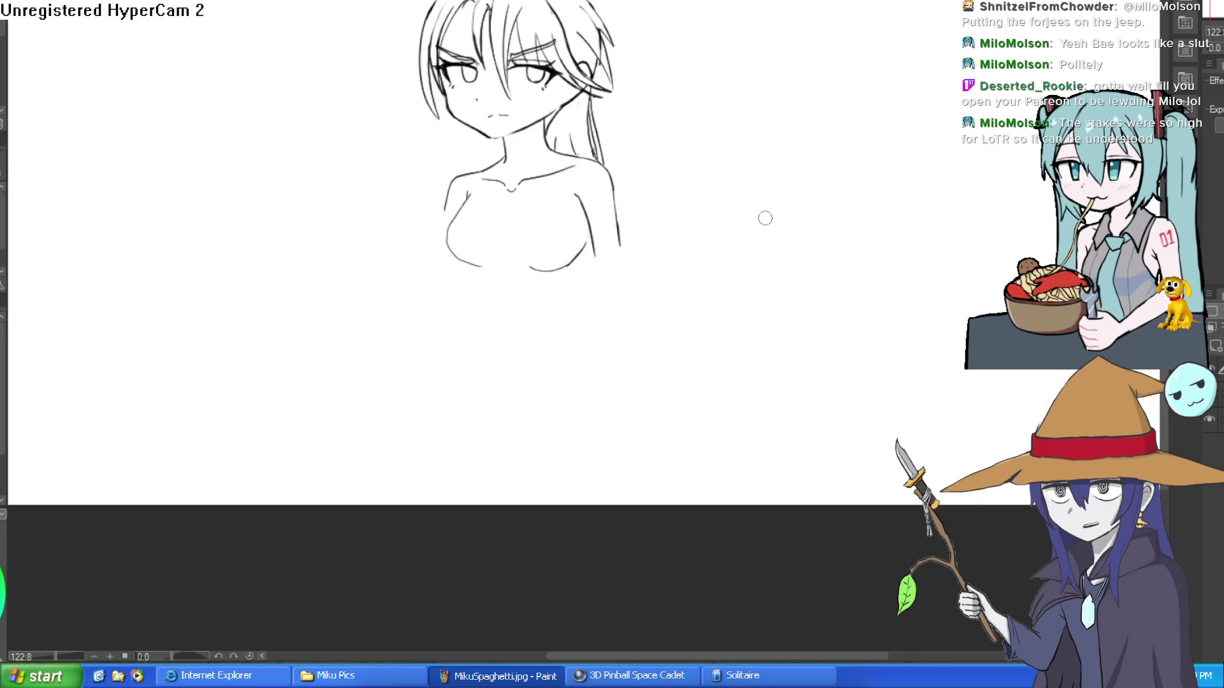
pyautogui.scroll(-3, 650, 243)
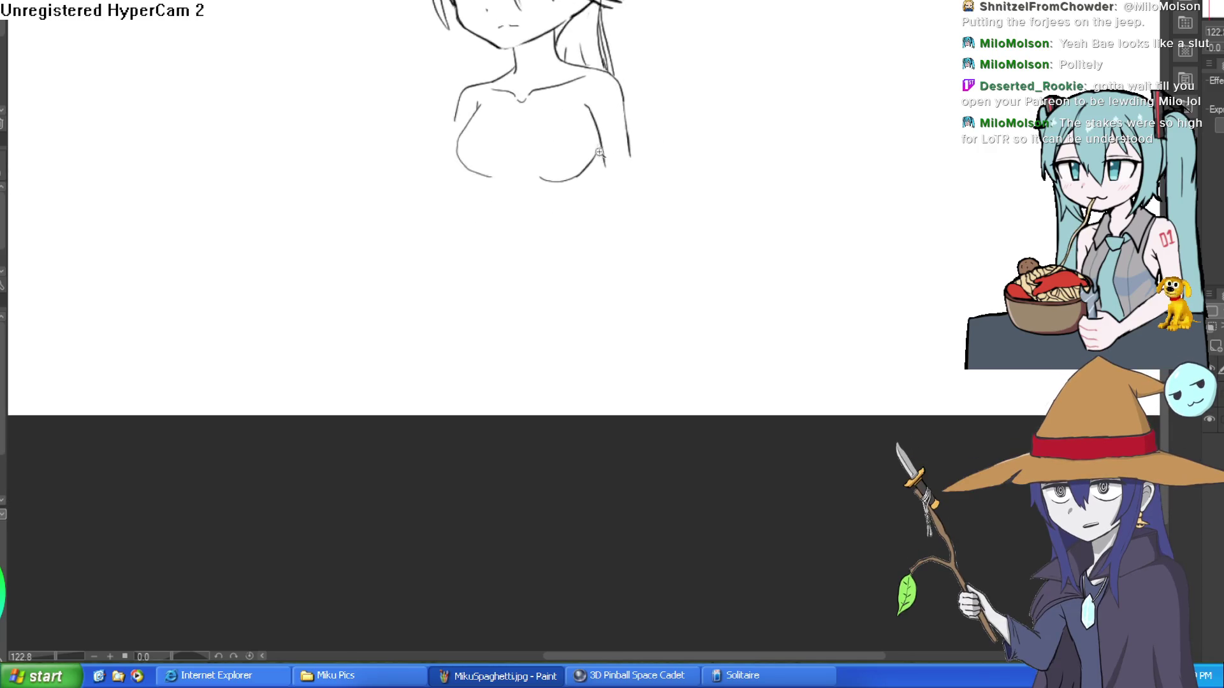
pyautogui.scroll(3, 596, 158)
pyautogui.moveTo(606, 142); pyautogui.dragTo(561, 248)
pyautogui.hotkey('ctrl', 'z')
pyautogui.moveTo(606, 156); pyautogui.dragTo(603, 279)
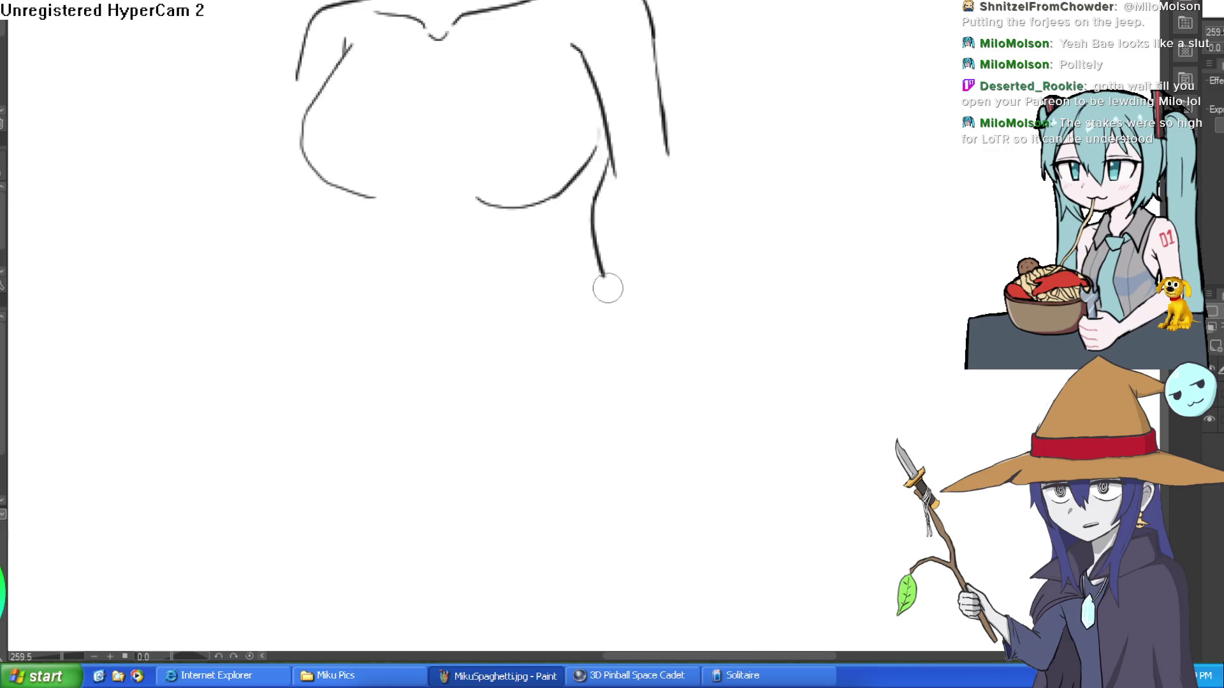
# - Draw the left side of the torso toward the waist and remove stray strokes beside the figure
pyautogui.moveTo(363, 199)
pyautogui.mouseDown()
pyautogui.moveTo(402, 269)
pyautogui.moveTo(379, 347)
pyautogui.mouseUp()
pyautogui.moveTo(465, 250); pyautogui.dragTo(475, 269)
pyautogui.hotkey('ctrl', 'z')
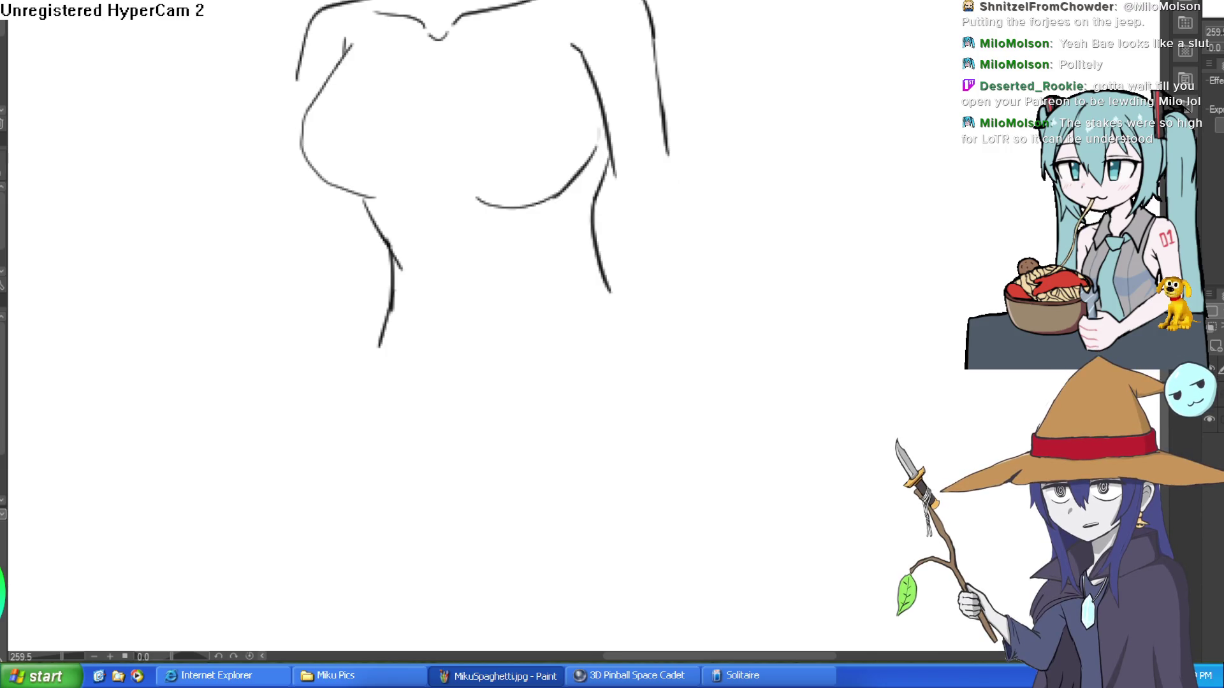
pyautogui.moveTo(765, 241); pyautogui.dragTo(848, 160)
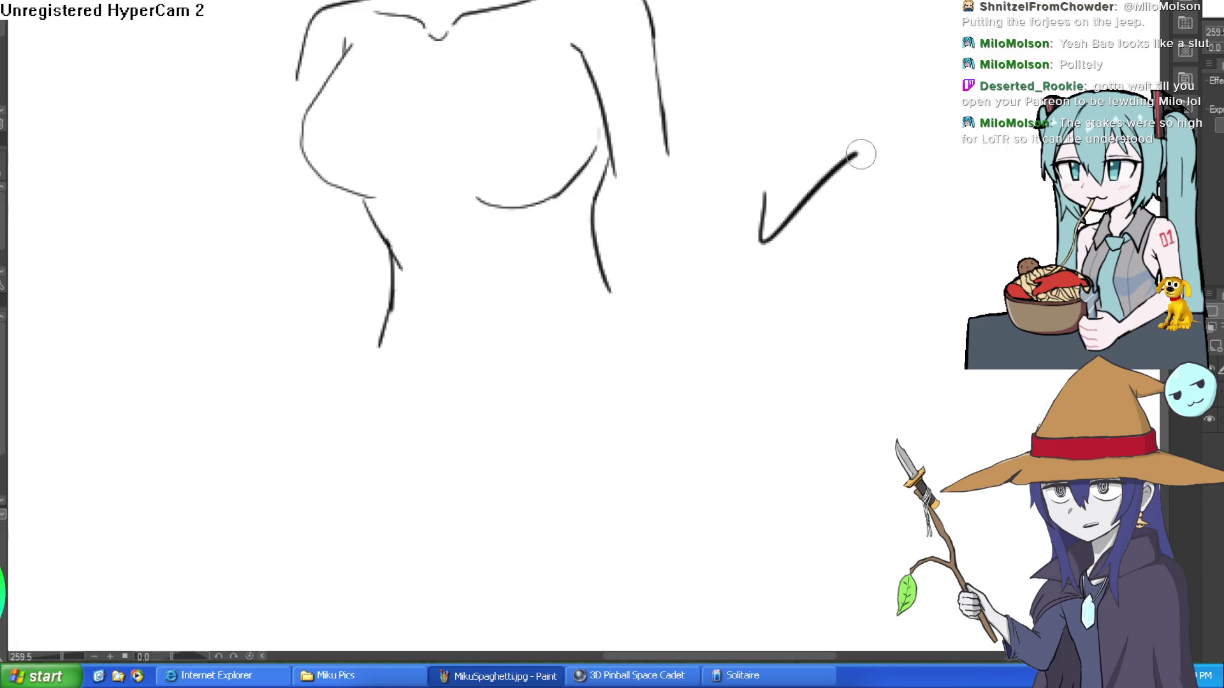
pyautogui.moveTo(847, 214); pyautogui.dragTo(867, 153)
pyautogui.hotkey('ctrl', 'z')
pyautogui.hotkey('ctrl', 'z')
pyautogui.moveTo(743, 207)
pyautogui.mouseDown()
pyautogui.moveTo(715, 172)
pyautogui.moveTo(685, 183)
pyautogui.mouseUp()
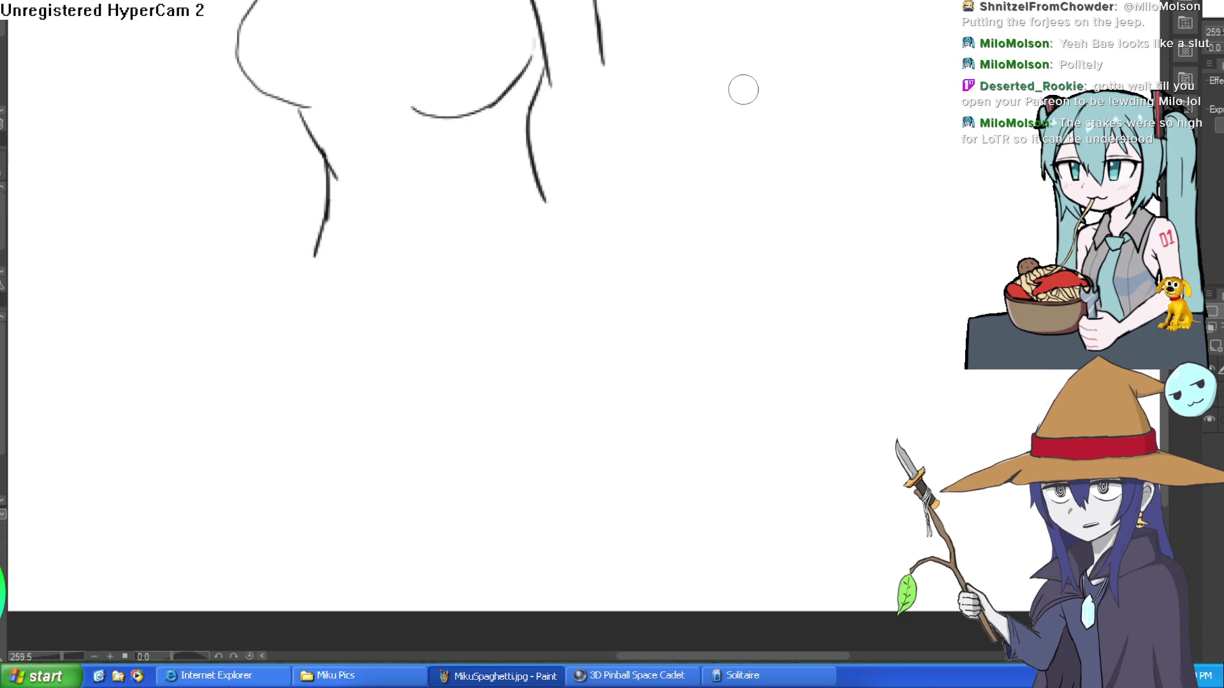
# - Draw the looping strokes of the crossed-pickaxe emblem on blank canvas beside the figure
pyautogui.moveTo(869, 136)
pyautogui.mouseDown()
pyautogui.moveTo(487, 276)
pyautogui.moveTo(456, 350)
pyautogui.mouseUp()
pyautogui.scroll(-3, 728, 221)
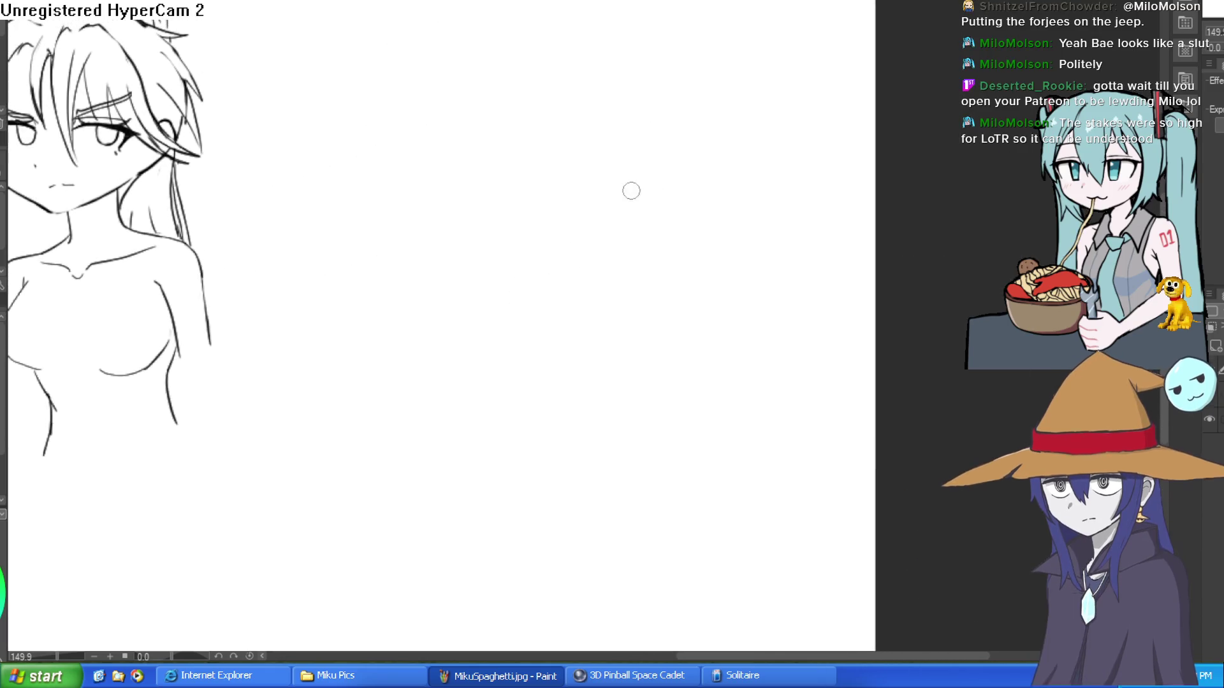
pyautogui.moveTo(525, 167)
pyautogui.mouseDown()
pyautogui.moveTo(641, 197)
pyautogui.moveTo(560, 219)
pyautogui.moveTo(563, 167)
pyautogui.moveTo(538, 184)
pyautogui.moveTo(702, 219)
pyautogui.moveTo(552, 133)
pyautogui.moveTo(590, 86)
pyautogui.moveTo(568, 124)
pyautogui.mouseUp()
pyautogui.hotkey('ctrl', 'z')
pyautogui.moveTo(669, 142)
pyautogui.mouseDown()
pyautogui.moveTo(584, 261)
pyautogui.moveTo(691, 128)
pyautogui.moveTo(751, 195)
pyautogui.moveTo(645, 109)
pyautogui.mouseUp()
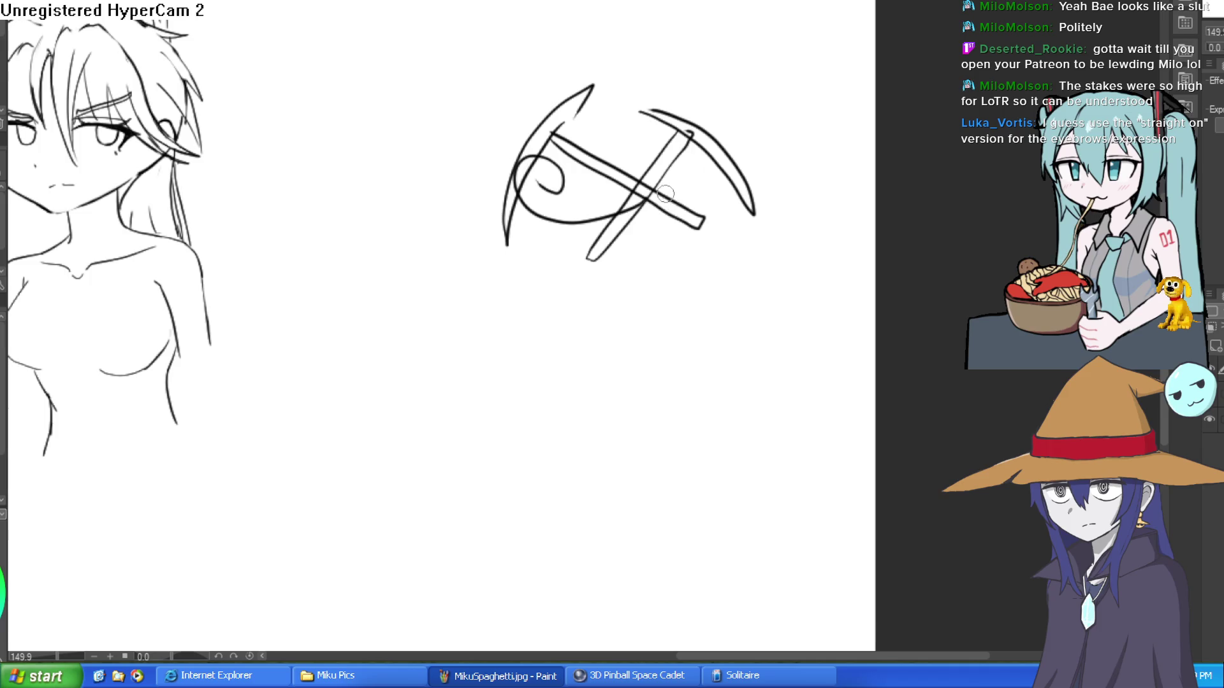
pyautogui.moveTo(759, 156); pyautogui.dragTo(696, 179)
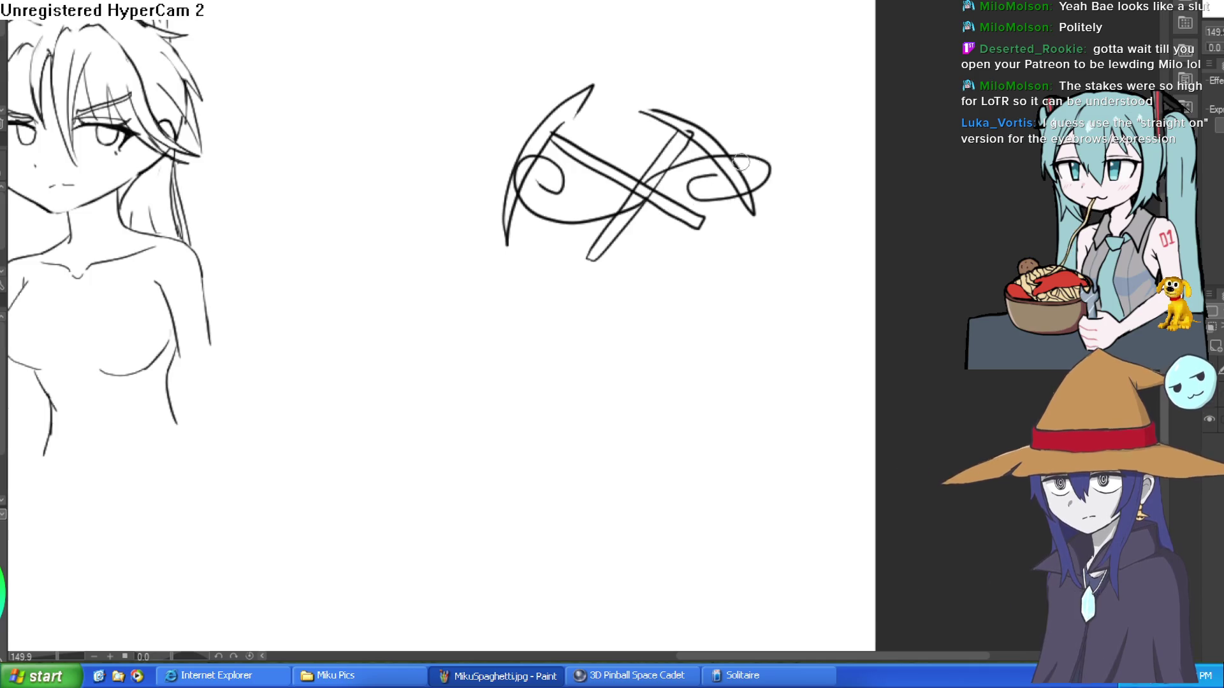
# - Zoom and rotate the view onto the emblem and begin writing 'Can' beneath it
pyautogui.moveTo(686, 281); pyautogui.dragTo(631, 302)
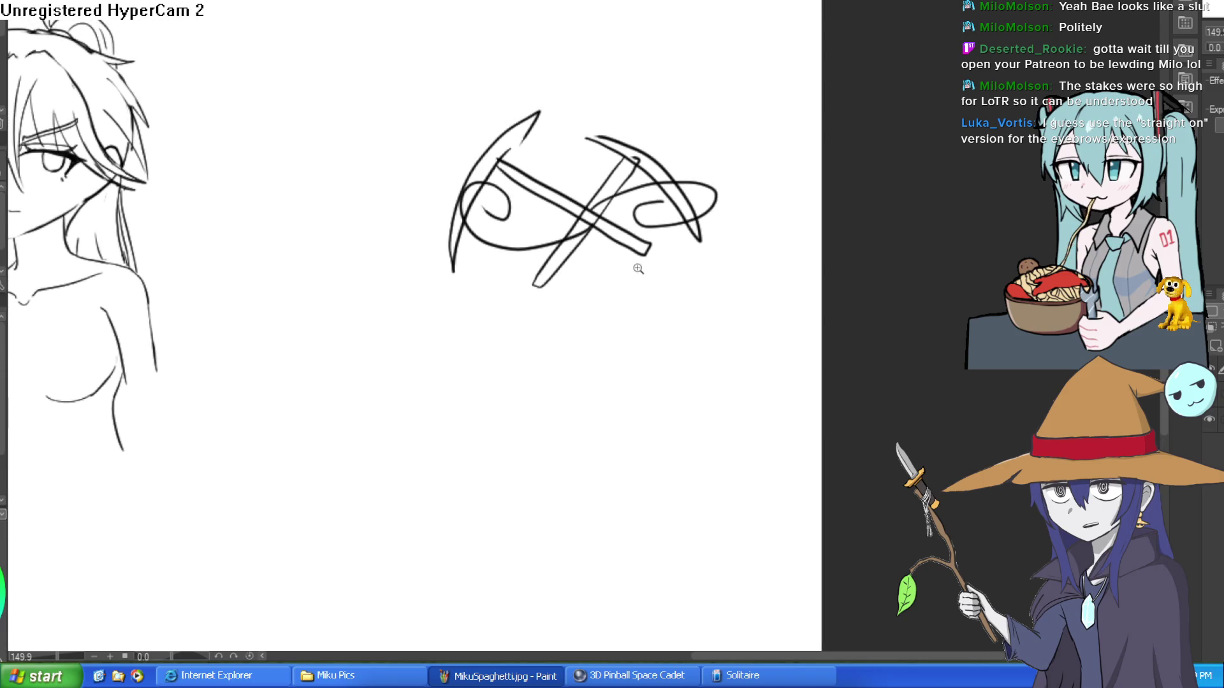
pyautogui.click(636, 186)
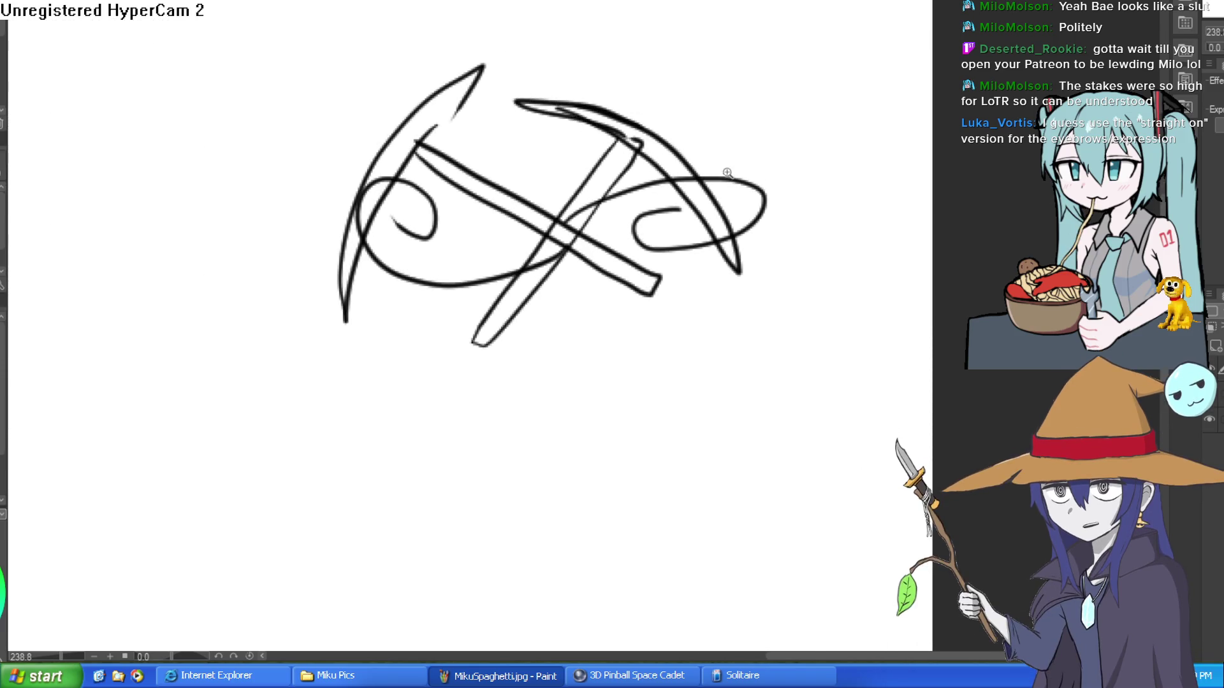
pyautogui.scroll(-2, 727, 171)
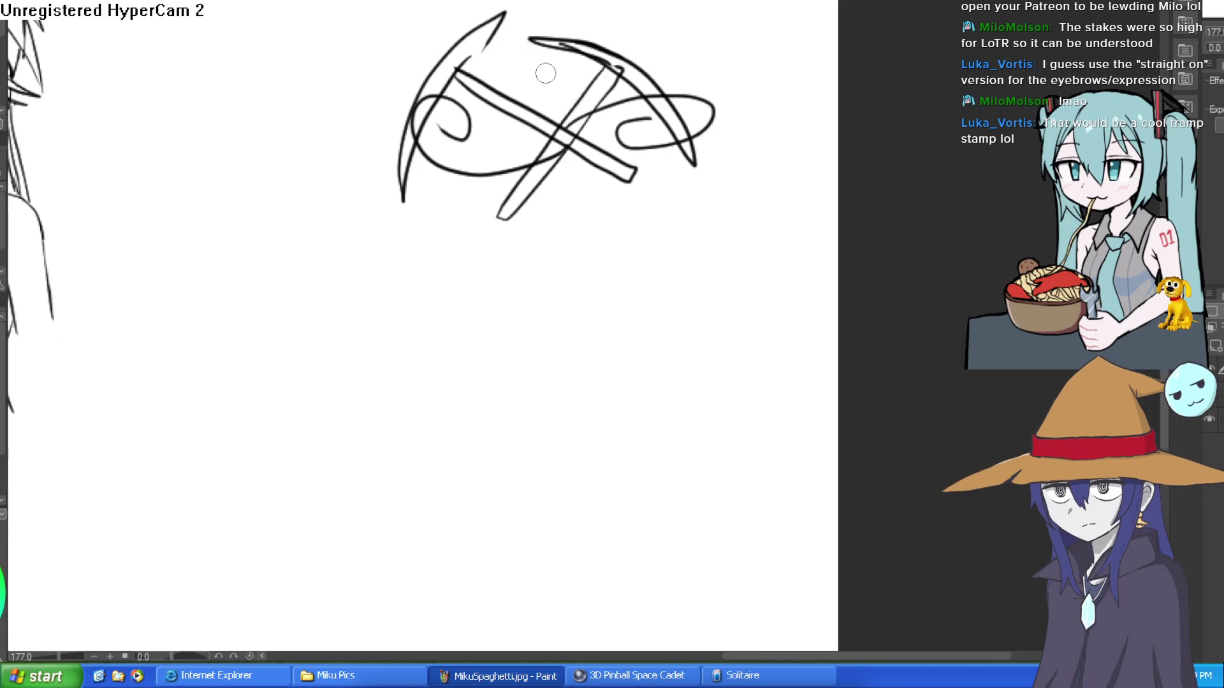
pyautogui.moveTo(724, 105)
pyautogui.mouseDown()
pyautogui.moveTo(738, 118)
pyautogui.moveTo(734, 107)
pyautogui.mouseUp()
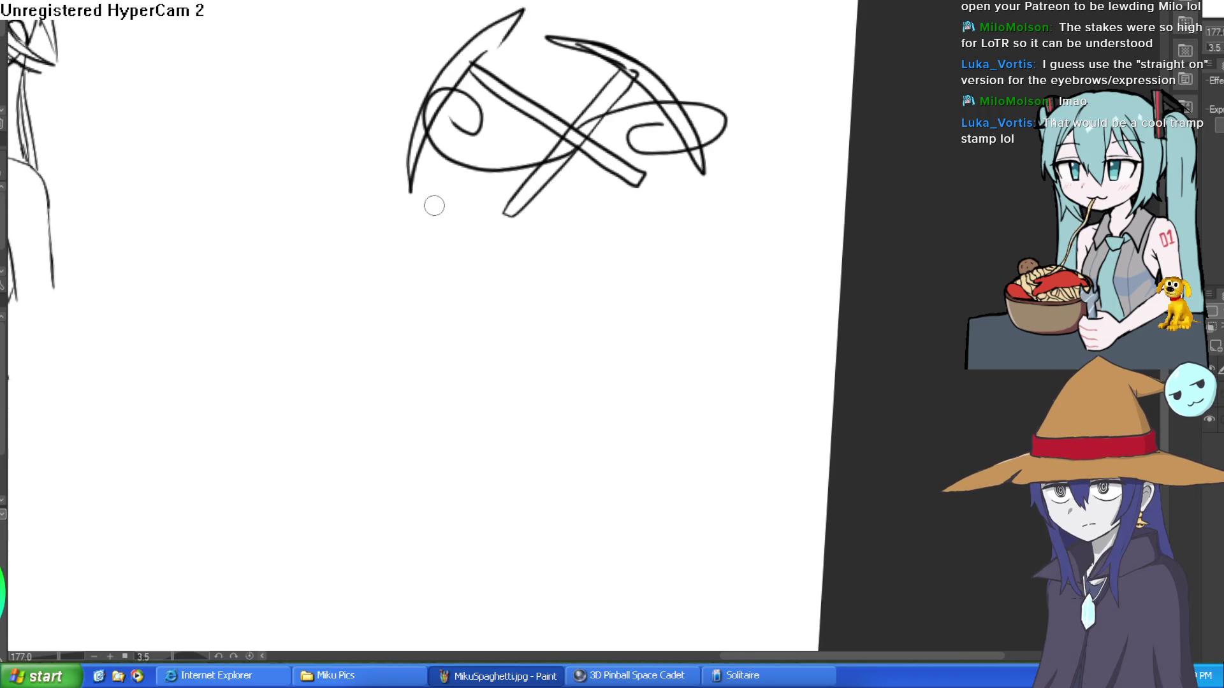
pyautogui.moveTo(417, 203)
pyautogui.mouseDown()
pyautogui.moveTo(417, 240)
pyautogui.moveTo(464, 241)
pyautogui.mouseUp()
# - Letter 'Can you Dig it' under the emblem and start a long curved body outline beside it
pyautogui.moveTo(536, 218); pyautogui.dragTo(514, 258)
pyautogui.hotkey('ctrl', 'z')
pyautogui.hotkey('ctrl', 'z')
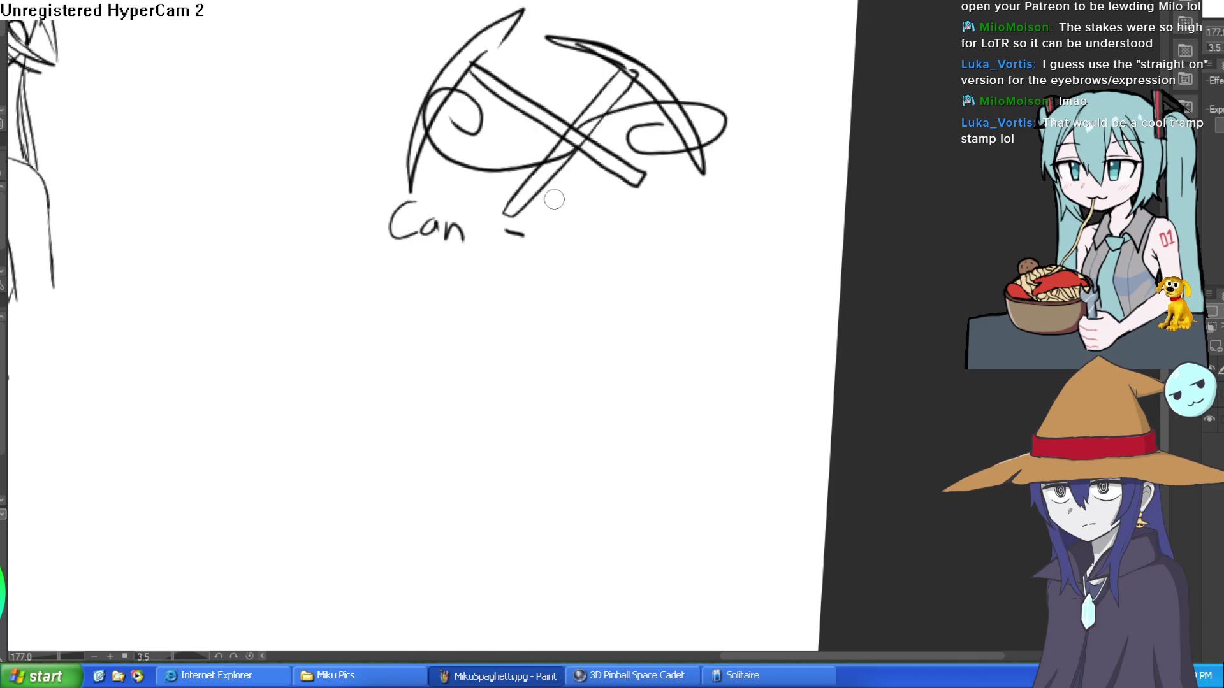
pyautogui.hotkey('ctrl', 'z')
pyautogui.hotkey('ctrl', 'z')
pyautogui.moveTo(426, 204)
pyautogui.mouseDown()
pyautogui.moveTo(409, 232)
pyautogui.moveTo(422, 237)
pyautogui.moveTo(451, 227)
pyautogui.moveTo(481, 246)
pyautogui.moveTo(516, 235)
pyautogui.moveTo(528, 254)
pyautogui.moveTo(500, 281)
pyautogui.moveTo(564, 228)
pyautogui.moveTo(600, 246)
pyautogui.moveTo(611, 217)
pyautogui.moveTo(621, 245)
pyautogui.mouseUp()
pyautogui.moveTo(633, 201)
pyautogui.mouseDown()
pyautogui.moveTo(633, 244)
pyautogui.moveTo(650, 210)
pyautogui.moveTo(662, 228)
pyautogui.moveTo(699, 193)
pyautogui.moveTo(690, 251)
pyautogui.moveTo(720, 159)
pyautogui.moveTo(727, 204)
pyautogui.moveTo(743, 191)
pyautogui.moveTo(751, 149)
pyautogui.moveTo(677, 178)
pyautogui.mouseUp()
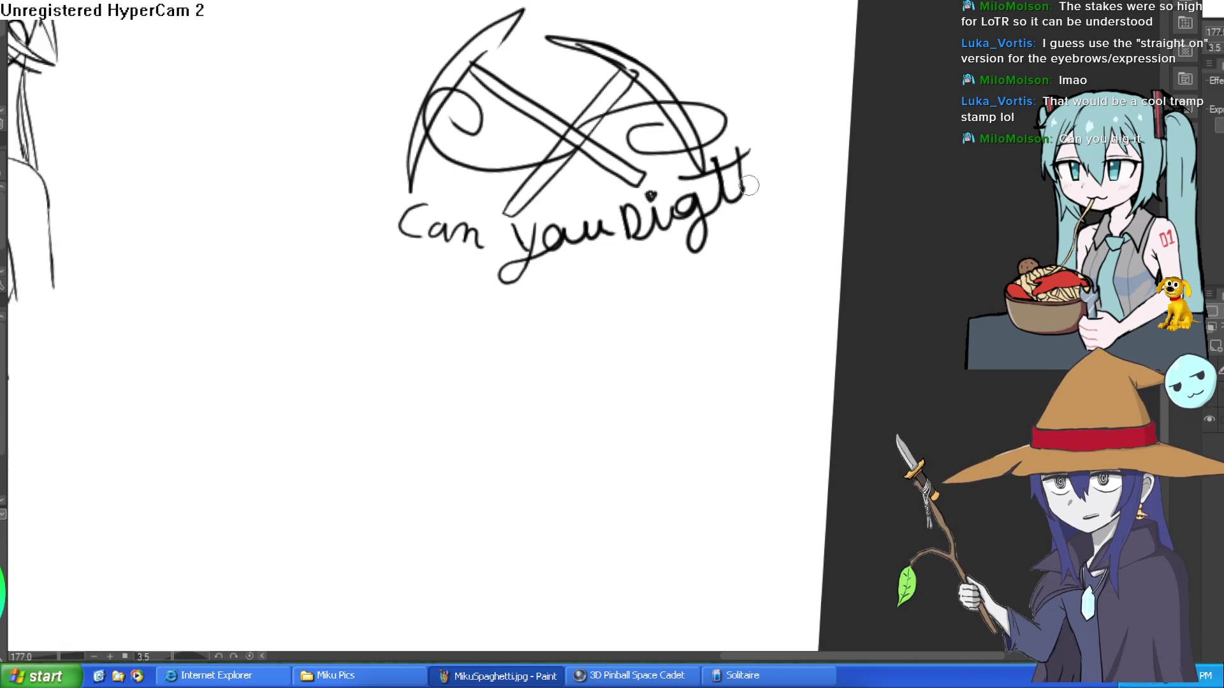
pyautogui.scroll(-3, 747, 233)
pyautogui.scroll(3, 747, 233)
pyautogui.moveTo(500, 43)
pyautogui.mouseDown()
pyautogui.moveTo(510, 92)
pyautogui.moveTo(451, 271)
pyautogui.moveTo(380, 402)
pyautogui.moveTo(376, 450)
pyautogui.mouseUp()
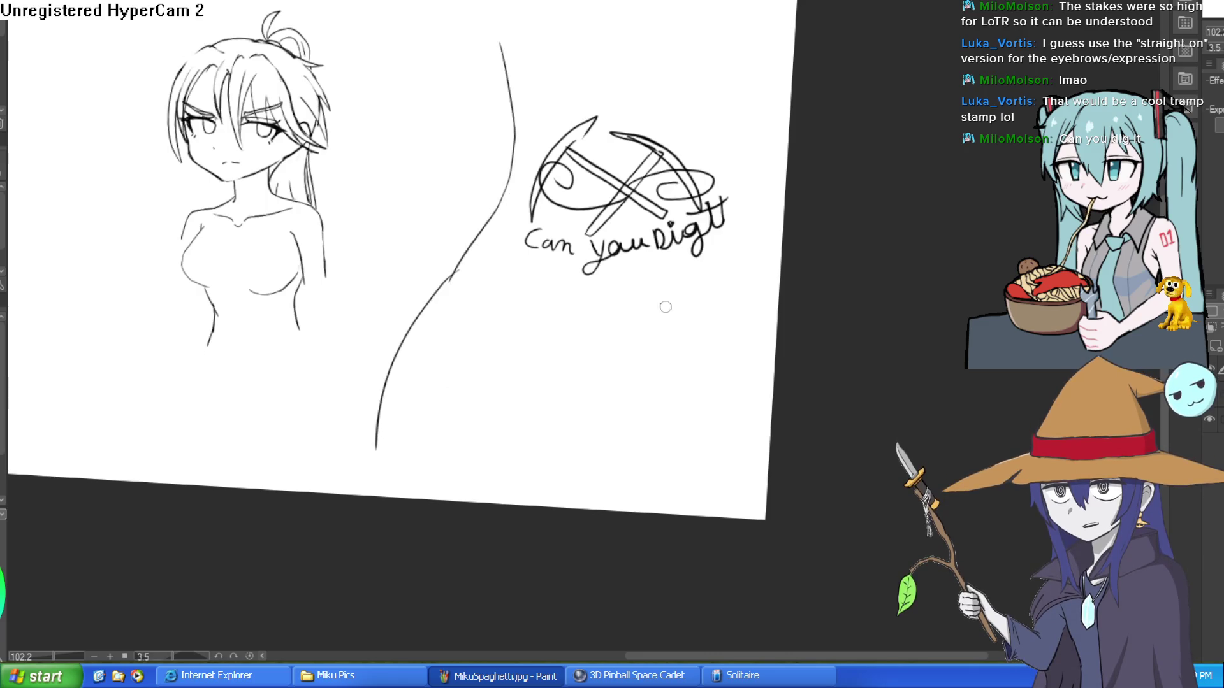
# - Draw the waistband's V-shaped edge, the belly line and the long left side contour of the body
pyautogui.moveTo(440, 296)
pyautogui.mouseDown()
pyautogui.moveTo(549, 347)
pyautogui.moveTo(772, 326)
pyautogui.mouseUp()
pyautogui.moveTo(636, 362)
pyautogui.mouseDown()
pyautogui.moveTo(466, 249)
pyautogui.moveTo(757, 284)
pyautogui.moveTo(779, 272)
pyautogui.mouseUp()
pyautogui.moveTo(818, 224); pyautogui.dragTo(798, 359)
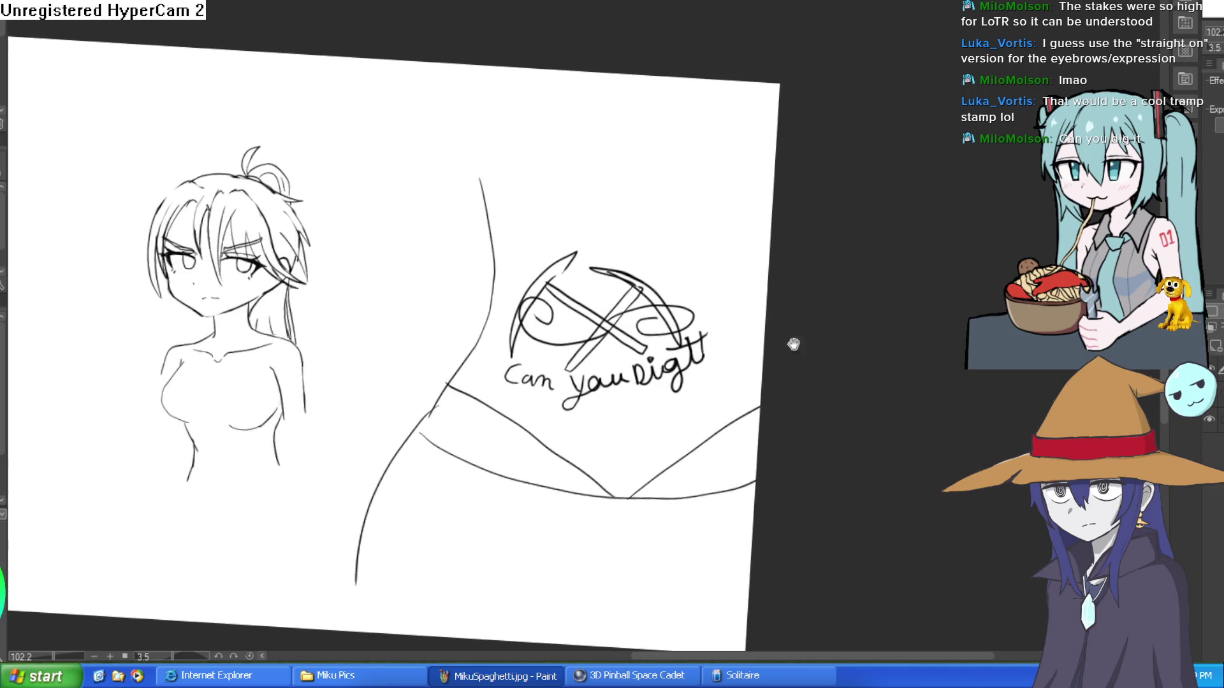
pyautogui.moveTo(624, 93); pyautogui.dragTo(618, 190)
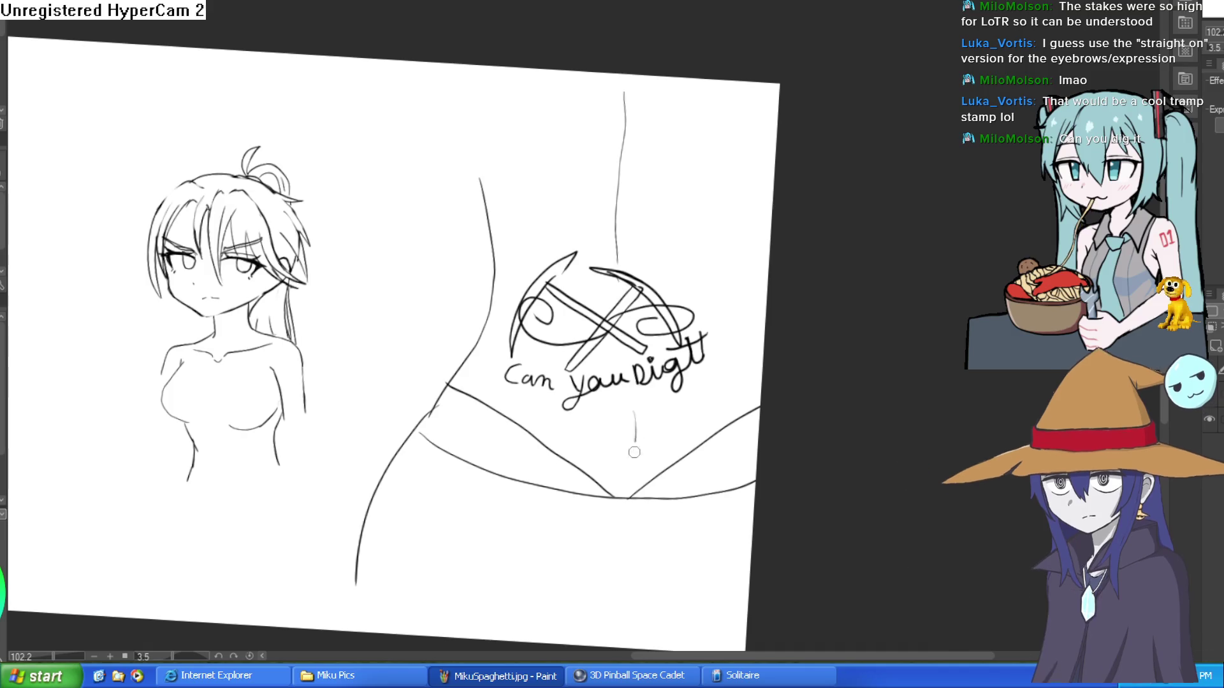
pyautogui.moveTo(488, 193)
pyautogui.mouseDown()
pyautogui.moveTo(469, 131)
pyautogui.moveTo(434, 79)
pyautogui.moveTo(333, 232)
pyautogui.moveTo(360, 418)
pyautogui.moveTo(342, 585)
pyautogui.mouseUp()
pyautogui.moveTo(430, 413); pyautogui.dragTo(440, 377)
pyautogui.hotkey('ctrl', 'z')
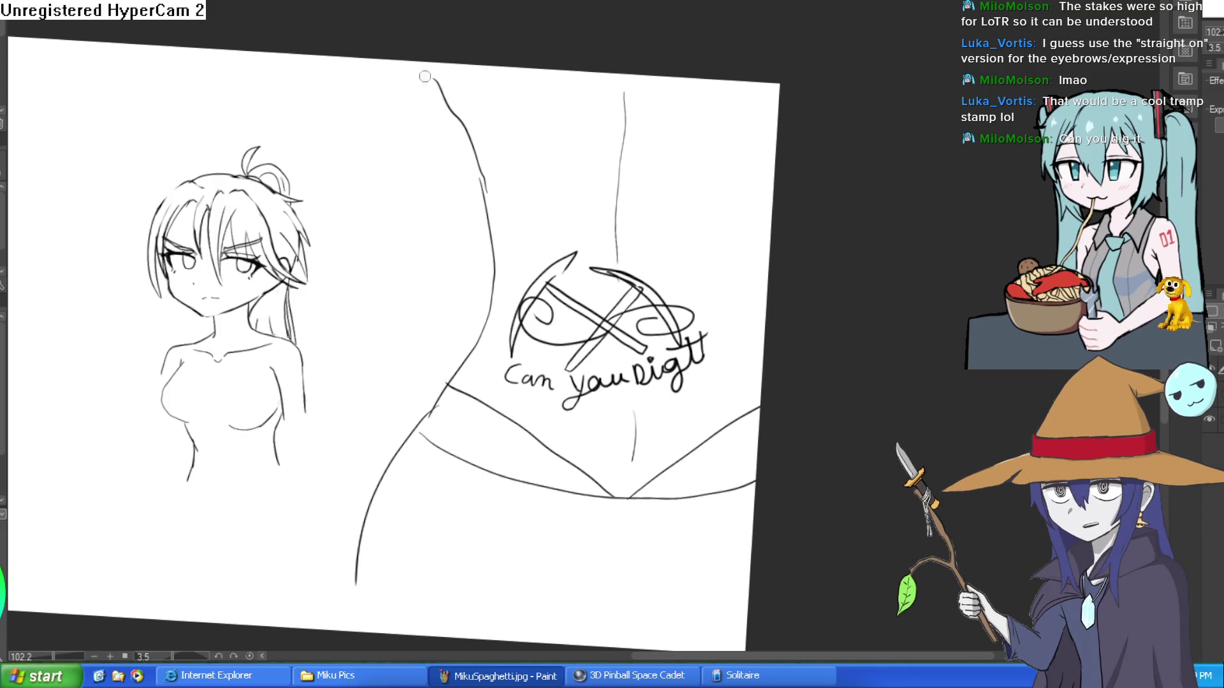
pyautogui.moveTo(383, 60)
pyautogui.mouseDown()
pyautogui.moveTo(305, 190)
pyautogui.moveTo(305, 320)
pyautogui.moveTo(345, 549)
pyautogui.mouseUp()
pyautogui.hotkey('ctrl', 'z')
pyautogui.moveTo(438, 424)
pyautogui.mouseDown()
pyautogui.moveTo(394, 229)
pyautogui.moveTo(427, 413)
pyautogui.mouseUp()
pyautogui.hotkey('ctrl', 'z')
# - Draw the raised arm's inner edge and the belt's lower curve with several belt loops
pyautogui.moveTo(353, 254)
pyautogui.mouseDown()
pyautogui.moveTo(440, 113)
pyautogui.moveTo(454, 116)
pyautogui.mouseUp()
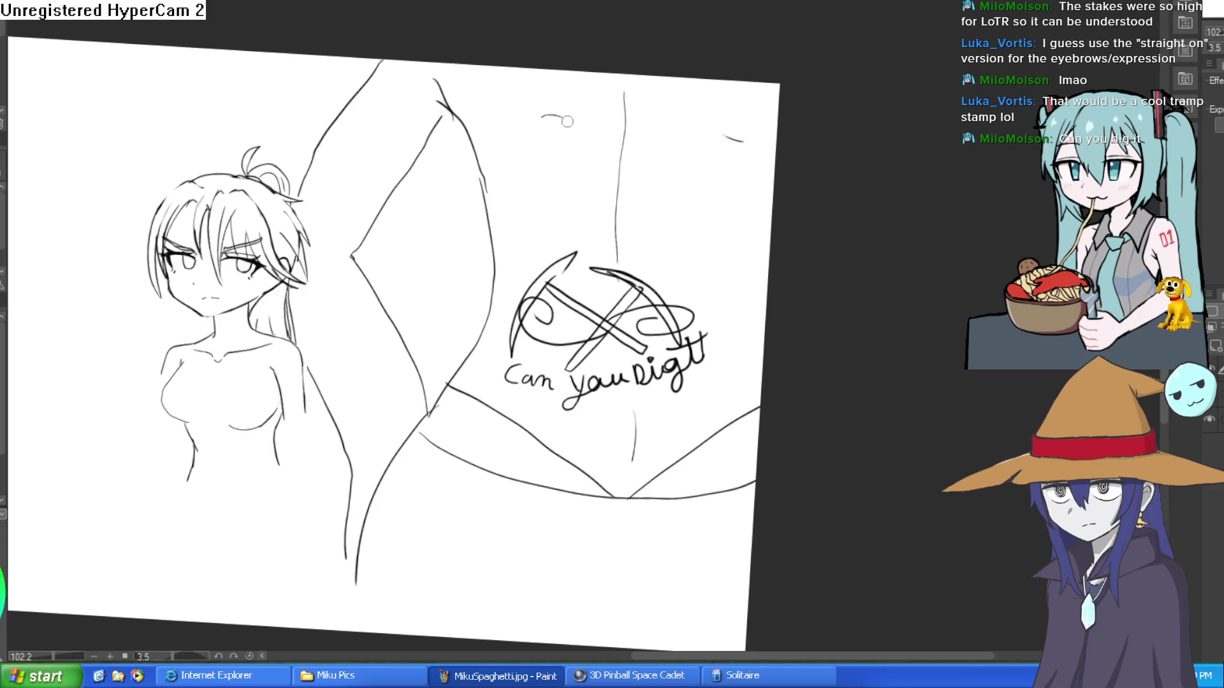
pyautogui.scroll(-5, 568, 121)
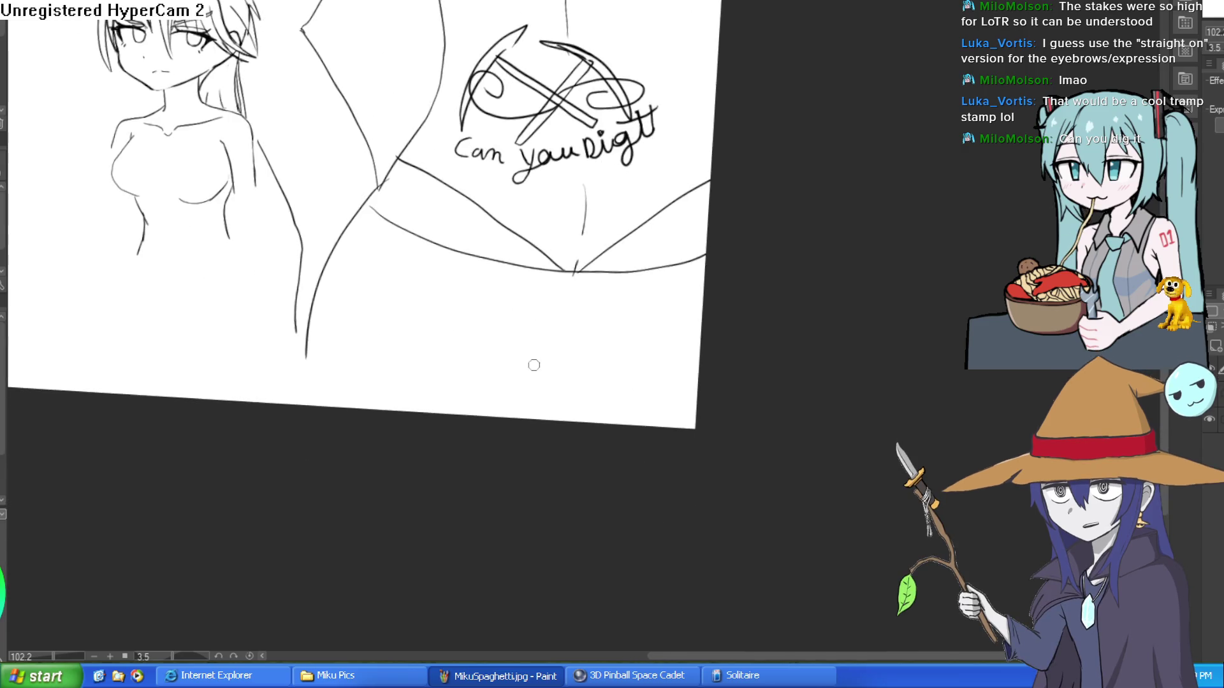
pyautogui.moveTo(345, 244); pyautogui.dragTo(693, 317)
pyautogui.moveTo(564, 275)
pyautogui.mouseDown()
pyautogui.moveTo(570, 323)
pyautogui.moveTo(582, 271)
pyautogui.mouseUp()
pyautogui.moveTo(675, 268)
pyautogui.mouseDown()
pyautogui.moveTo(677, 321)
pyautogui.moveTo(694, 320)
pyautogui.mouseUp()
pyautogui.moveTo(457, 257)
pyautogui.mouseDown()
pyautogui.moveTo(476, 297)
pyautogui.moveTo(474, 262)
pyautogui.mouseUp()
pyautogui.moveTo(380, 220); pyautogui.dragTo(400, 220)
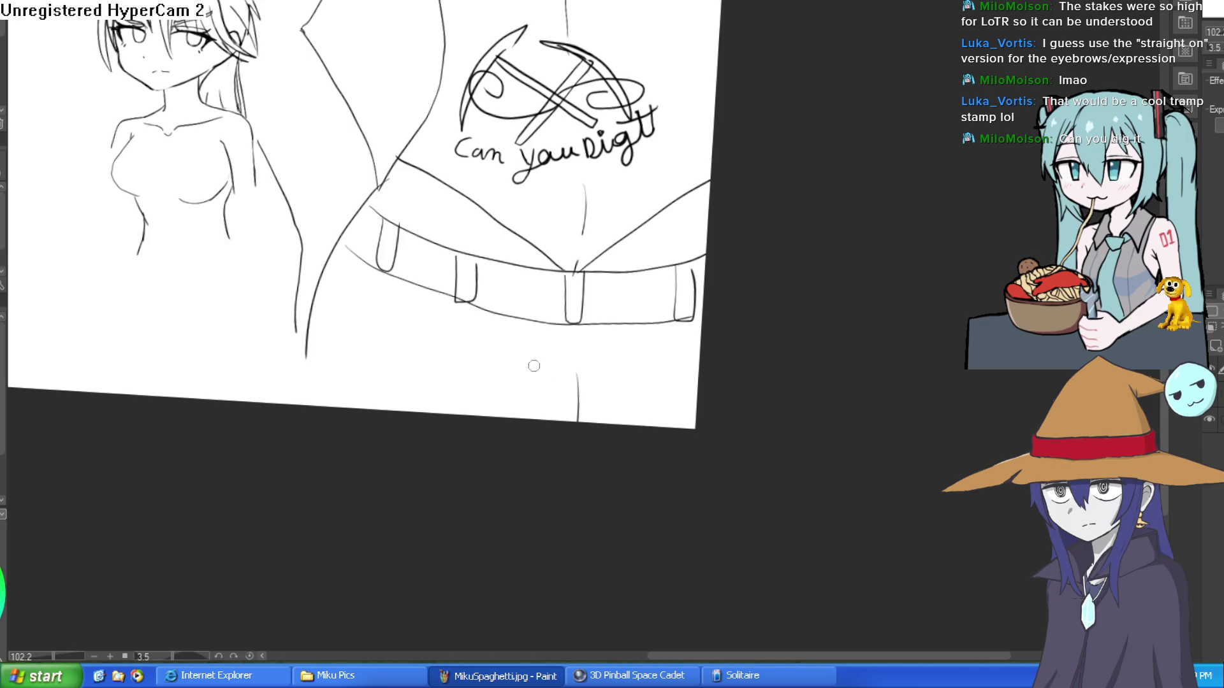
pyautogui.scroll(-3, 303, 370)
pyautogui.scroll(1, 651, 369)
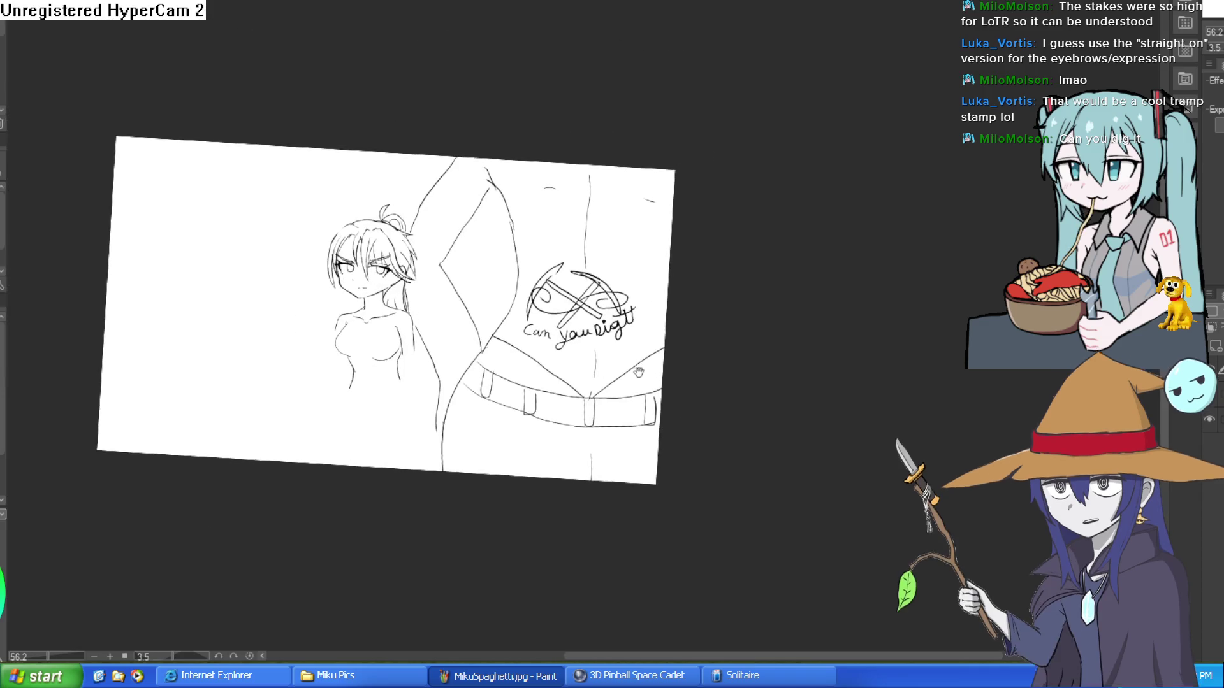
# - Add long strokes near the girl's hair bun and shoulder, restoring the figure after an accidental deletion
pyautogui.scroll(3, 651, 369)
pyautogui.scroll(1, 691, 221)
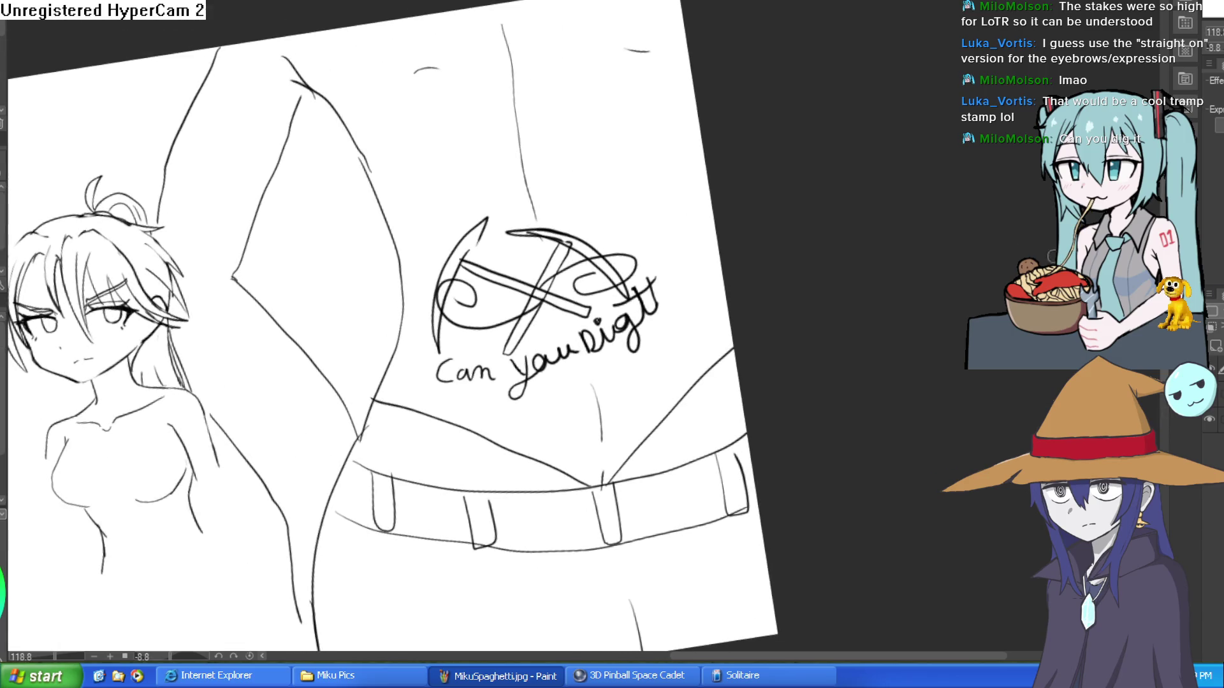
pyautogui.scroll(-3, 736, 250)
pyautogui.scroll(-2, 759, 308)
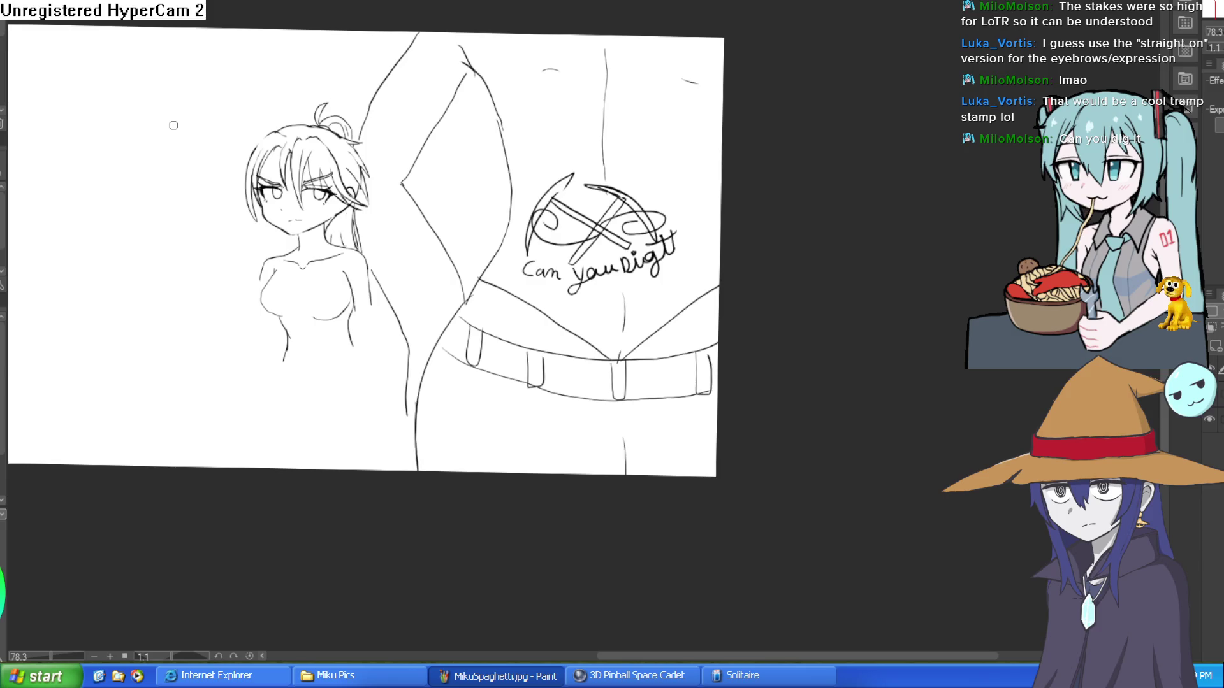
pyautogui.moveTo(445, 15)
pyautogui.mouseDown()
pyautogui.moveTo(365, 135)
pyautogui.moveTo(387, 199)
pyautogui.mouseUp()
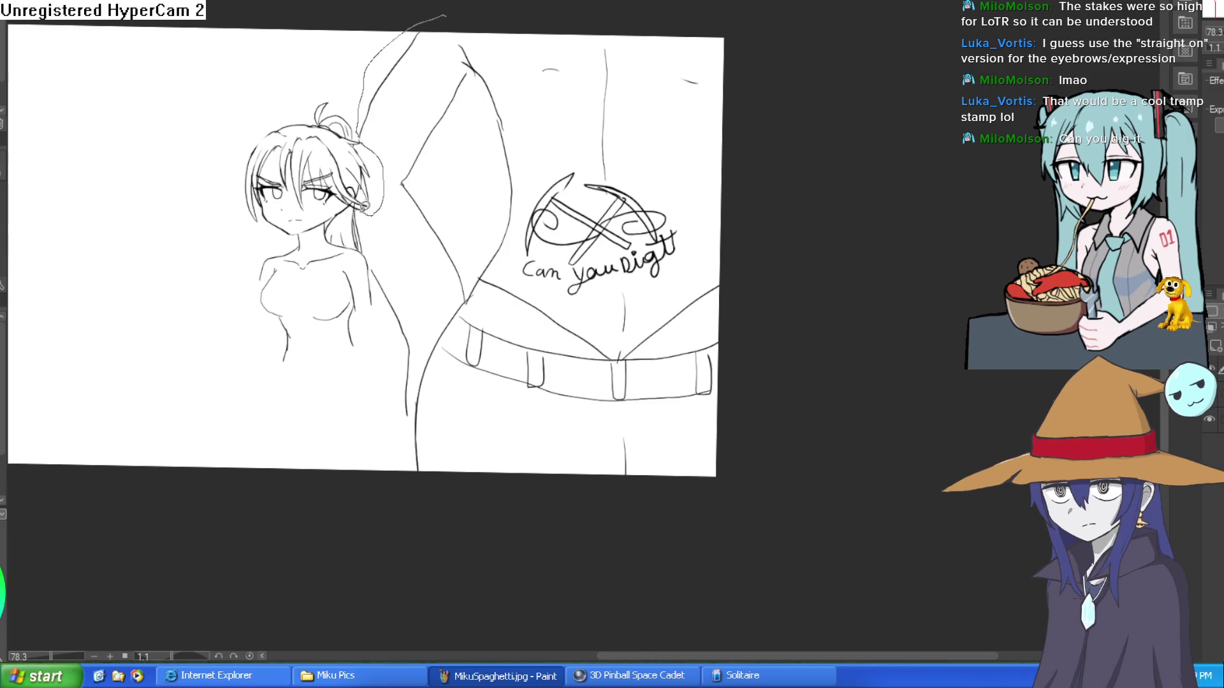
pyautogui.moveTo(363, 250)
pyautogui.mouseDown()
pyautogui.moveTo(390, 342)
pyautogui.moveTo(561, 533)
pyautogui.moveTo(837, 382)
pyautogui.moveTo(792, 77)
pyautogui.moveTo(488, 9)
pyautogui.mouseUp()
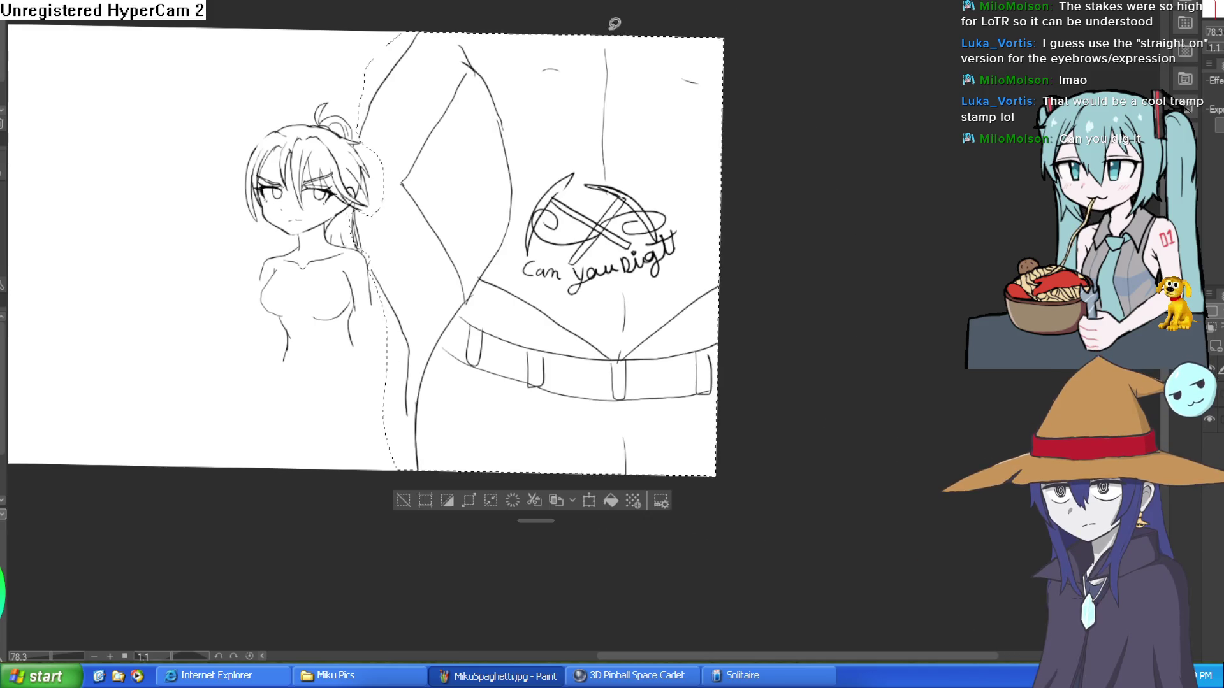
pyautogui.press('Delete')
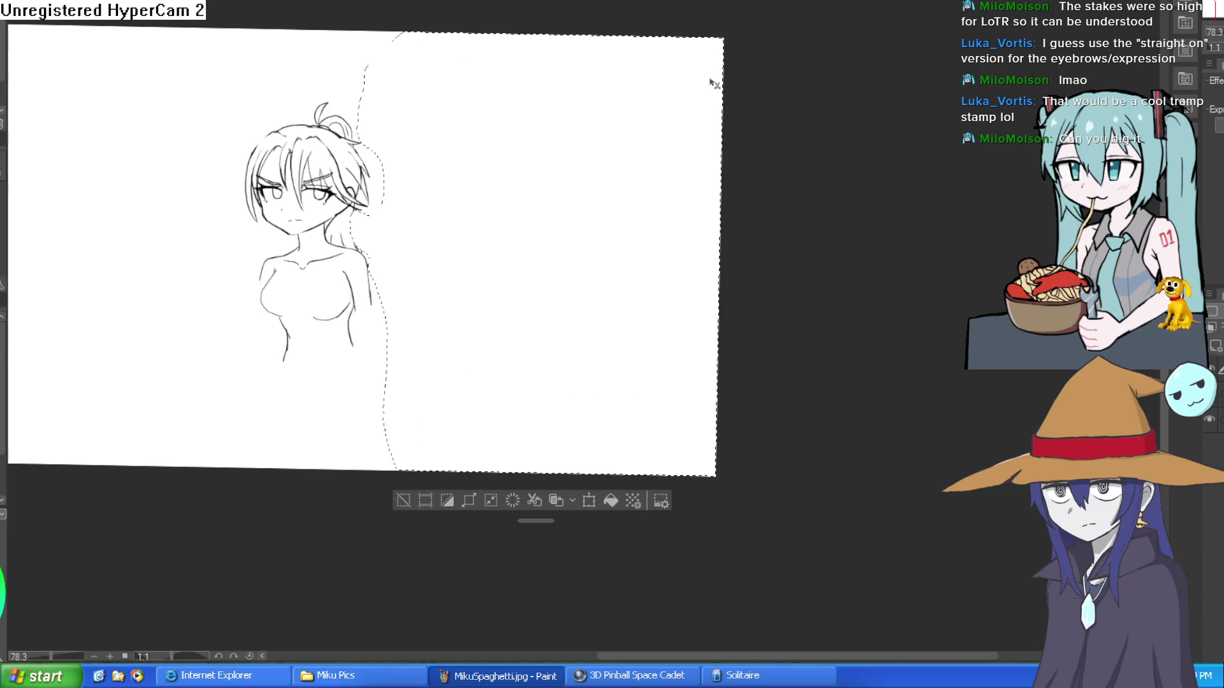
pyautogui.hotkey('ctrl', 'z')
pyautogui.click(403, 501)
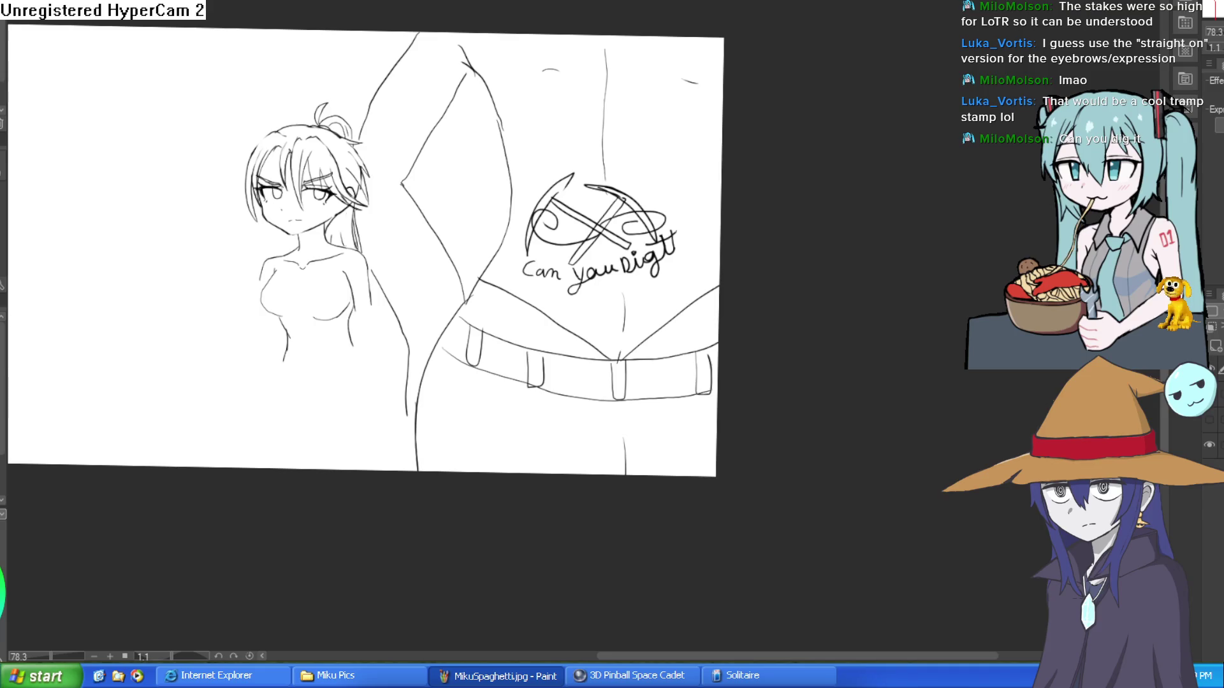
# - Draw diagonal strokes up from the belt's V, undoing the unwanted ones
pyautogui.click(608, 339)
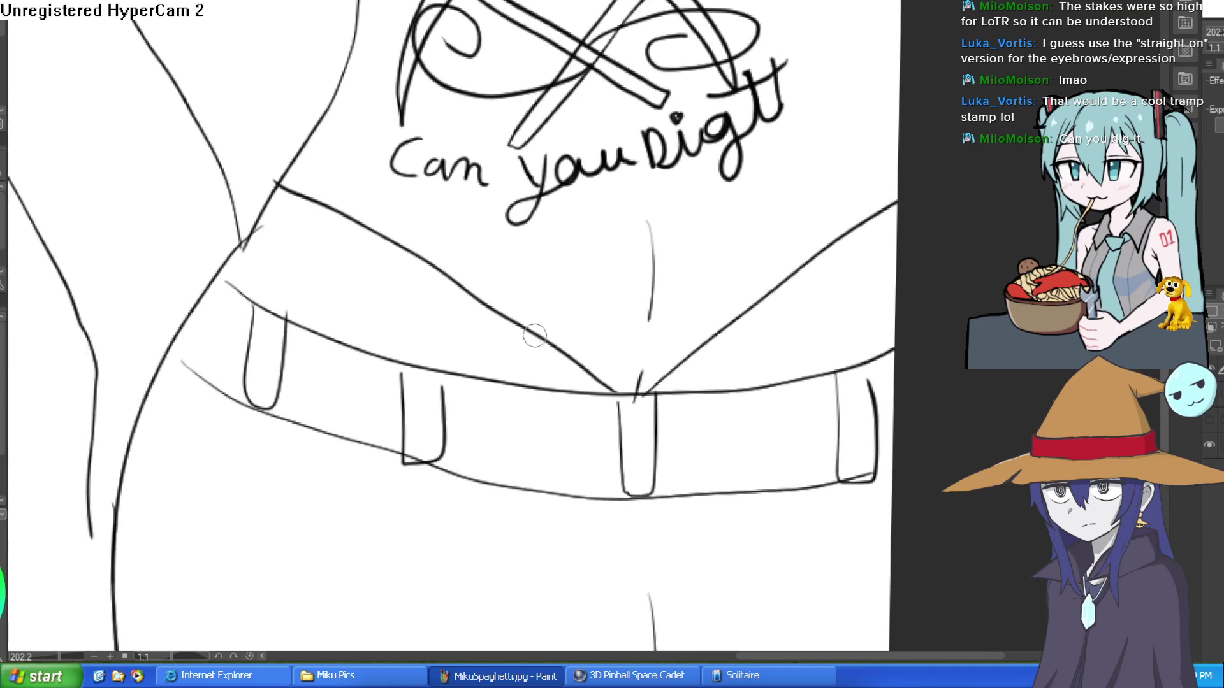
pyautogui.moveTo(590, 395); pyautogui.dragTo(650, 353)
pyautogui.moveTo(733, 345); pyautogui.dragTo(689, 395)
pyautogui.hotkey('ctrl', 'z')
pyautogui.hotkey('ctrl', 'z')
pyautogui.moveTo(708, 348)
pyautogui.mouseDown()
pyautogui.moveTo(675, 395)
pyautogui.moveTo(641, 389)
pyautogui.mouseUp()
pyautogui.moveTo(555, 359); pyautogui.dragTo(603, 390)
pyautogui.moveTo(523, 338)
pyautogui.mouseDown()
pyautogui.moveTo(603, 390)
pyautogui.moveTo(663, 376)
pyautogui.mouseUp()
pyautogui.hotkey('ctrl', 'z')
pyautogui.hotkey('ctrl', 'z')
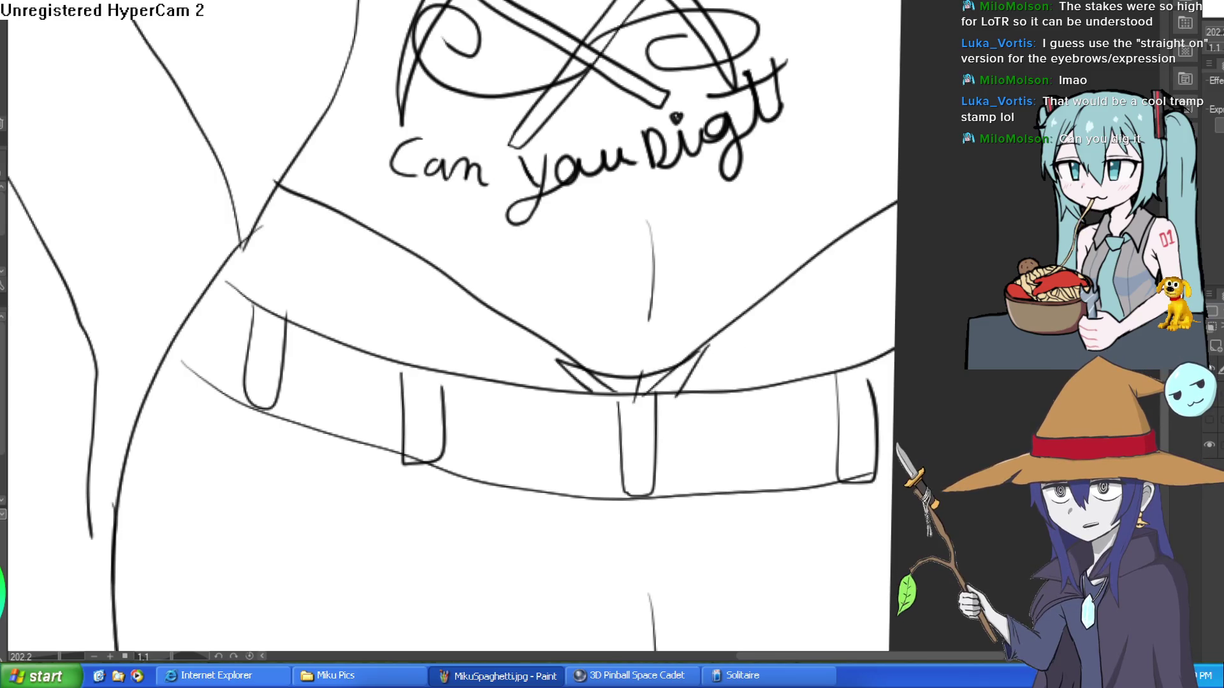
# - Zoom out and pan to frame the whole head-and-torso sketch
pyautogui.scroll(-5, 837, 367)
pyautogui.moveTo(836, 367); pyautogui.dragTo(656, 382)
pyautogui.scroll(3, 655, 383)
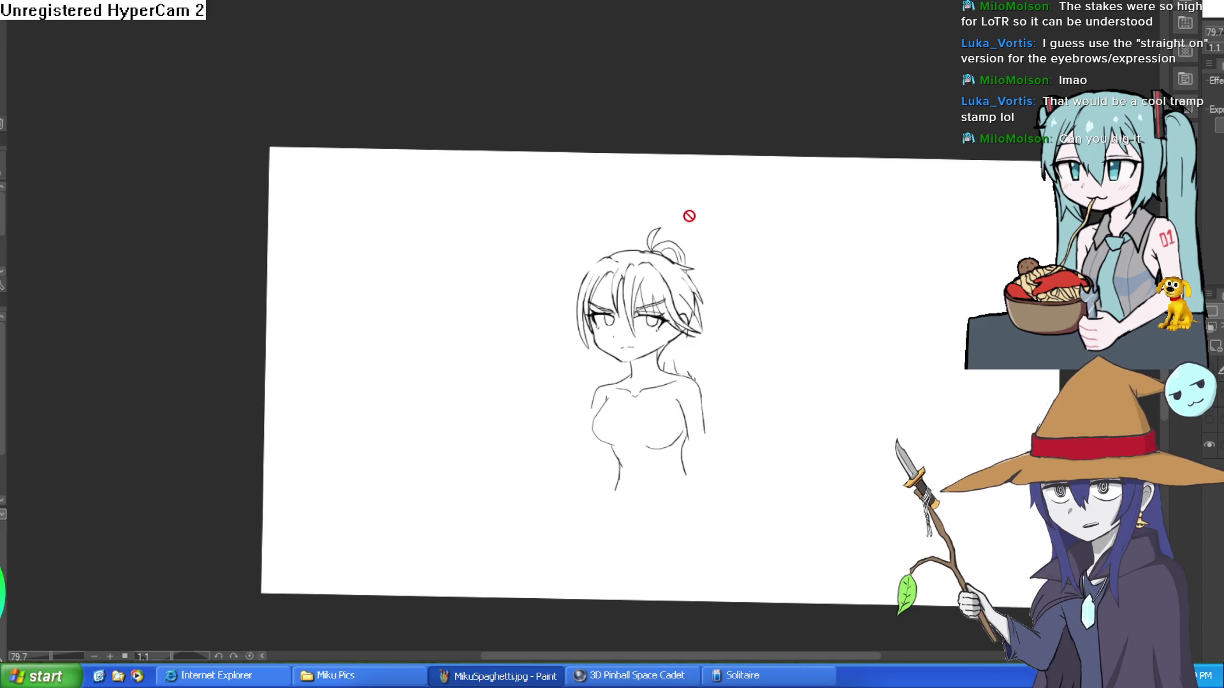
# - Zoom and rotate the view onto the chest, then sketch diagonal strokes for the right arm
pyautogui.moveTo(660, 328); pyautogui.dragTo(723, 204)
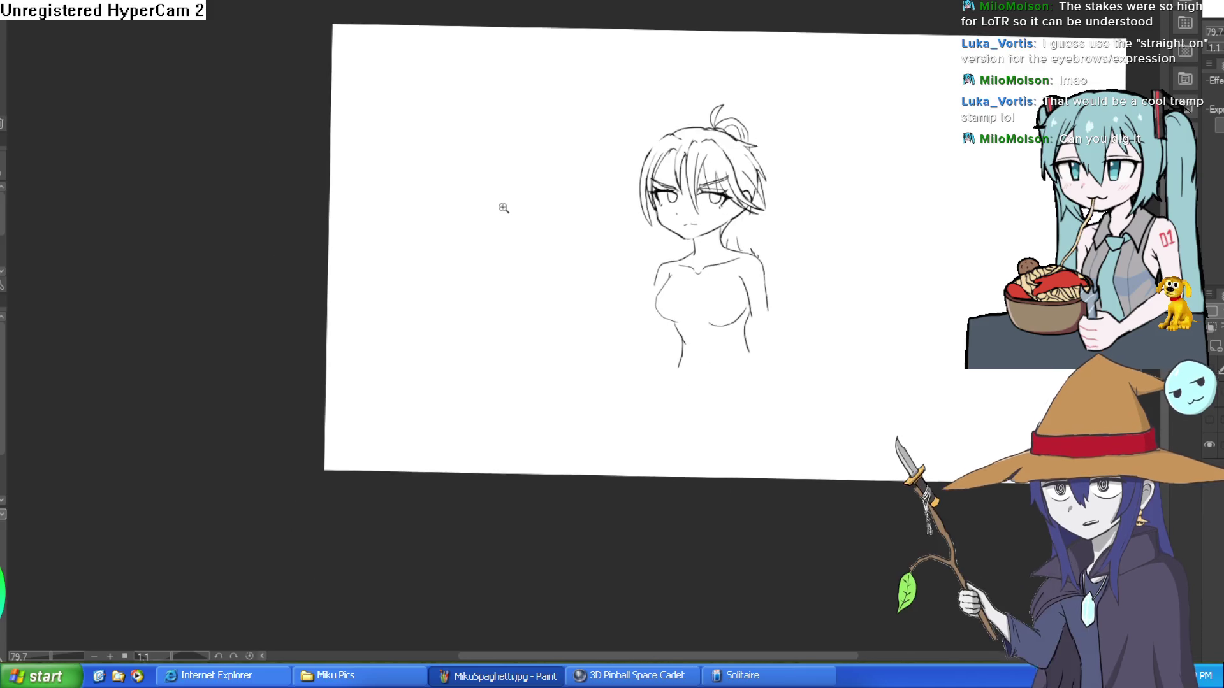
pyautogui.click(497, 249)
pyautogui.click(513, 254)
pyautogui.click(497, 276)
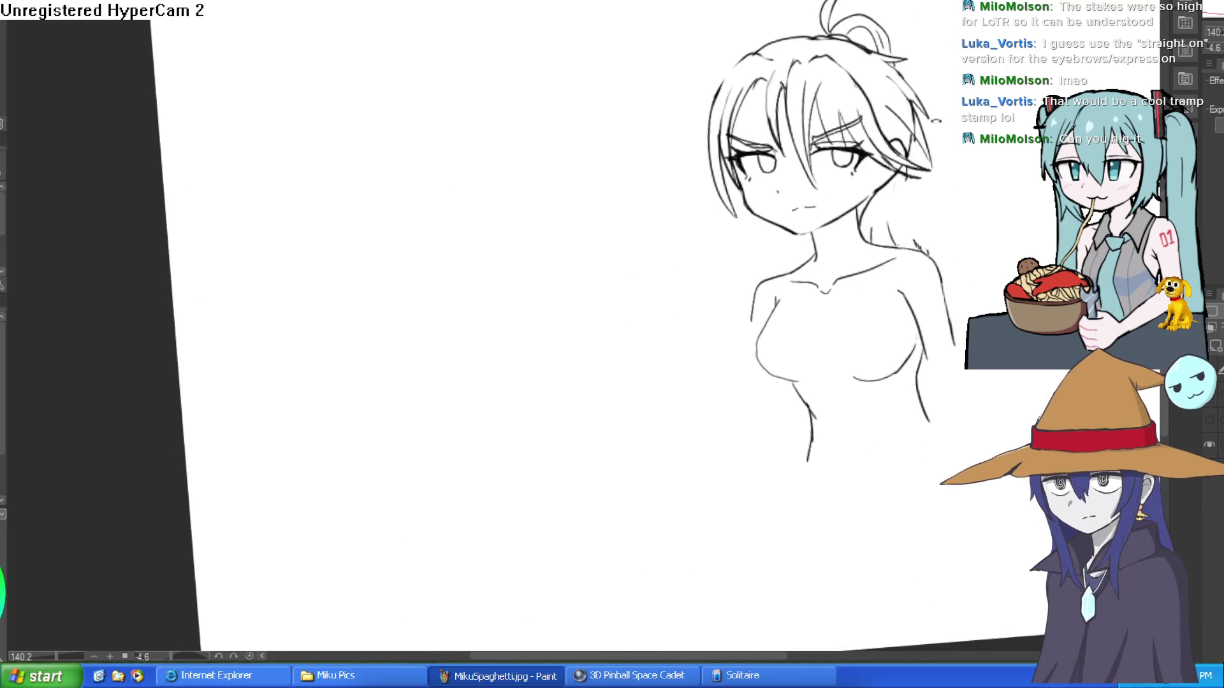
pyautogui.moveTo(814, 192); pyautogui.dragTo(795, 158)
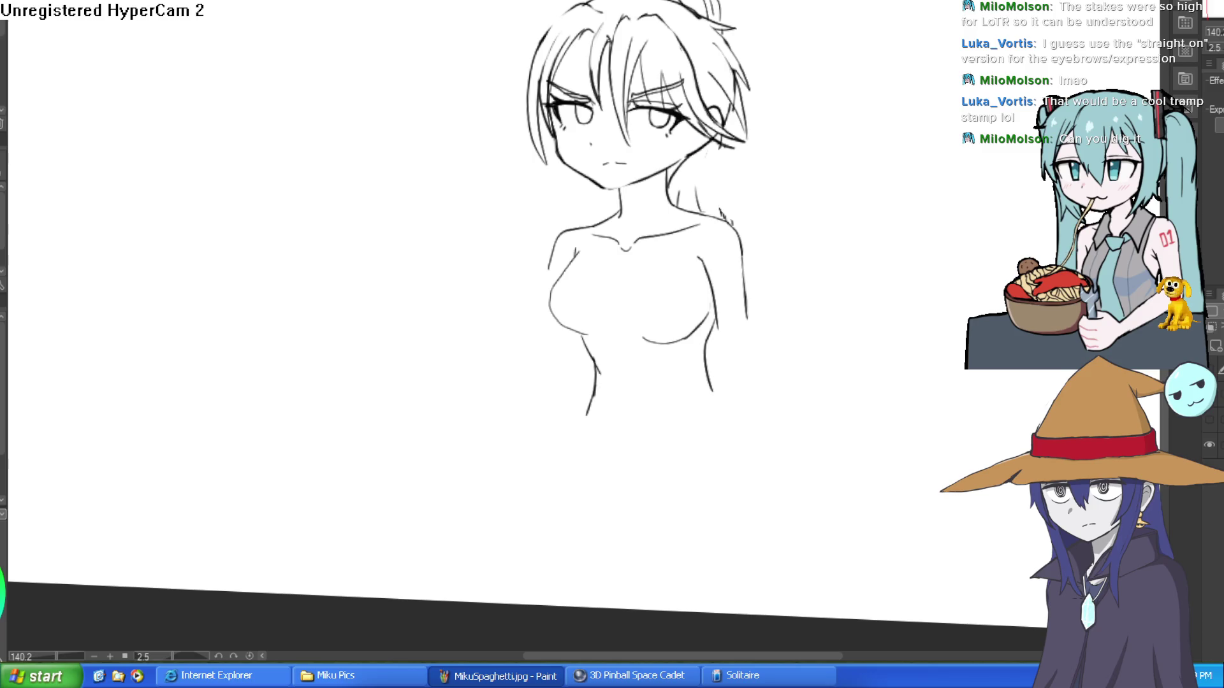
pyautogui.moveTo(743, 368); pyautogui.dragTo(593, 243)
pyautogui.scroll(3, 599, 261)
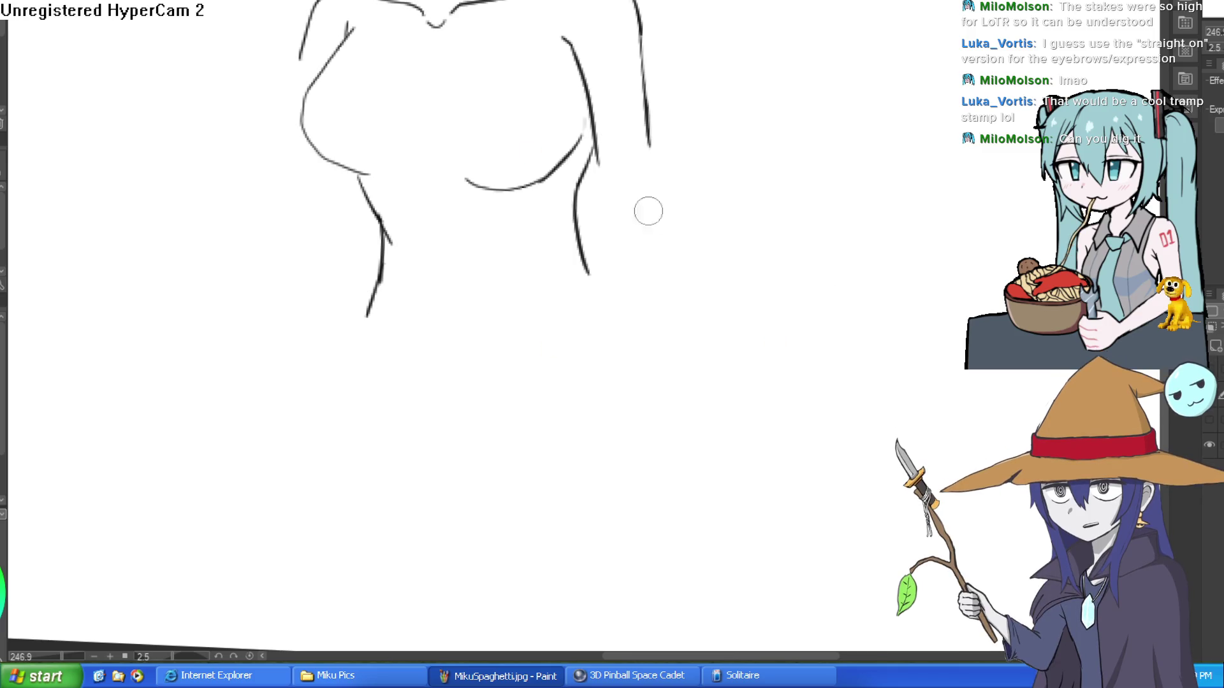
pyautogui.moveTo(575, 202); pyautogui.dragTo(641, 308)
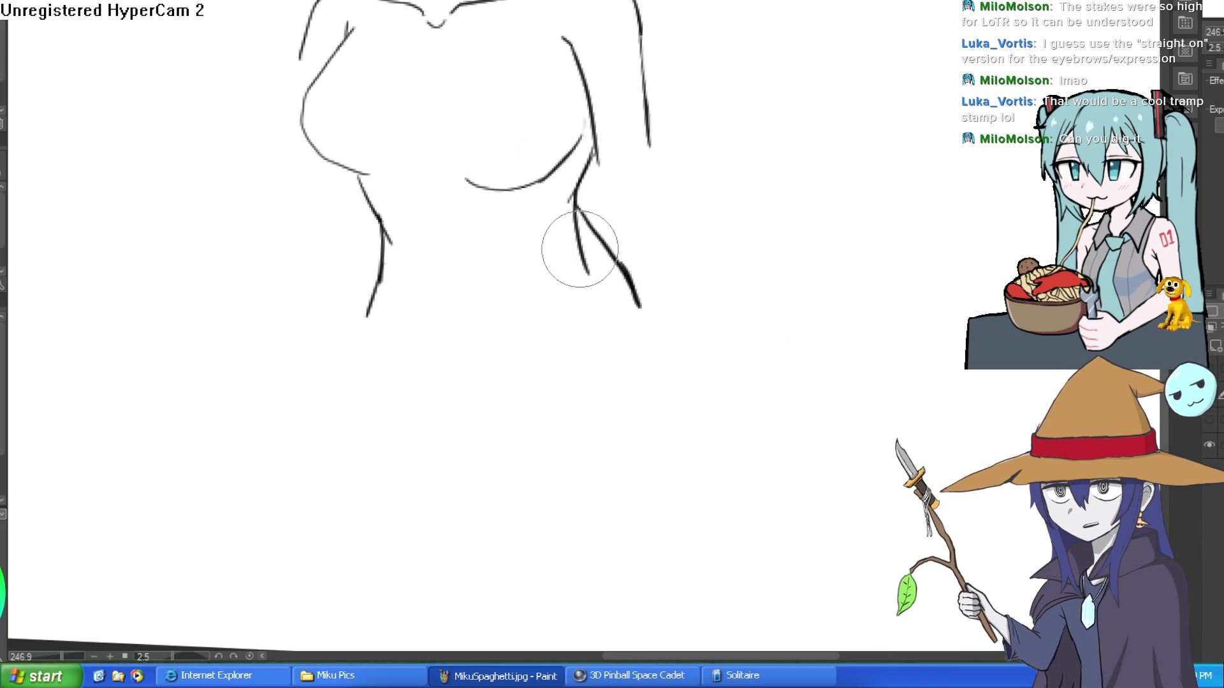
pyautogui.moveTo(612, 213); pyautogui.dragTo(687, 264)
pyautogui.moveTo(592, 181); pyautogui.dragTo(637, 219)
pyautogui.moveTo(591, 179); pyautogui.dragTo(599, 238)
pyautogui.hotkey('ctrl', 'z')
# - Redraw the right arm with a long shoulder-to-forearm line and a new inner-arm line
pyautogui.scroll(-2, 682, 229)
pyautogui.scroll(4, 493, 71)
pyautogui.moveTo(471, 23); pyautogui.dragTo(519, 230)
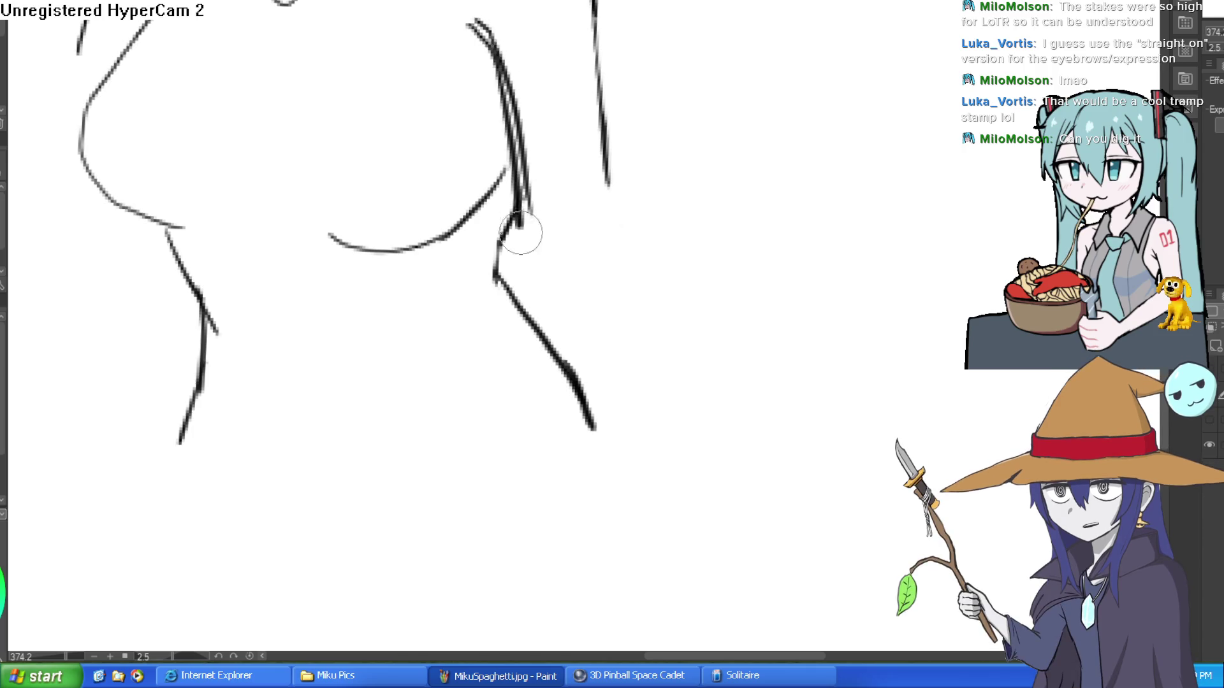
pyautogui.moveTo(521, 144)
pyautogui.mouseDown()
pyautogui.moveTo(502, 41)
pyautogui.moveTo(495, 55)
pyautogui.moveTo(408, 19)
pyautogui.moveTo(489, 368)
pyautogui.mouseUp()
pyautogui.scroll(5, 570, 77)
pyautogui.scroll(-5, 717, 185)
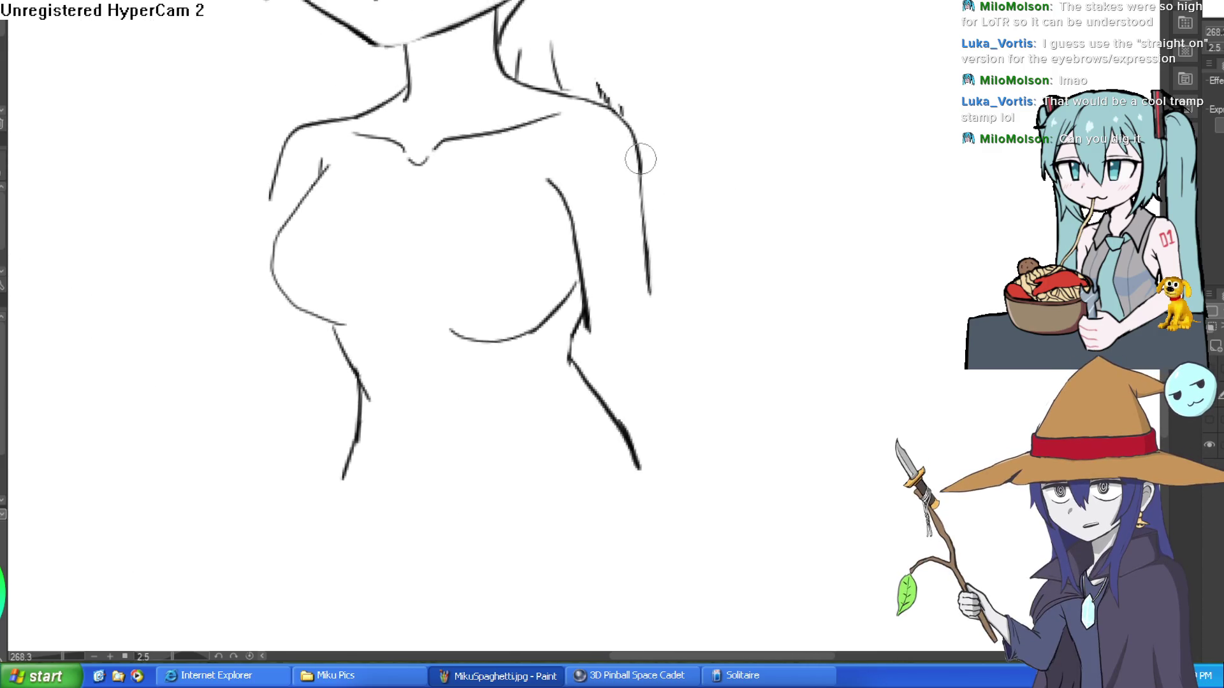
pyautogui.moveTo(641, 155)
pyautogui.mouseDown()
pyautogui.moveTo(648, 314)
pyautogui.moveTo(684, 510)
pyautogui.mouseUp()
pyautogui.moveTo(702, 322)
pyautogui.mouseDown()
pyautogui.moveTo(664, 160)
pyautogui.moveTo(653, 369)
pyautogui.mouseUp()
pyautogui.hotkey('ctrl', 'z')
pyautogui.moveTo(548, 241); pyautogui.dragTo(589, 376)
# - With the Eraser, remove the old lower arm segment and clean up the arm-chest join
pyautogui.press('e')
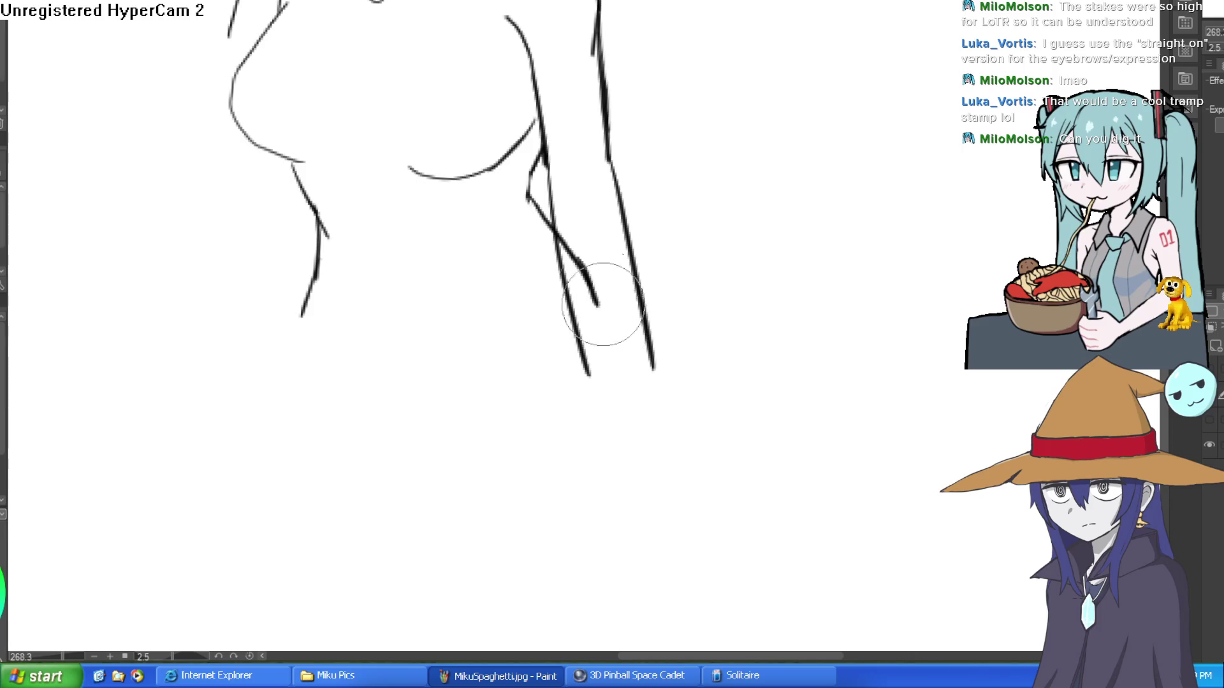
pyautogui.moveTo(581, 281)
pyautogui.mouseDown()
pyautogui.moveTo(567, 171)
pyautogui.moveTo(584, 68)
pyautogui.mouseUp()
pyautogui.moveTo(538, 186); pyautogui.dragTo(546, 150)
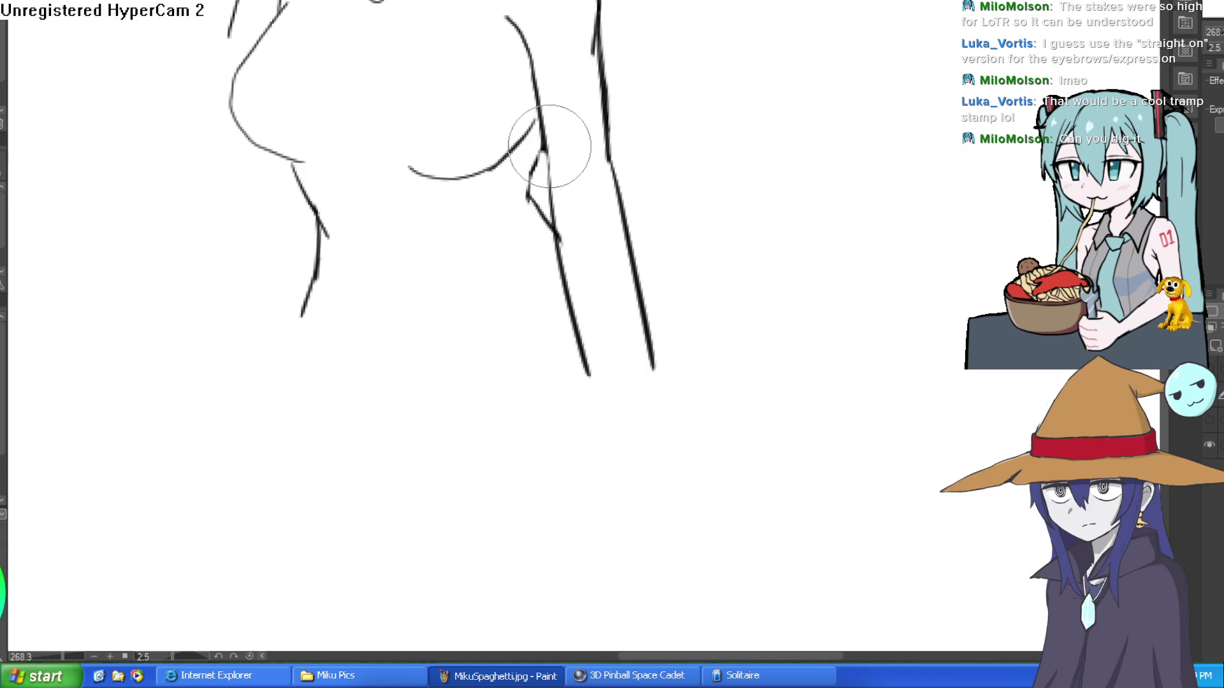
pyautogui.moveTo(171, 82); pyautogui.dragTo(163, 223)
pyautogui.moveTo(520, 182); pyautogui.dragTo(495, 175)
pyautogui.scroll(-2, 667, 186)
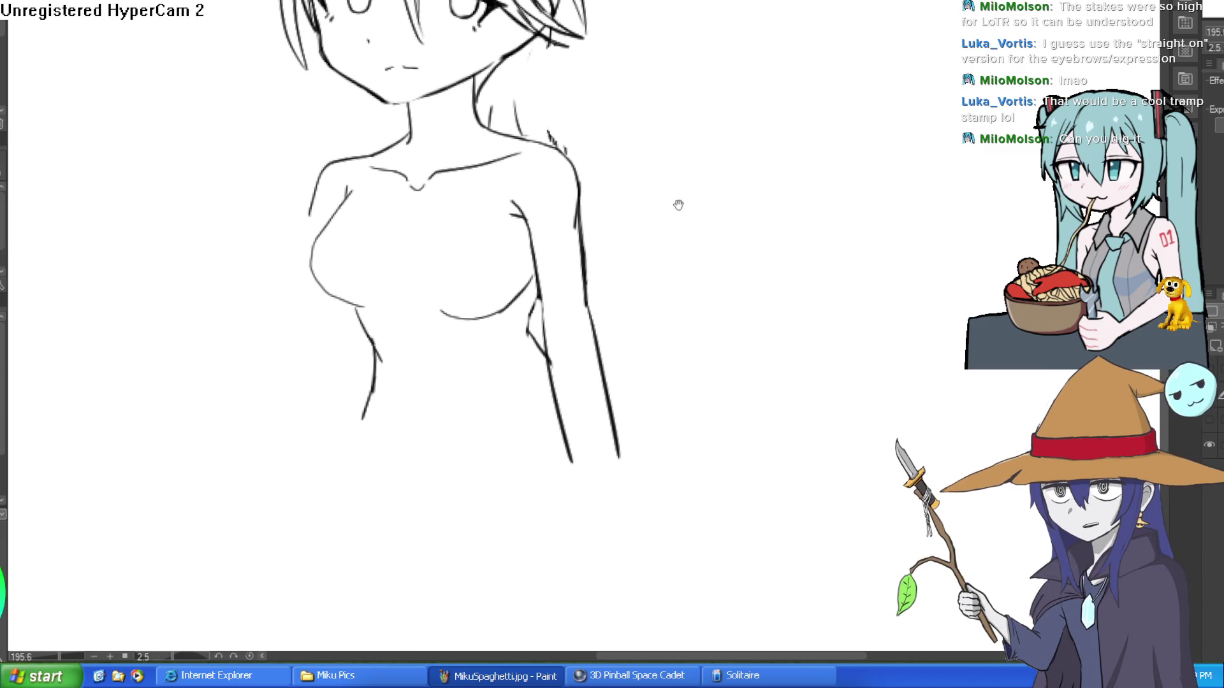
pyautogui.scroll(-4, 677, 236)
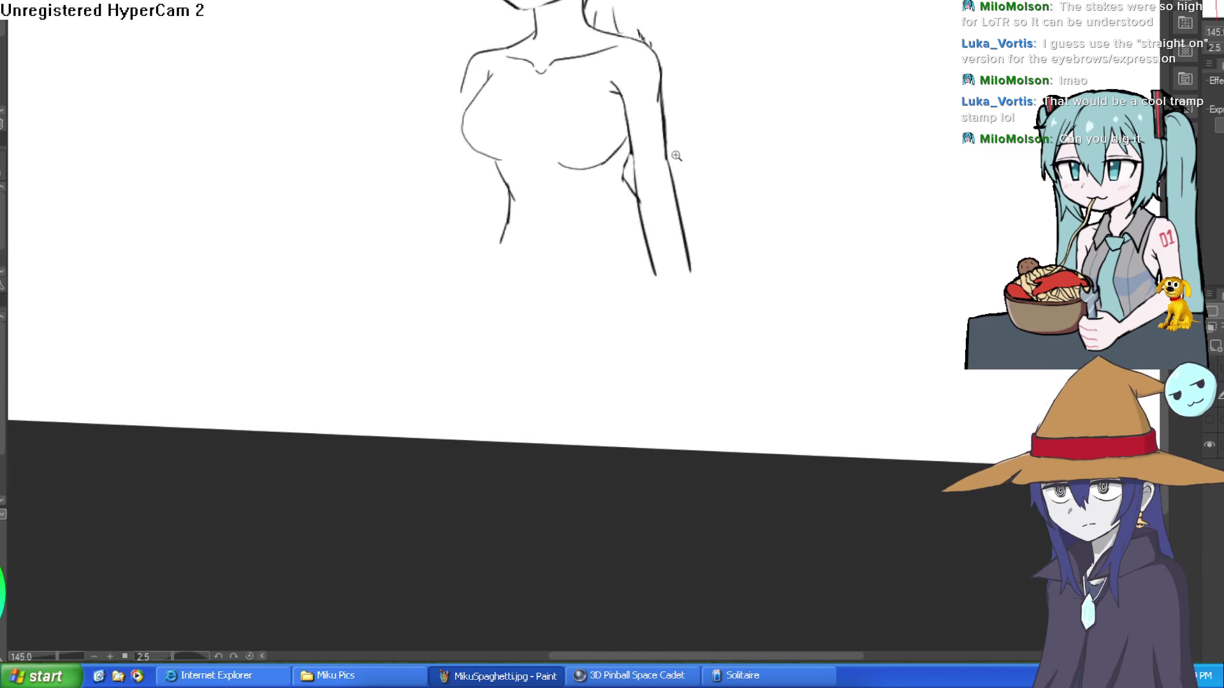
pyautogui.click(547, 184)
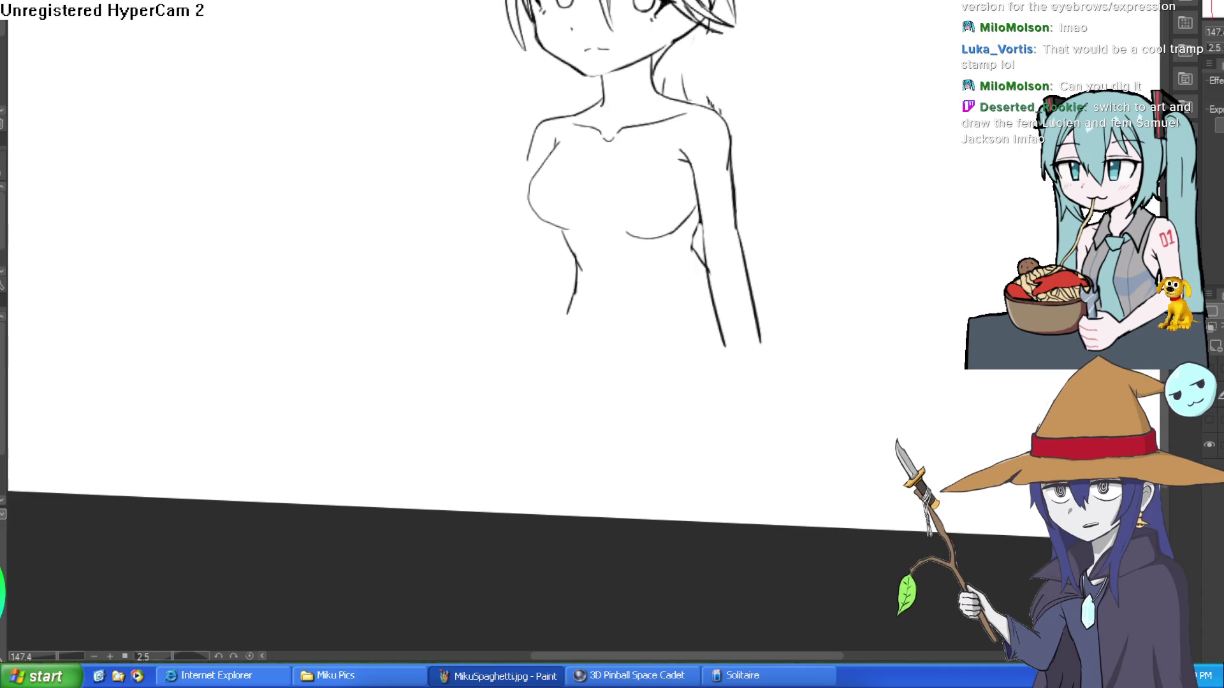
# - Zoom into the face and erase both parts of the doubled eyebrow above the right-hand eye
pyautogui.scroll(2, 755, 133)
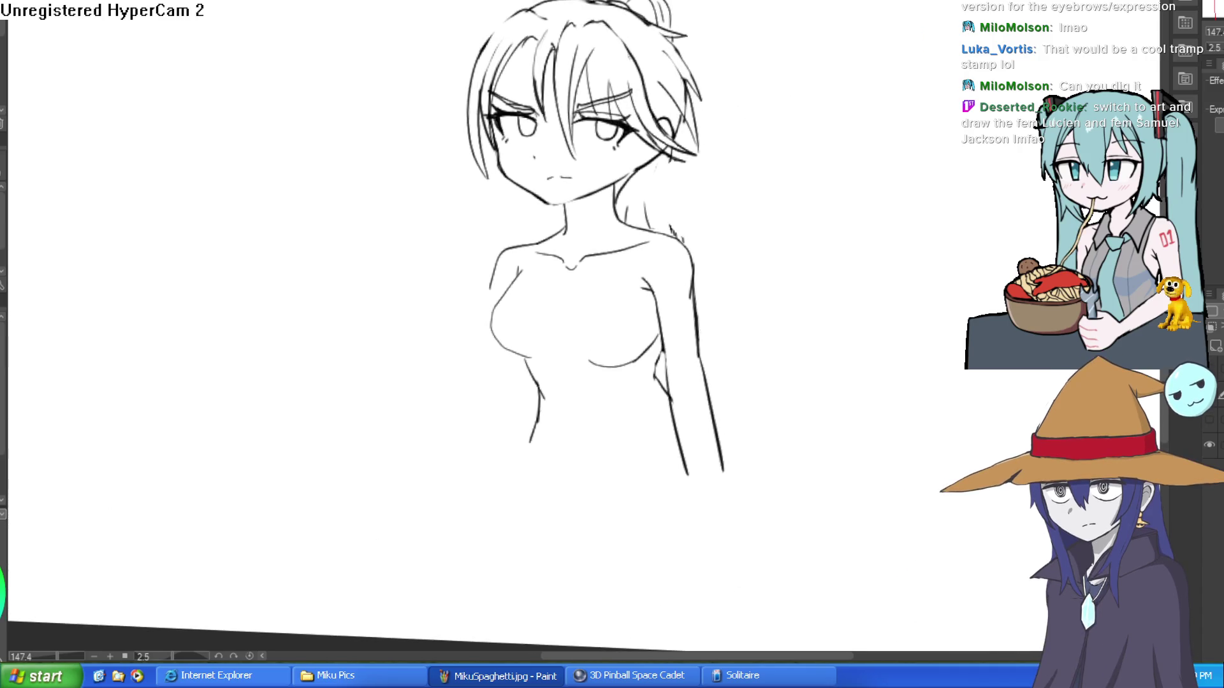
pyautogui.scroll(5, 624, 69)
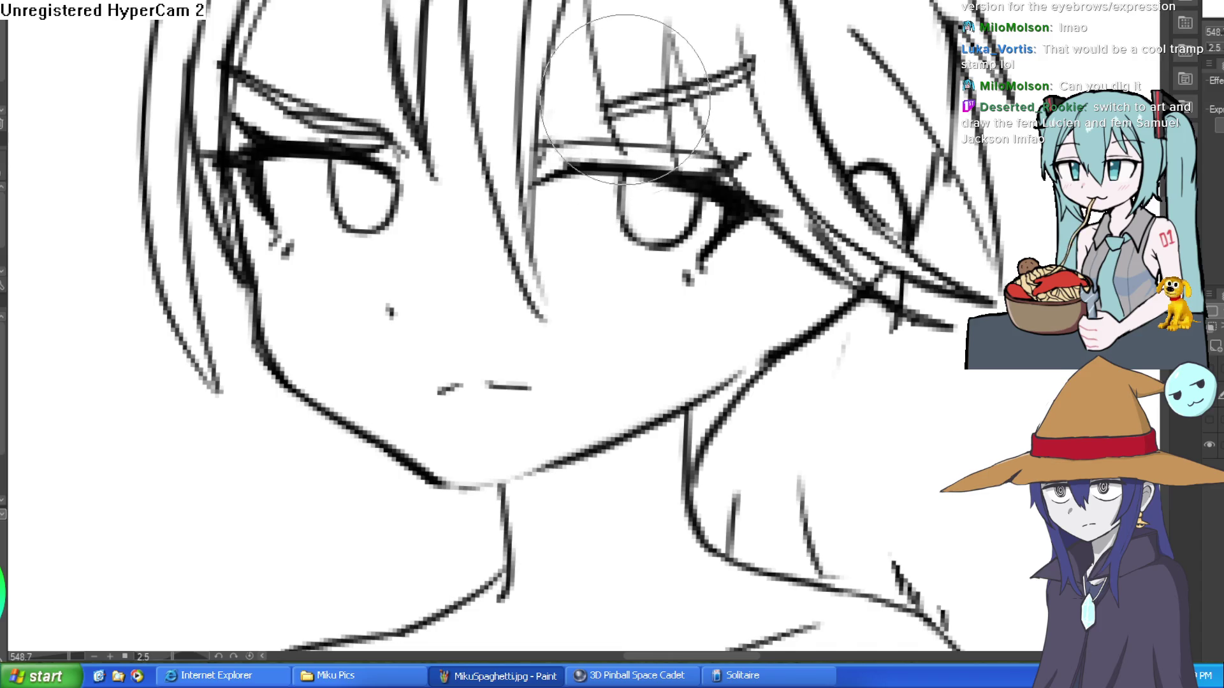
pyautogui.moveTo(631, 102)
pyautogui.mouseDown()
pyautogui.moveTo(690, 121)
pyautogui.moveTo(708, 70)
pyautogui.moveTo(733, 57)
pyautogui.mouseUp()
pyautogui.moveTo(383, 133)
pyautogui.mouseDown()
pyautogui.moveTo(333, 96)
pyautogui.moveTo(218, 68)
pyautogui.moveTo(232, 68)
pyautogui.moveTo(236, 38)
pyautogui.mouseUp()
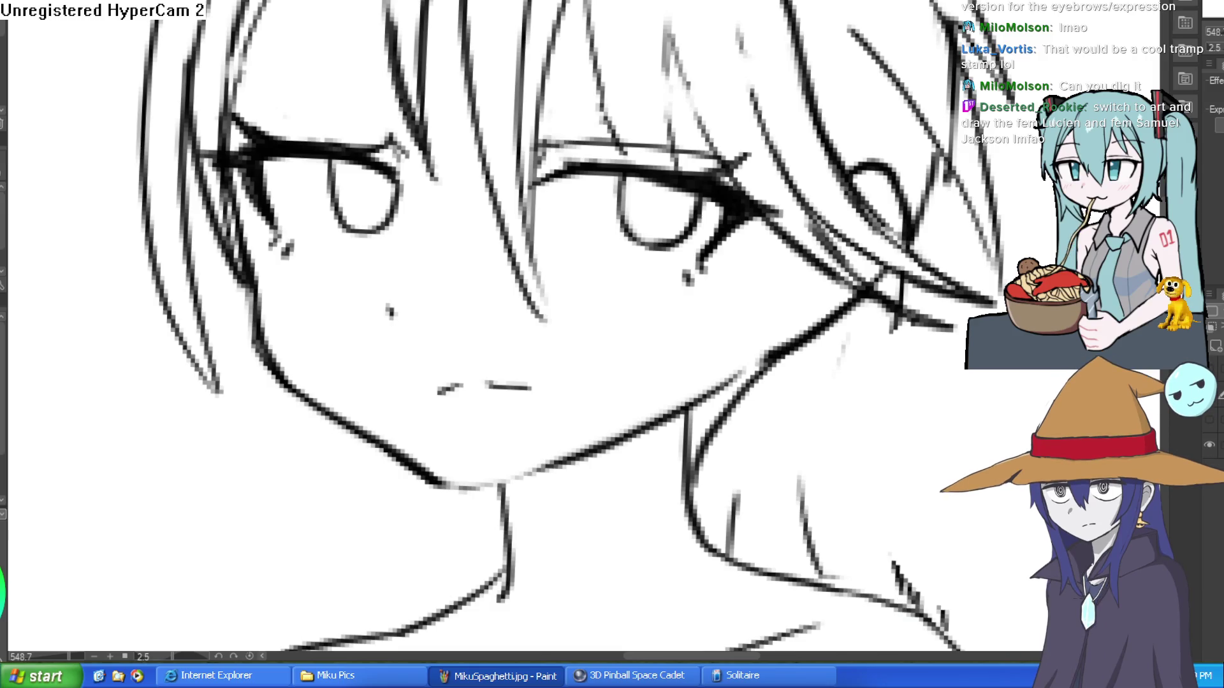
pyautogui.scroll(-3, 905, 92)
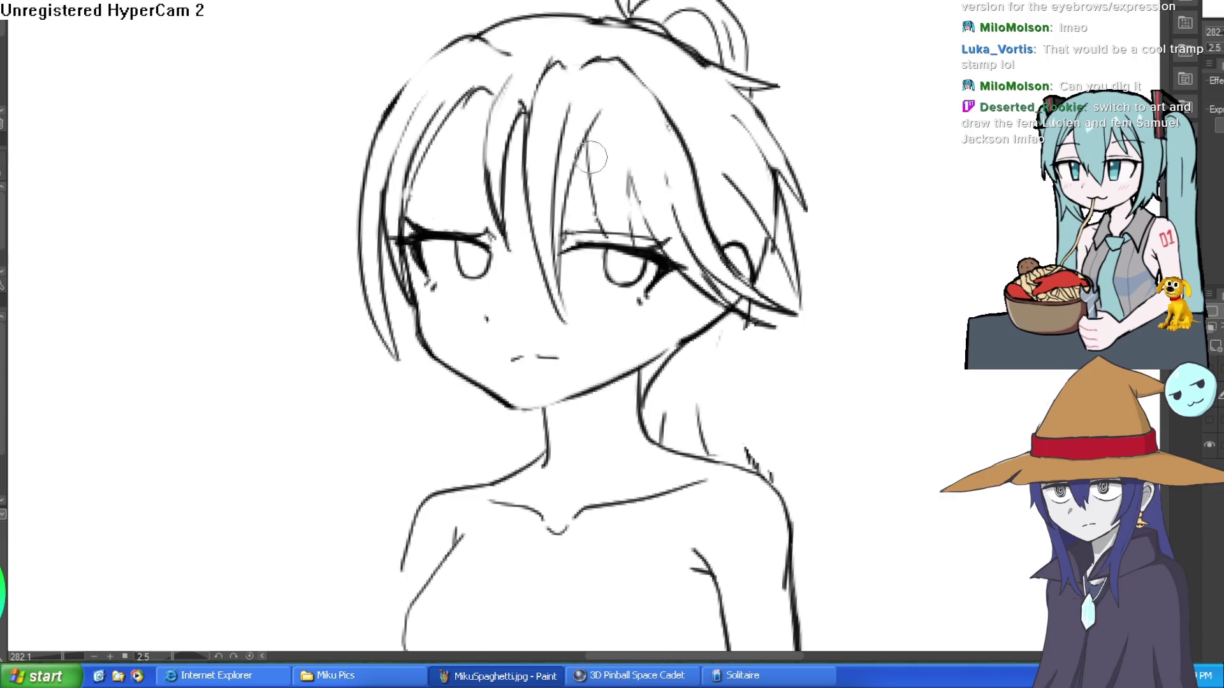
pyautogui.scroll(3, 656, 159)
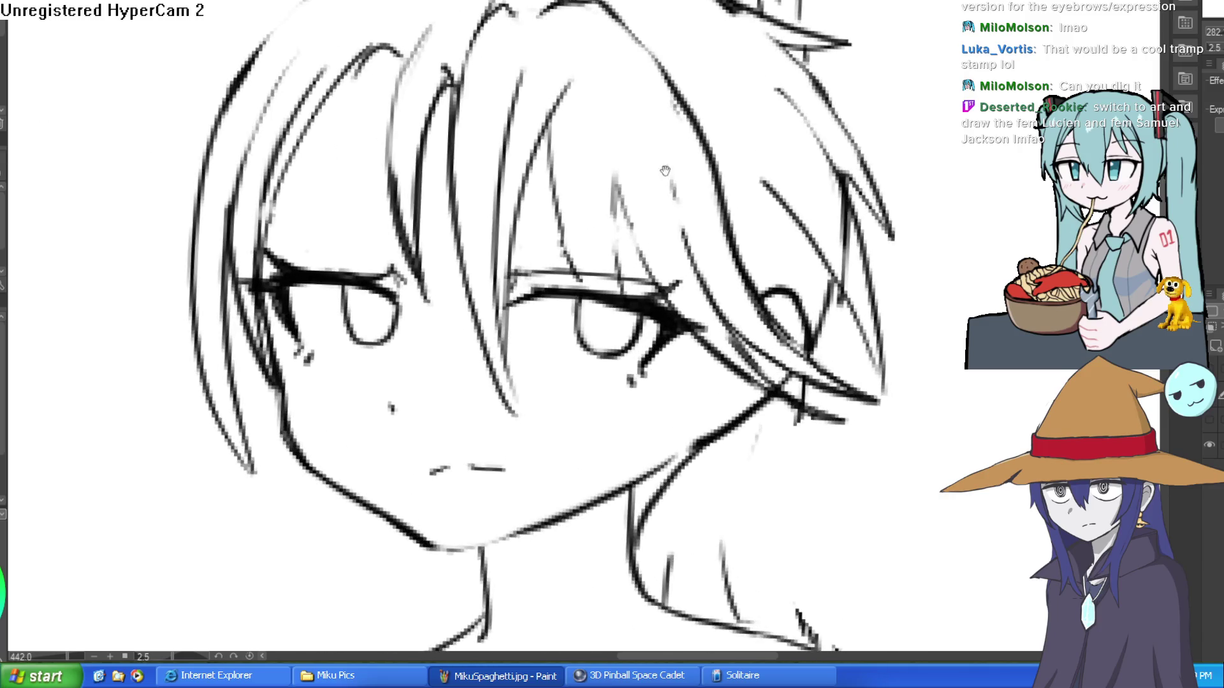
pyautogui.moveTo(581, 201); pyautogui.dragTo(571, 218)
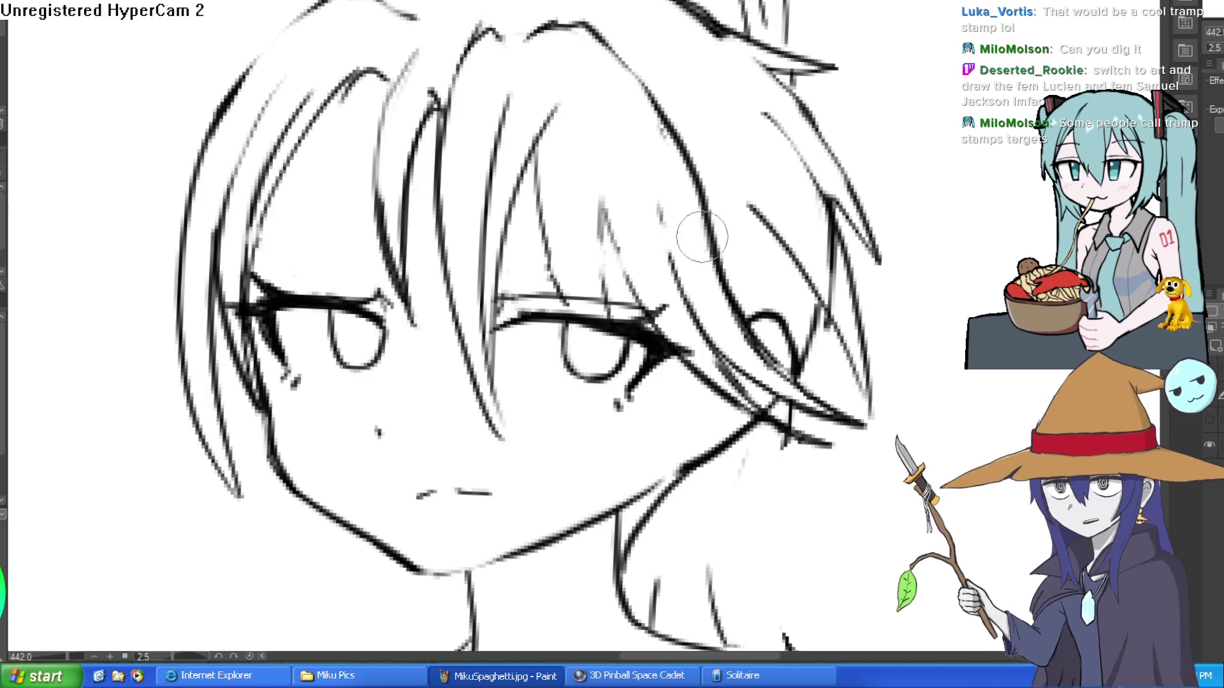
pyautogui.moveTo(759, 183); pyautogui.dragTo(701, 195)
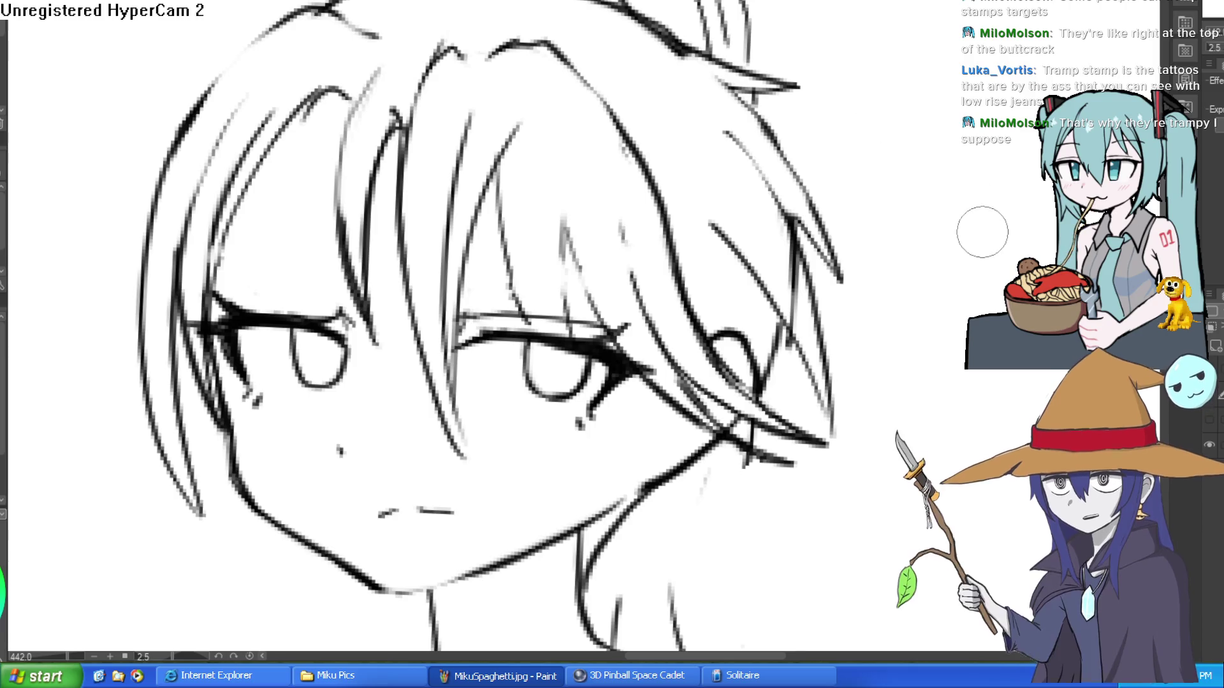
# - Draw a thin eyebrow line arching above the right eye
pyautogui.scroll(-3, 983, 233)
pyautogui.moveTo(1011, 159); pyautogui.dragTo(833, 144)
pyautogui.scroll(3, 665, 176)
pyautogui.moveTo(665, 175)
pyautogui.mouseDown()
pyautogui.moveTo(641, 181)
pyautogui.moveTo(640, 159)
pyautogui.moveTo(704, 171)
pyautogui.mouseUp()
pyautogui.moveTo(575, 181); pyautogui.dragTo(665, 160)
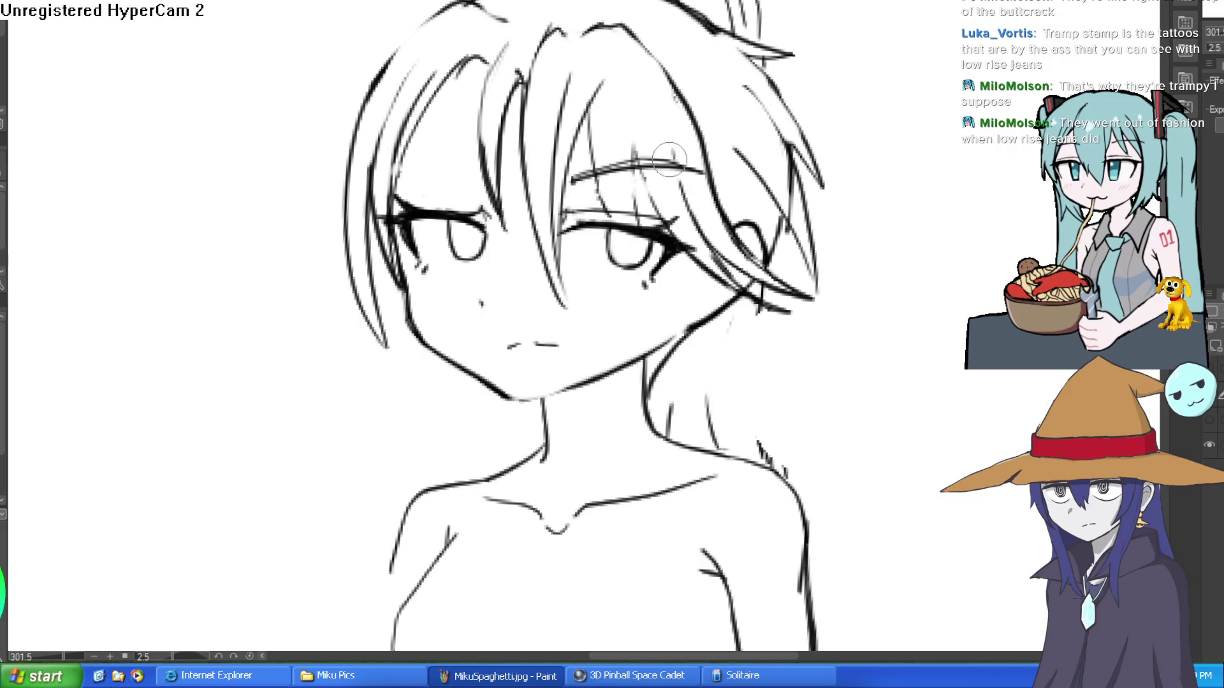
pyautogui.scroll(2, 546, 183)
pyautogui.moveTo(686, 228)
pyautogui.mouseDown()
pyautogui.moveTo(708, 236)
pyautogui.moveTo(774, 191)
pyautogui.mouseUp()
# - Adjust the brush size, draw a new eyebrow above the left eye, then zoom out
pyautogui.press(']')
pyautogui.press(']')
pyautogui.press(']')
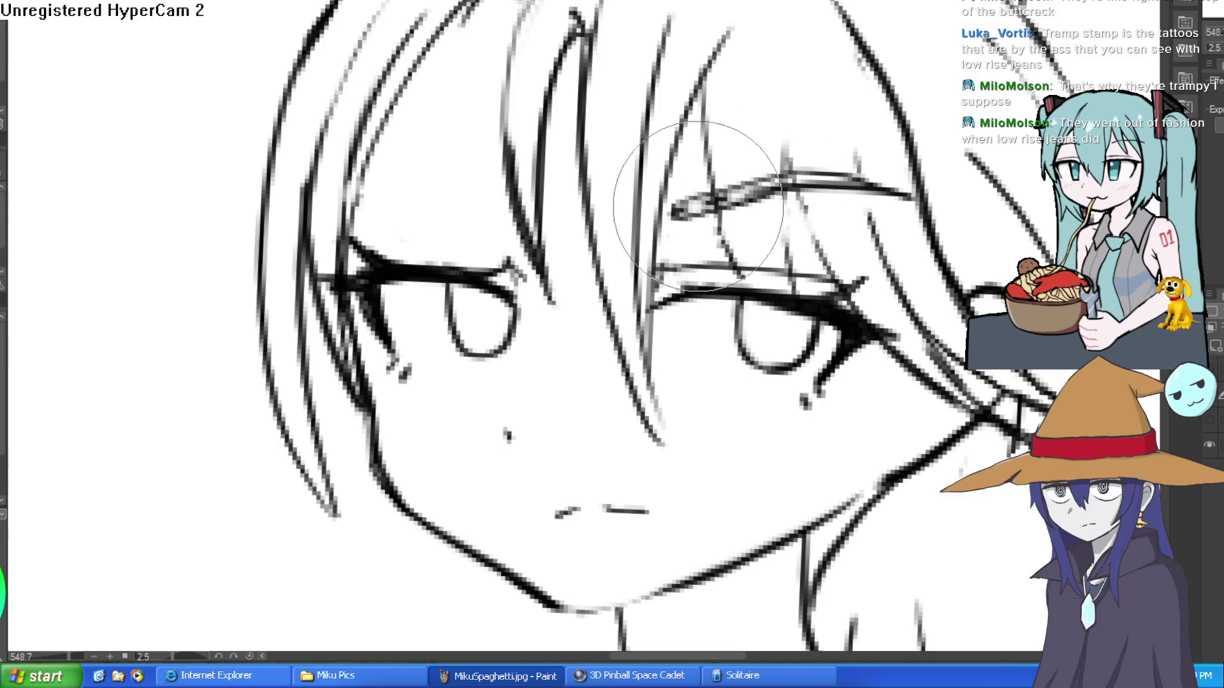
pyautogui.press('[')
pyautogui.press('[')
pyautogui.moveTo(670, 193); pyautogui.dragTo(683, 263)
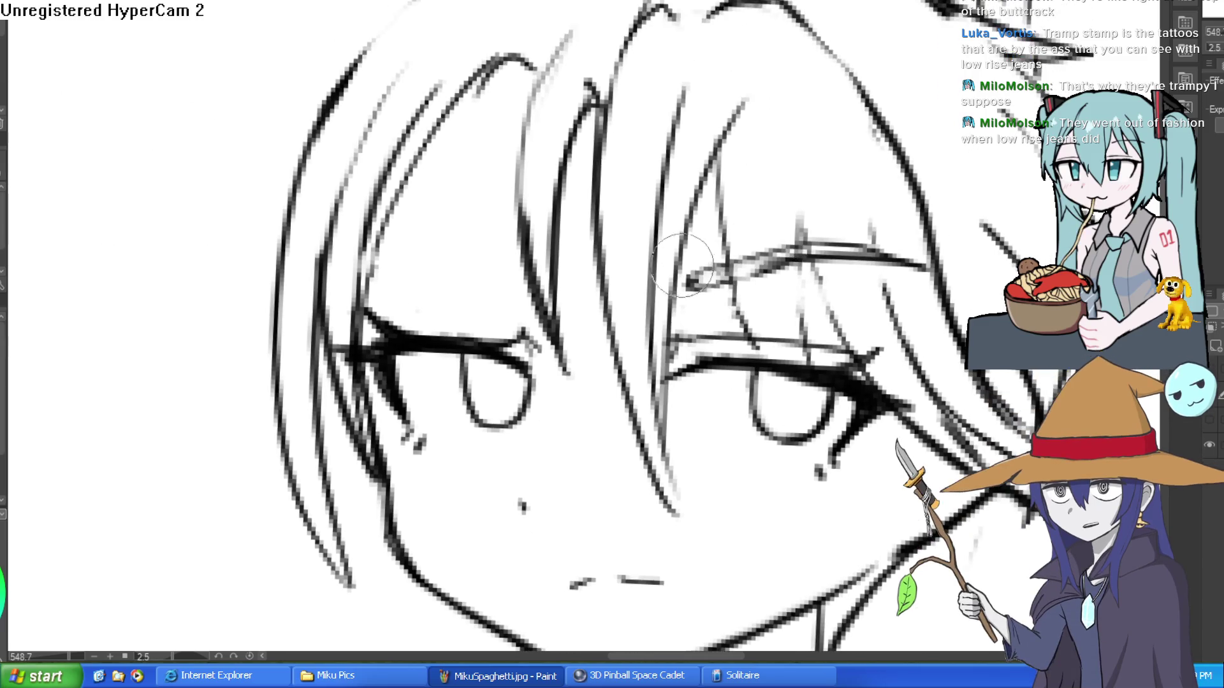
pyautogui.moveTo(558, 269)
pyautogui.mouseDown()
pyautogui.moveTo(418, 240)
pyautogui.moveTo(385, 259)
pyautogui.moveTo(491, 259)
pyautogui.mouseUp()
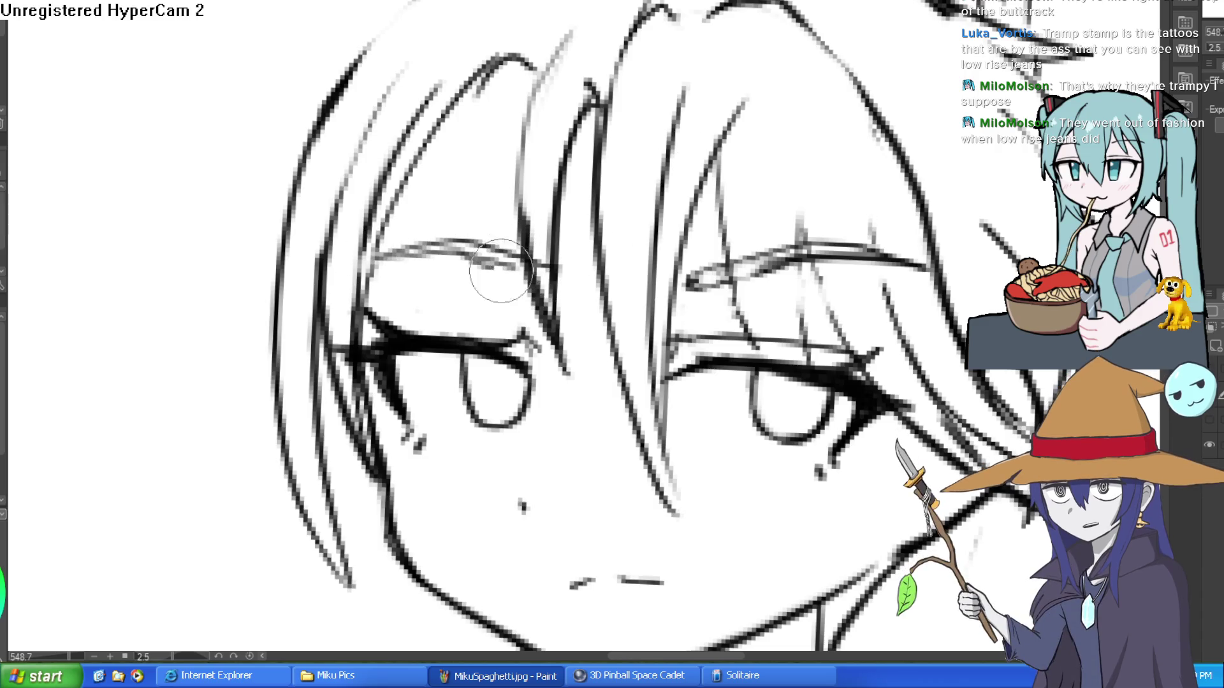
pyautogui.scroll(-5, 915, 186)
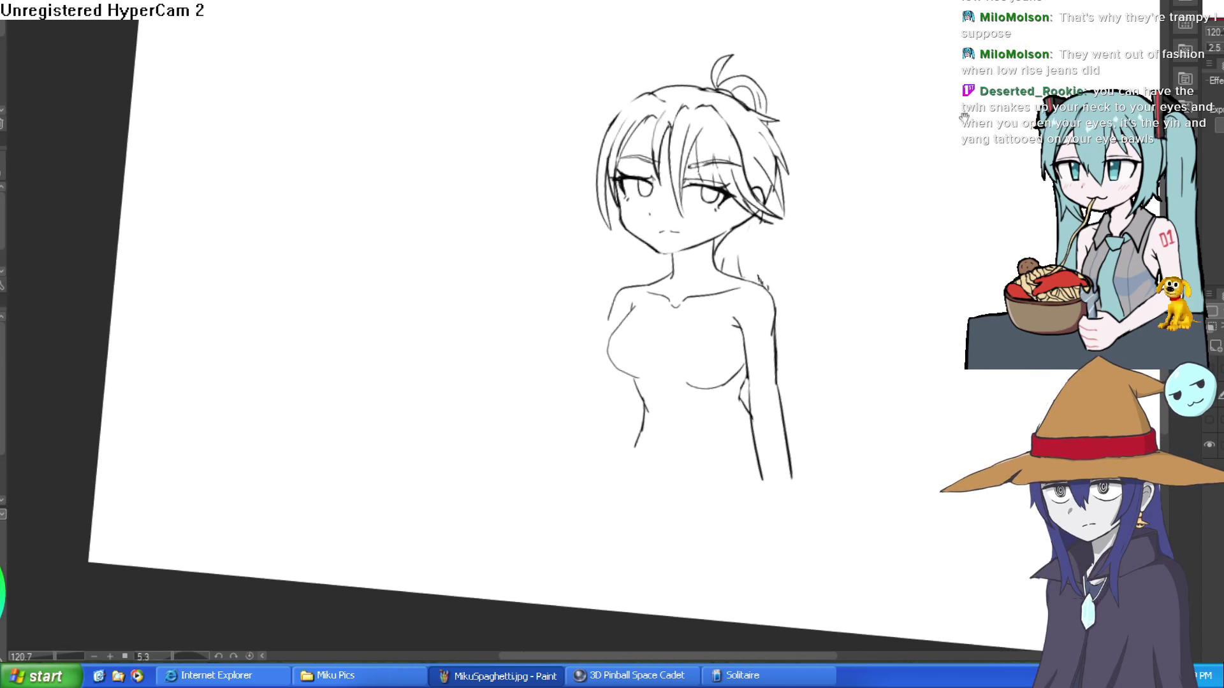
# - Straighten the rotated view and draw a hair strand beside the face
pyautogui.hotkey('ctrl', '@')
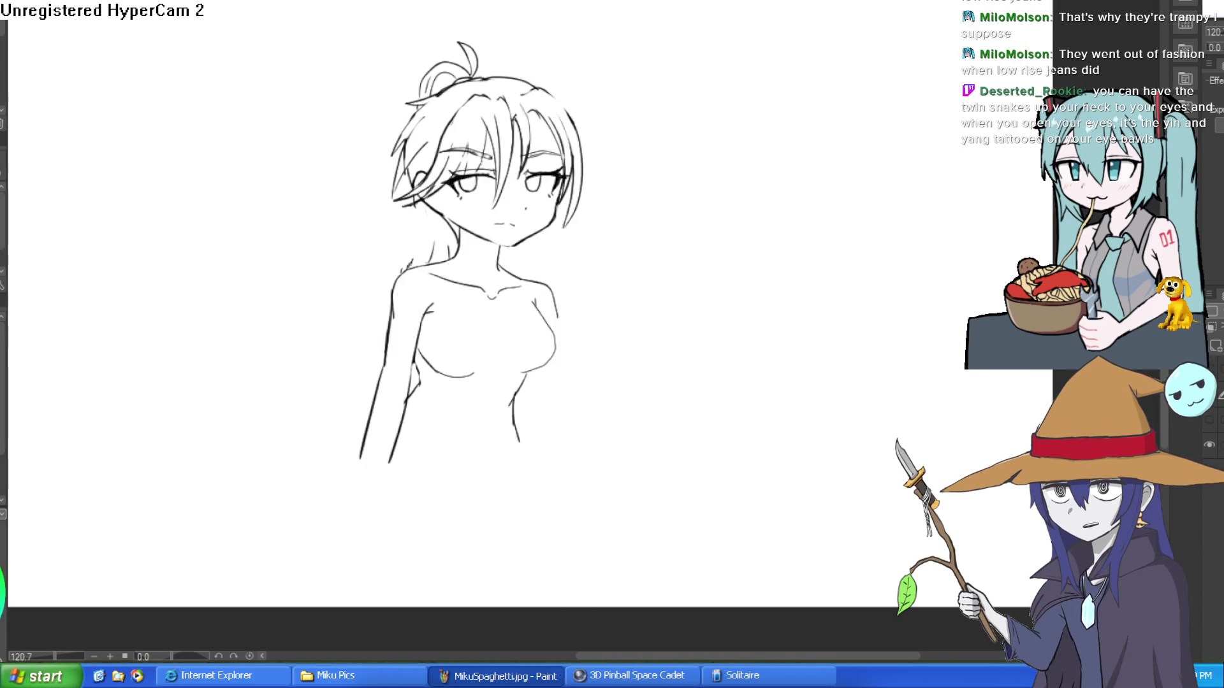
pyautogui.scroll(3, 870, 203)
pyautogui.moveTo(883, 186)
pyautogui.mouseDown()
pyautogui.moveTo(724, 235)
pyautogui.moveTo(582, 251)
pyautogui.mouseUp()
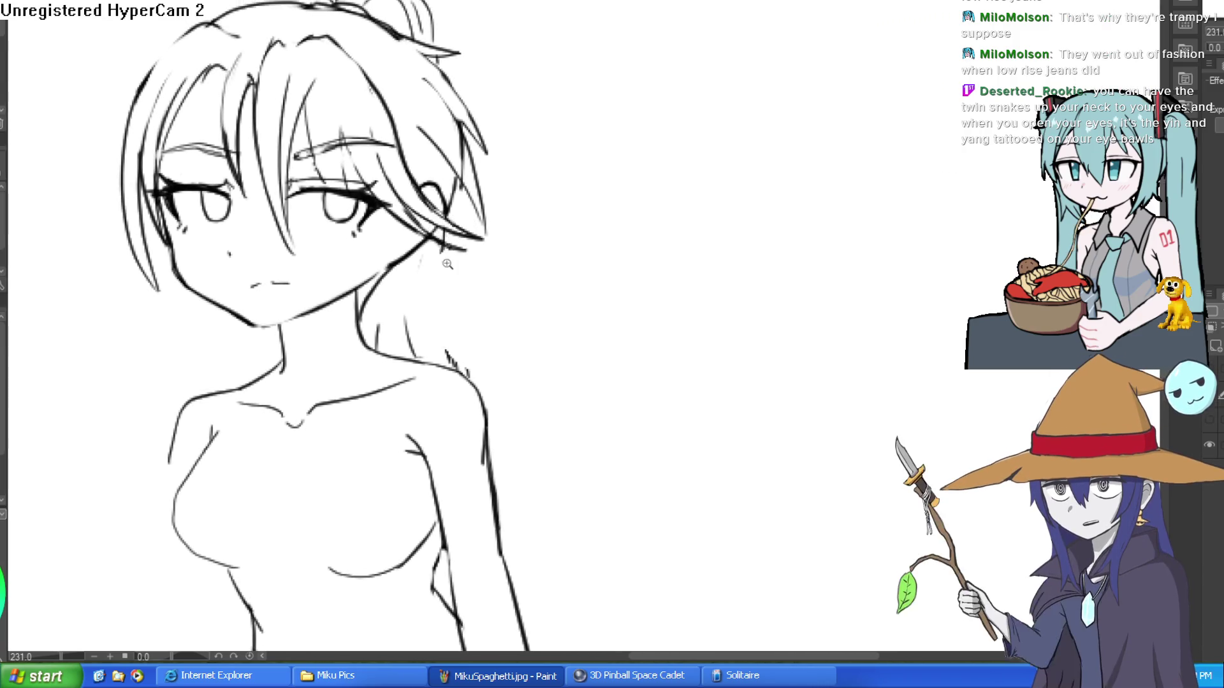
pyautogui.scroll(-1, 450, 255)
pyautogui.moveTo(460, 299); pyautogui.dragTo(493, 200)
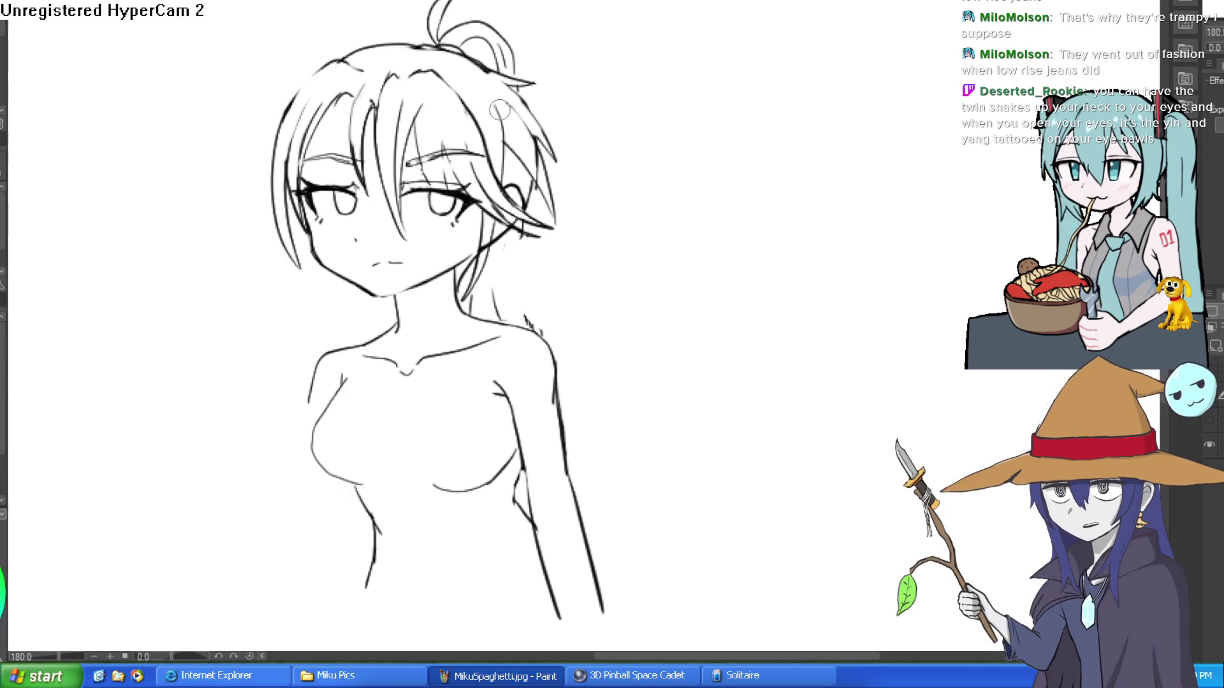
pyautogui.moveTo(549, 252); pyautogui.dragTo(574, 230)
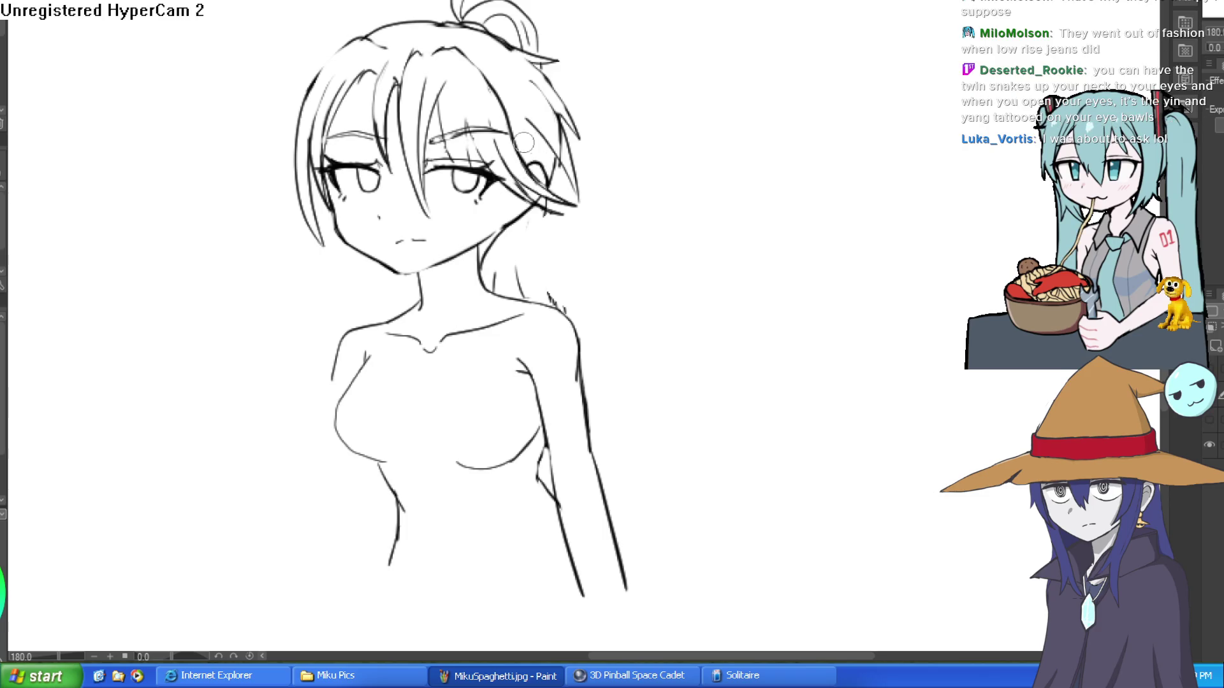
# - Ink the hair line down to the shoulder and the left cheek-to-neck line, then zoom in
pyautogui.moveTo(490, 305); pyautogui.dragTo(515, 148)
pyautogui.moveTo(312, 177); pyautogui.dragTo(387, 321)
pyautogui.hotkey('ctrl', 'z')
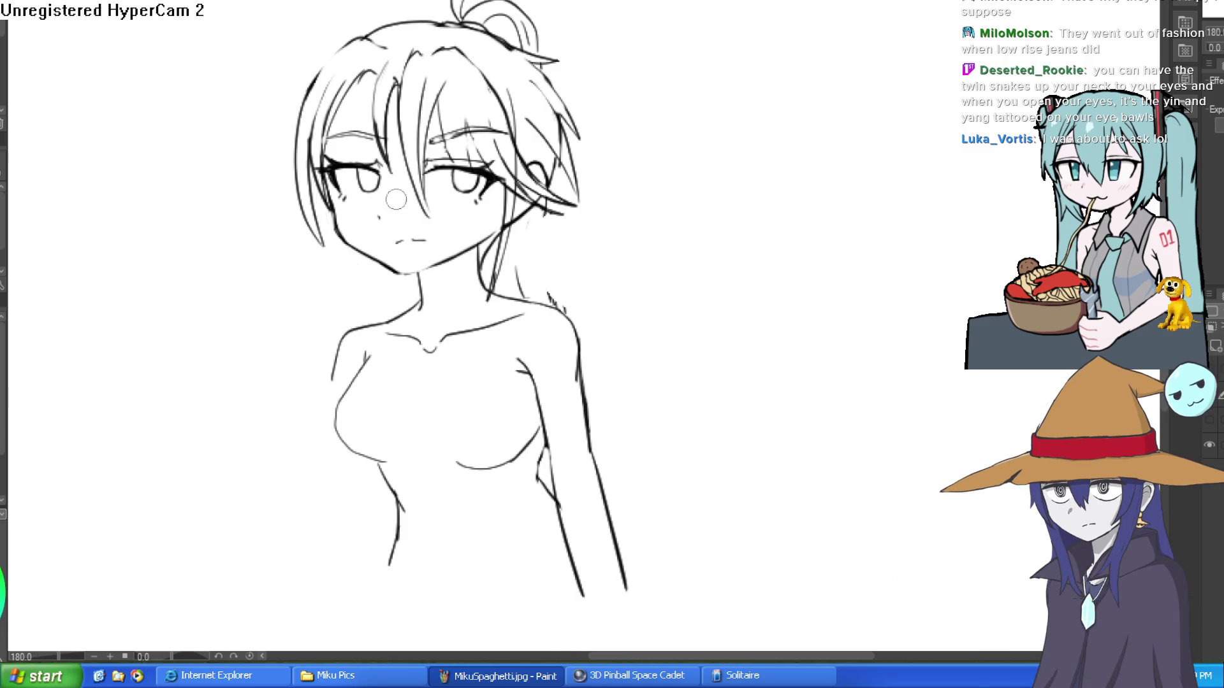
pyautogui.moveTo(315, 175); pyautogui.dragTo(381, 315)
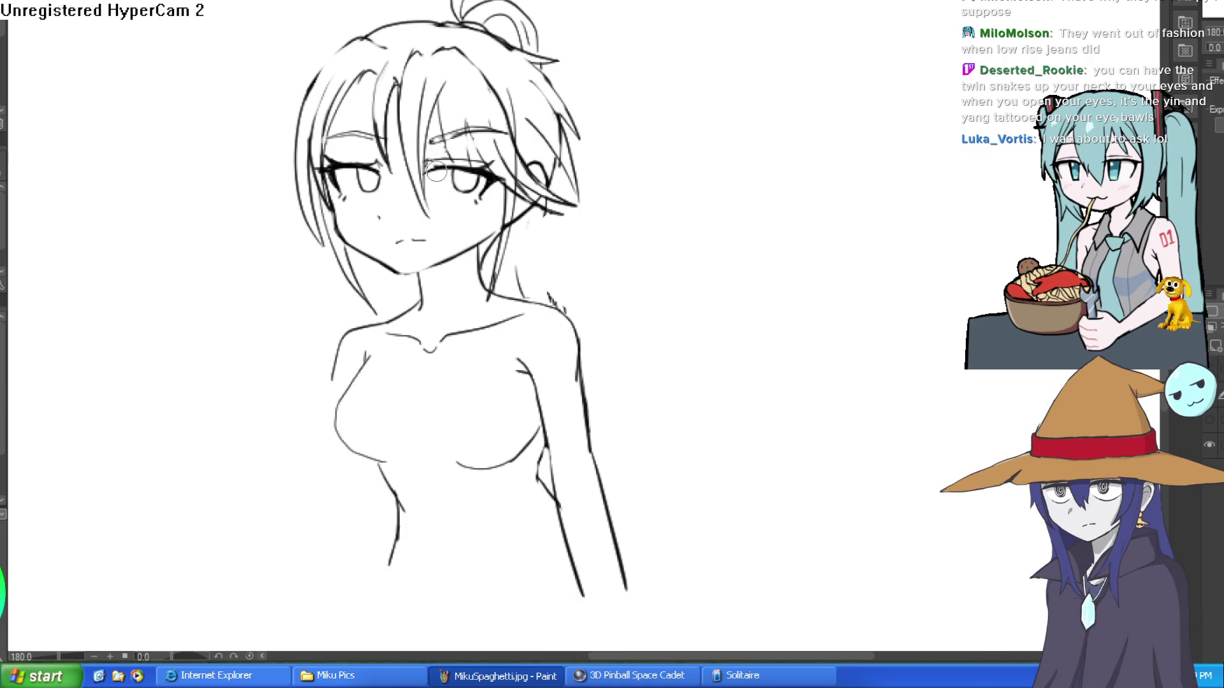
pyautogui.moveTo(608, 200); pyautogui.dragTo(643, 199)
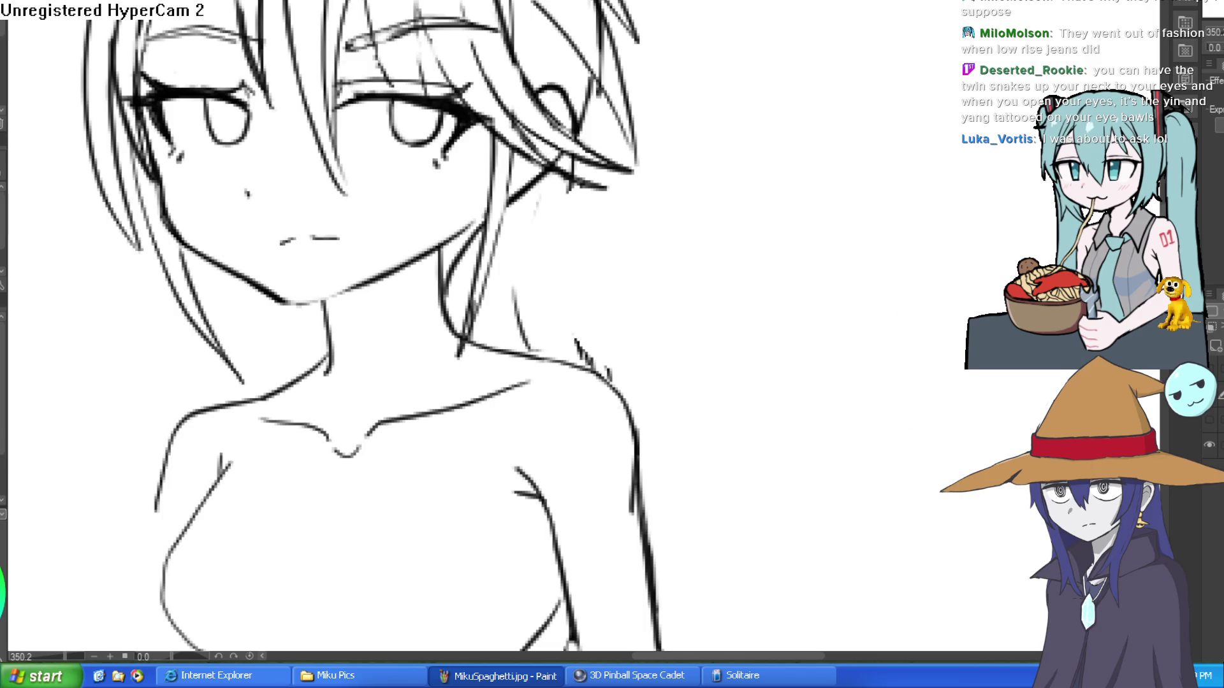
pyautogui.scroll(-7, 672, 219)
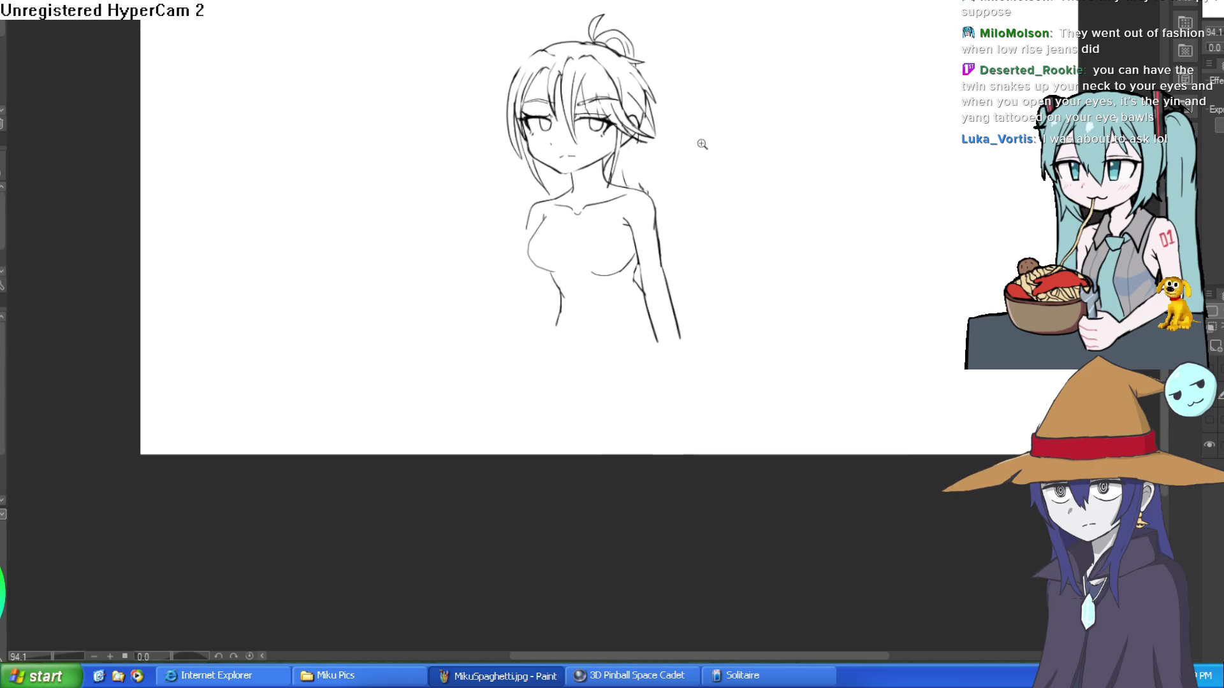
# - Zoom and rotate onto the face, then thicken the eye line with two parallel pen strokes
pyautogui.scroll(4, 707, 139)
pyautogui.scroll(-2, 579, 210)
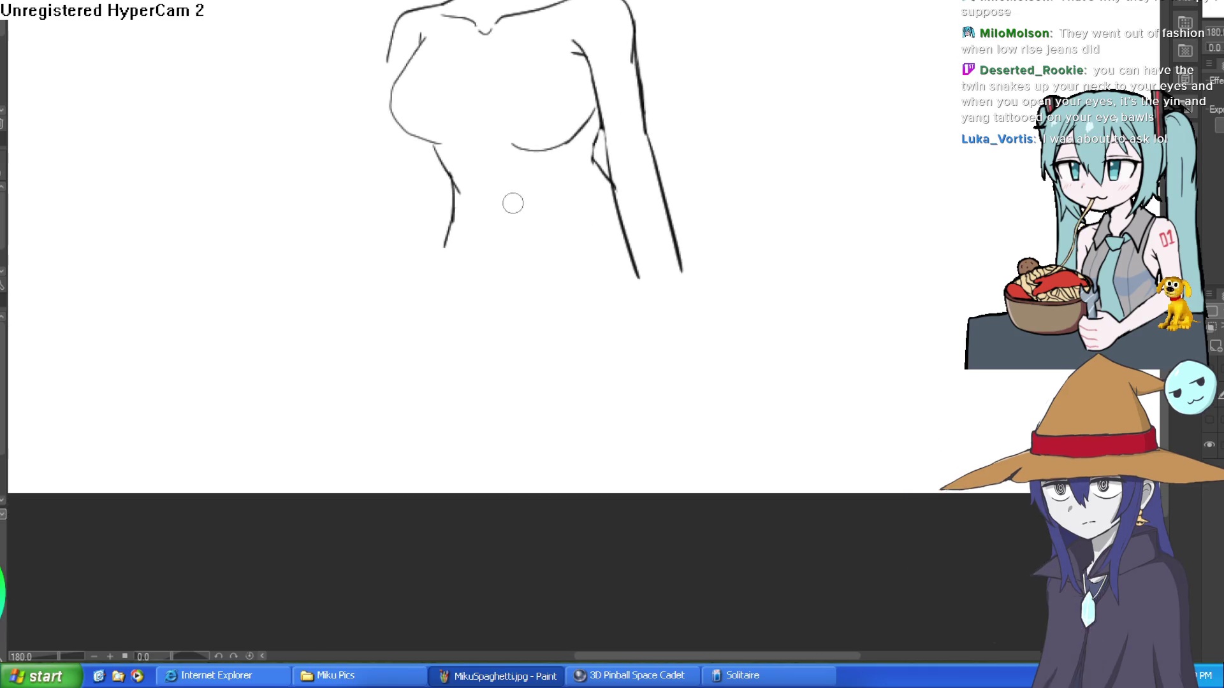
pyautogui.scroll(-3, 708, 203)
pyautogui.moveTo(709, 202); pyautogui.dragTo(702, 201)
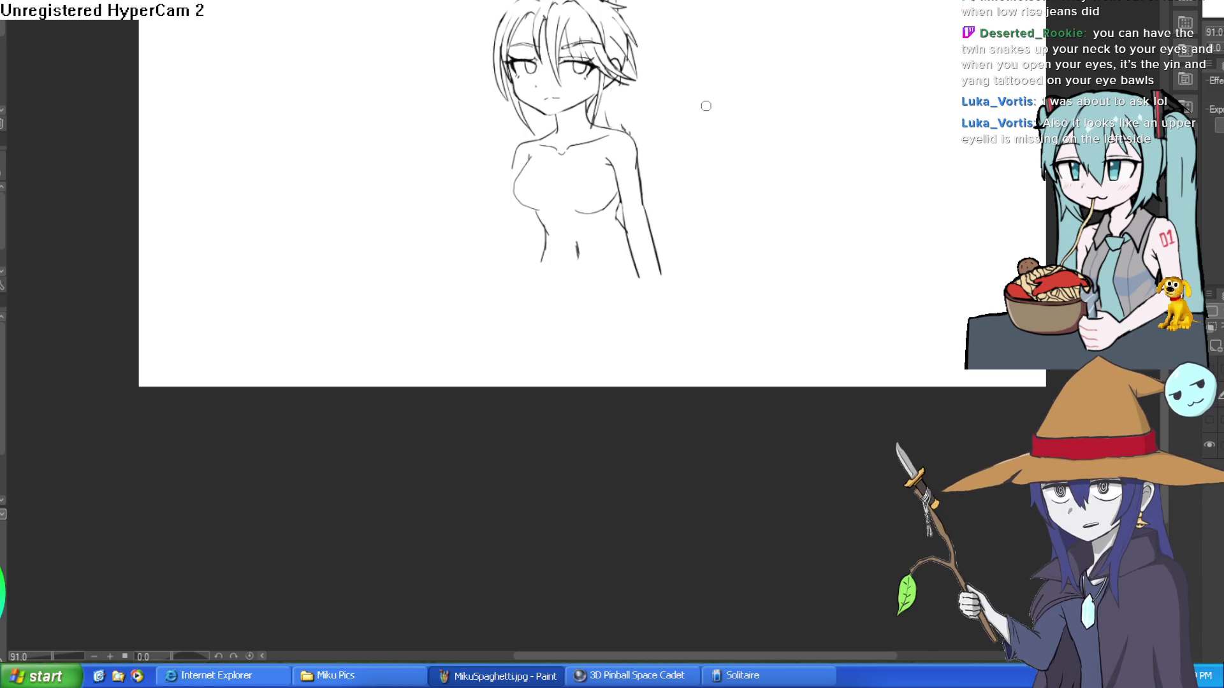
pyautogui.moveTo(731, 60); pyautogui.dragTo(739, 89)
pyautogui.scroll(10, 740, 90)
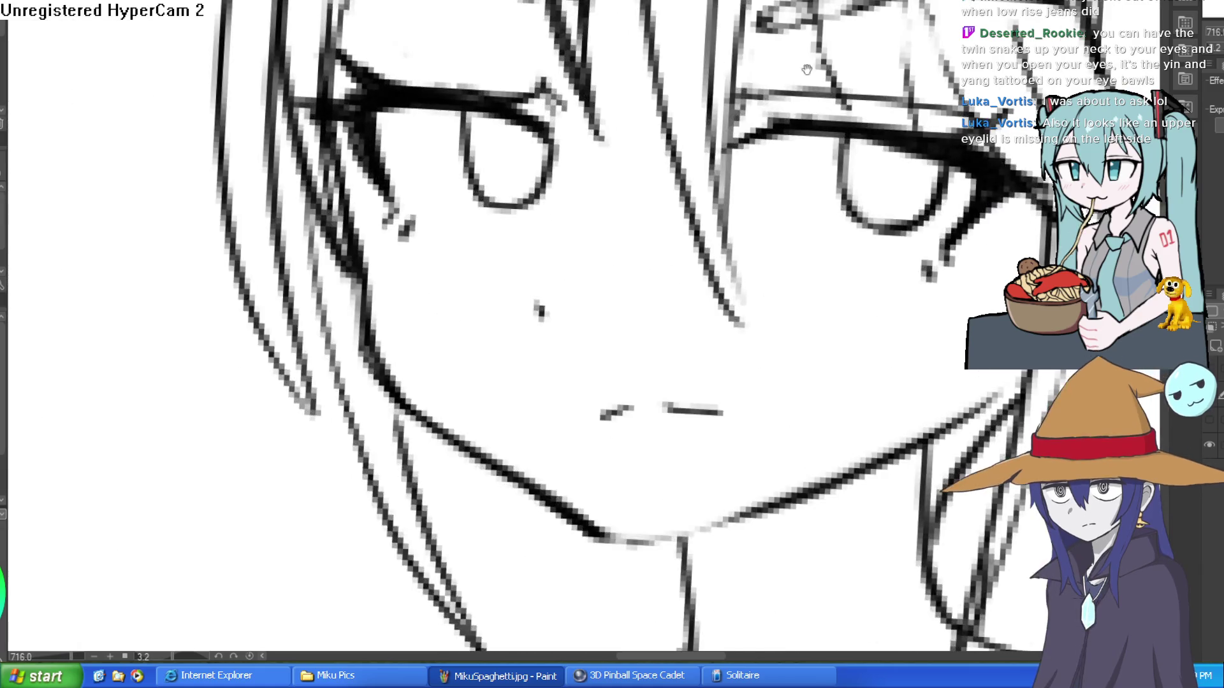
pyautogui.moveTo(805, 349); pyautogui.dragTo(754, 518)
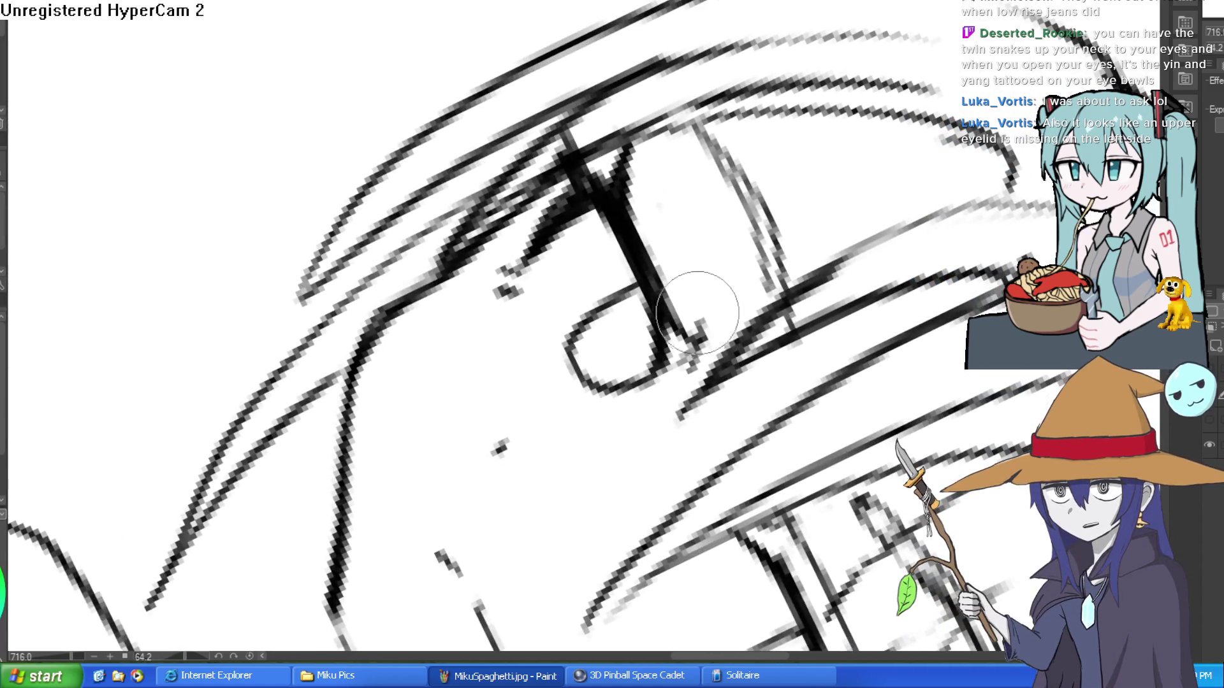
pyautogui.moveTo(768, 156)
pyautogui.mouseDown()
pyautogui.moveTo(809, 232)
pyautogui.moveTo(692, 367)
pyautogui.mouseUp()
pyautogui.moveTo(691, 312)
pyautogui.mouseDown()
pyautogui.moveTo(789, 155)
pyautogui.moveTo(773, 180)
pyautogui.mouseUp()
pyautogui.scroll(-3, 789, 156)
pyautogui.moveTo(618, 196); pyautogui.dragTo(561, 248)
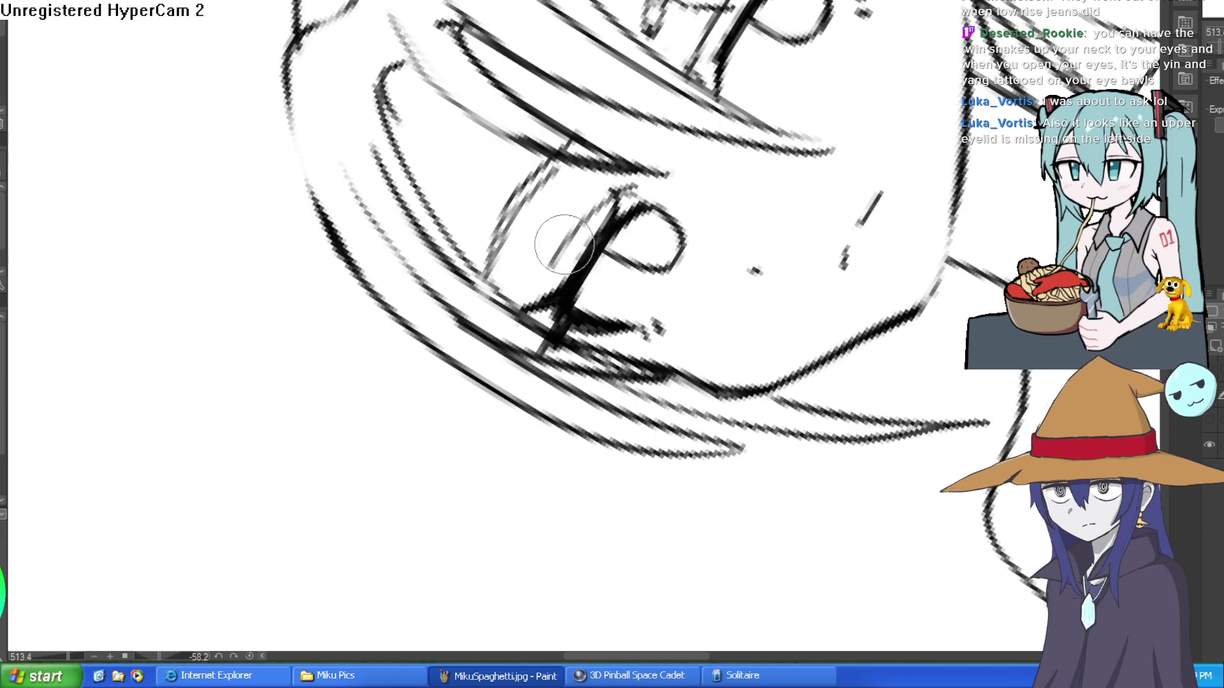
pyautogui.moveTo(614, 195); pyautogui.dragTo(566, 256)
# - Zoom back out to the full figure and draw a curved lower-belly line
pyautogui.scroll(-6, 692, 184)
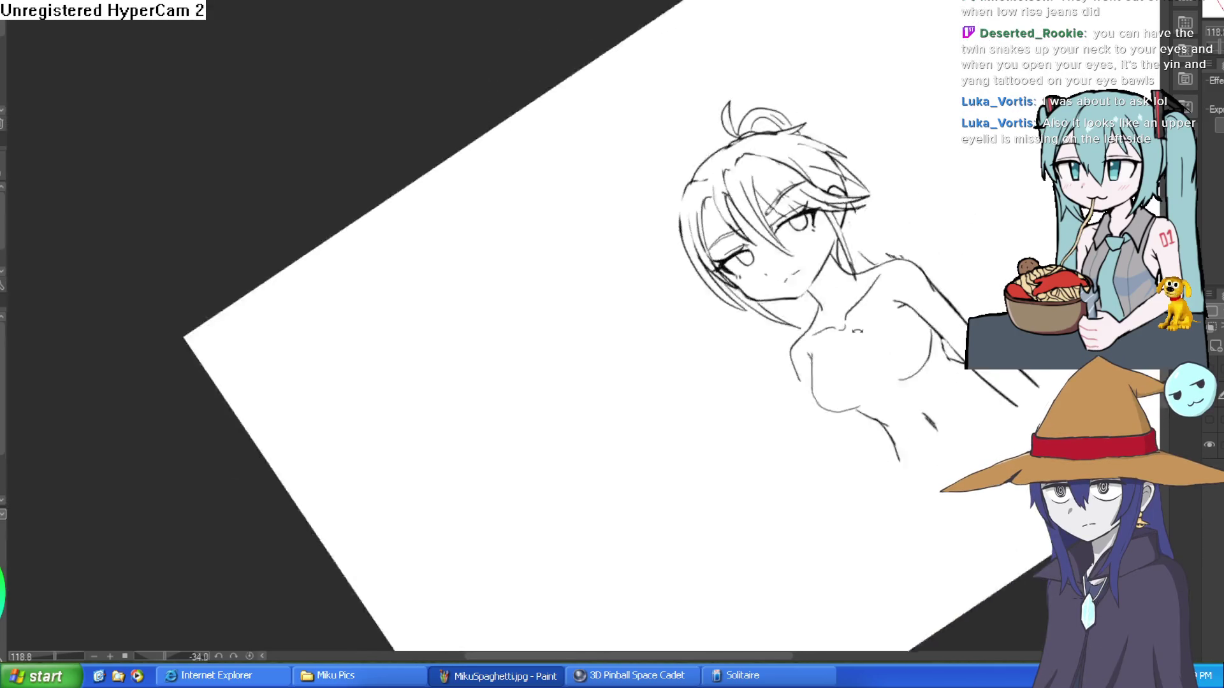
pyautogui.scroll(5, 701, 217)
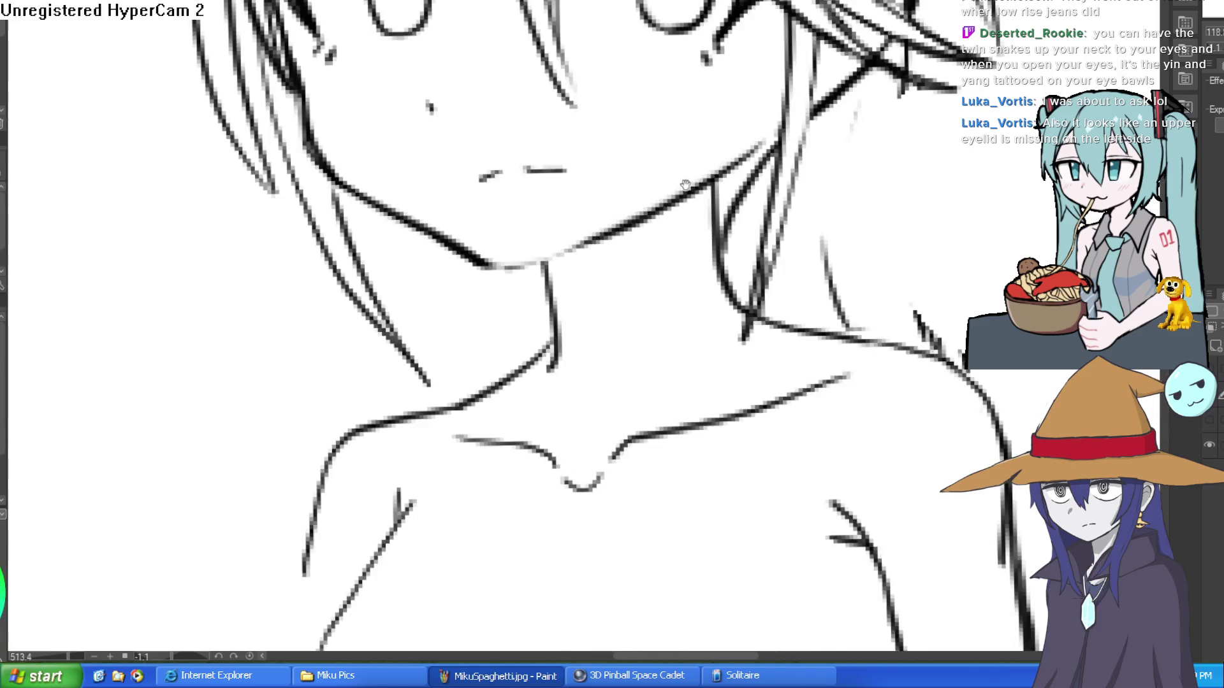
pyautogui.scroll(-5, 701, 187)
pyautogui.moveTo(720, 217)
pyautogui.mouseDown()
pyautogui.moveTo(756, 177)
pyautogui.moveTo(727, 210)
pyautogui.mouseUp()
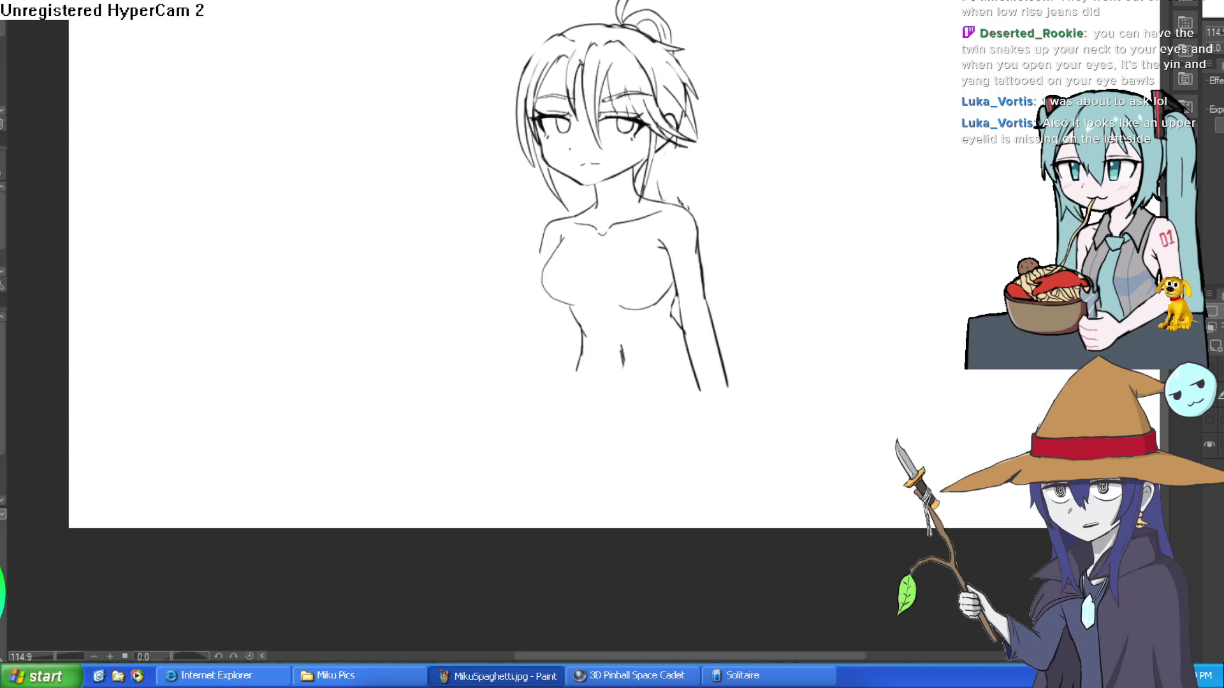
pyautogui.scroll(5, 637, 210)
pyautogui.scroll(-5, 603, 57)
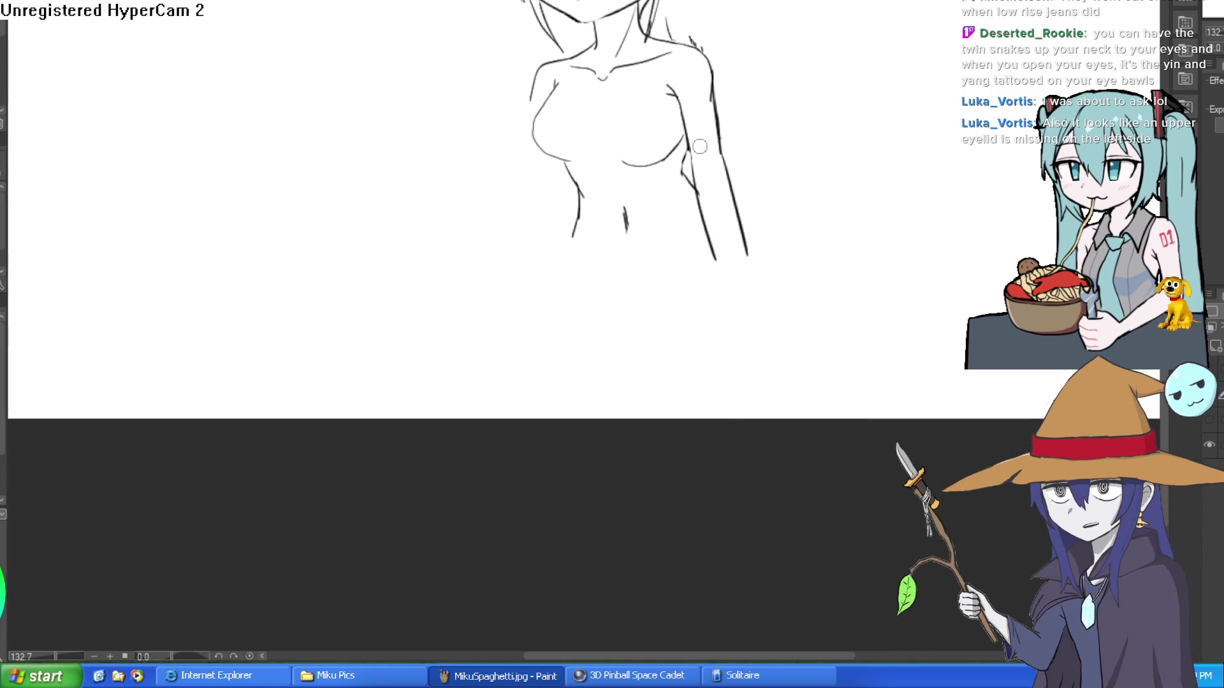
pyautogui.scroll(-2, 737, 245)
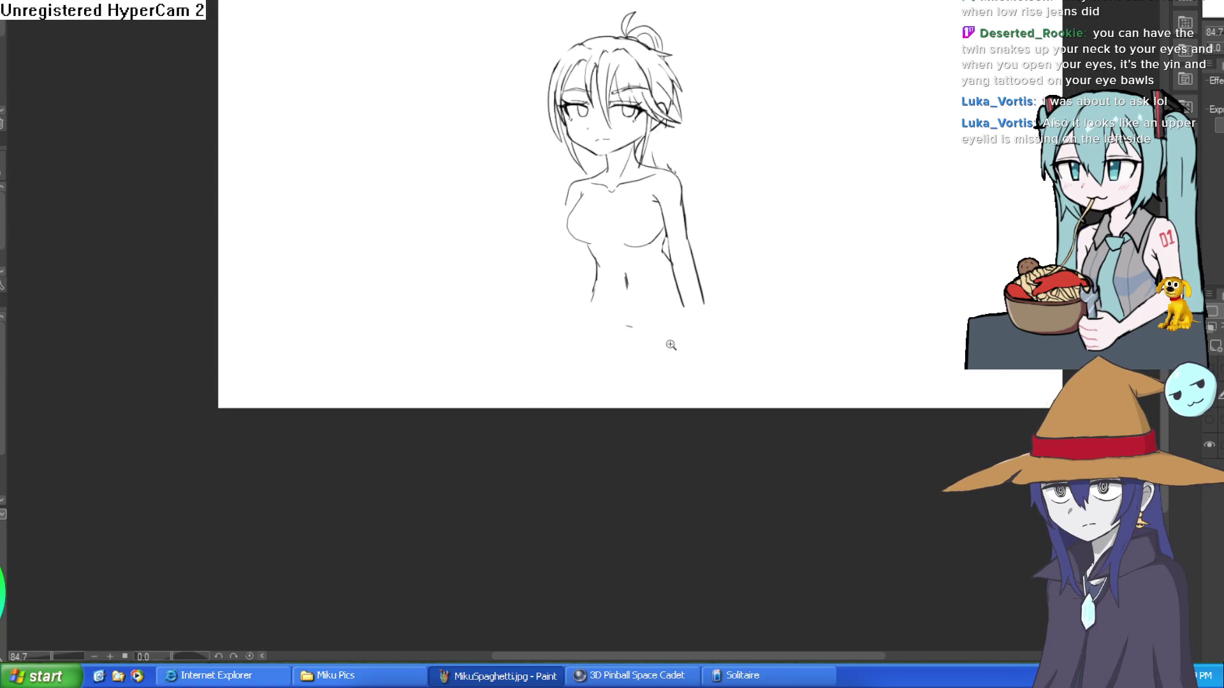
pyautogui.scroll(3, 675, 343)
pyautogui.moveTo(490, 249); pyautogui.dragTo(585, 322)
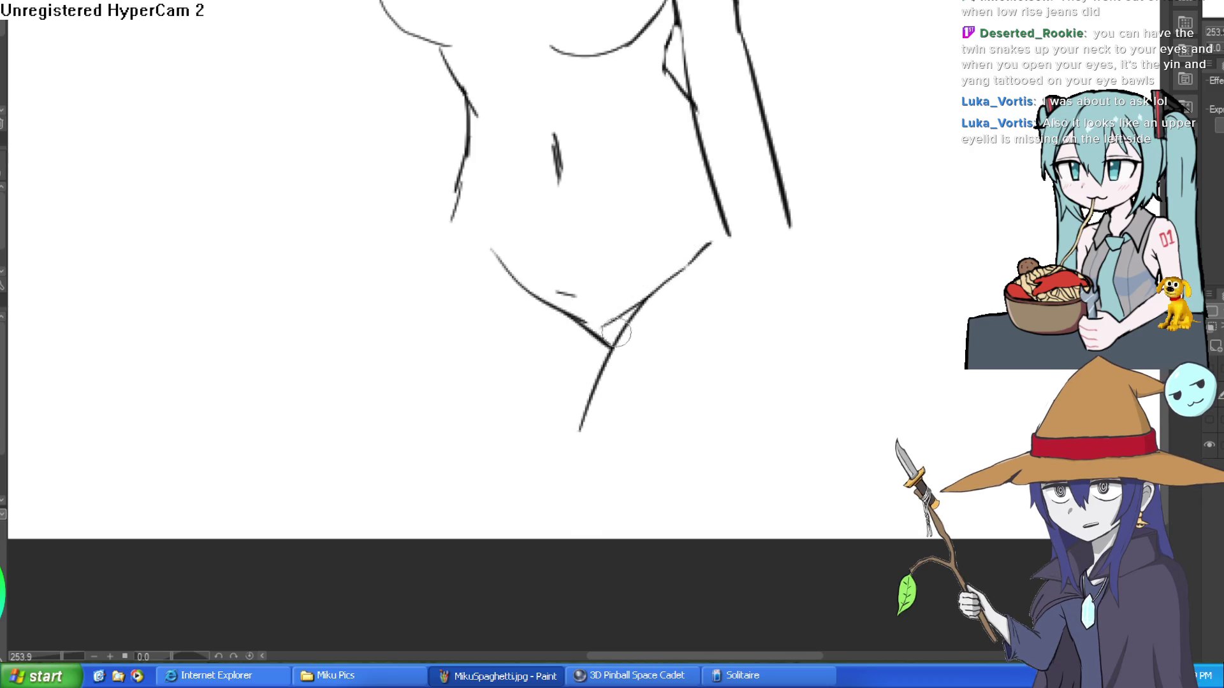
# - Redraw the inner thigh, right hip and left thigh curves, extending the inner leg to the bottom
pyautogui.hotkey('ctrl', 'z')
pyautogui.moveTo(657, 290); pyautogui.dragTo(586, 453)
pyautogui.moveTo(712, 112); pyautogui.dragTo(785, 261)
pyautogui.hotkey('ctrl', 'z')
pyautogui.moveTo(701, 105)
pyautogui.mouseDown()
pyautogui.moveTo(784, 235)
pyautogui.moveTo(810, 350)
pyautogui.moveTo(811, 508)
pyautogui.mouseUp()
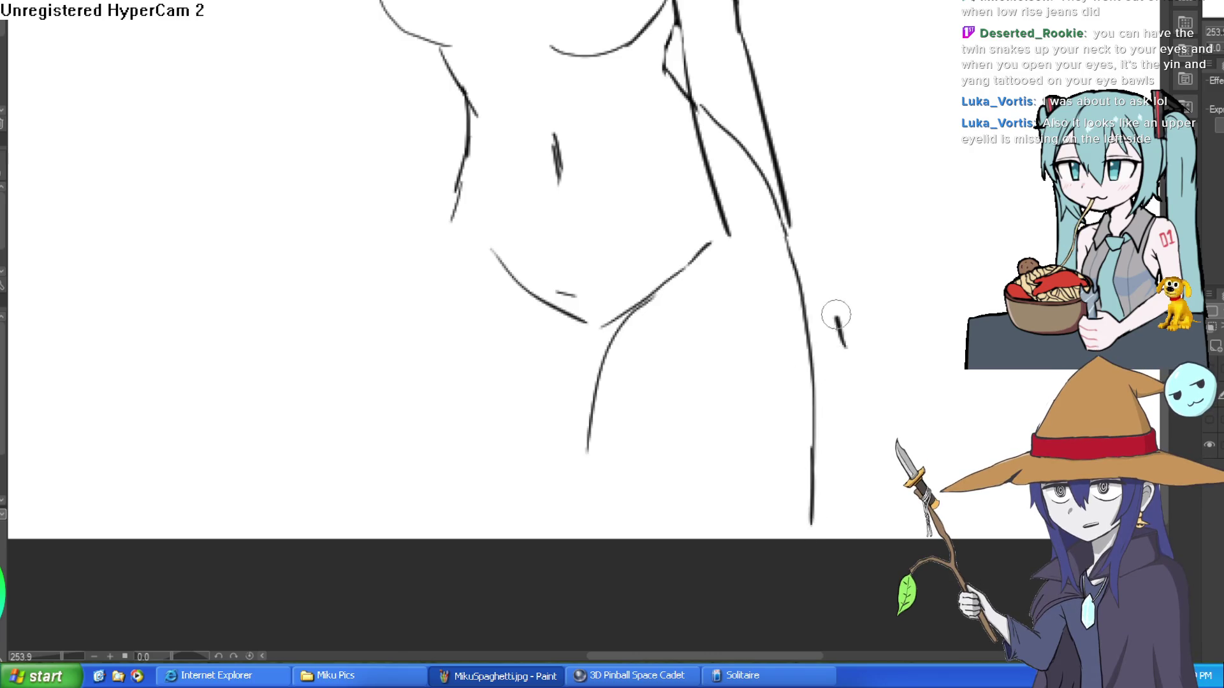
pyautogui.hotkey('ctrl', 'z')
pyautogui.moveTo(452, 185); pyautogui.dragTo(375, 503)
pyautogui.hotkey('ctrl', 'z')
pyautogui.moveTo(451, 216); pyautogui.dragTo(325, 539)
pyautogui.moveTo(587, 446); pyautogui.dragTo(596, 537)
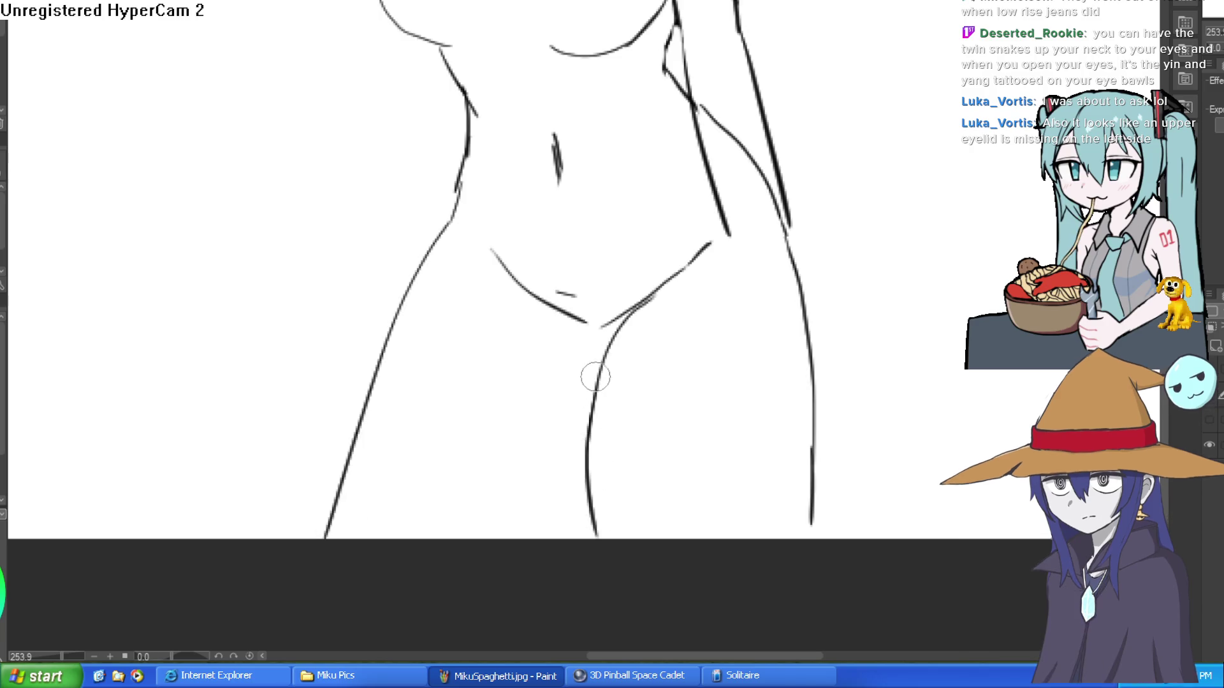
# - Rework the crotch junction and redraw the line running up-right from the crotch
pyautogui.scroll(-5, 622, 380)
pyautogui.scroll(2, 784, 347)
pyautogui.scroll(6, 534, 400)
pyautogui.moveTo(571, 355)
pyautogui.mouseDown()
pyautogui.moveTo(713, 352)
pyautogui.moveTo(679, 355)
pyautogui.mouseUp()
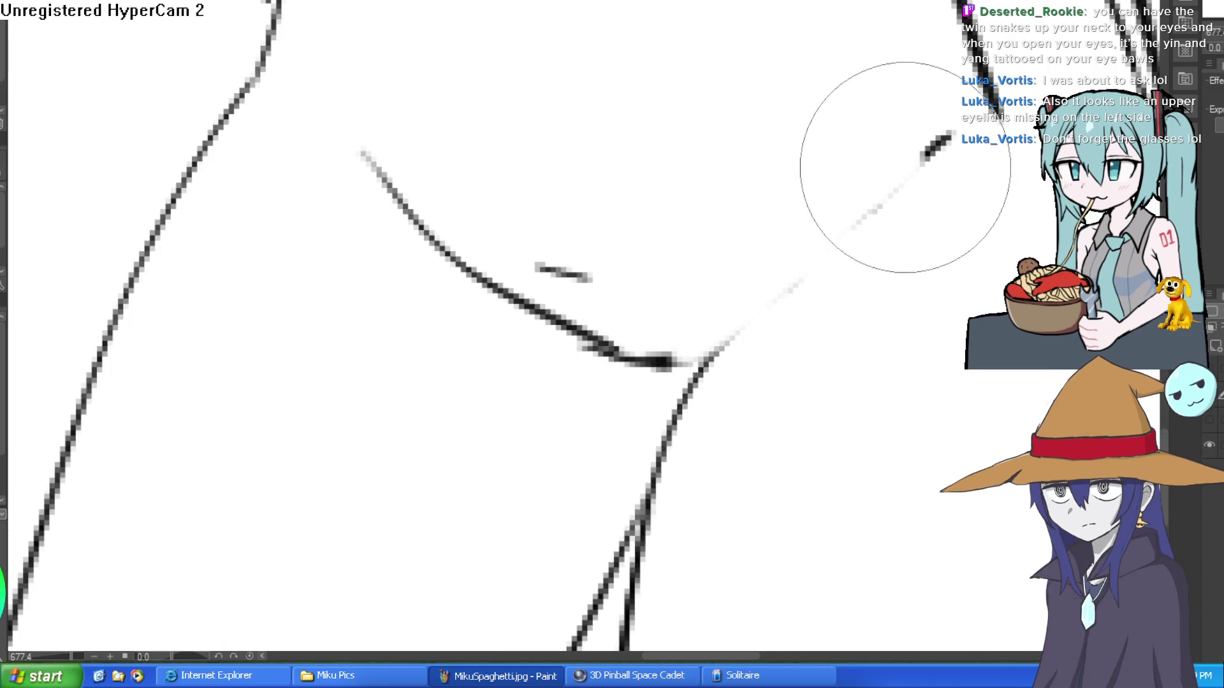
pyautogui.hotkey('ctrl', 'z')
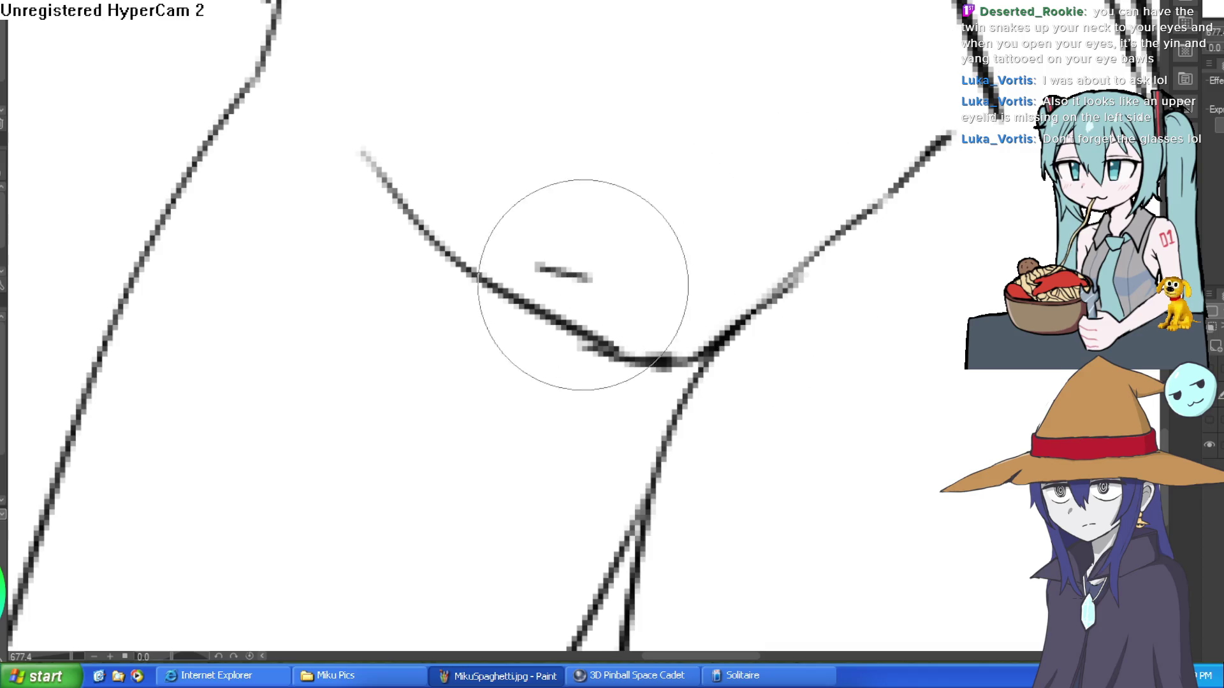
pyautogui.hotkey('ctrl', 'z')
pyautogui.scroll(-5, 733, 240)
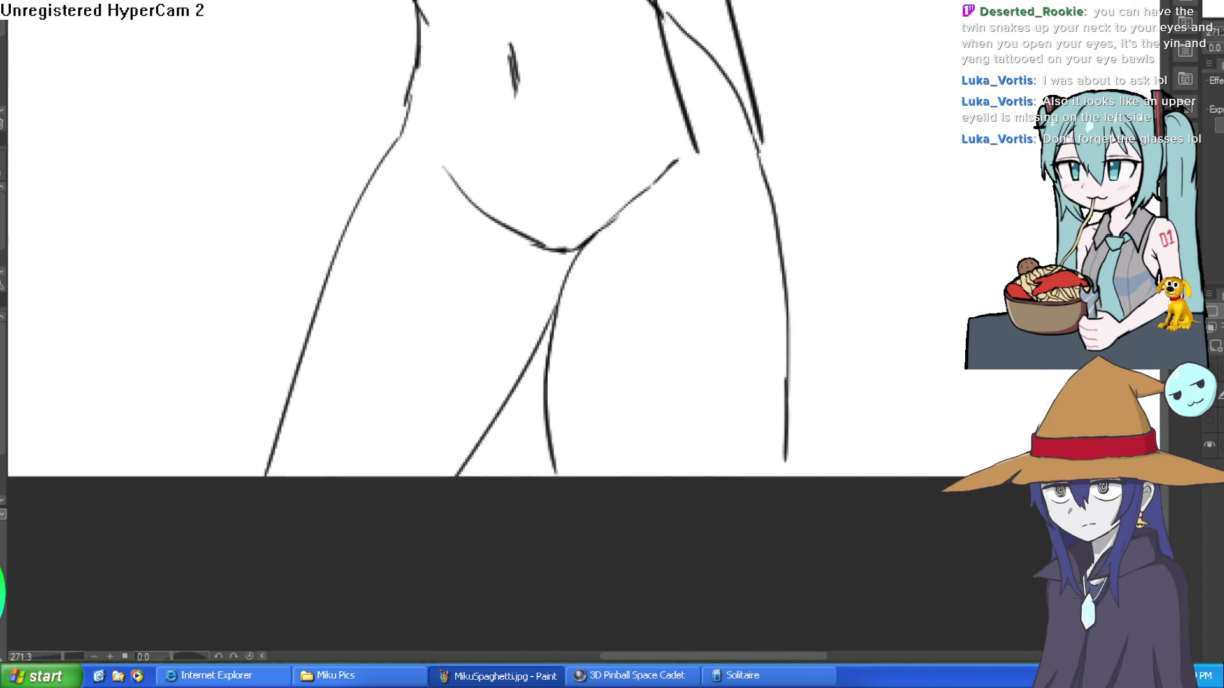
pyautogui.scroll(3, 620, 196)
pyautogui.moveTo(672, 197); pyautogui.dragTo(901, 16)
# - Draw the inner leg line down to the canvas bottom and a straighter right leg line
pyautogui.scroll(-5, 672, 196)
pyautogui.scroll(2, 549, 361)
pyautogui.scroll(2, 549, 319)
pyautogui.moveTo(546, 283); pyautogui.dragTo(522, 519)
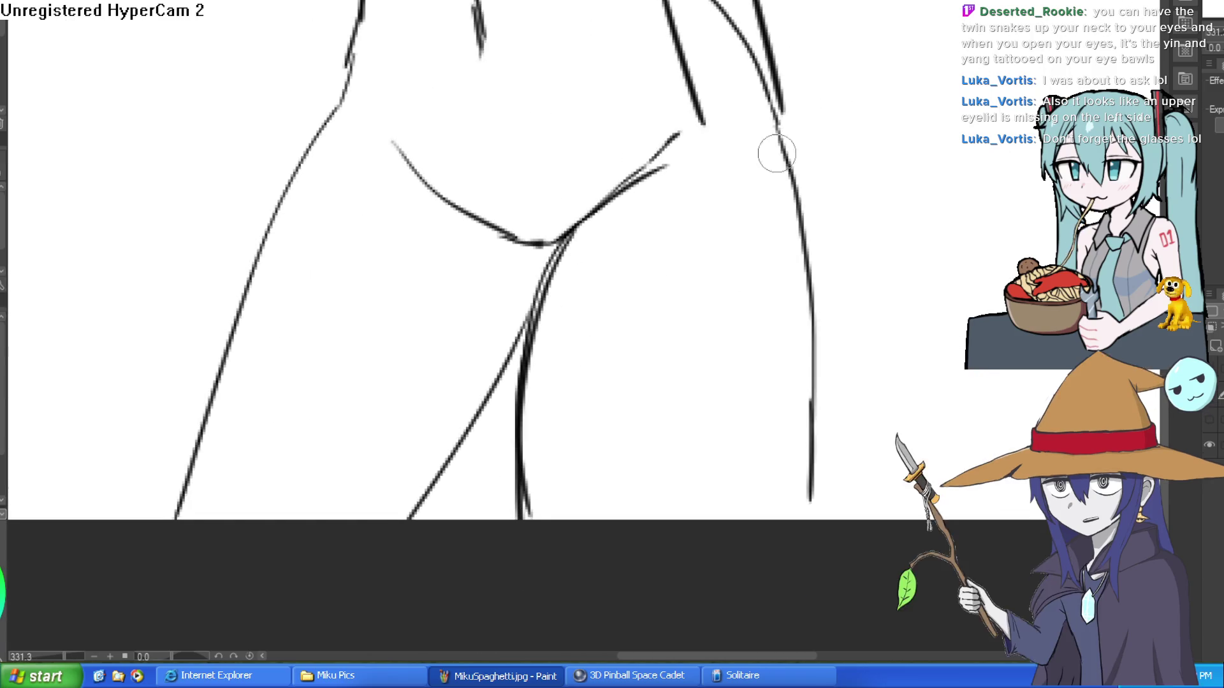
pyautogui.moveTo(784, 179); pyautogui.dragTo(784, 478)
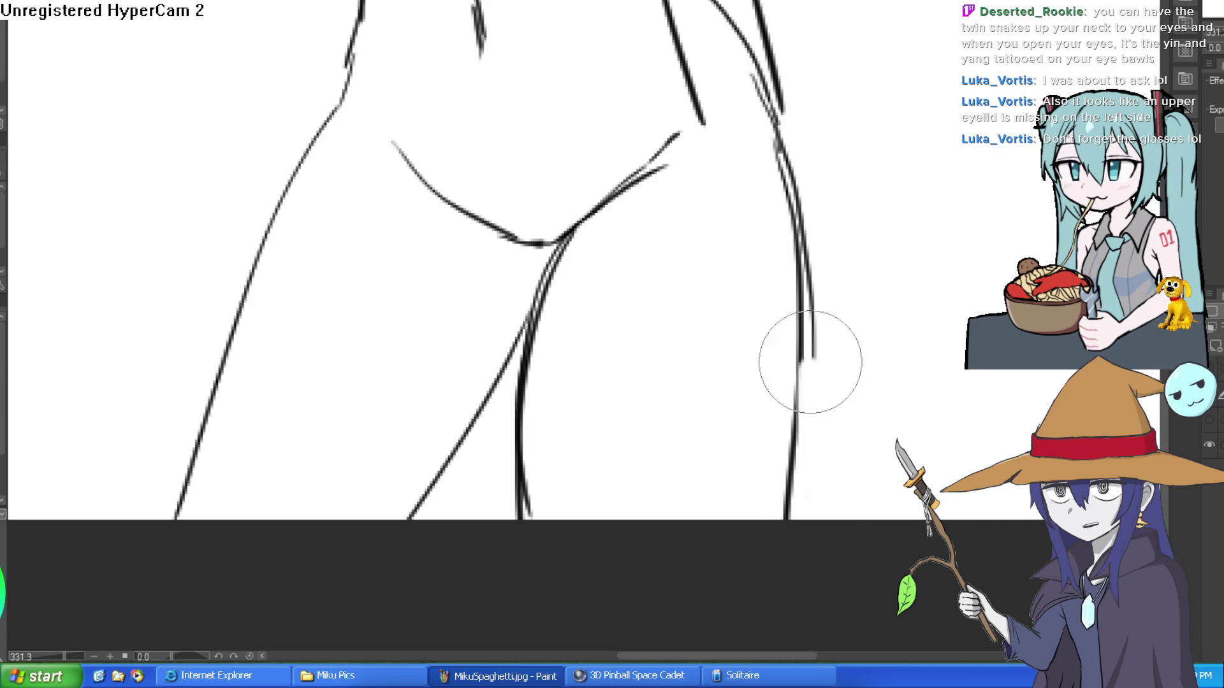
# - Erase the stray diagonal stroke at the waist
pyautogui.scroll(-3, 797, 96)
pyautogui.scroll(3, 663, 297)
pyautogui.moveTo(664, 298); pyautogui.dragTo(655, 259)
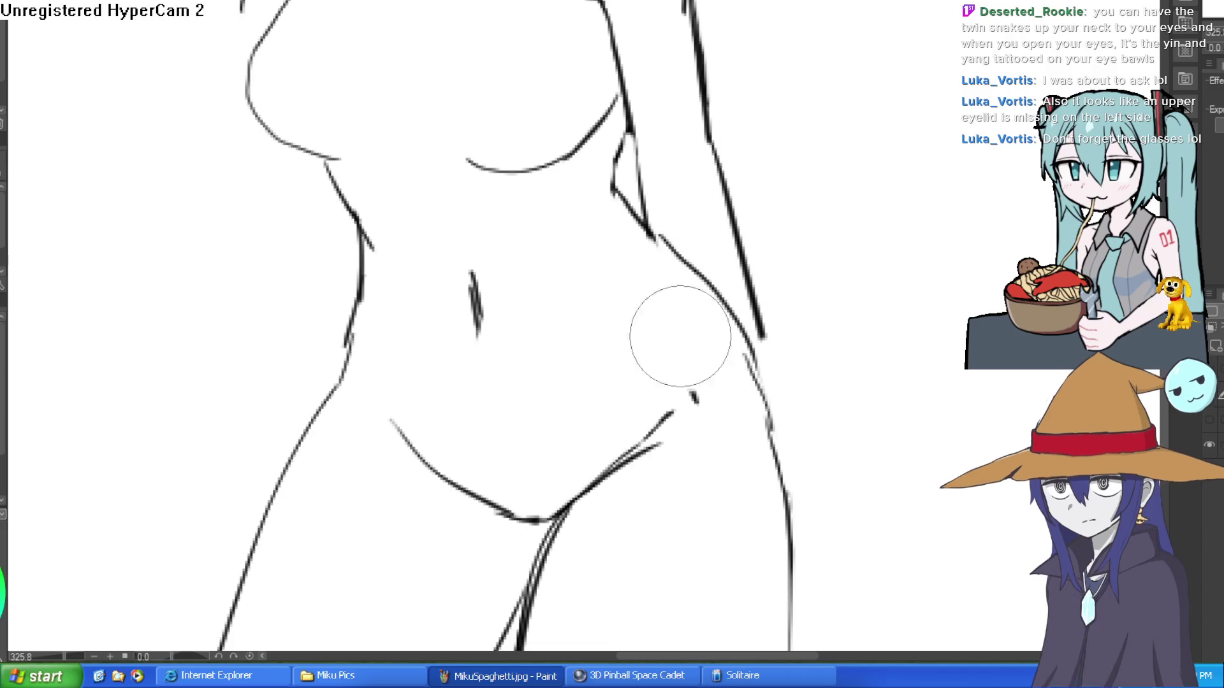
pyautogui.scroll(-3, 775, 334)
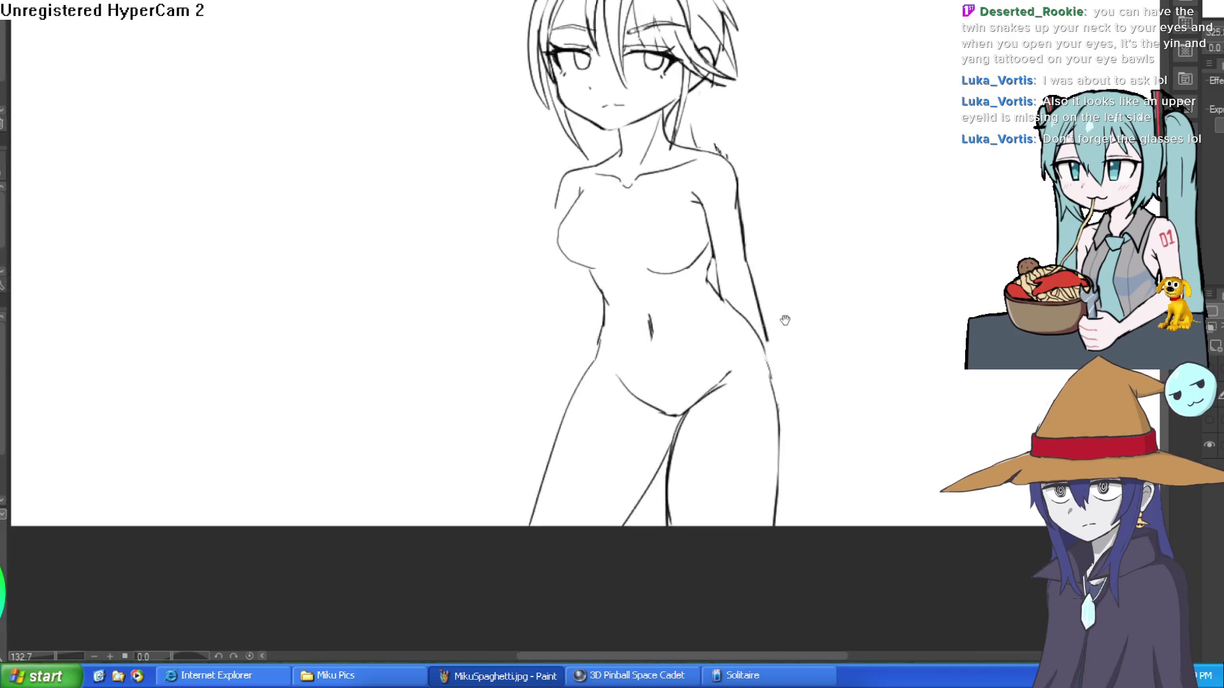
pyautogui.moveTo(773, 149); pyautogui.dragTo(749, 271)
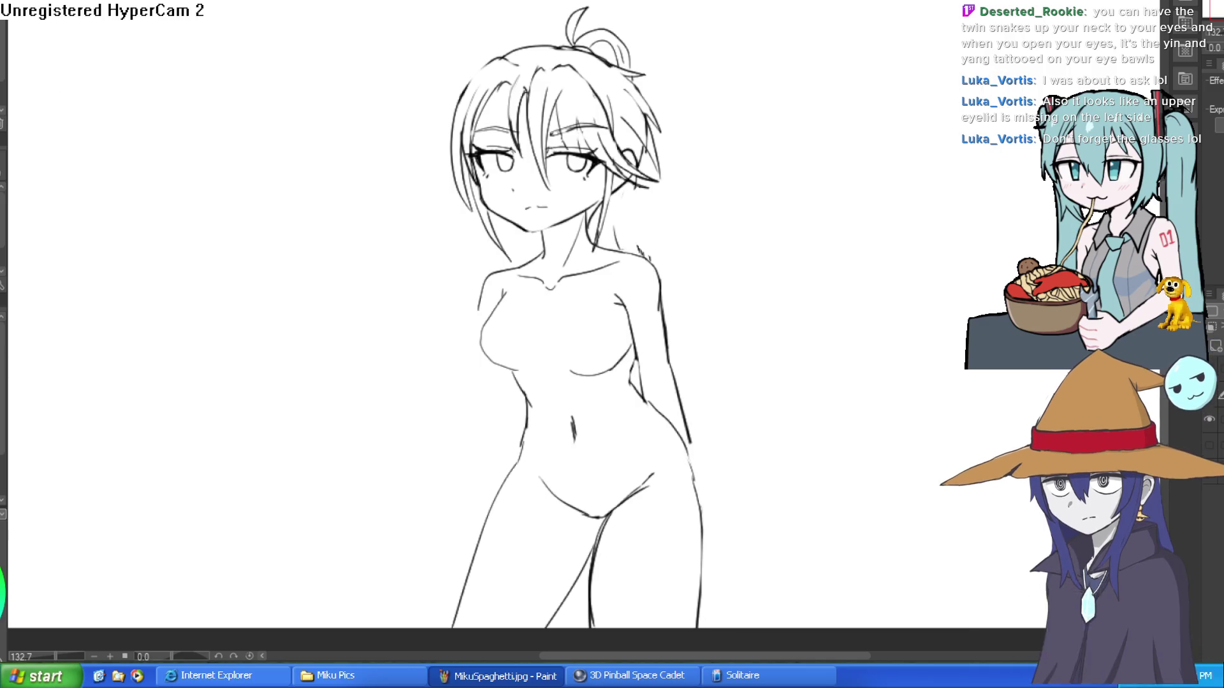
# - Draw a rectangular glasses lens outline in the empty space beside the figure
pyautogui.scroll(8, 535, 156)
pyautogui.moveTo(518, 186); pyautogui.dragTo(547, 165)
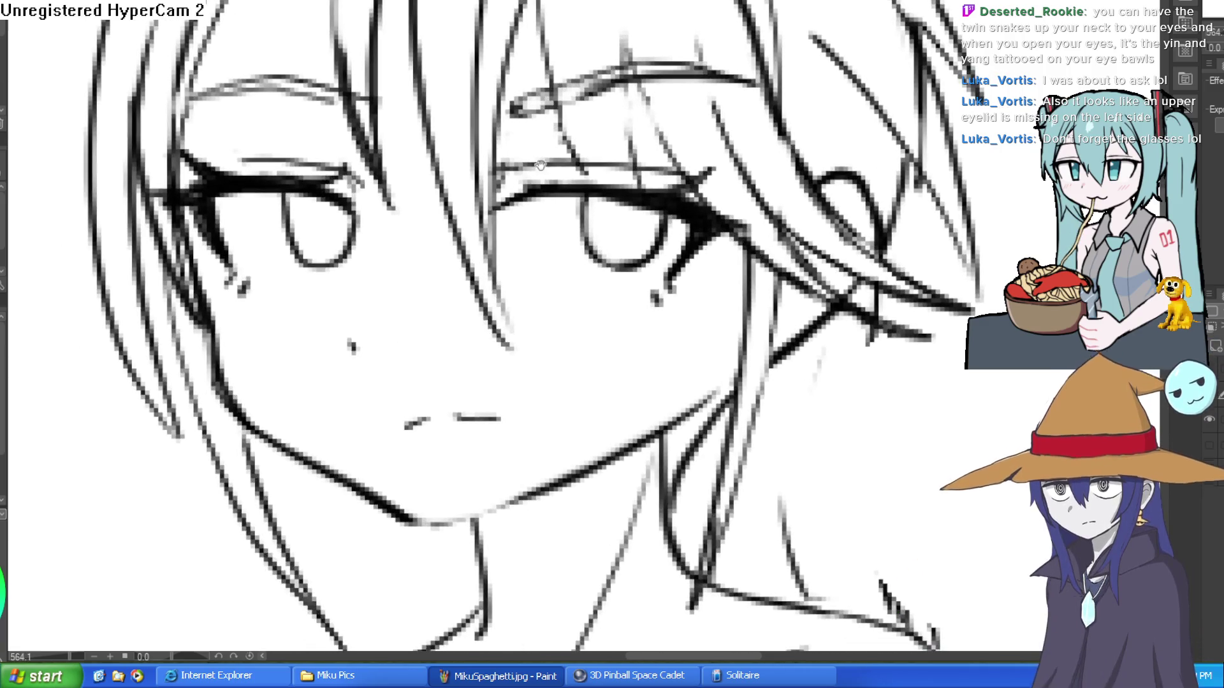
pyautogui.scroll(-3, 796, 207)
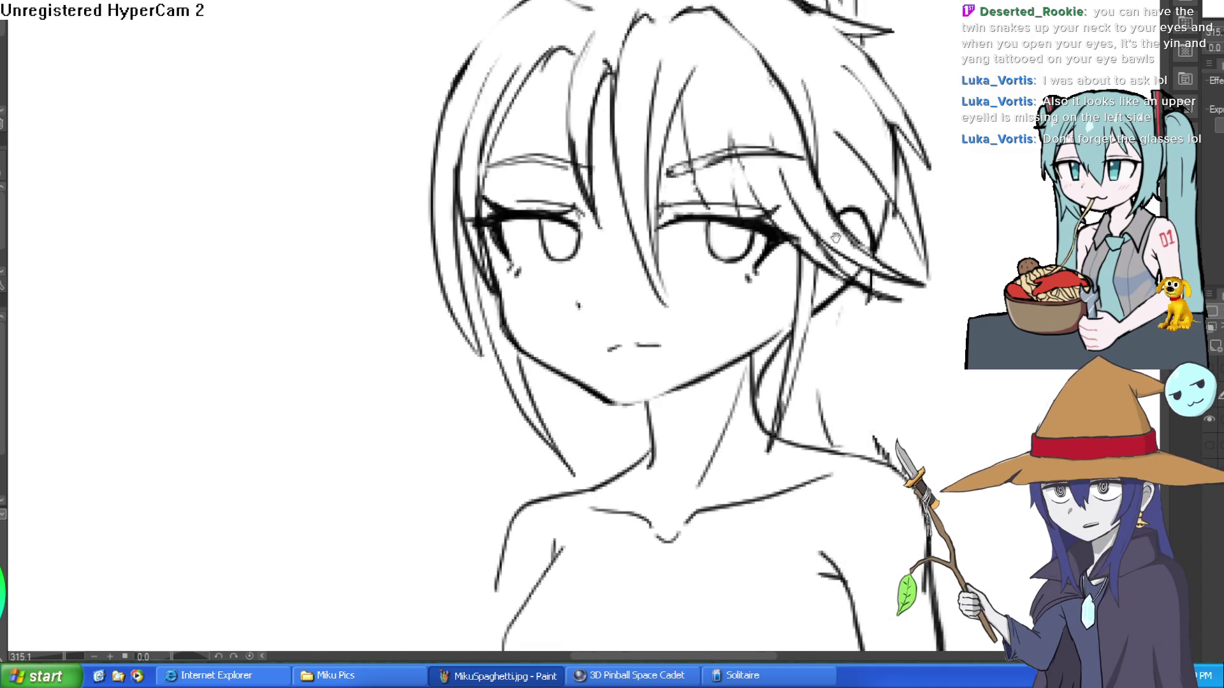
pyautogui.moveTo(806, 197); pyautogui.dragTo(618, 184)
pyautogui.moveTo(831, 172); pyautogui.dragTo(928, 205)
pyautogui.hotkey('ctrl', 'z')
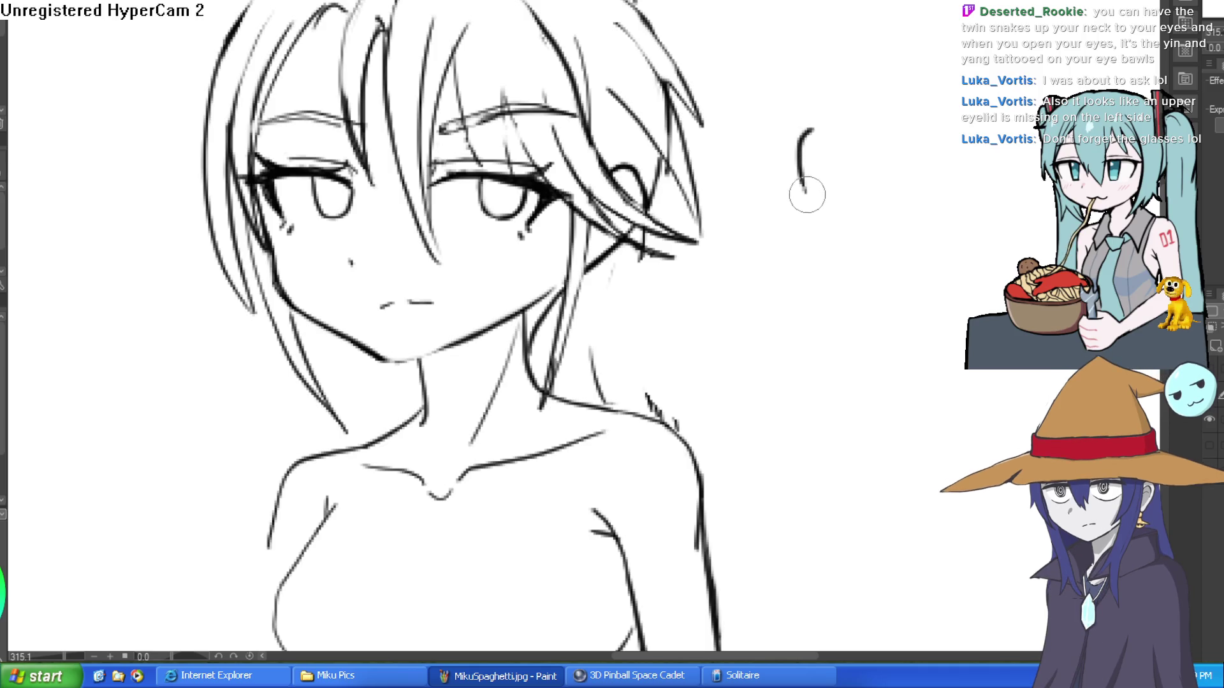
pyautogui.moveTo(919, 127); pyautogui.dragTo(804, 130)
# - Select the lens and transform it over the right eye, narrowed and slightly tilted
pyautogui.press('e')
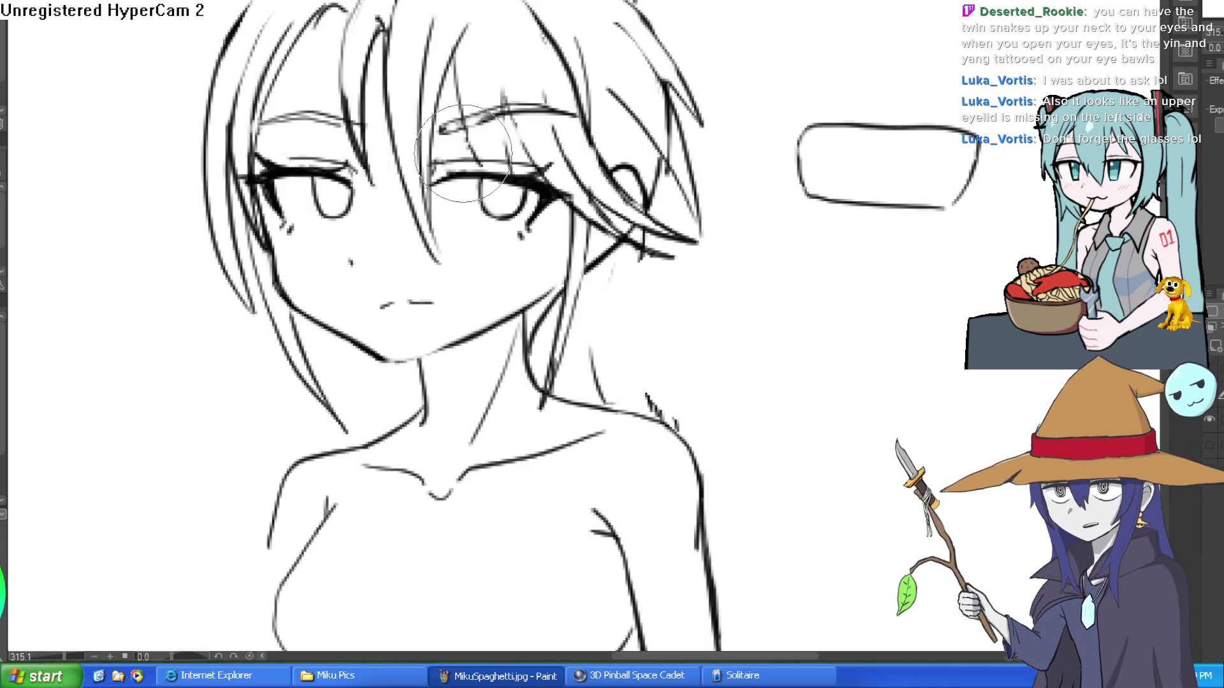
pyautogui.hotkey('ctrl', 't')
pyautogui.moveTo(940, 215); pyautogui.dragTo(570, 230)
pyautogui.moveTo(604, 193); pyautogui.dragTo(571, 192)
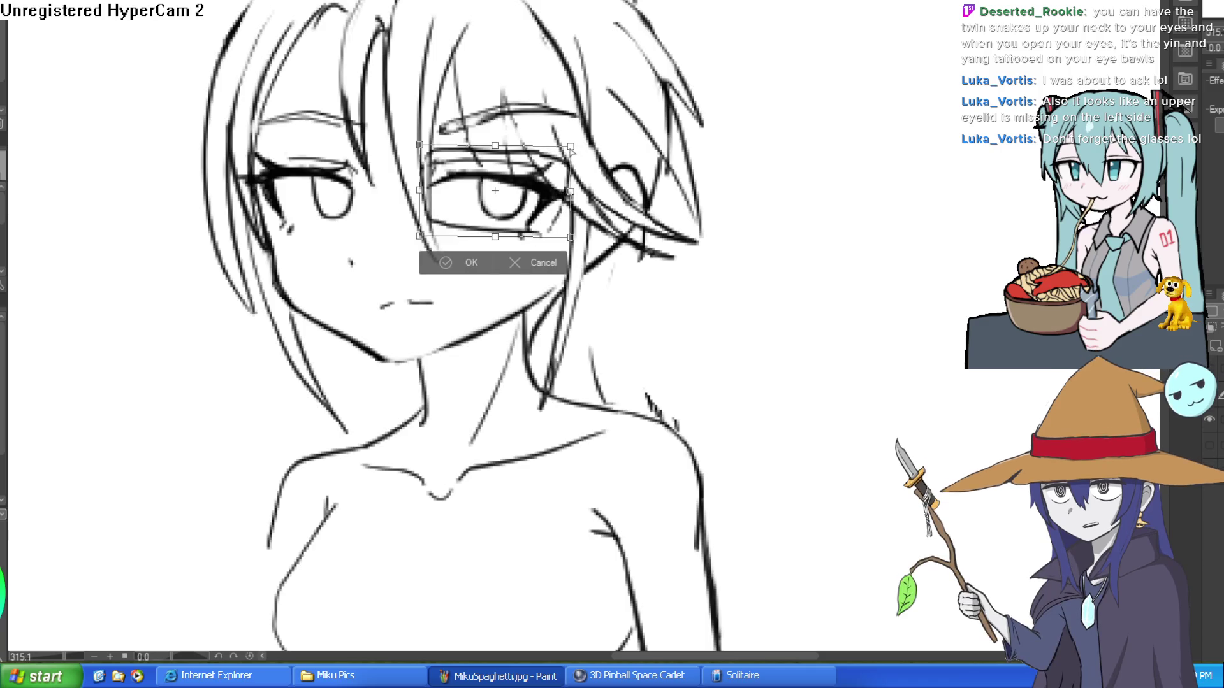
pyautogui.moveTo(572, 148); pyautogui.dragTo(571, 104)
pyautogui.moveTo(554, 231); pyautogui.dragTo(542, 237)
pyautogui.click(442, 271)
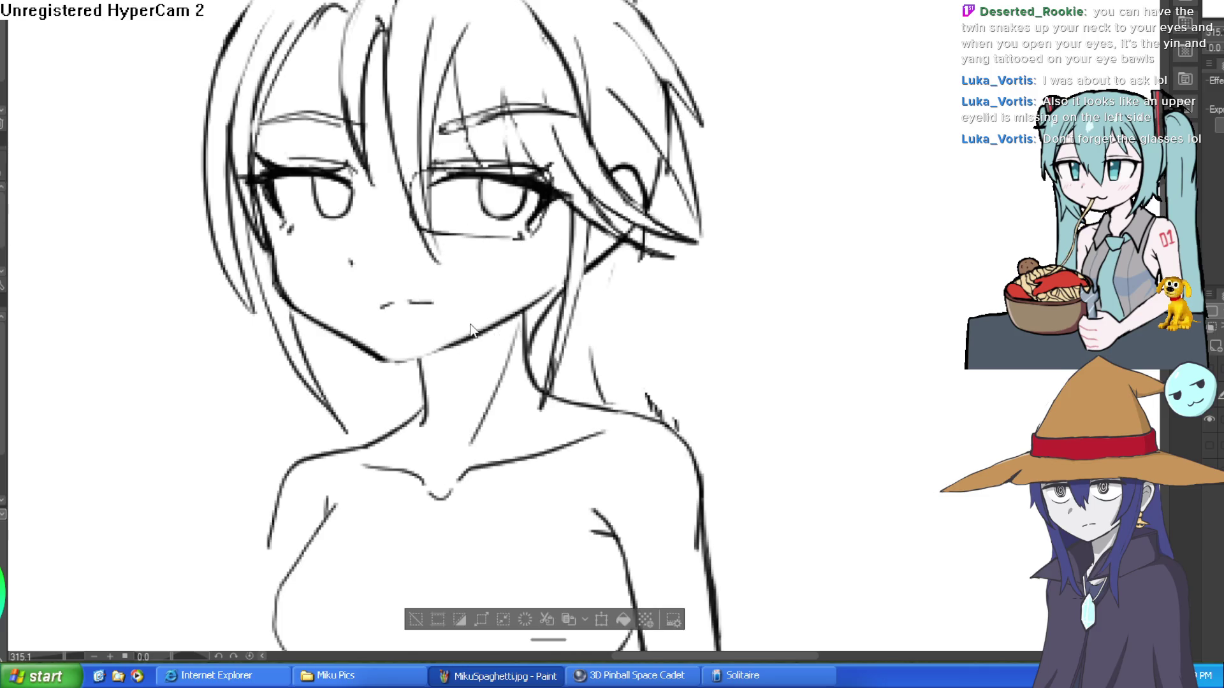
pyautogui.hotkey('ctrl', 't')
# - Place a copy of the lens outline over the left eye
pyautogui.moveTo(507, 241); pyautogui.dragTo(350, 248)
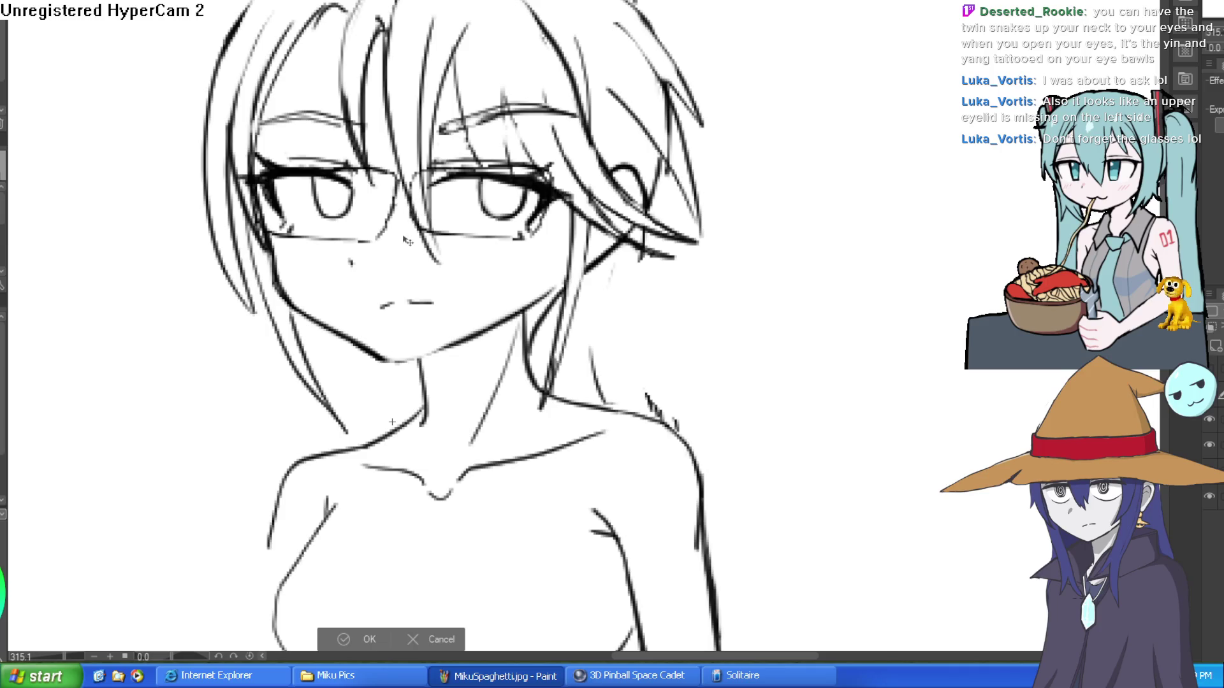
pyautogui.press('Return')
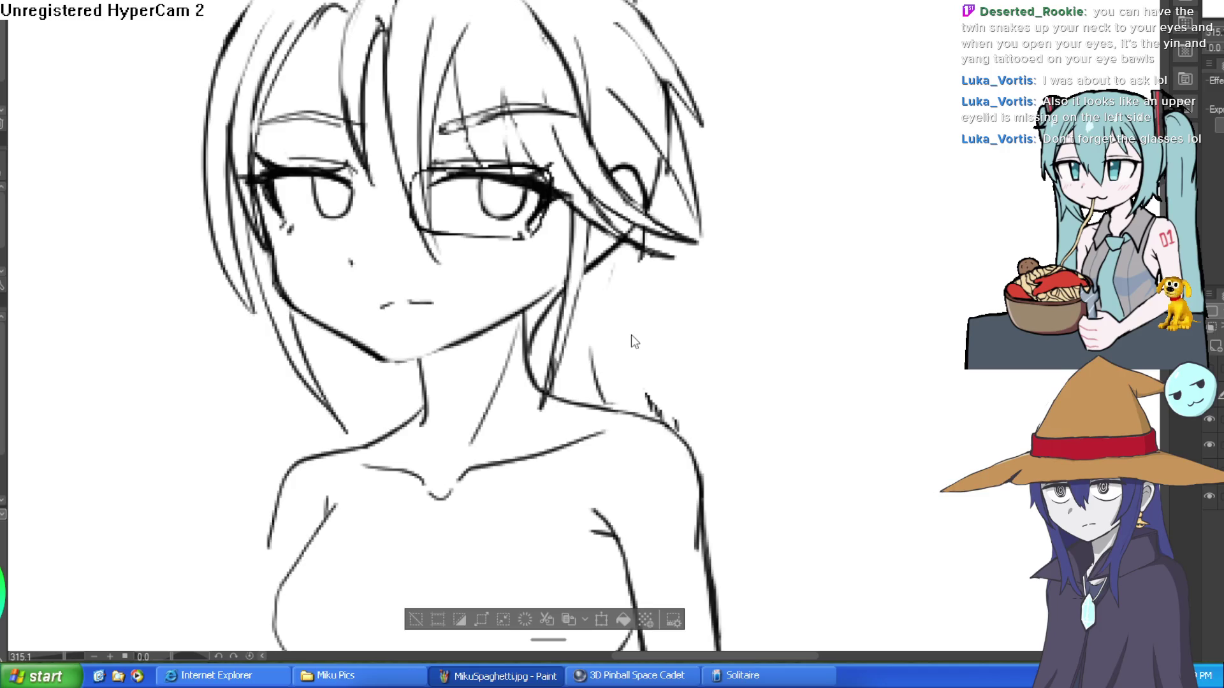
pyautogui.hotkey('ctrl', 't')
pyautogui.moveTo(545, 228); pyautogui.dragTo(383, 228)
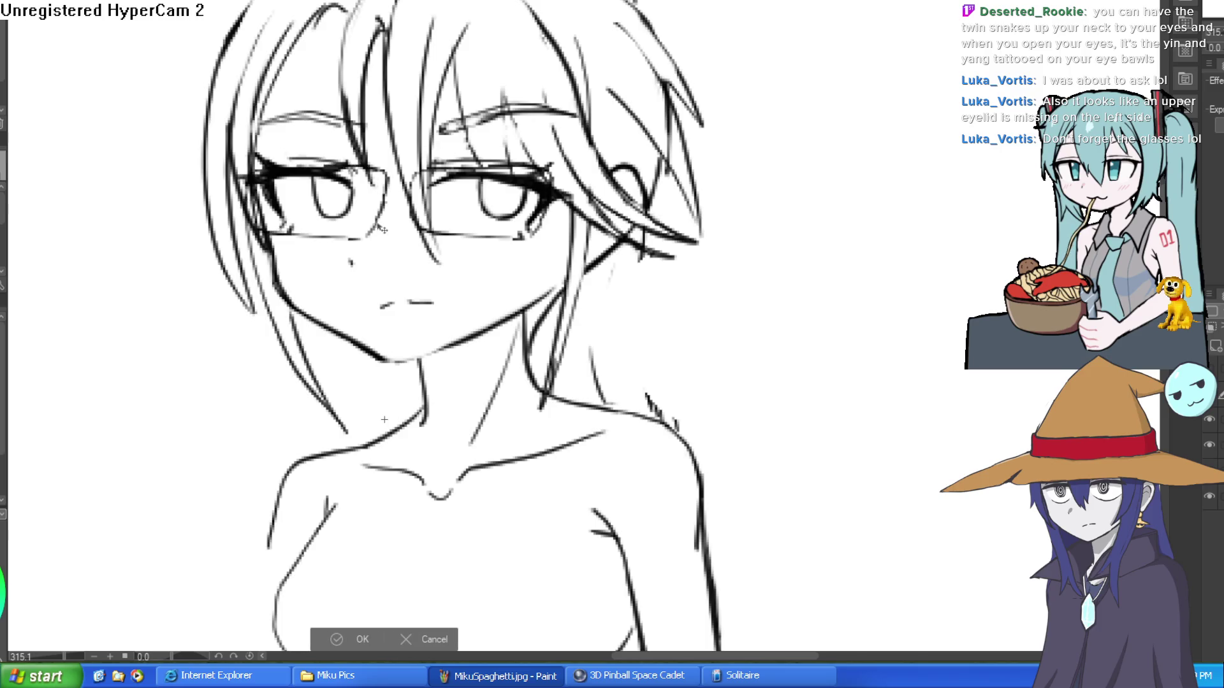
pyautogui.click(338, 640)
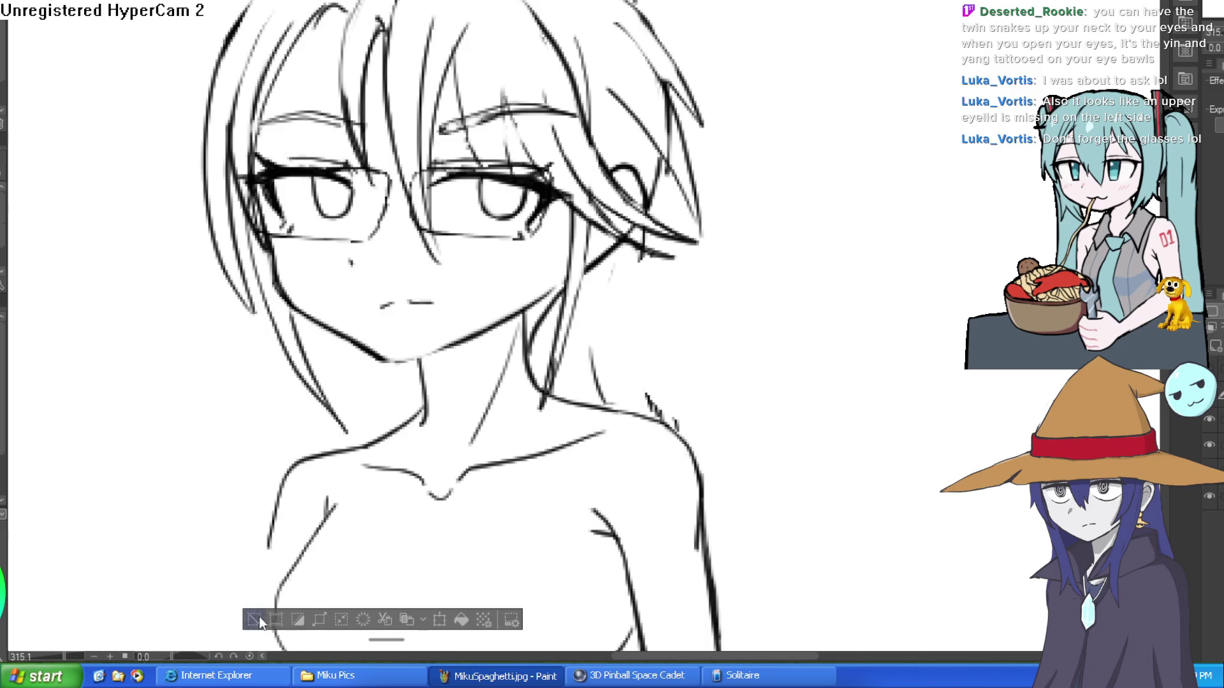
# - Narrow the left lens with a transform so it fits the eye
pyautogui.hotkey('ctrl', '-')
pyautogui.hotkey('ctrl', 't')
pyautogui.moveTo(401, 252); pyautogui.dragTo(384, 272)
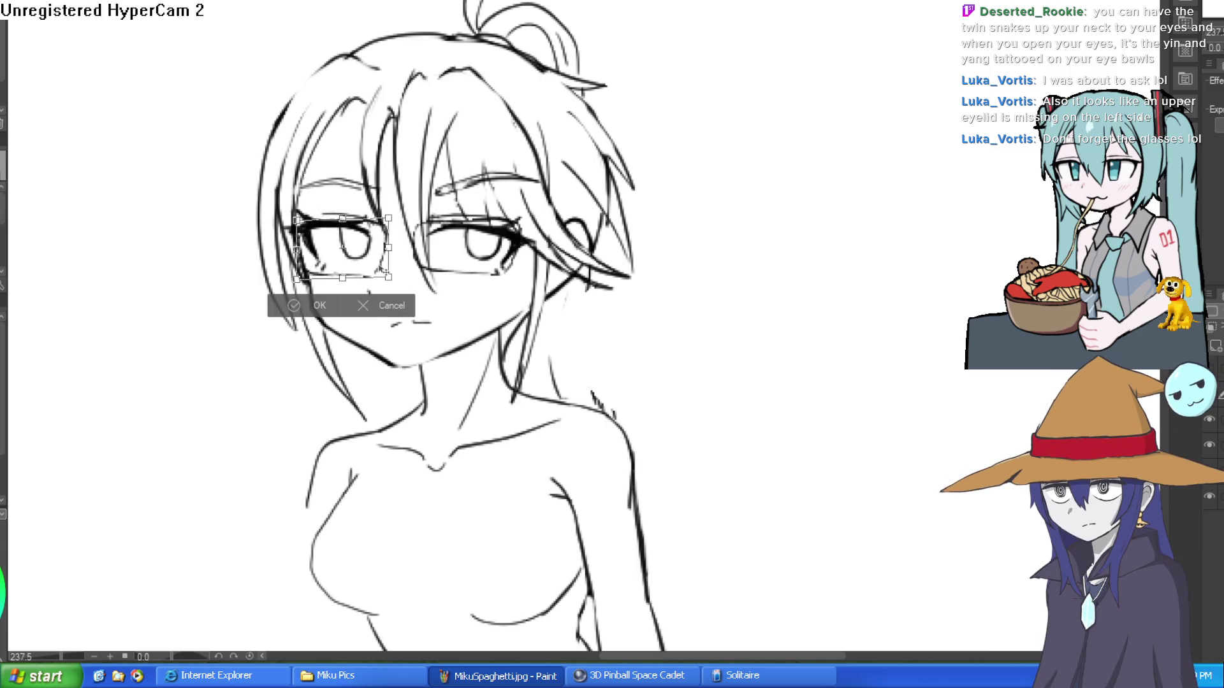
pyautogui.click(344, 307)
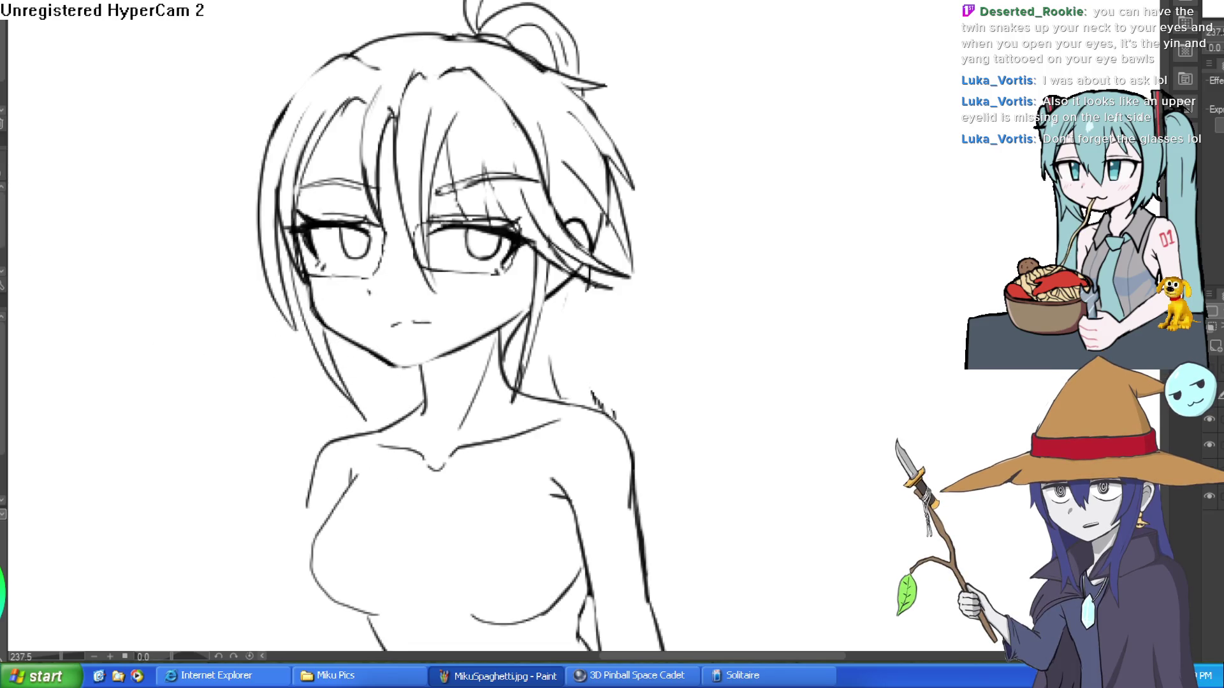
pyautogui.scroll(5, 444, 216)
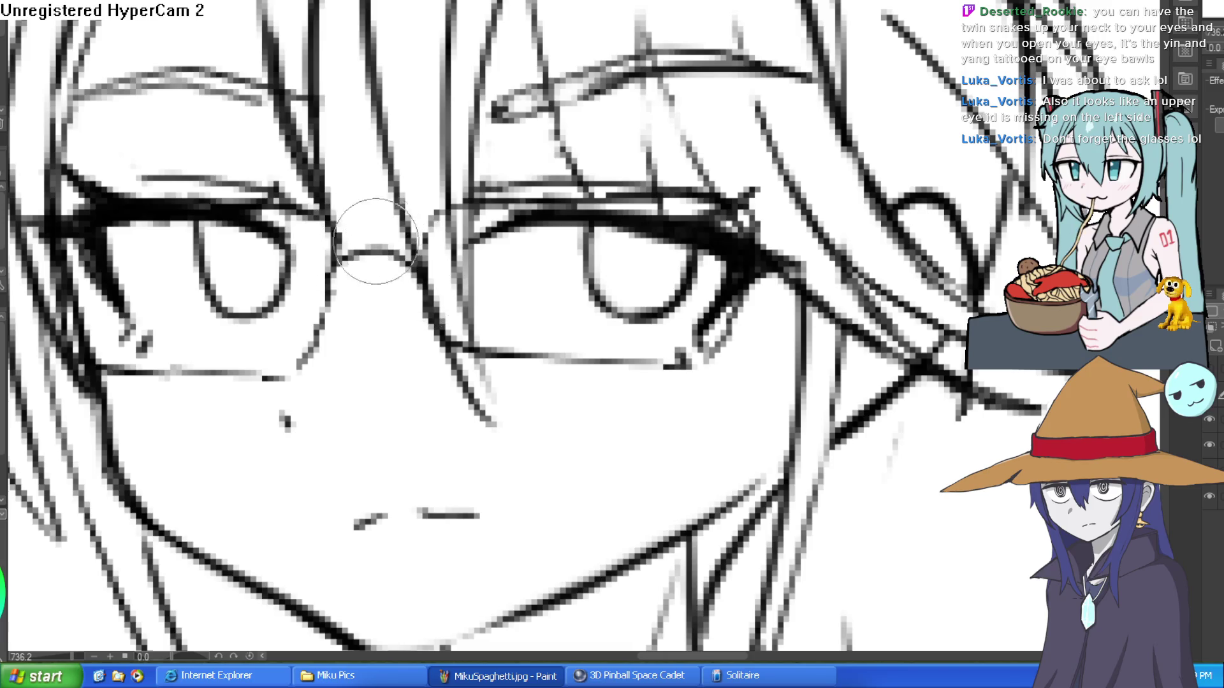
# - Thicken the bridge between the glasses lenses, undoing and redoing strokes as needed
pyautogui.moveTo(344, 250); pyautogui.dragTo(425, 263)
pyautogui.scroll(-4, 424, 263)
pyautogui.moveTo(879, 262); pyautogui.dragTo(864, 222)
pyautogui.hotkey('ctrl', 'z')
pyautogui.hotkey('ctrl', 'z')
pyautogui.hotkey('ctrl', 'z')
pyautogui.hotkey('ctrl', 'z')
pyautogui.hotkey('ctrl', 'y')
pyautogui.hotkey('ctrl', 'y')
pyautogui.hotkey('ctrl', 'y')
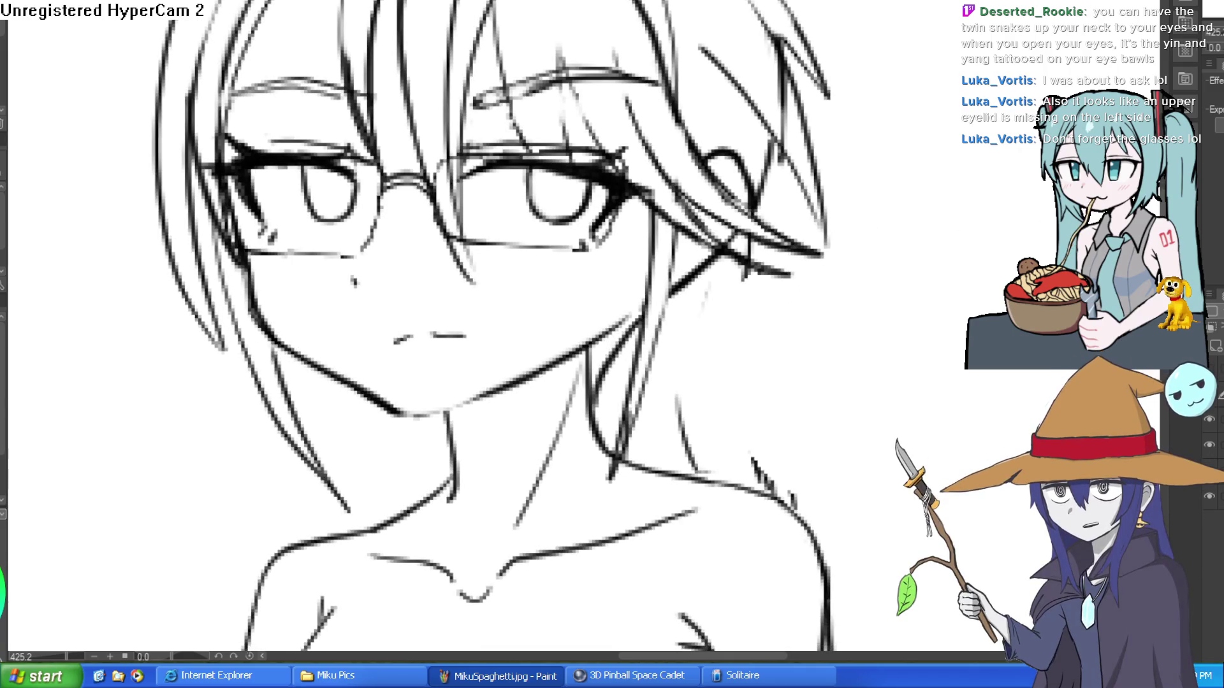
pyautogui.hotkey('ctrl', 'z')
pyautogui.hotkey('ctrl', 'z')
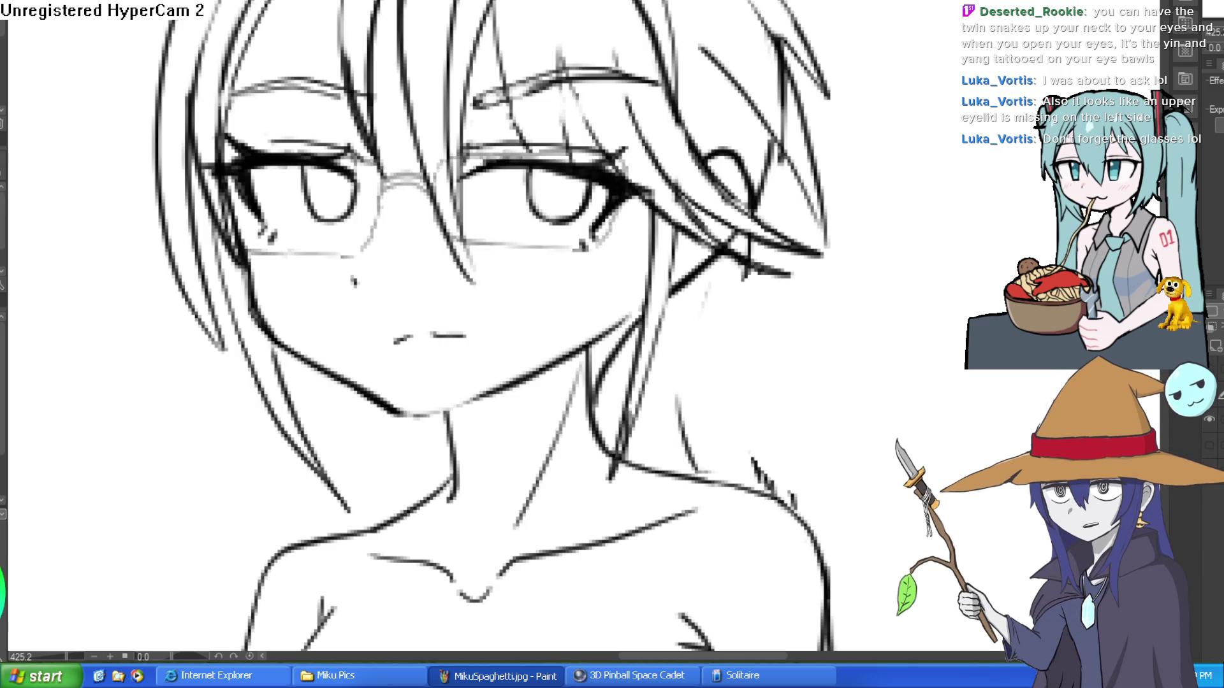
pyautogui.hotkey('ctrl', 'y')
pyautogui.hotkey('ctrl', 'y')
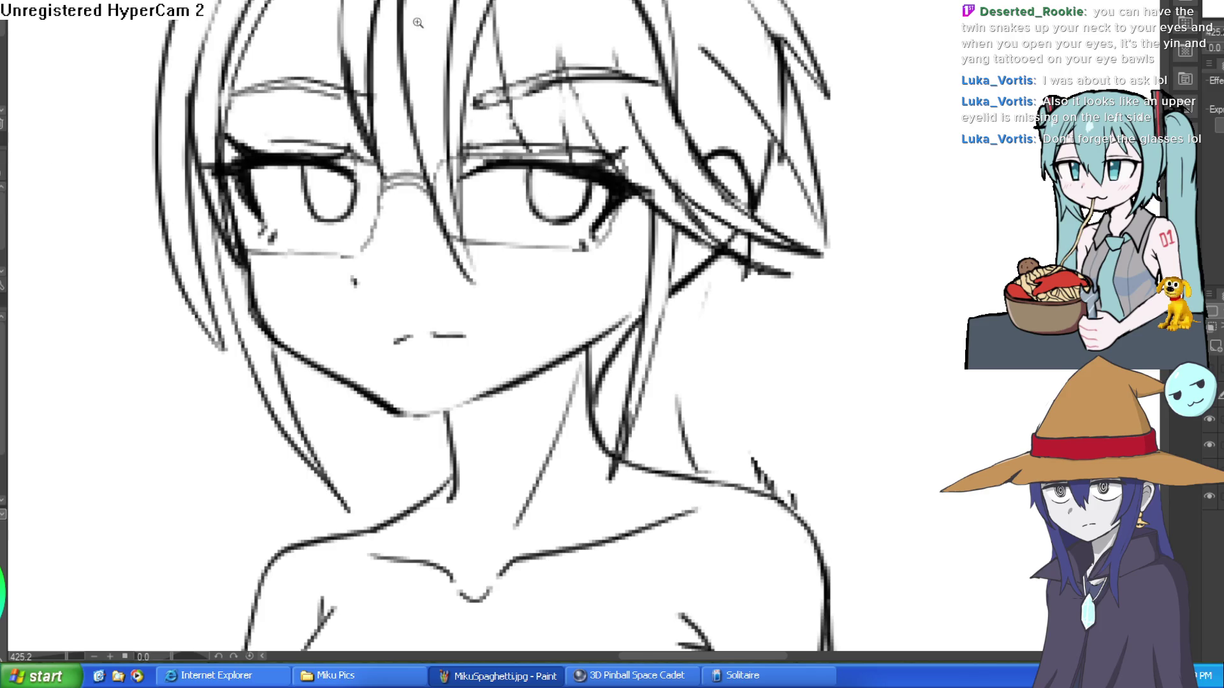
pyautogui.scroll(5, 423, 170)
pyautogui.scroll(-2, 458, 166)
pyautogui.scroll(-2, 784, 298)
pyautogui.moveTo(784, 299); pyautogui.dragTo(634, 286)
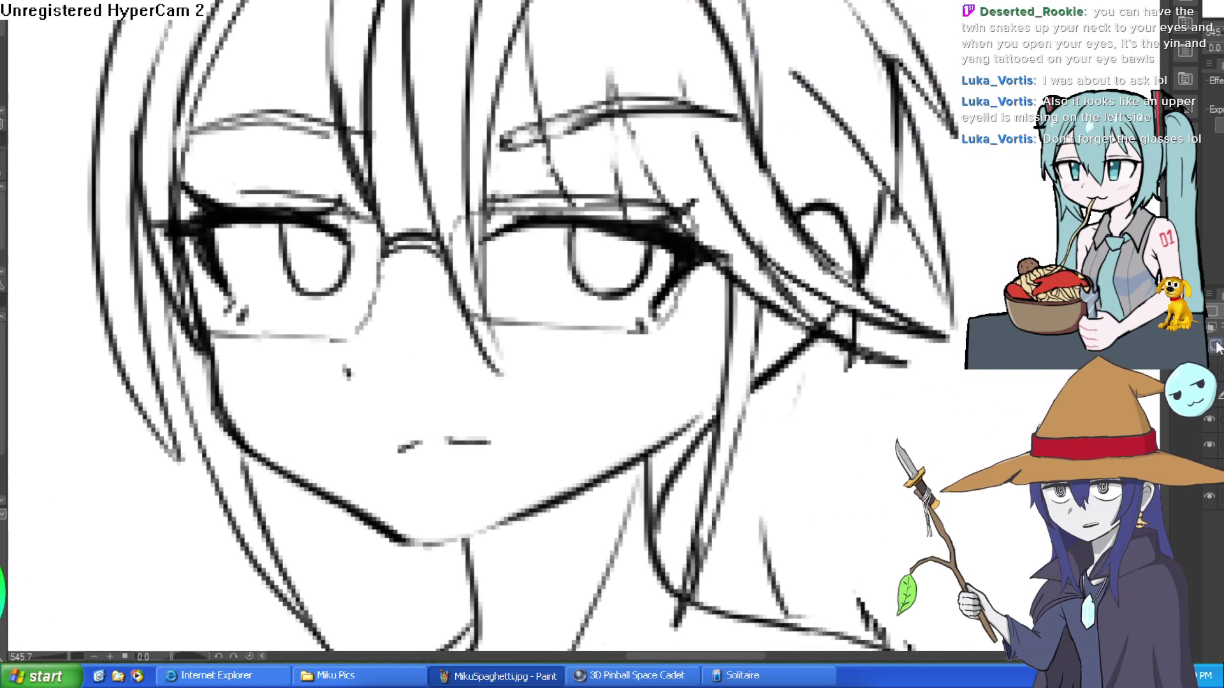
# - Draw diagonal shine streaks across both lenses, two on each
pyautogui.moveTo(519, 322); pyautogui.dragTo(637, 210)
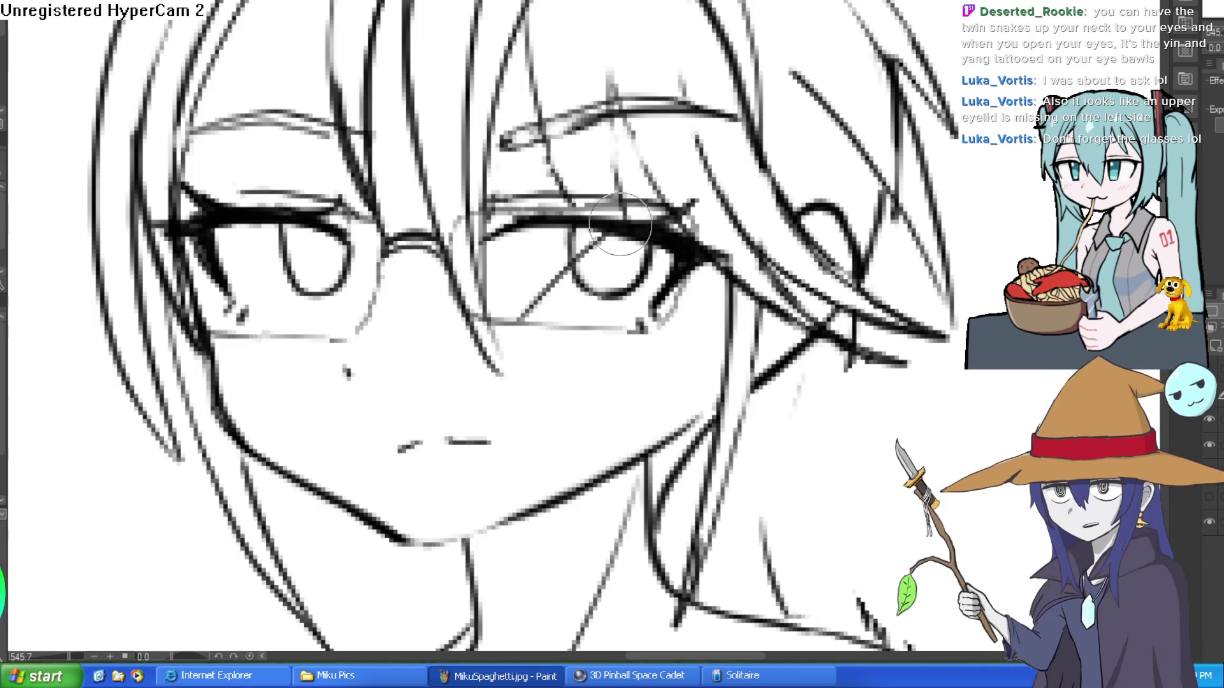
pyautogui.moveTo(586, 319); pyautogui.dragTo(641, 264)
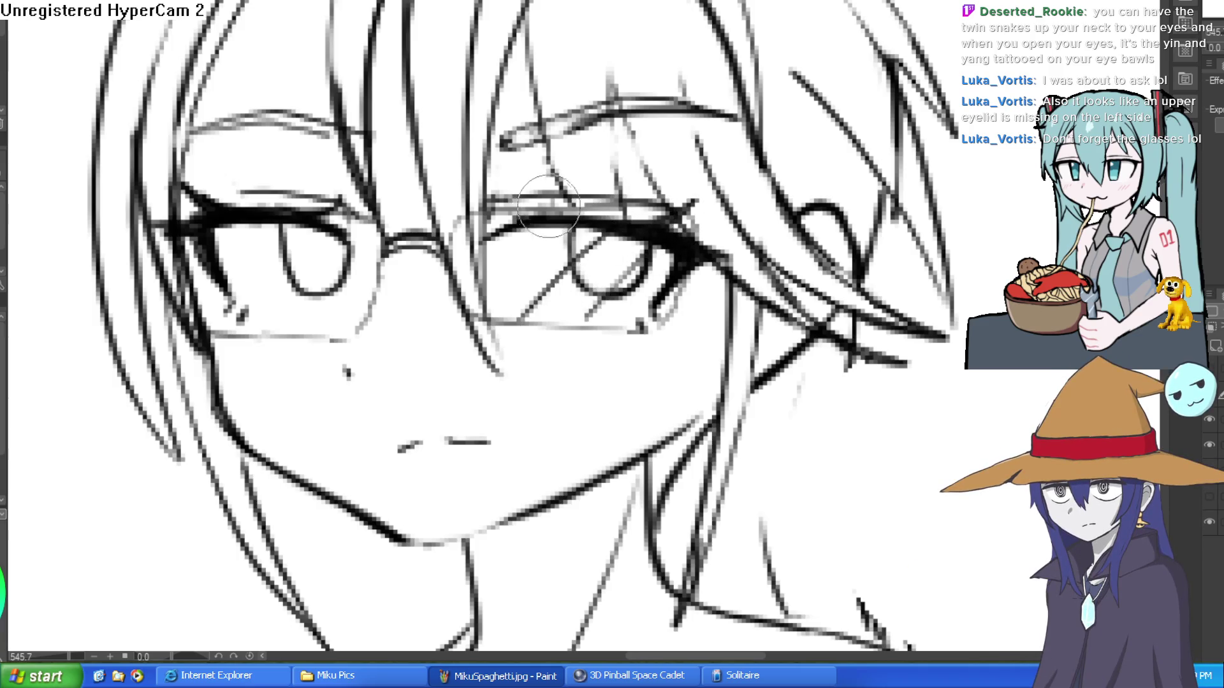
pyautogui.moveTo(214, 321); pyautogui.dragTo(271, 220)
pyautogui.moveTo(344, 233); pyautogui.dragTo(286, 312)
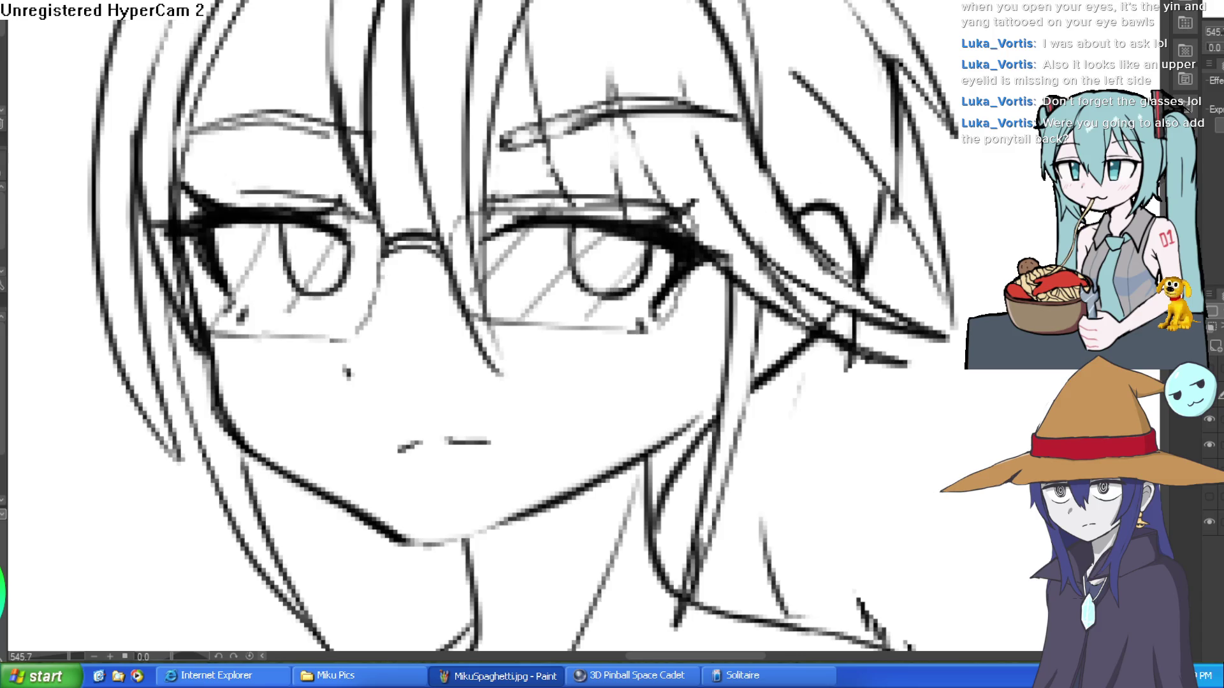
pyautogui.scroll(-5, 948, 408)
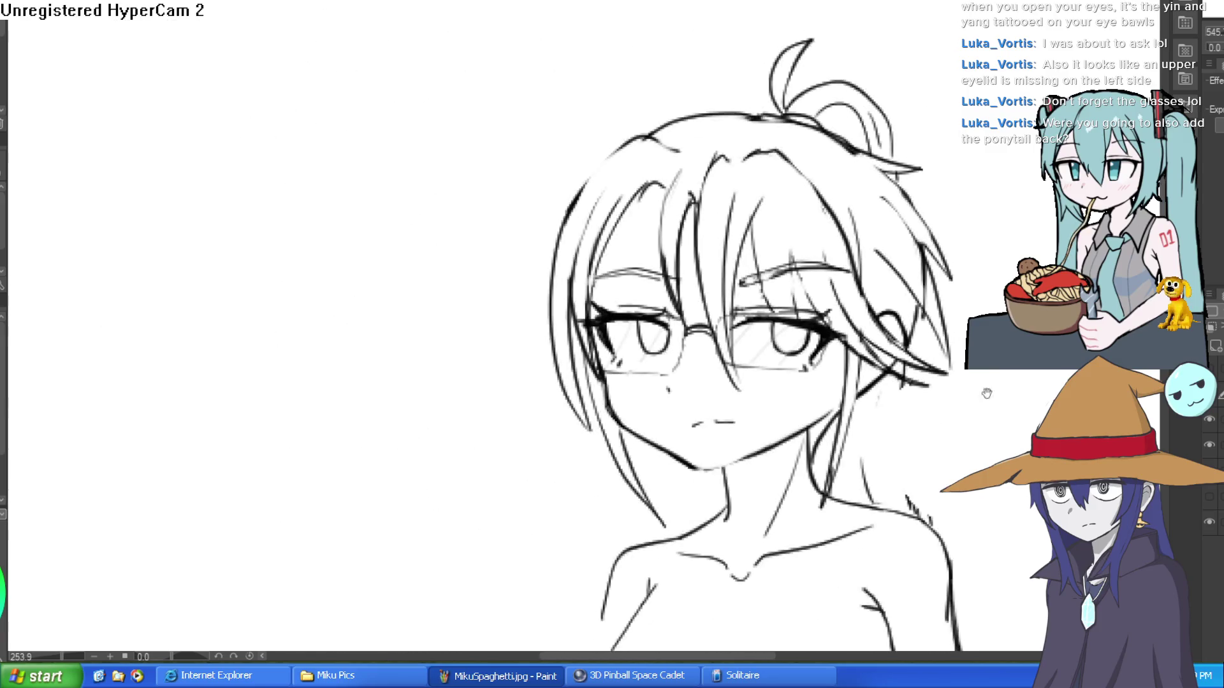
# - Undo the stray line beside the figure
pyautogui.moveTo(788, 236)
pyautogui.mouseDown()
pyautogui.moveTo(738, 200)
pyautogui.moveTo(720, 279)
pyautogui.mouseUp()
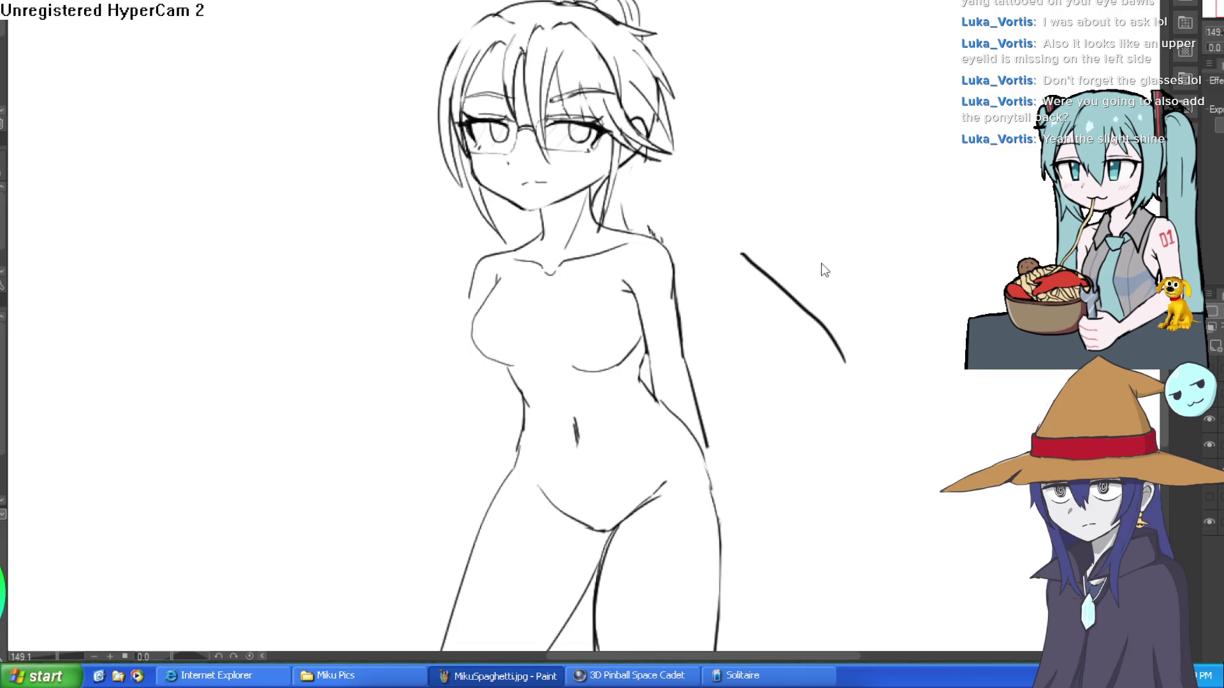
pyautogui.hotkey('ctrl', 'z')
pyautogui.scroll(2, 585, 124)
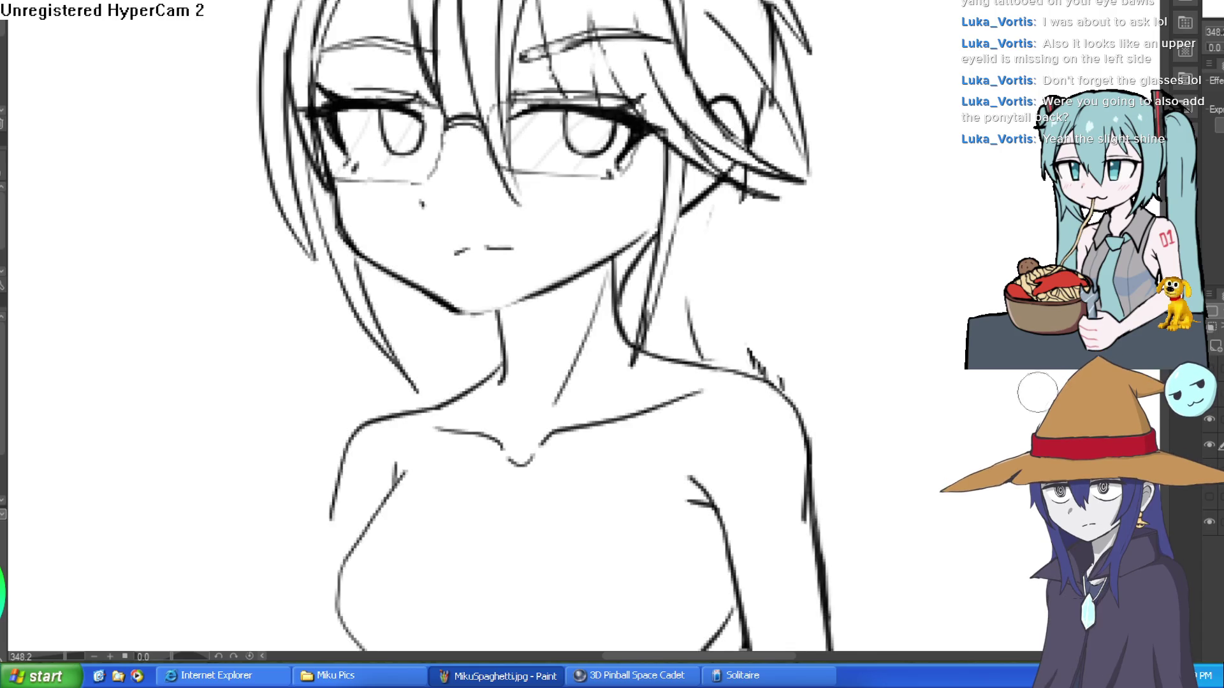
pyautogui.scroll(-3, 959, 360)
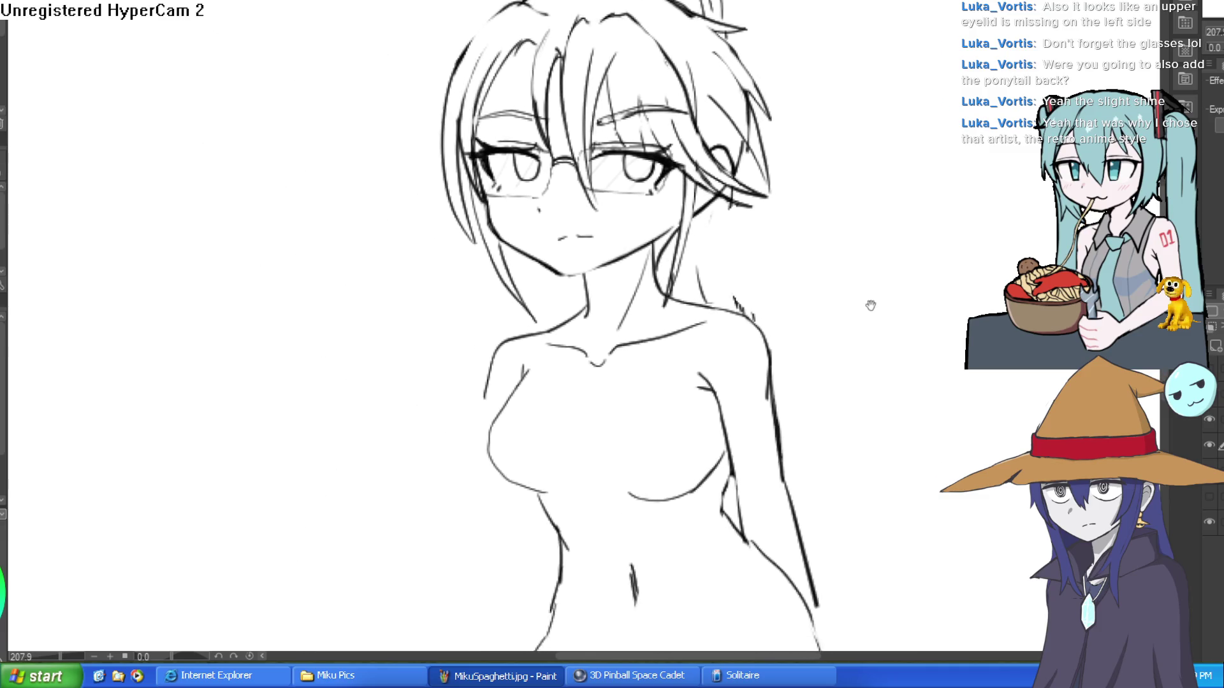
# - Draw hair strands falling from the ear toward the right shoulder
pyautogui.moveTo(843, 269)
pyautogui.mouseDown()
pyautogui.moveTo(763, 200)
pyautogui.moveTo(775, 249)
pyautogui.moveTo(741, 165)
pyautogui.mouseUp()
pyautogui.moveTo(652, 144)
pyautogui.mouseDown()
pyautogui.moveTo(896, 246)
pyautogui.moveTo(896, 219)
pyautogui.moveTo(868, 246)
pyautogui.moveTo(843, 225)
pyautogui.moveTo(835, 255)
pyautogui.moveTo(876, 214)
pyautogui.mouseUp()
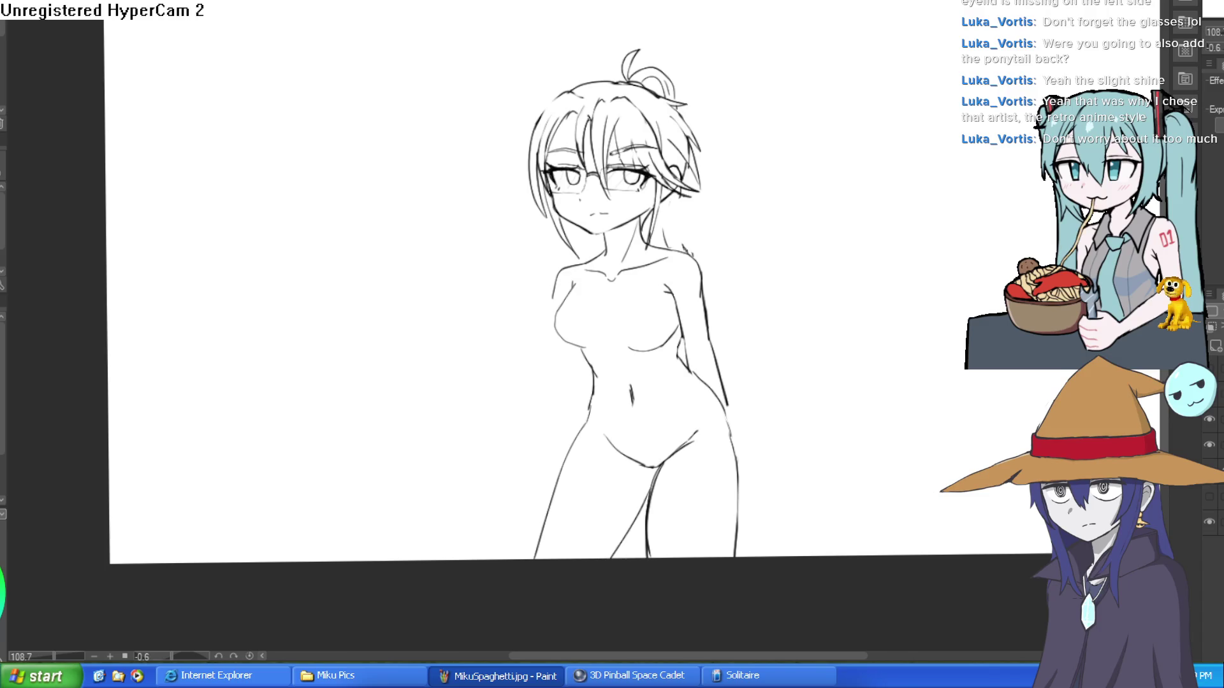
pyautogui.press('Delete')
pyautogui.hotkey('ctrl', 'z')
pyautogui.scroll(5, 607, 205)
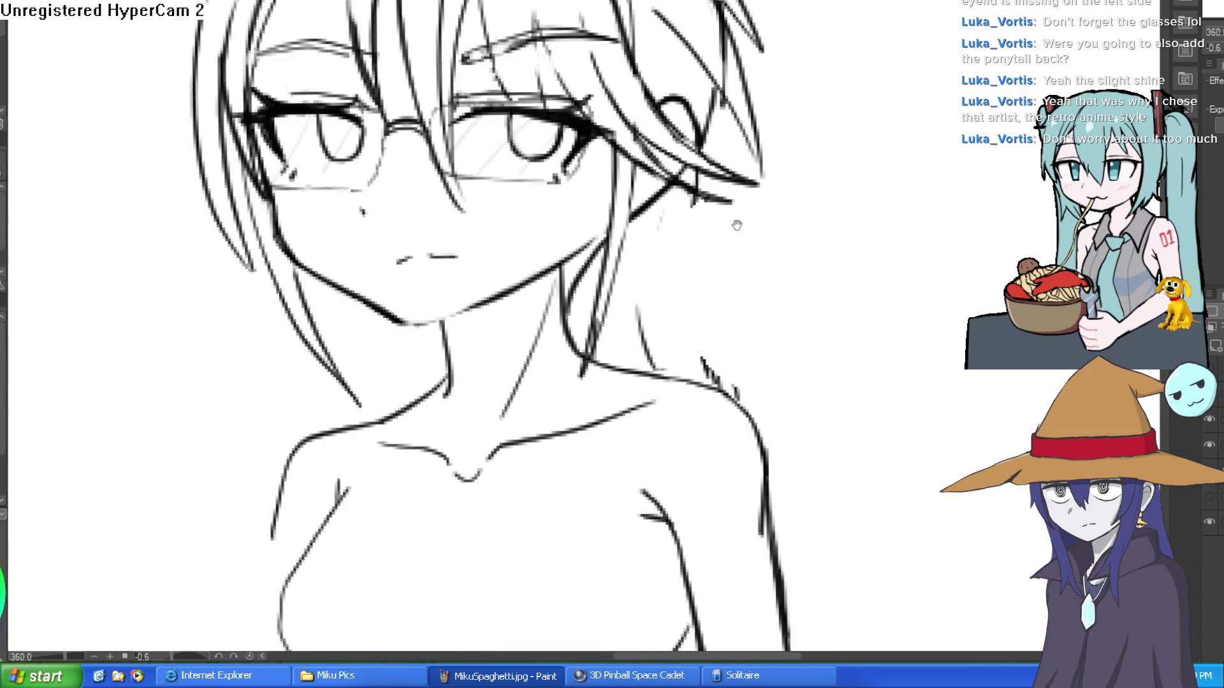
pyautogui.moveTo(602, 192)
pyautogui.mouseDown()
pyautogui.moveTo(603, 268)
pyautogui.moveTo(644, 389)
pyautogui.mouseUp()
pyautogui.scroll(-5, 569, 368)
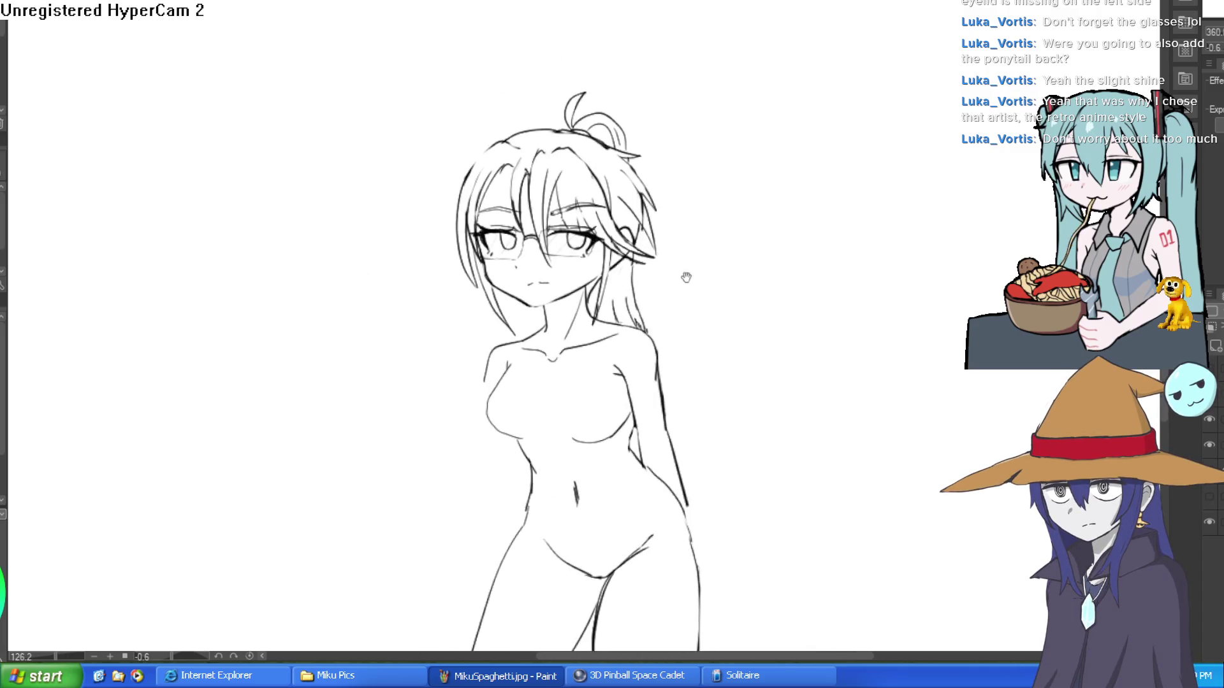
# - Redraw the left arm contour below the shoulder with two pen strokes, then reset the canvas rotation
pyautogui.moveTo(707, 246)
pyautogui.mouseDown()
pyautogui.moveTo(701, 145)
pyautogui.moveTo(717, 169)
pyautogui.mouseUp()
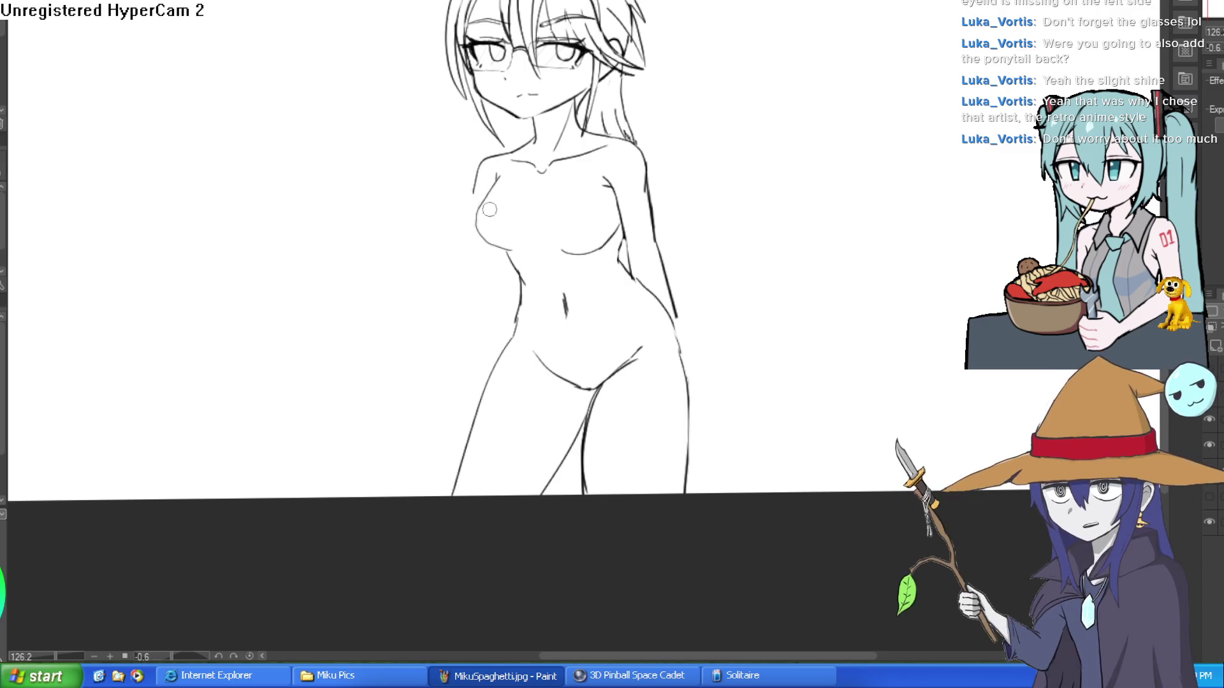
pyautogui.moveTo(483, 160)
pyautogui.mouseDown()
pyautogui.moveTo(496, 171)
pyautogui.moveTo(475, 208)
pyautogui.mouseUp()
pyautogui.moveTo(491, 250); pyautogui.dragTo(503, 288)
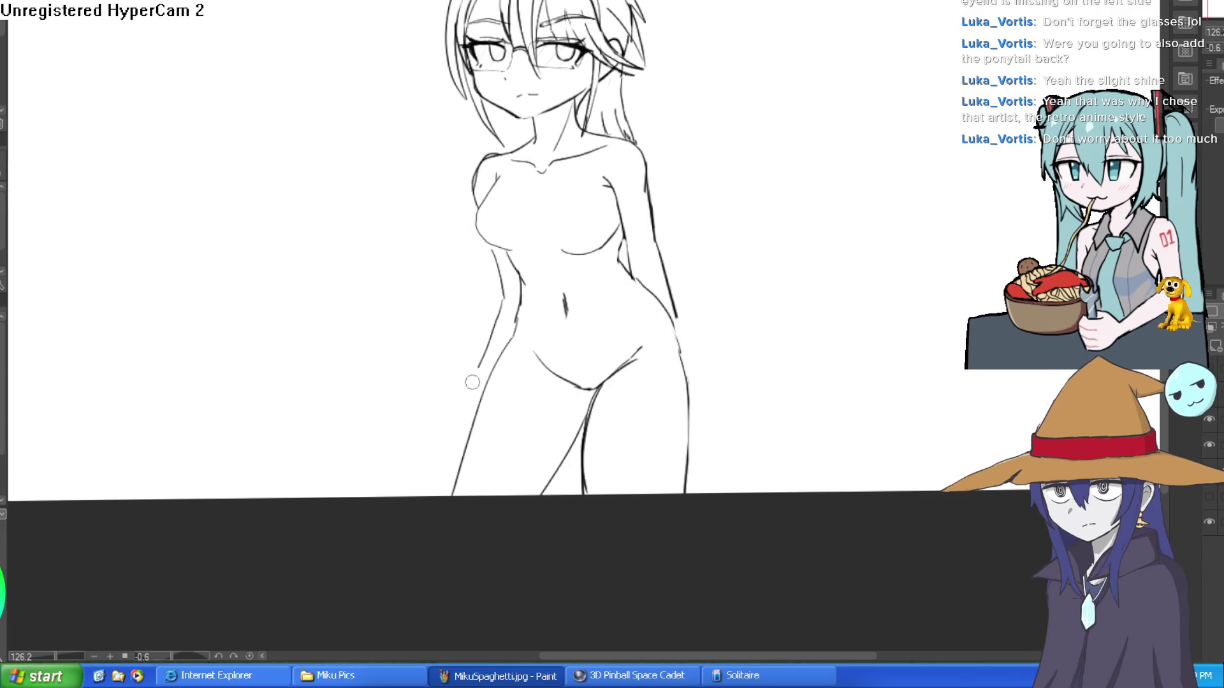
pyautogui.moveTo(755, 304)
pyautogui.mouseDown()
pyautogui.moveTo(659, 246)
pyautogui.moveTo(644, 338)
pyautogui.moveTo(533, 279)
pyautogui.mouseUp()
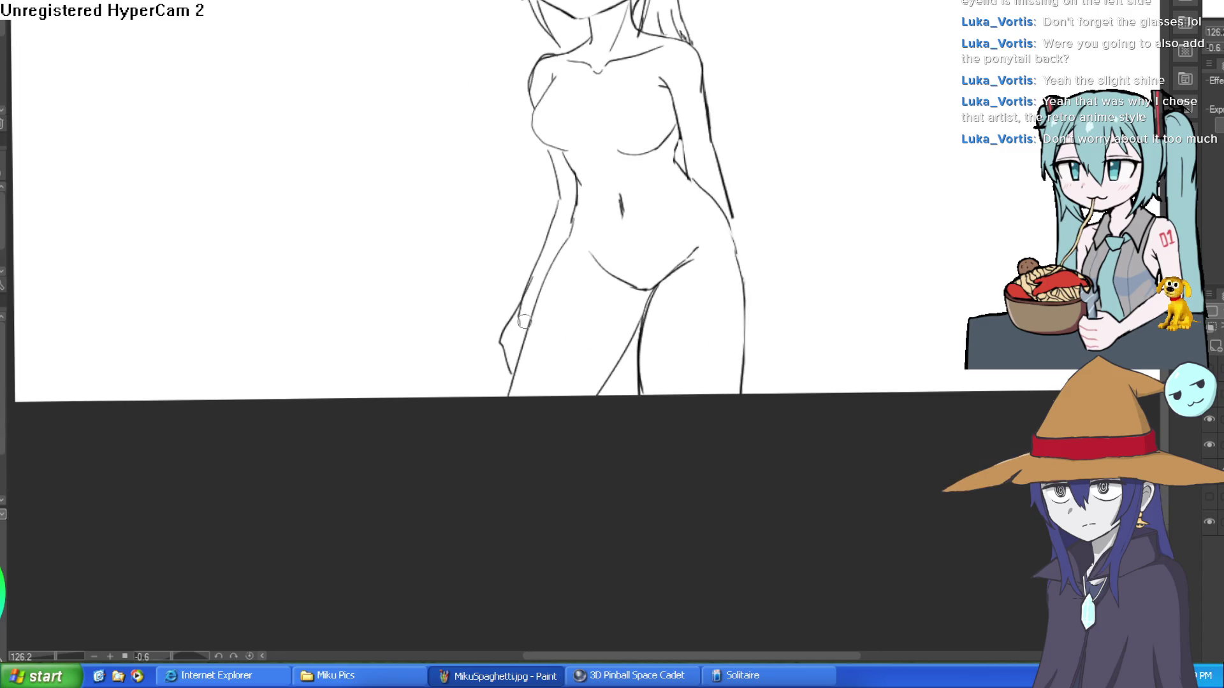
pyautogui.scroll(-2, 797, 265)
pyautogui.moveTo(797, 265); pyautogui.dragTo(667, 265)
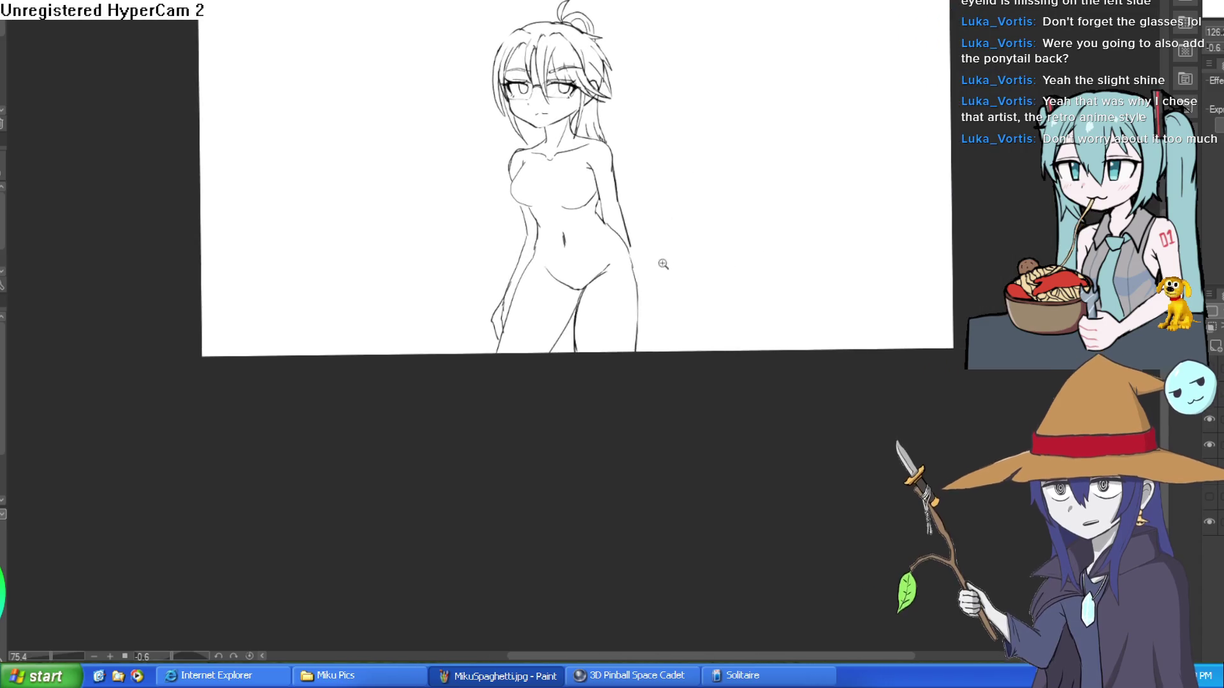
pyautogui.scroll(5, 579, 328)
pyautogui.scroll(-5, 644, 314)
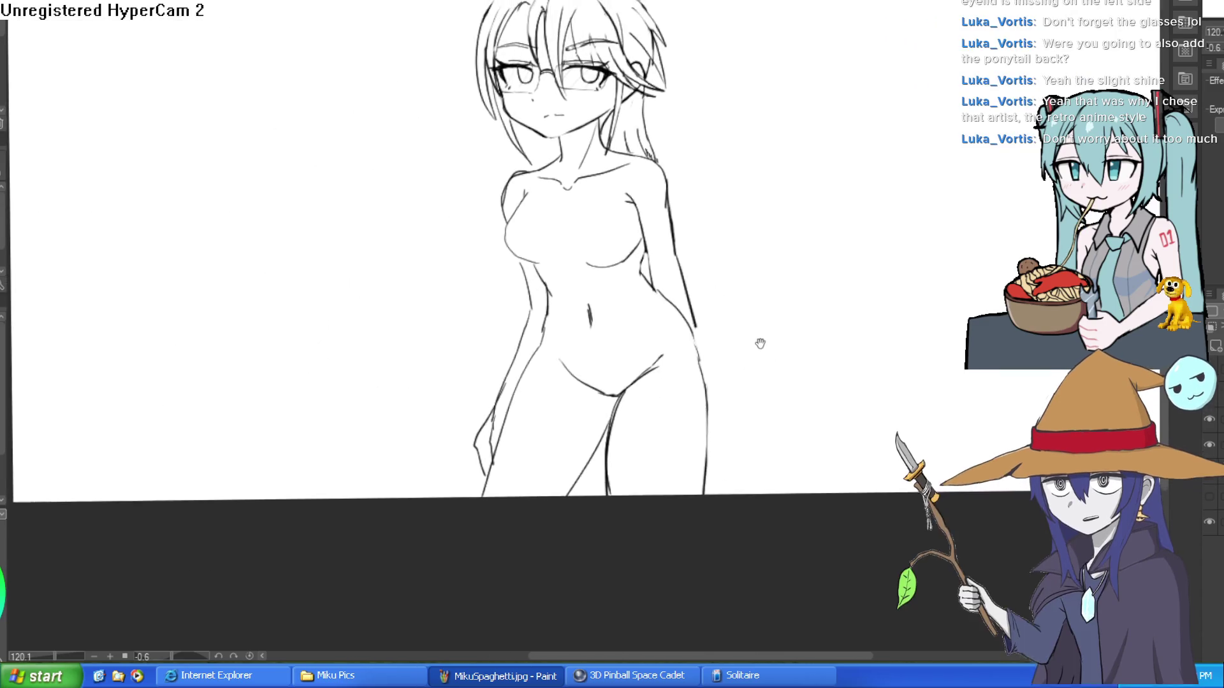
pyautogui.hotkey('ctrl', '@')
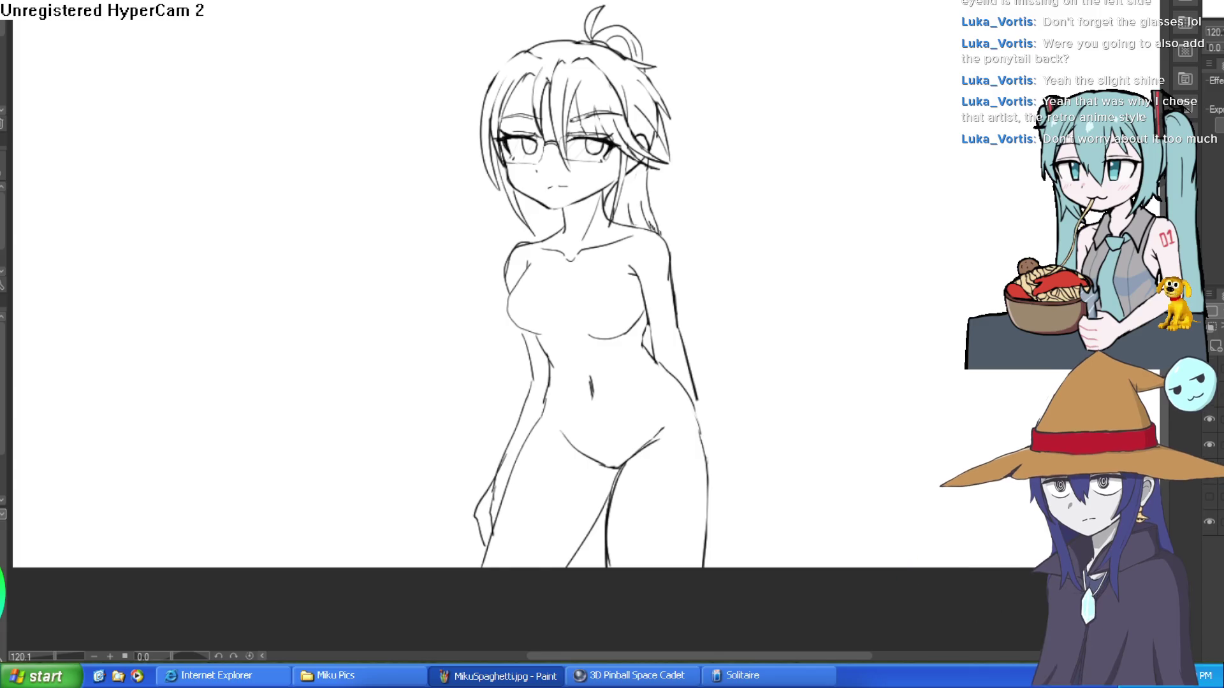
pyautogui.moveTo(784, 121)
pyautogui.mouseDown()
pyautogui.moveTo(839, 200)
pyautogui.moveTo(985, 84)
pyautogui.mouseUp()
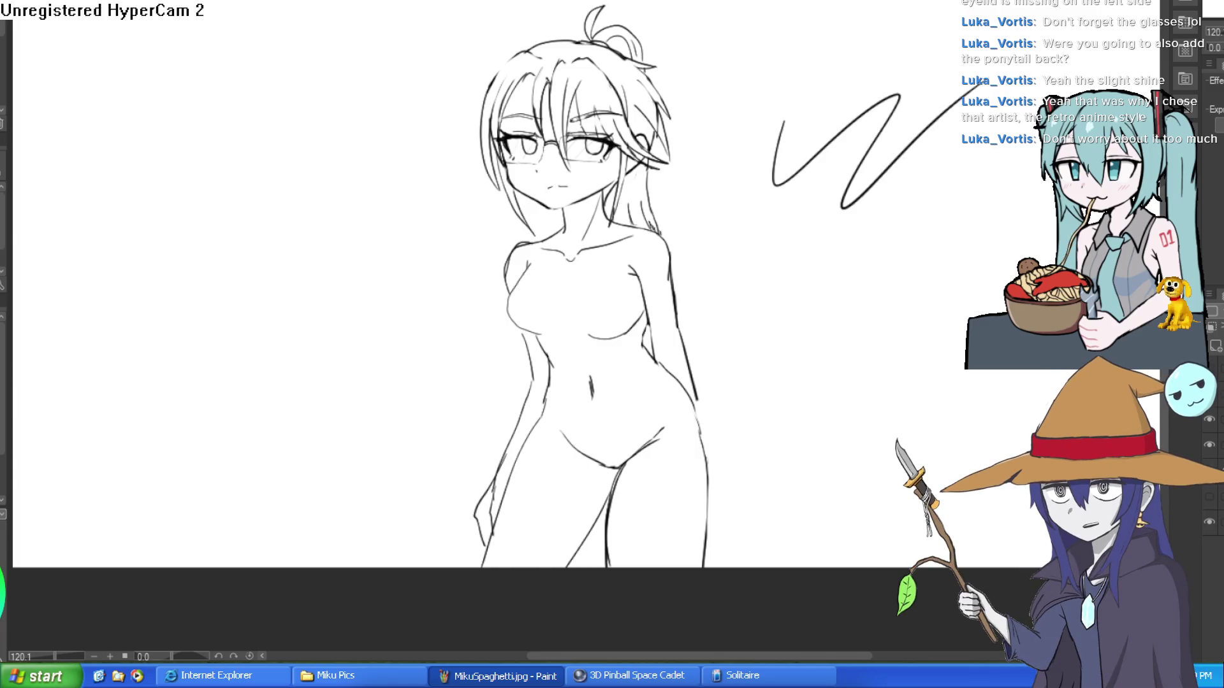
pyautogui.hotkey('ctrl', 'z')
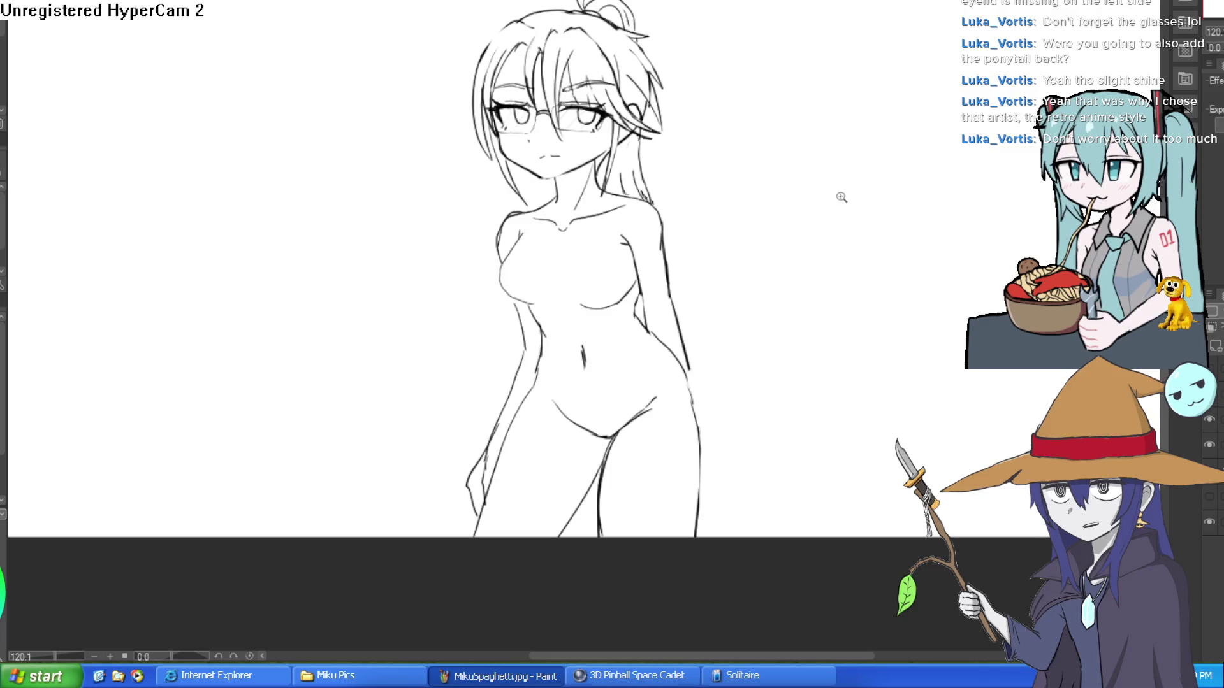
pyautogui.scroll(5, 759, 252)
pyautogui.moveTo(758, 252); pyautogui.dragTo(781, 54)
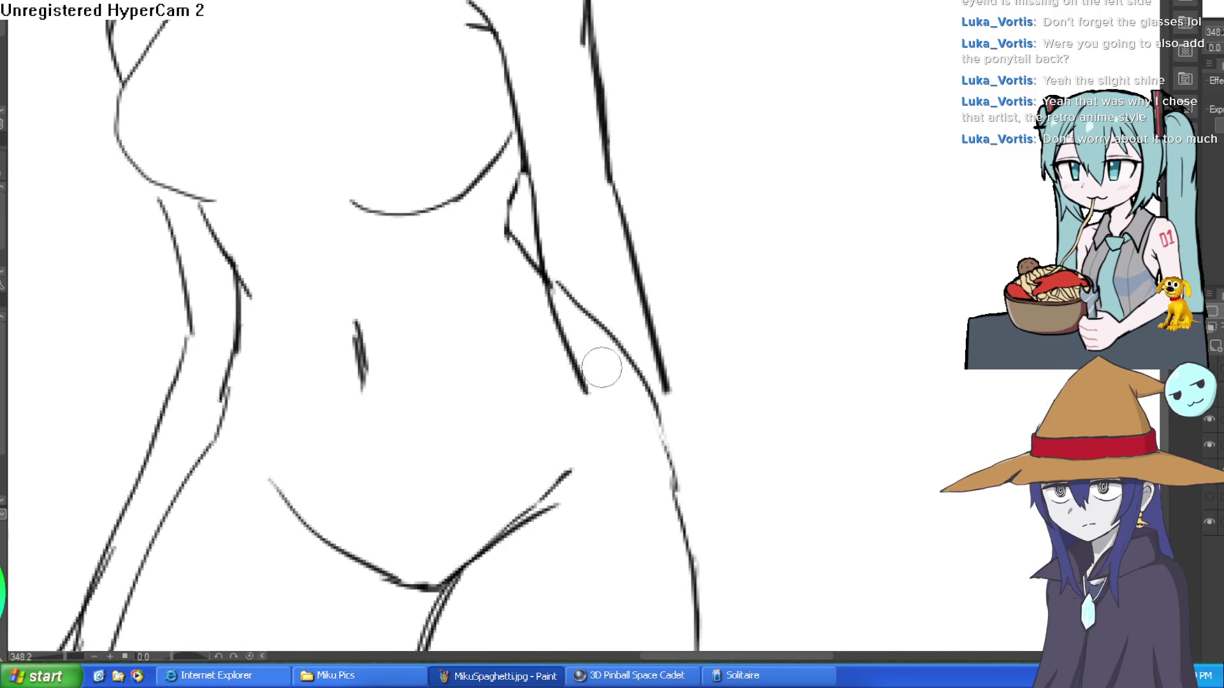
pyautogui.press('e')
pyautogui.moveTo(634, 249); pyautogui.dragTo(623, 186)
pyautogui.moveTo(657, 292); pyautogui.dragTo(656, 323)
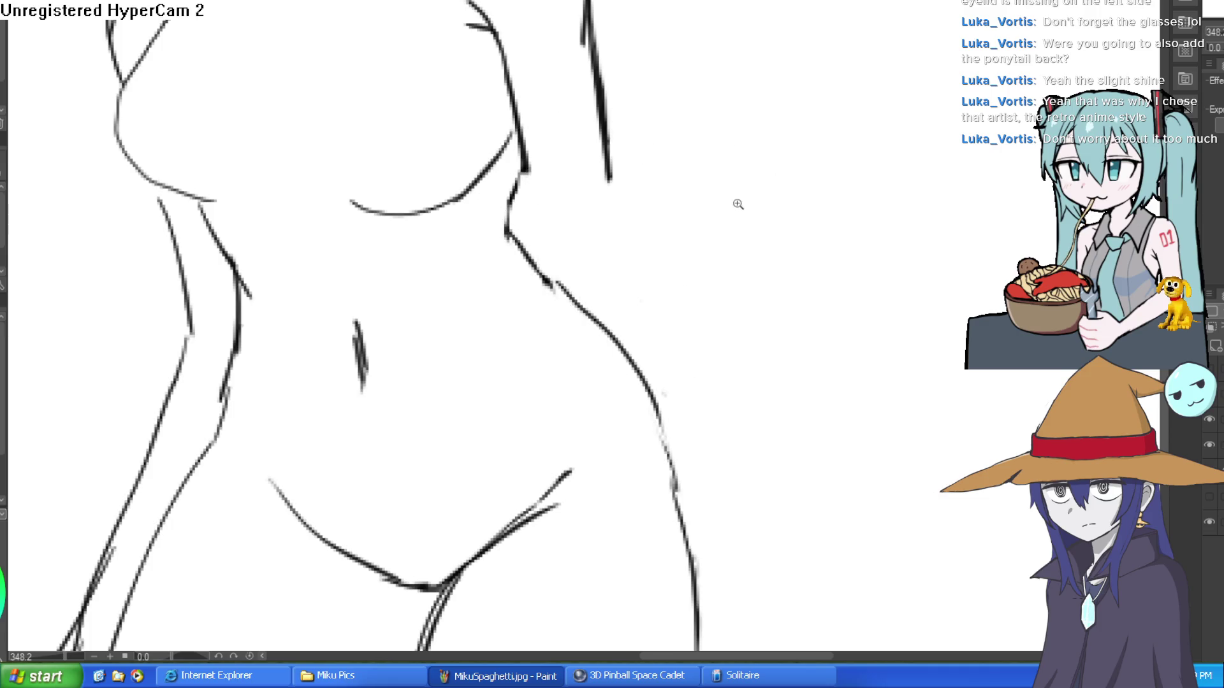
pyautogui.scroll(-3, 738, 200)
pyautogui.moveTo(764, 243); pyautogui.dragTo(814, 210)
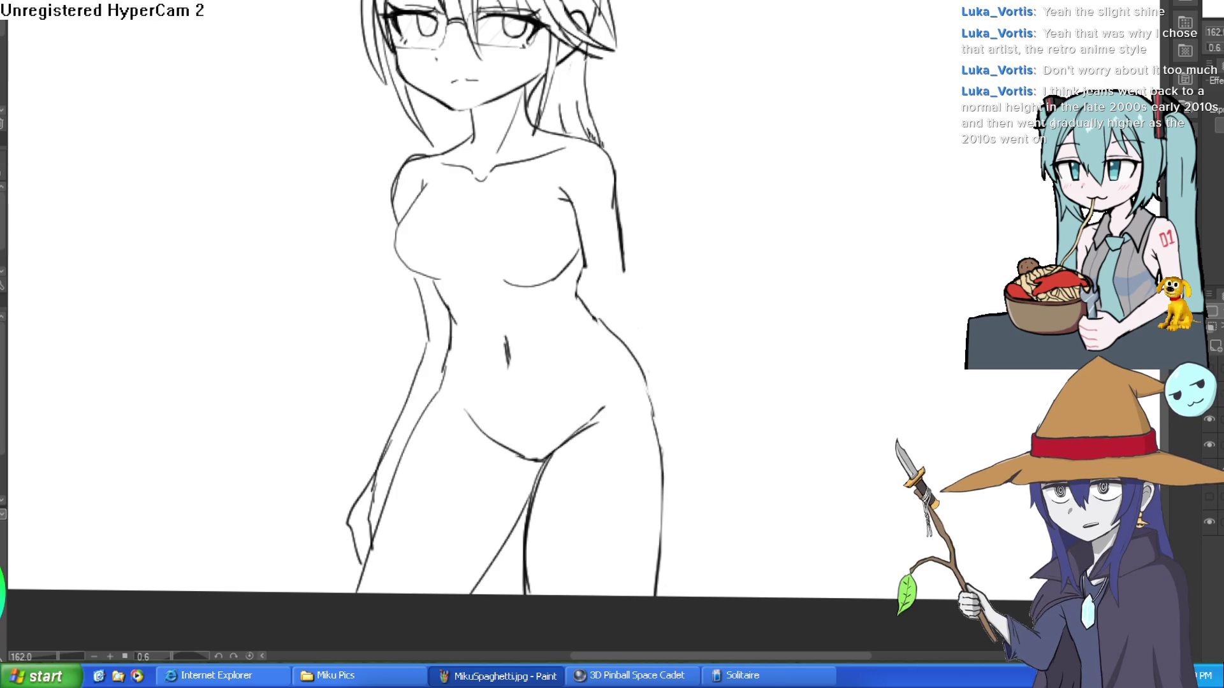
pyautogui.moveTo(769, 179); pyautogui.dragTo(681, 208)
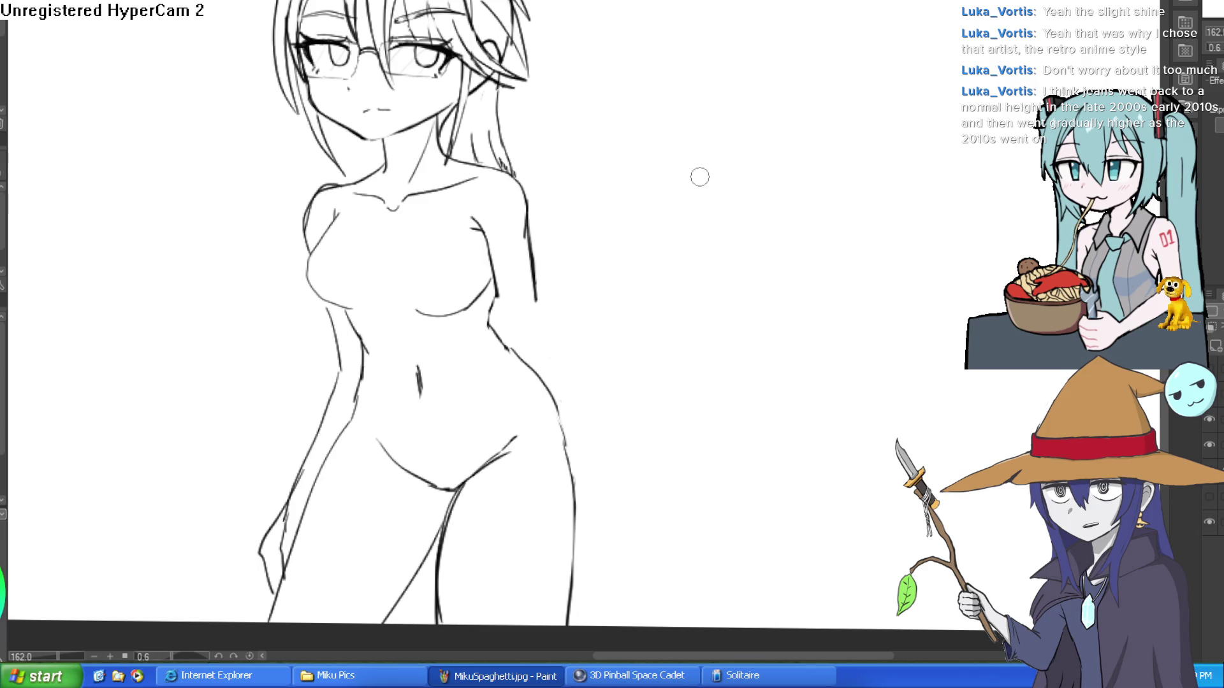
pyautogui.moveTo(734, 148); pyautogui.dragTo(661, 79)
pyautogui.scroll(-2, 547, 55)
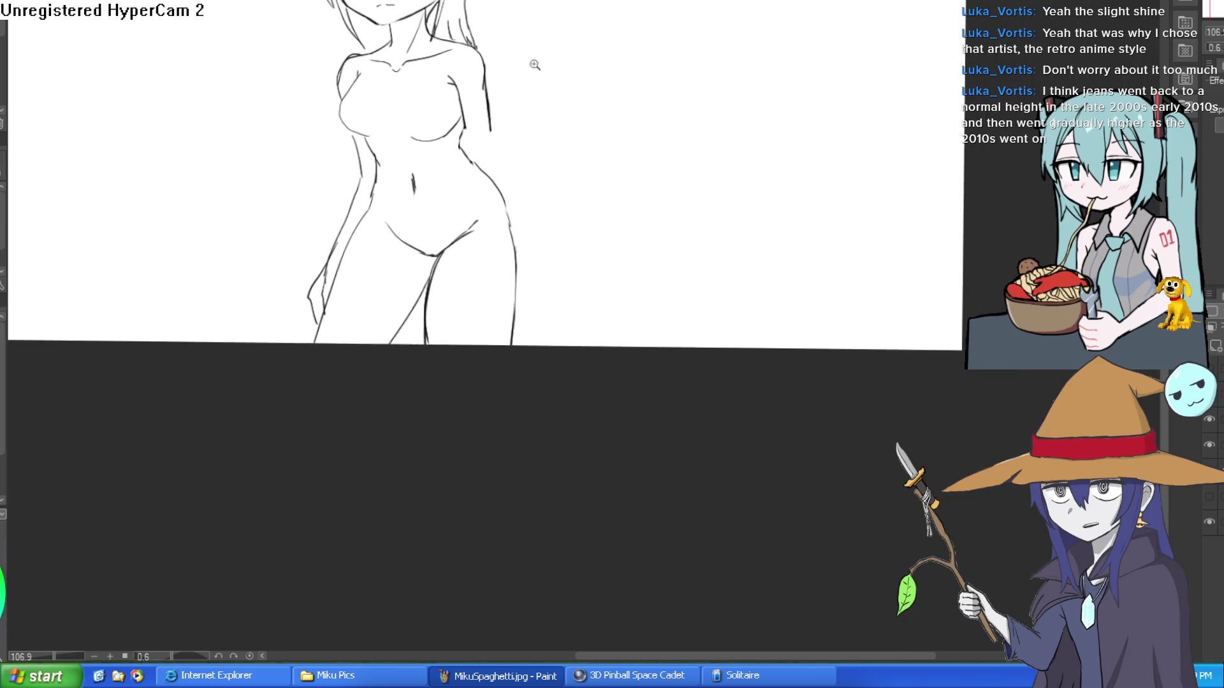
pyautogui.scroll(3, 508, 80)
pyautogui.press(']')
pyautogui.press(']')
pyautogui.press(']')
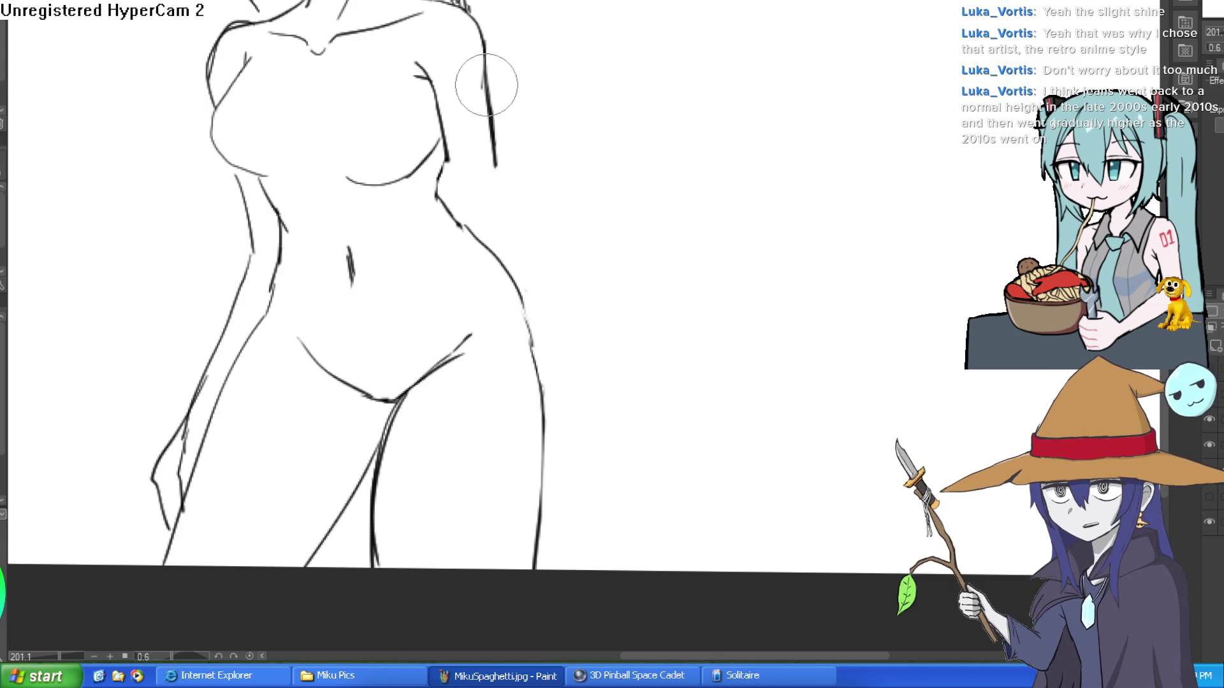
pyautogui.scroll(-2, 600, 106)
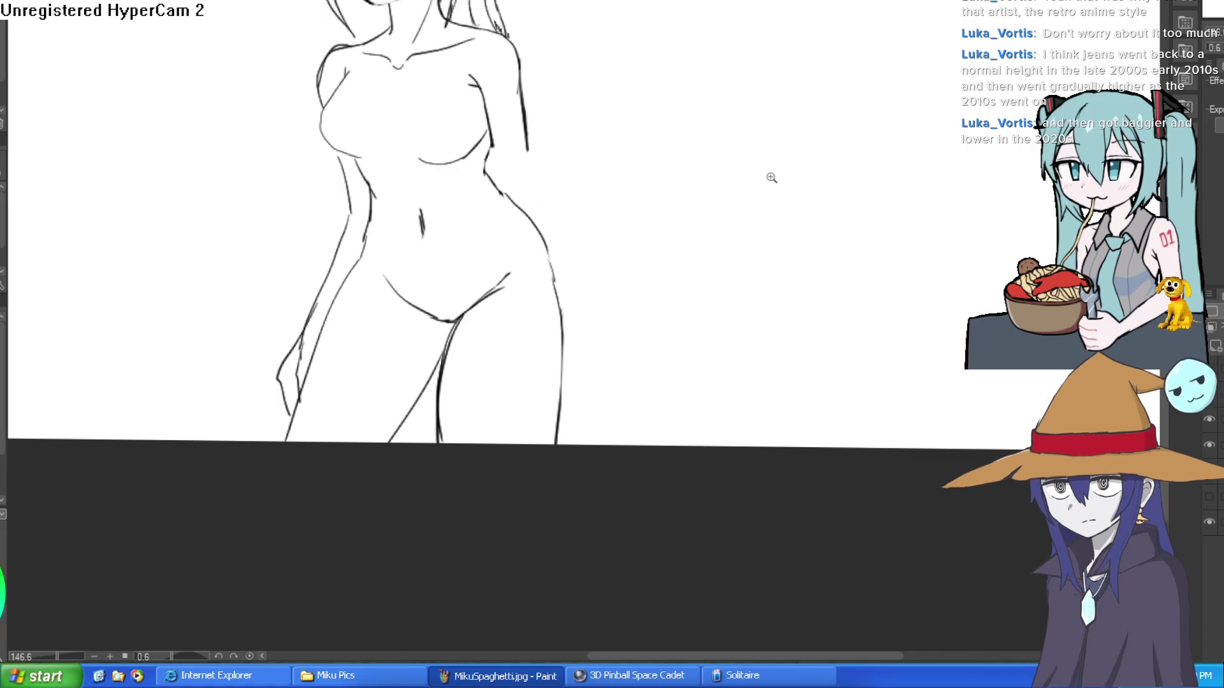
pyautogui.scroll(-4, 767, 164)
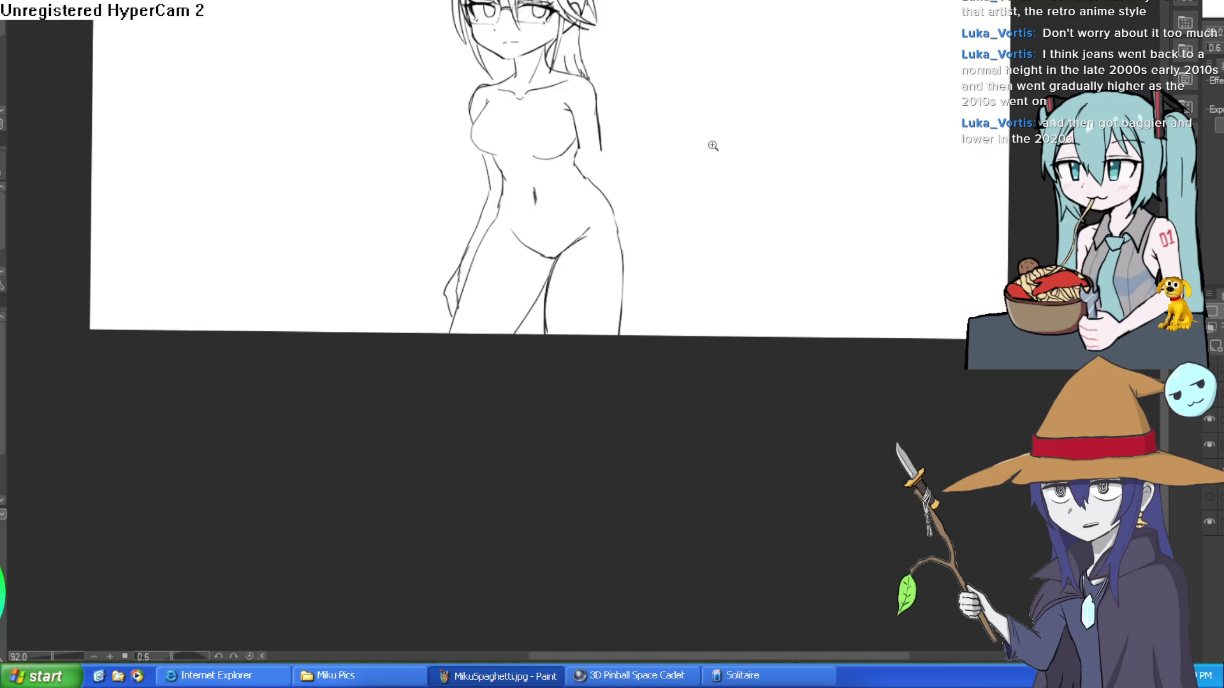
pyautogui.scroll(2, 729, 144)
pyautogui.moveTo(729, 165)
pyautogui.mouseDown()
pyautogui.moveTo(702, 262)
pyautogui.moveTo(656, 191)
pyautogui.moveTo(595, 140)
pyautogui.moveTo(603, 128)
pyautogui.mouseUp()
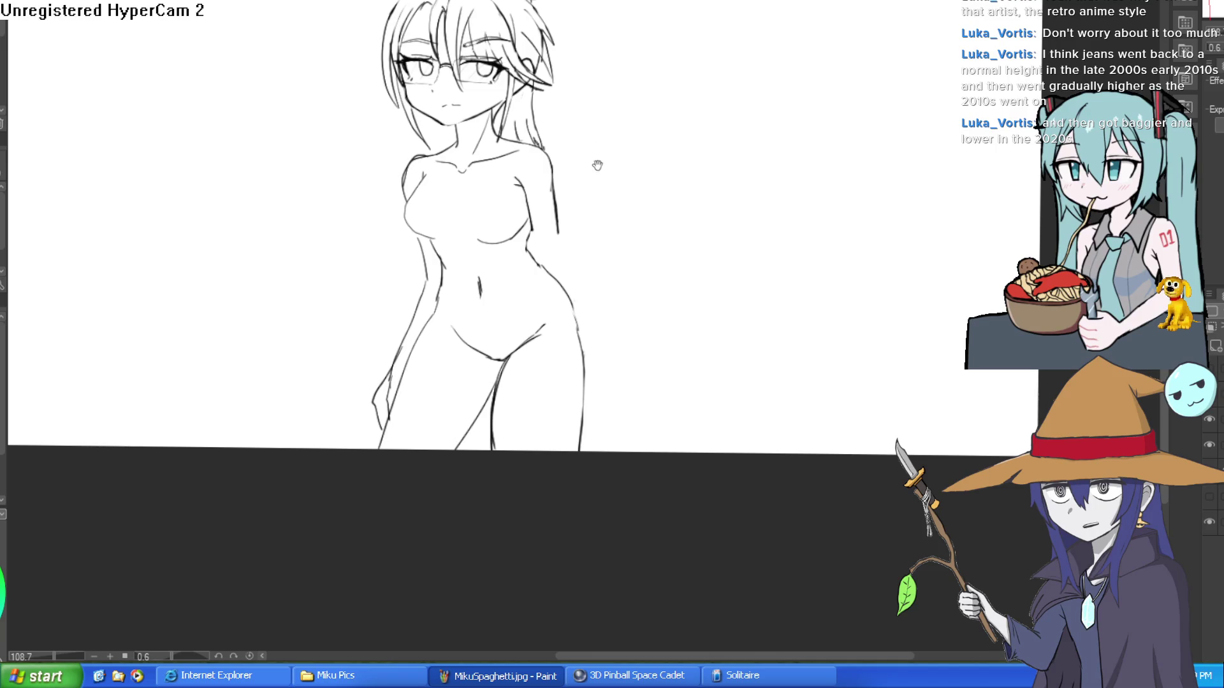
pyautogui.scroll(5, 573, 184)
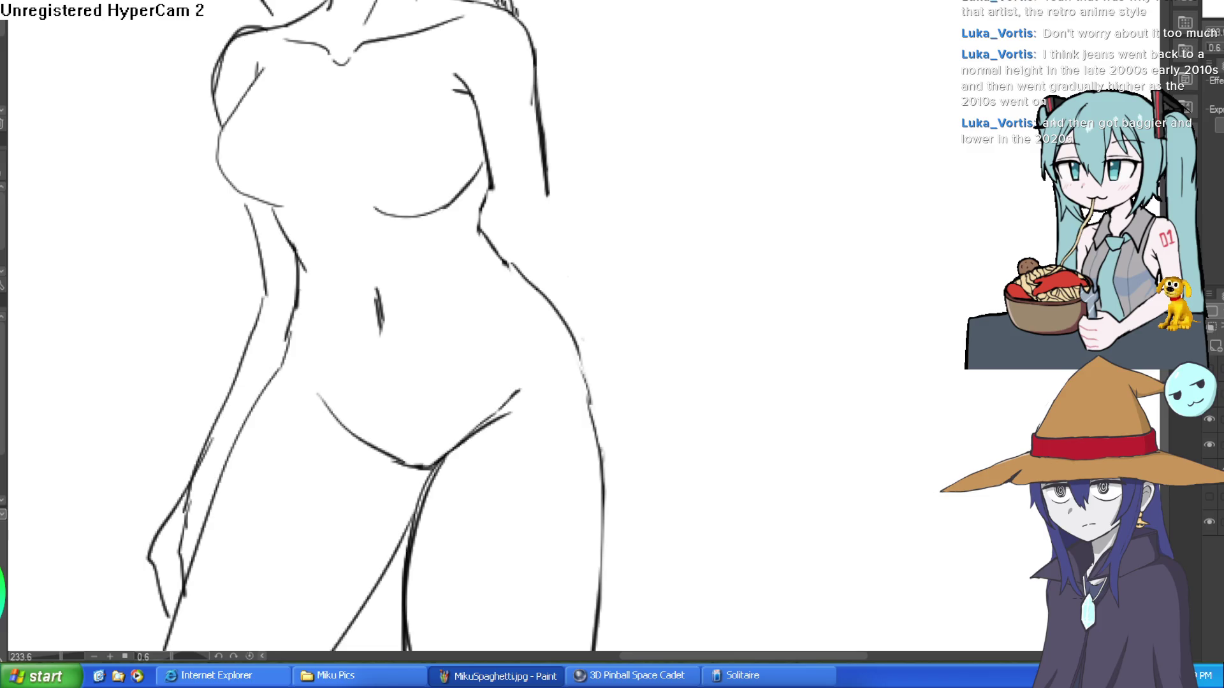
pyautogui.moveTo(708, 231)
pyautogui.mouseDown()
pyautogui.moveTo(795, 298)
pyautogui.moveTo(700, 219)
pyautogui.moveTo(734, 210)
pyautogui.moveTo(606, 132)
pyautogui.mouseUp()
pyautogui.scroll(-3, 918, 350)
pyautogui.hotkey('ctrl', 'z')
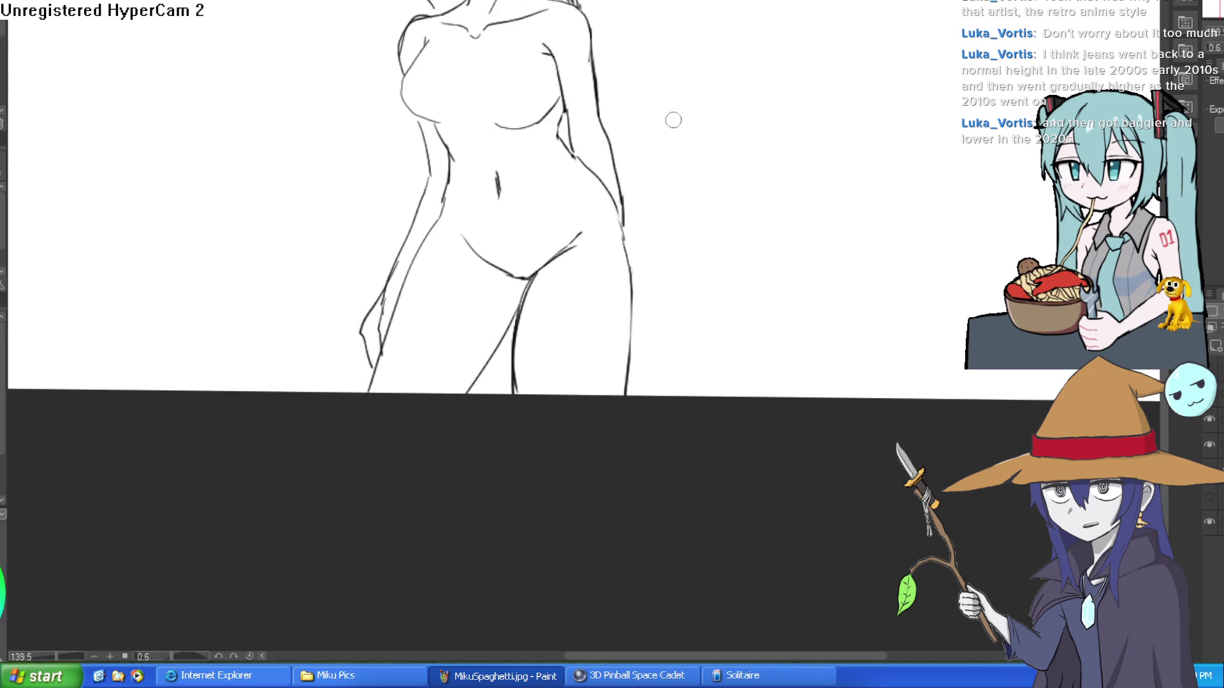
pyautogui.scroll(-2, 696, 147)
pyautogui.moveTo(710, 142)
pyautogui.mouseDown()
pyautogui.moveTo(697, 216)
pyautogui.moveTo(688, 197)
pyautogui.mouseUp()
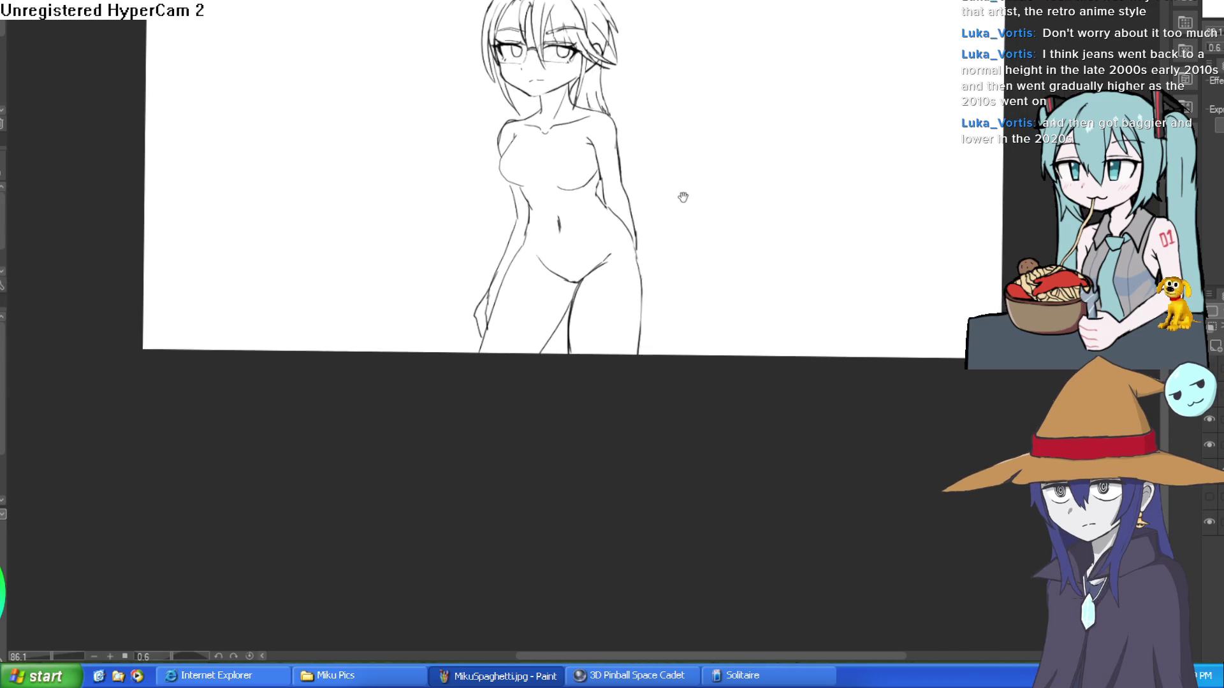
pyautogui.scroll(4, 603, 197)
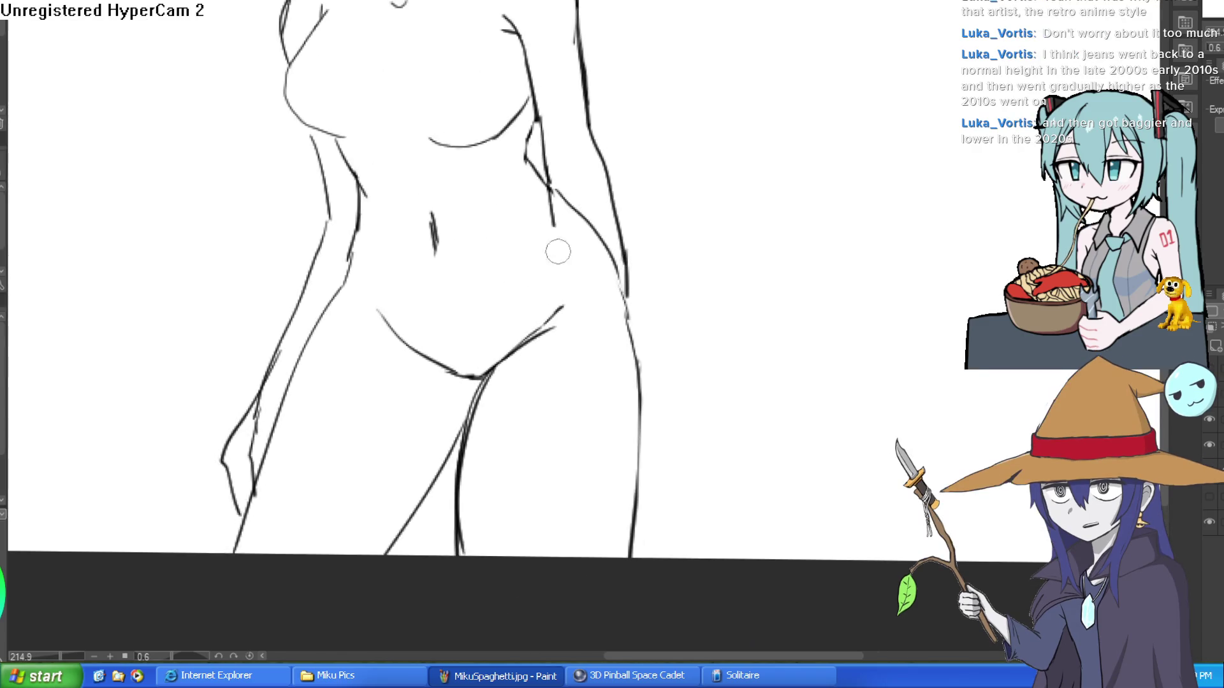
# - Ink the right arm's outer line down the waist and the hand, undoing extra forearm strokes
pyautogui.moveTo(552, 189); pyautogui.dragTo(633, 478)
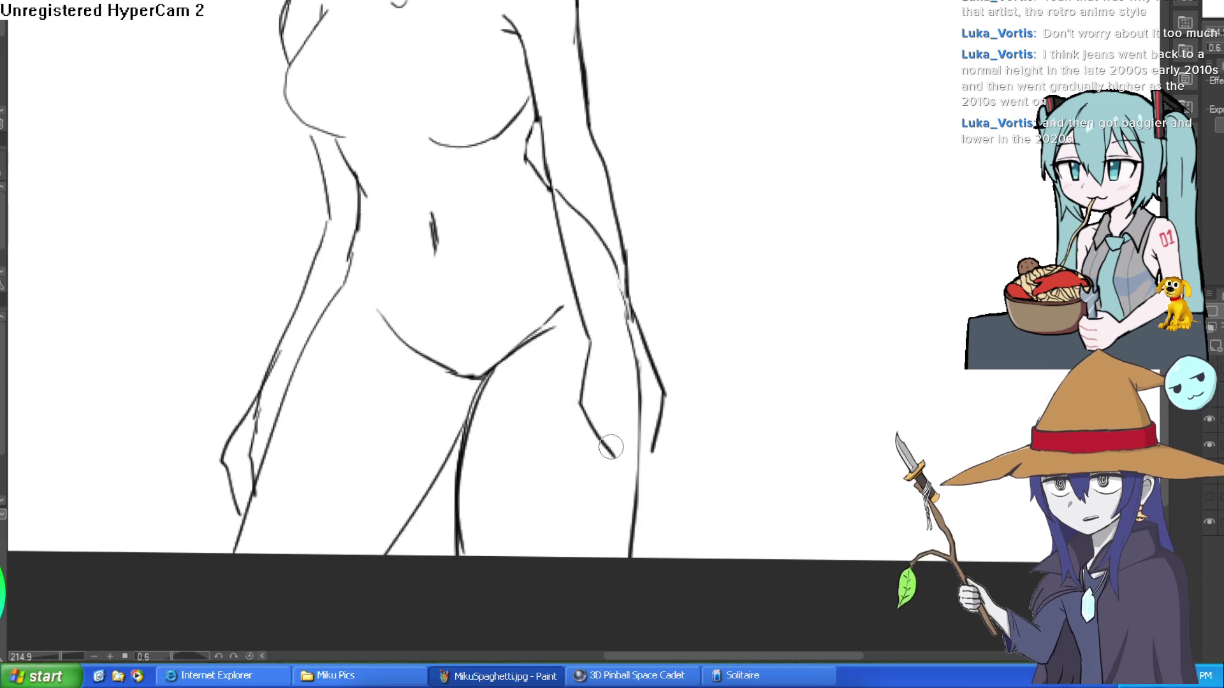
pyautogui.moveTo(581, 351); pyautogui.dragTo(587, 456)
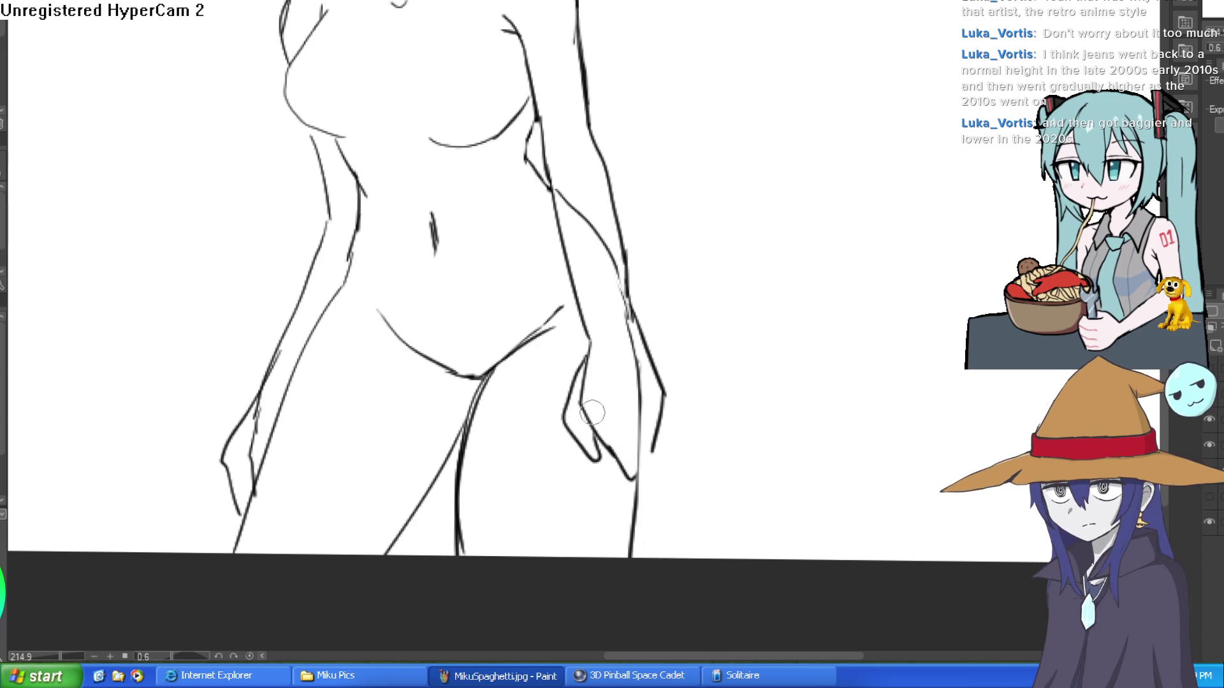
pyautogui.moveTo(585, 413); pyautogui.dragTo(636, 446)
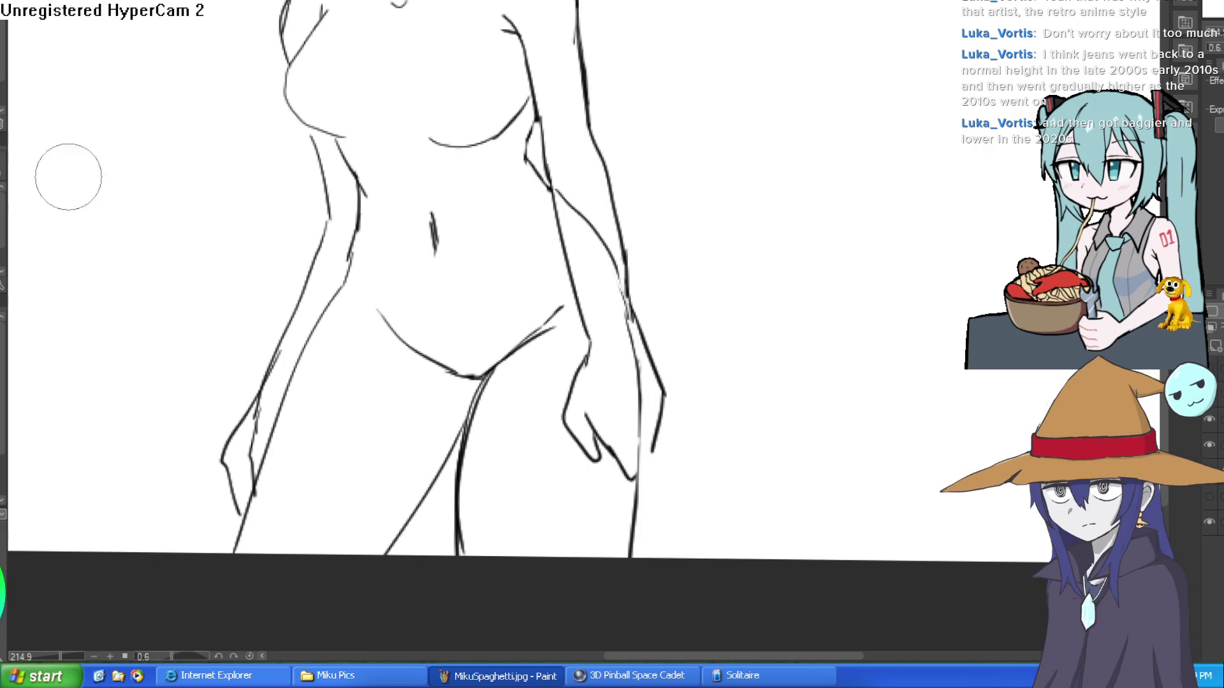
pyautogui.click(649, 275)
pyautogui.moveTo(567, 158); pyautogui.dragTo(641, 301)
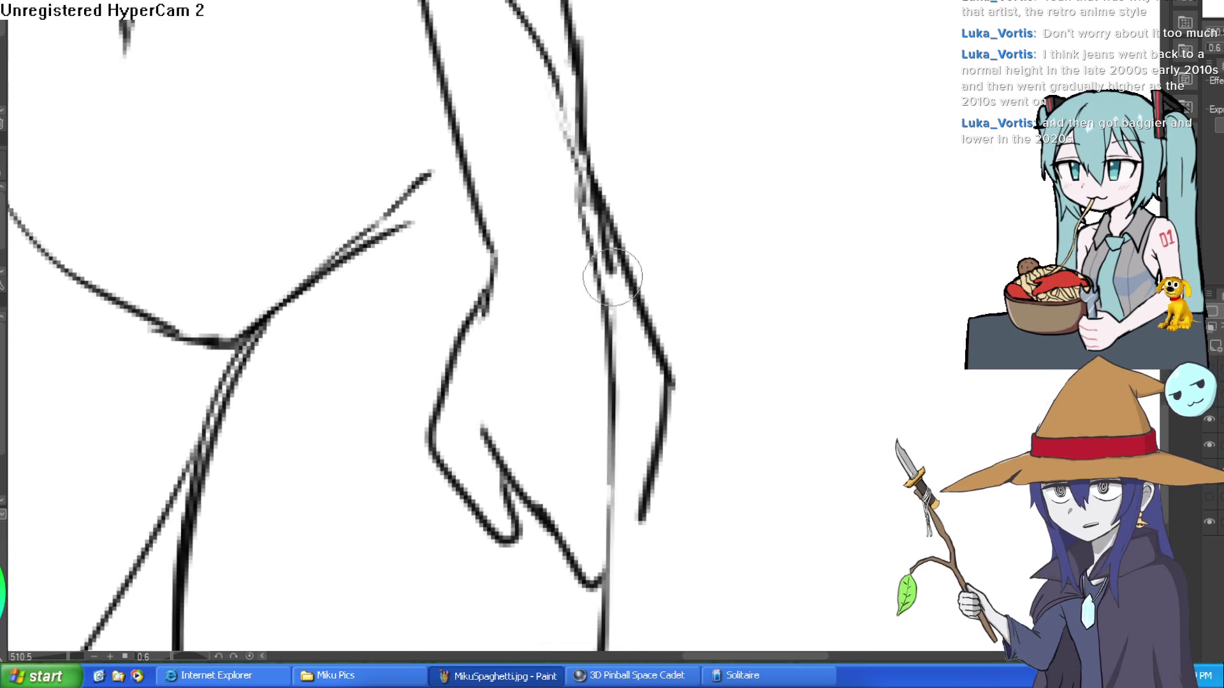
pyautogui.moveTo(583, 242); pyautogui.dragTo(630, 520)
pyautogui.moveTo(663, 462); pyautogui.dragTo(630, 542)
pyautogui.hotkey('ctrl', 'z')
pyautogui.hotkey('ctrl', 'z')
pyautogui.press(']')
pyautogui.press(']')
pyautogui.press(']')
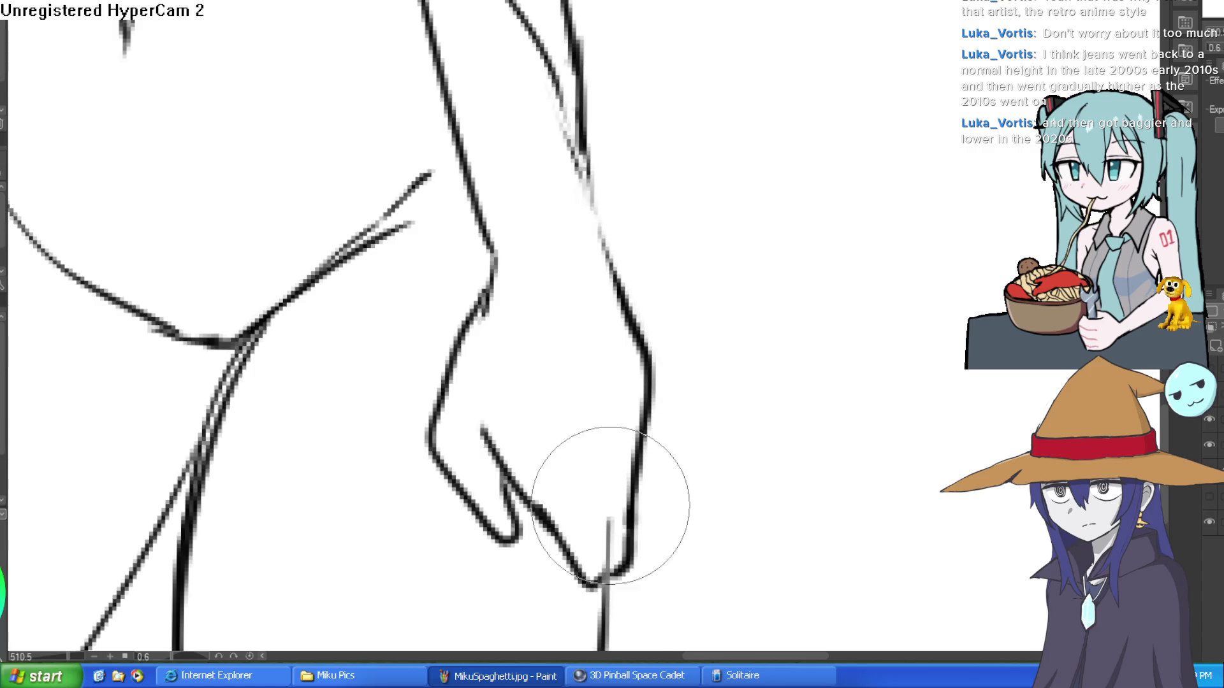
# - Draw bold finger lines on the right hand, undoing thin or stray ones
pyautogui.keyDown('alt'); pyautogui.click(670, 300); pyautogui.keyUp('alt')
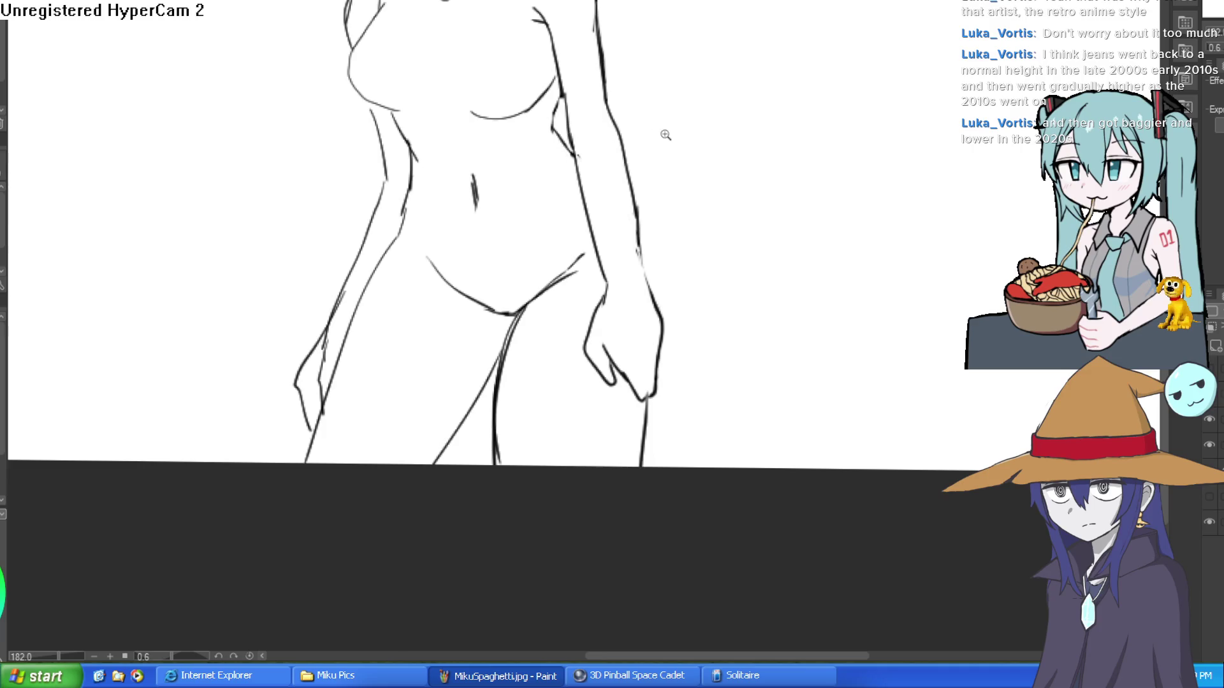
pyautogui.keyDown('alt'); pyautogui.click(670, 132); pyautogui.keyUp('alt')
pyautogui.moveTo(717, 215); pyautogui.dragTo(710, 381)
pyautogui.moveTo(703, 337); pyautogui.dragTo(694, 322)
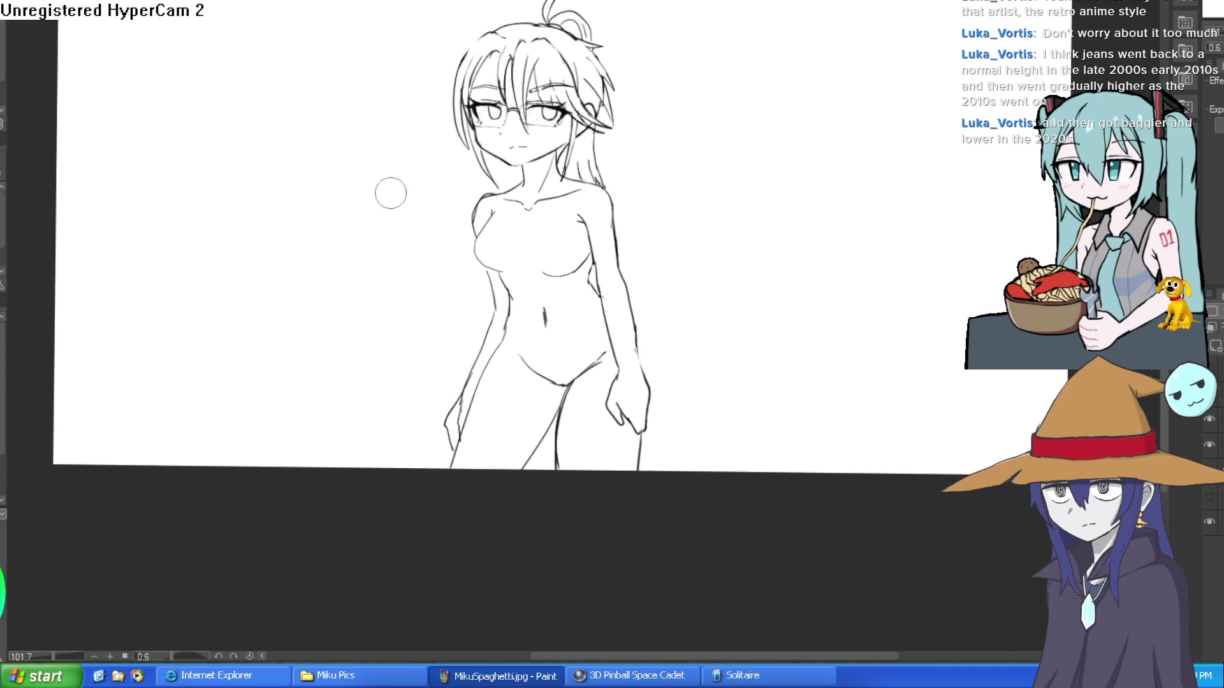
pyautogui.moveTo(650, 420); pyautogui.dragTo(691, 390)
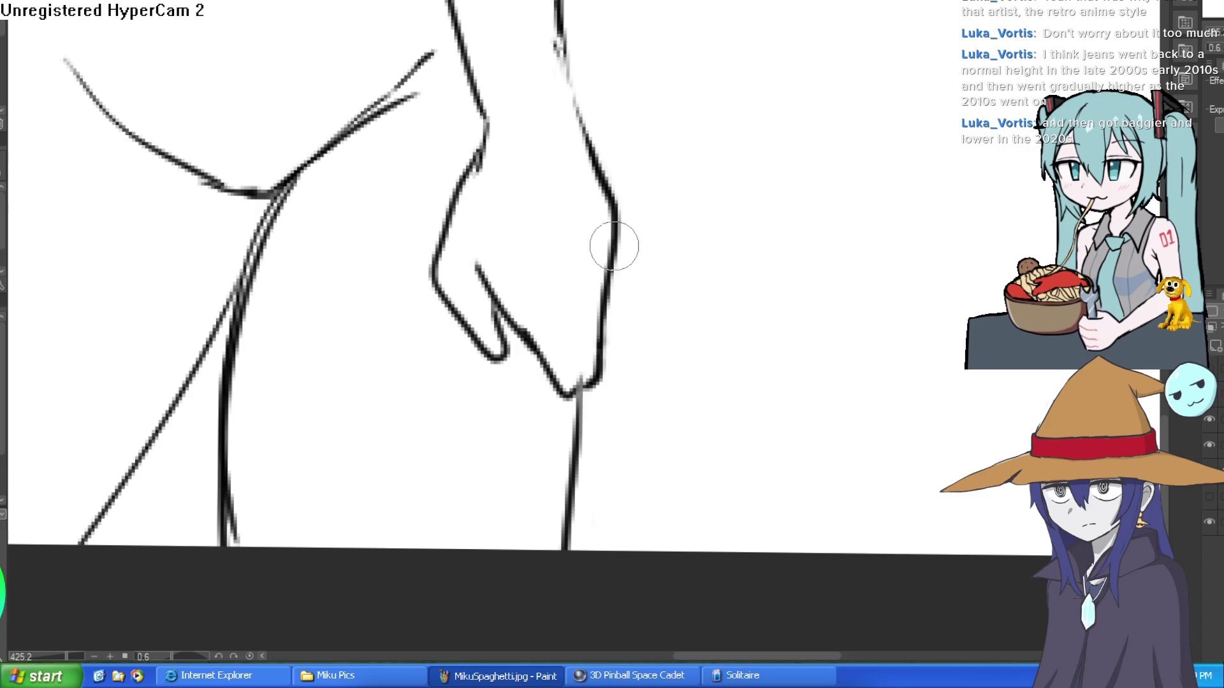
pyautogui.moveTo(614, 240); pyautogui.dragTo(614, 376)
pyautogui.moveTo(610, 294)
pyautogui.mouseDown()
pyautogui.moveTo(601, 363)
pyautogui.moveTo(568, 320)
pyautogui.moveTo(577, 248)
pyautogui.moveTo(546, 295)
pyautogui.moveTo(575, 381)
pyautogui.mouseUp()
pyautogui.moveTo(525, 262)
pyautogui.mouseDown()
pyautogui.moveTo(577, 389)
pyautogui.moveTo(547, 363)
pyautogui.mouseUp()
pyautogui.hotkey('ctrl', 'z')
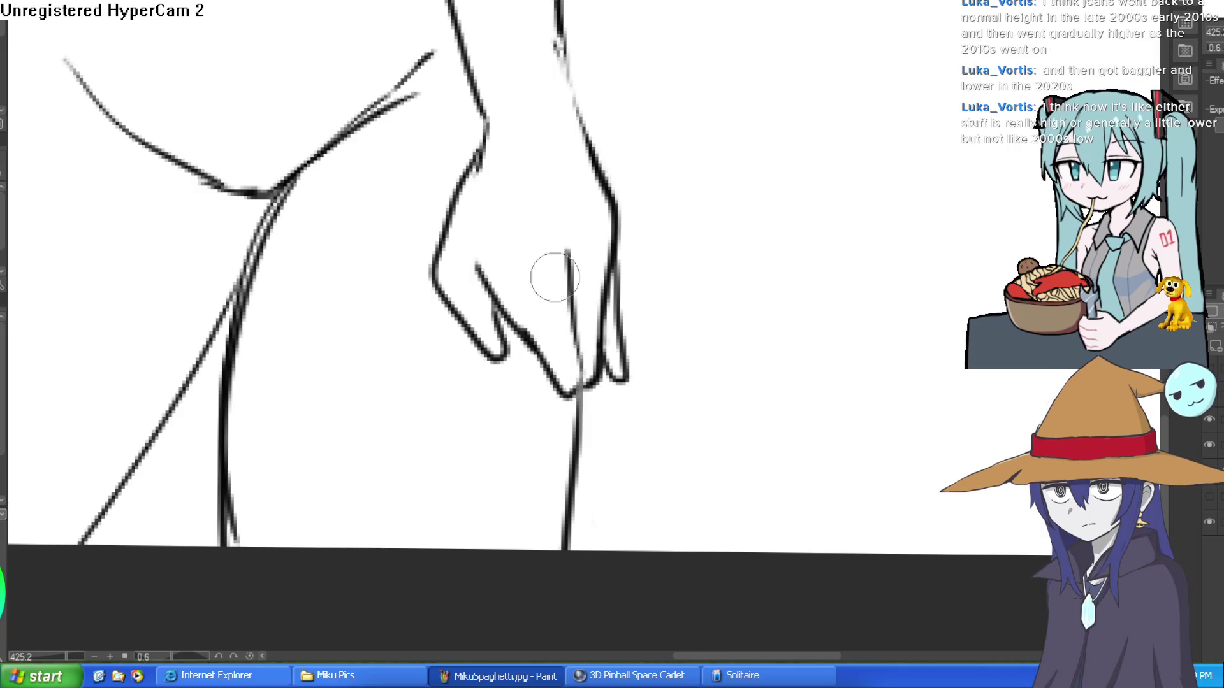
pyautogui.moveTo(533, 243); pyautogui.dragTo(577, 385)
pyautogui.moveTo(567, 319)
pyautogui.mouseDown()
pyautogui.moveTo(541, 245)
pyautogui.moveTo(567, 385)
pyautogui.mouseUp()
pyautogui.moveTo(510, 348); pyautogui.dragTo(486, 260)
pyautogui.hotkey('ctrl', 'z')
# - Erase the overlapping fingertip lines, the doubled finger outline and the middle of the arm outline
pyautogui.press('e')
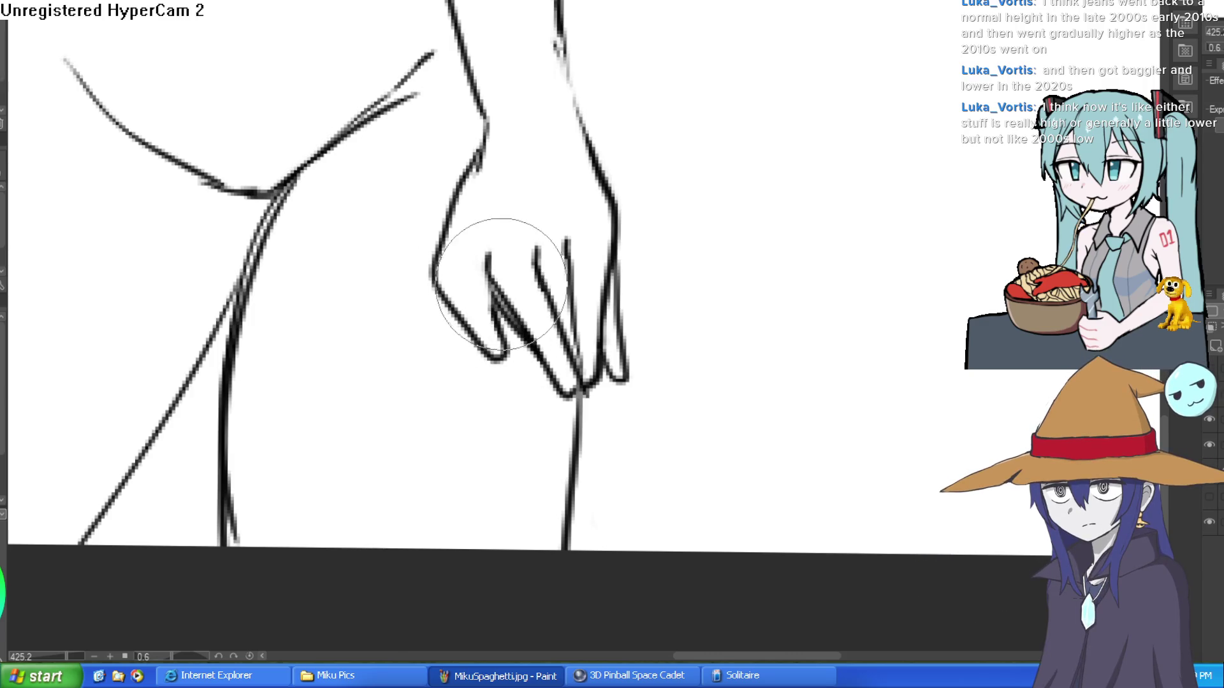
pyautogui.scroll(-5, 641, 368)
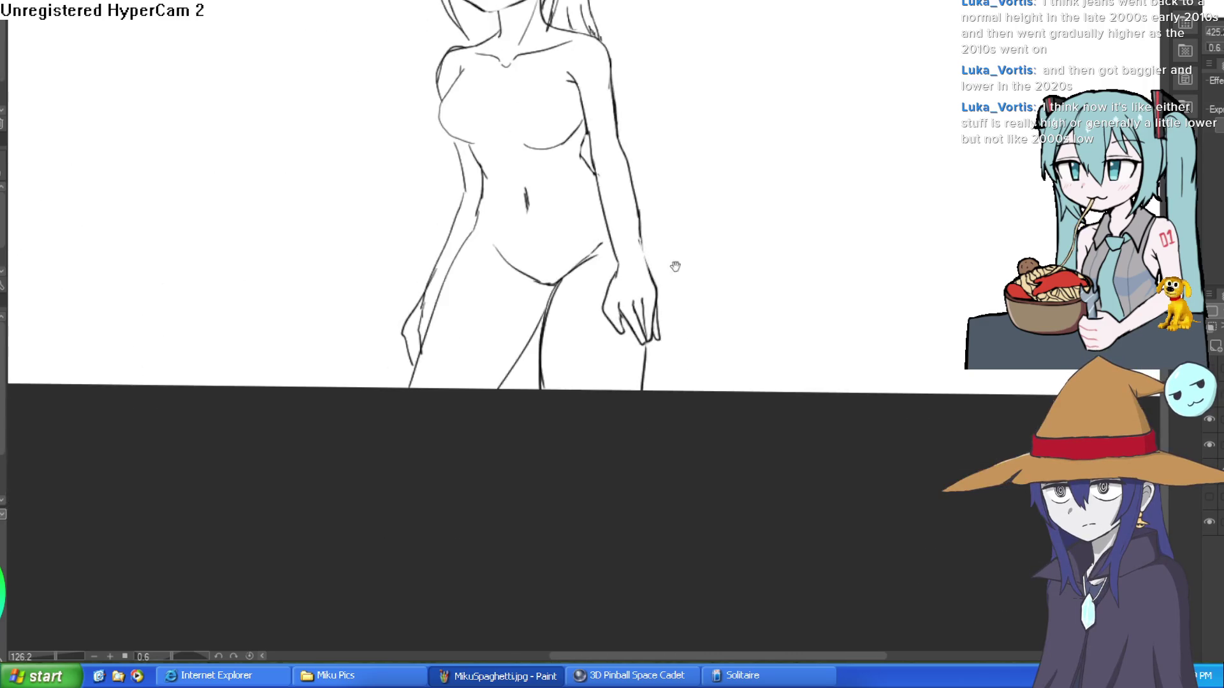
pyautogui.scroll(5, 675, 246)
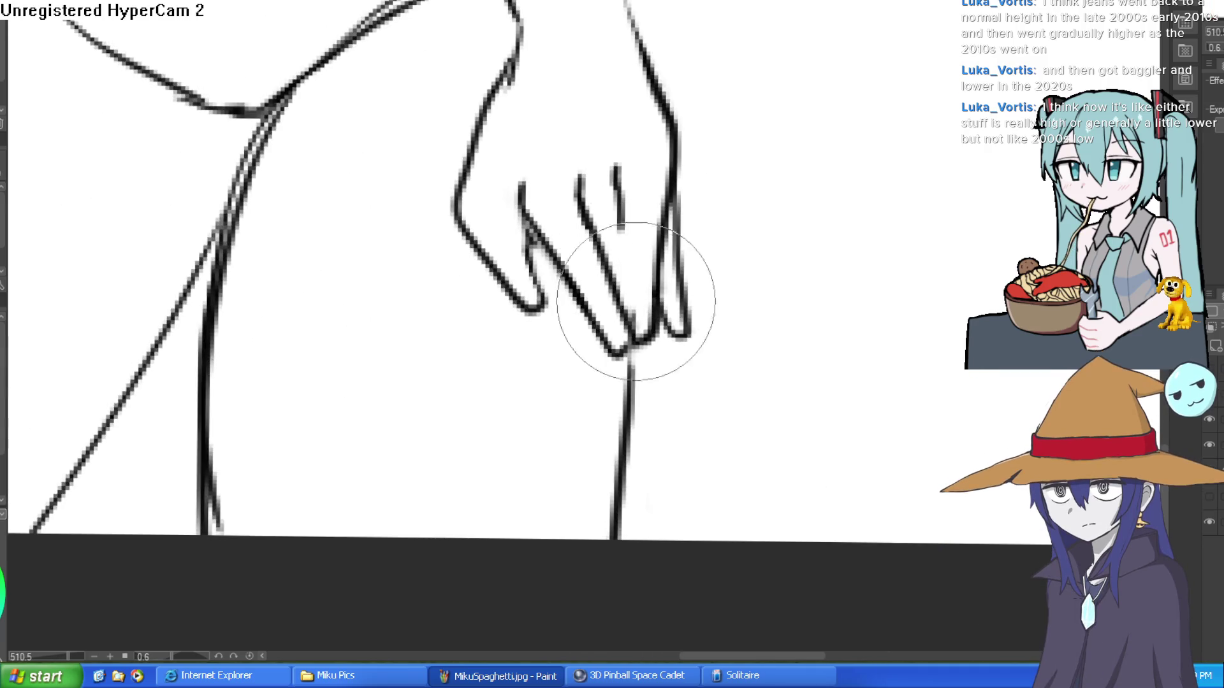
pyautogui.moveTo(628, 287); pyautogui.dragTo(634, 255)
pyautogui.scroll(3, 638, 202)
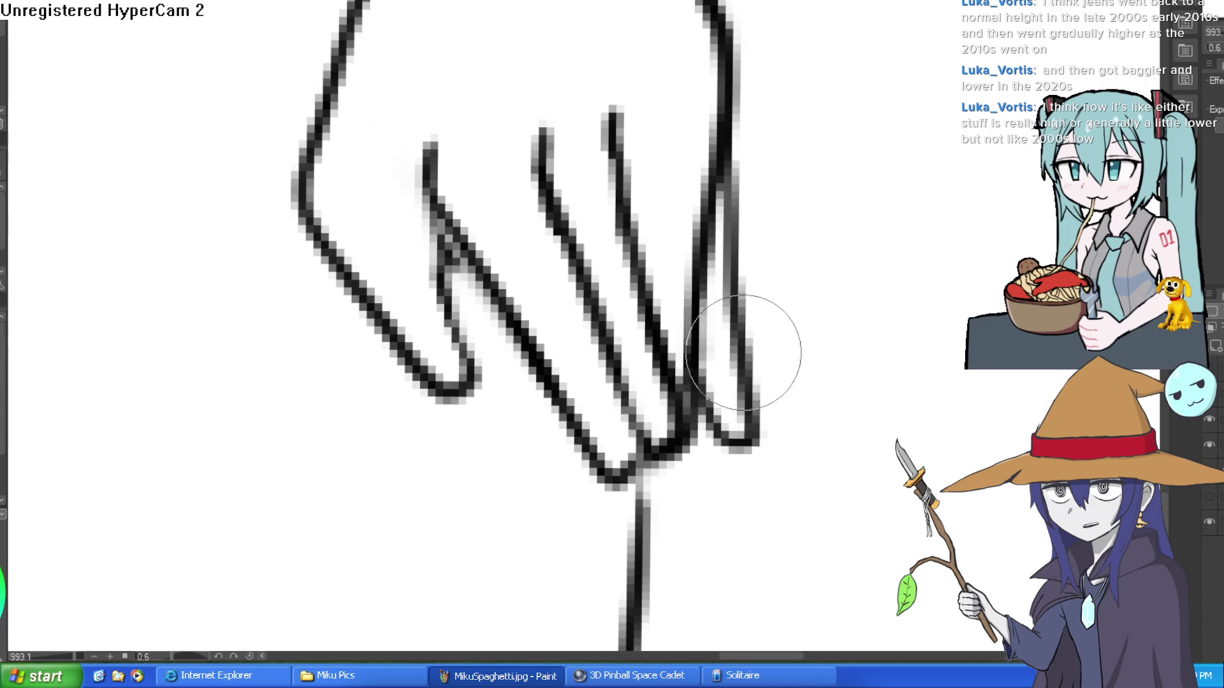
pyautogui.scroll(-6, 850, 232)
pyautogui.scroll(5, 769, 245)
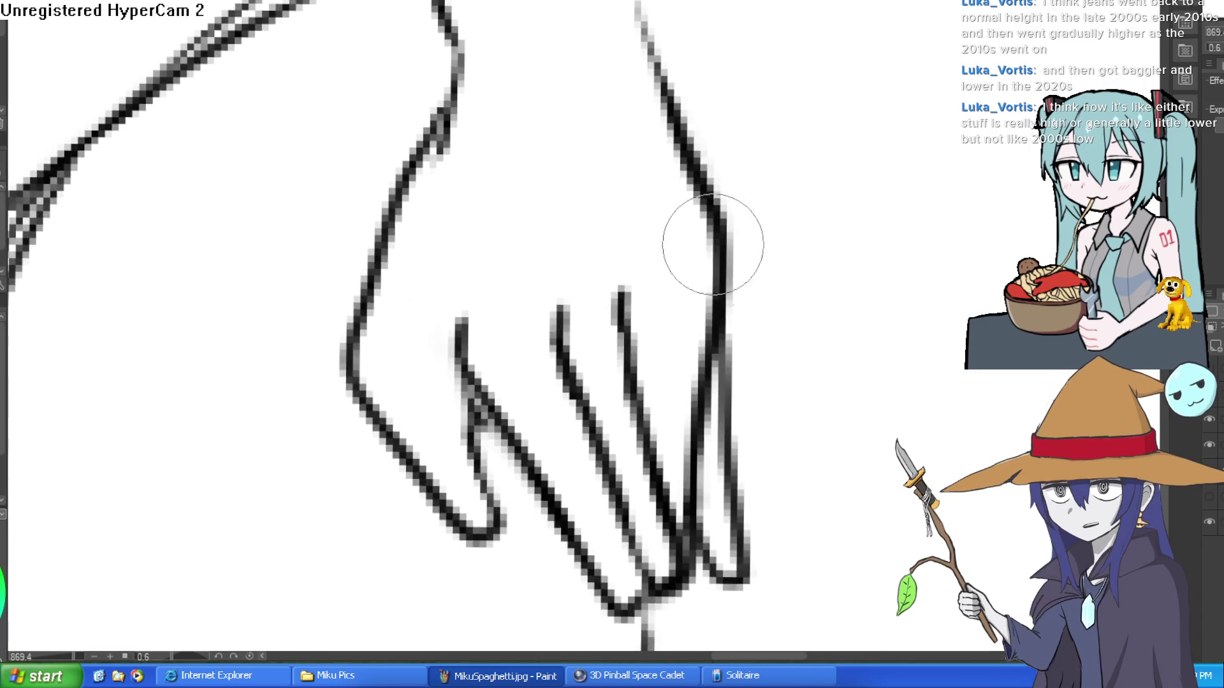
pyautogui.moveTo(724, 57); pyautogui.dragTo(751, 309)
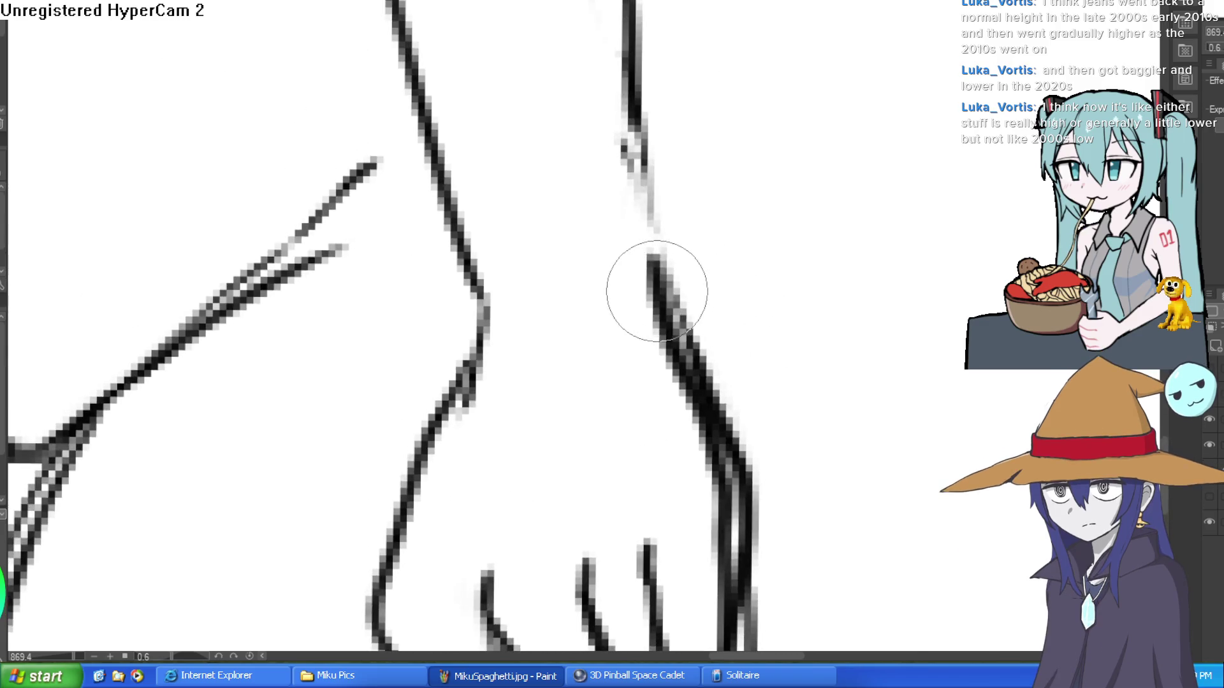
pyautogui.scroll(-5, 431, 140)
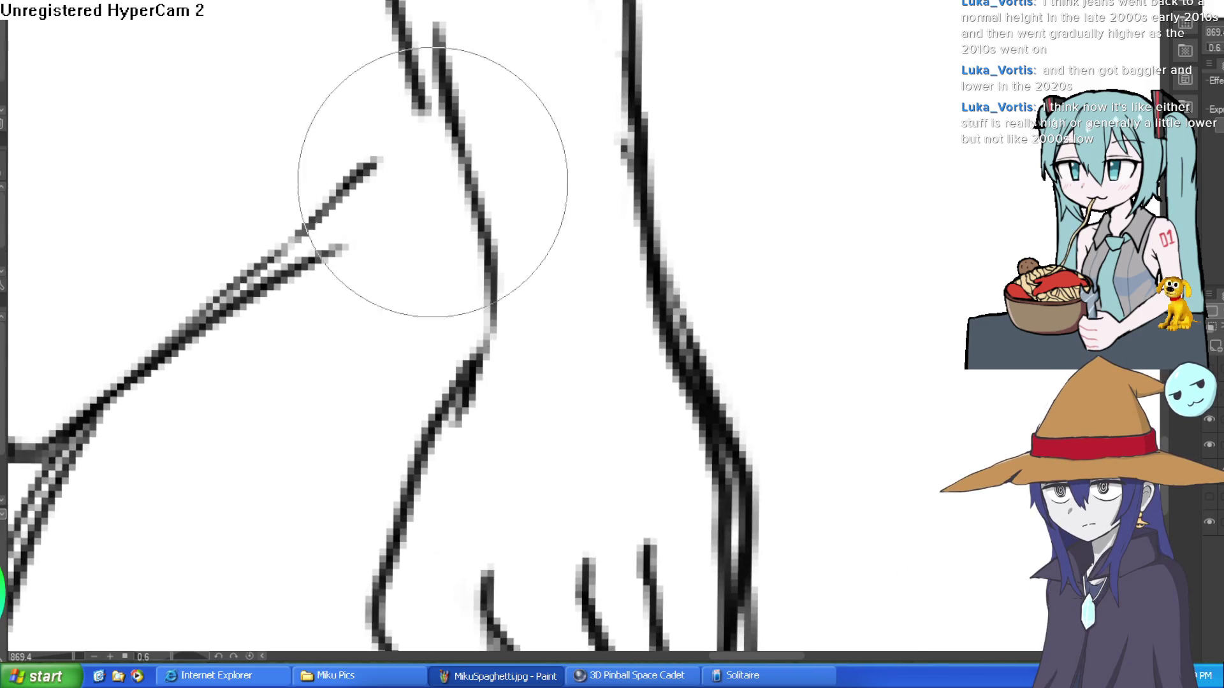
pyautogui.scroll(4, 724, 200)
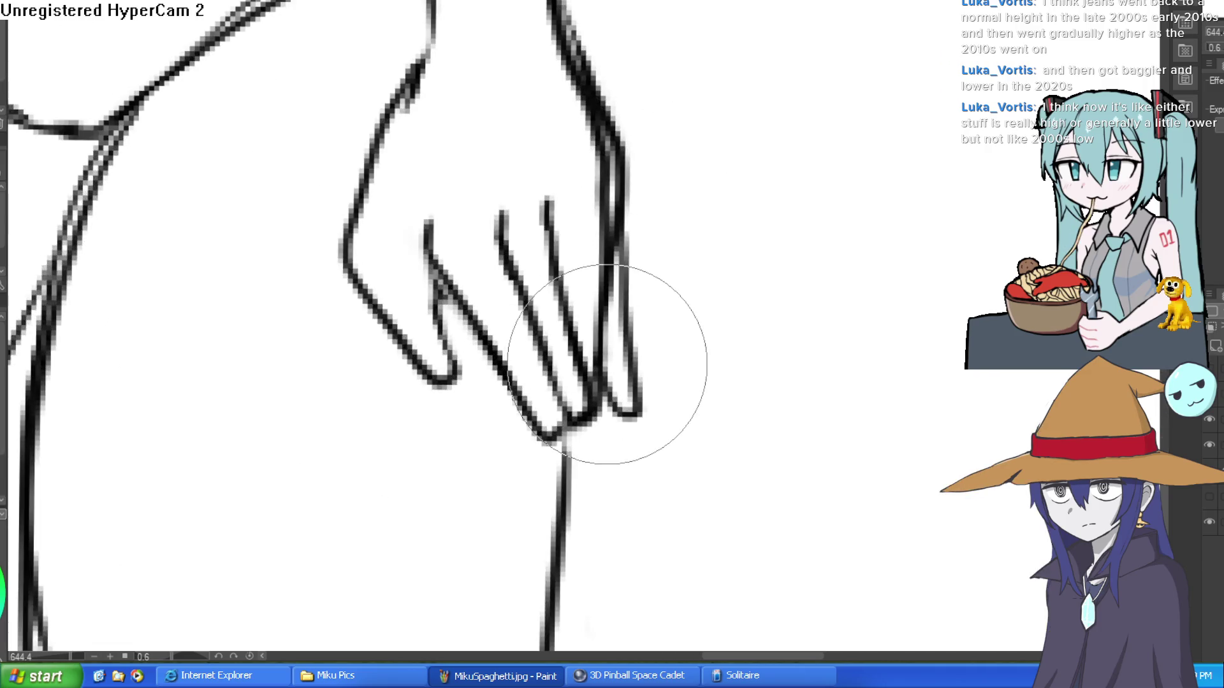
pyautogui.moveTo(634, 382); pyautogui.dragTo(625, 80)
pyautogui.scroll(-3, 626, 179)
pyautogui.moveTo(628, 281)
pyautogui.mouseDown()
pyautogui.moveTo(651, 251)
pyautogui.moveTo(618, 107)
pyautogui.moveTo(589, 177)
pyautogui.moveTo(604, 360)
pyautogui.moveTo(589, 328)
pyautogui.mouseUp()
pyautogui.scroll(3, 650, 252)
# - Return to the pen and rotate, then straighten, the canvas to review the figure
pyautogui.press('p')
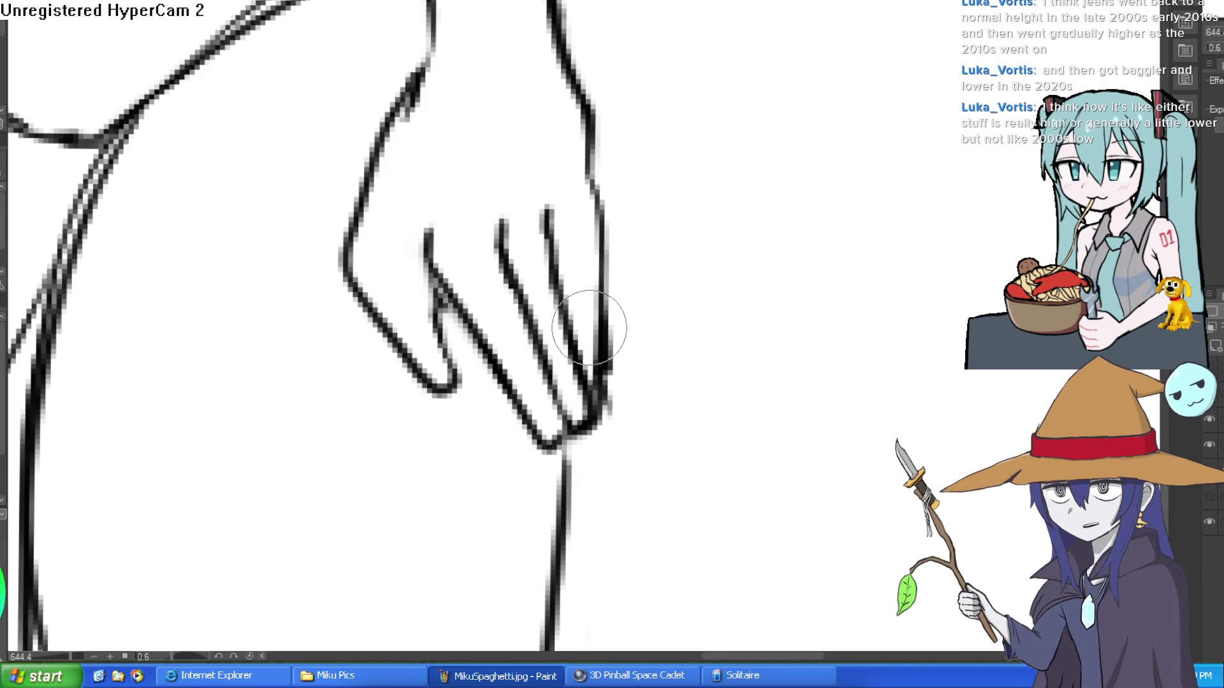
pyautogui.scroll(-10, 590, 327)
pyautogui.moveTo(847, 237)
pyautogui.mouseDown()
pyautogui.moveTo(795, 210)
pyautogui.moveTo(792, 420)
pyautogui.moveTo(770, 214)
pyautogui.moveTo(779, 281)
pyautogui.mouseUp()
pyautogui.moveTo(667, 251); pyautogui.dragTo(836, 225)
pyautogui.scroll(-3, 755, 227)
pyautogui.scroll(5, 800, 276)
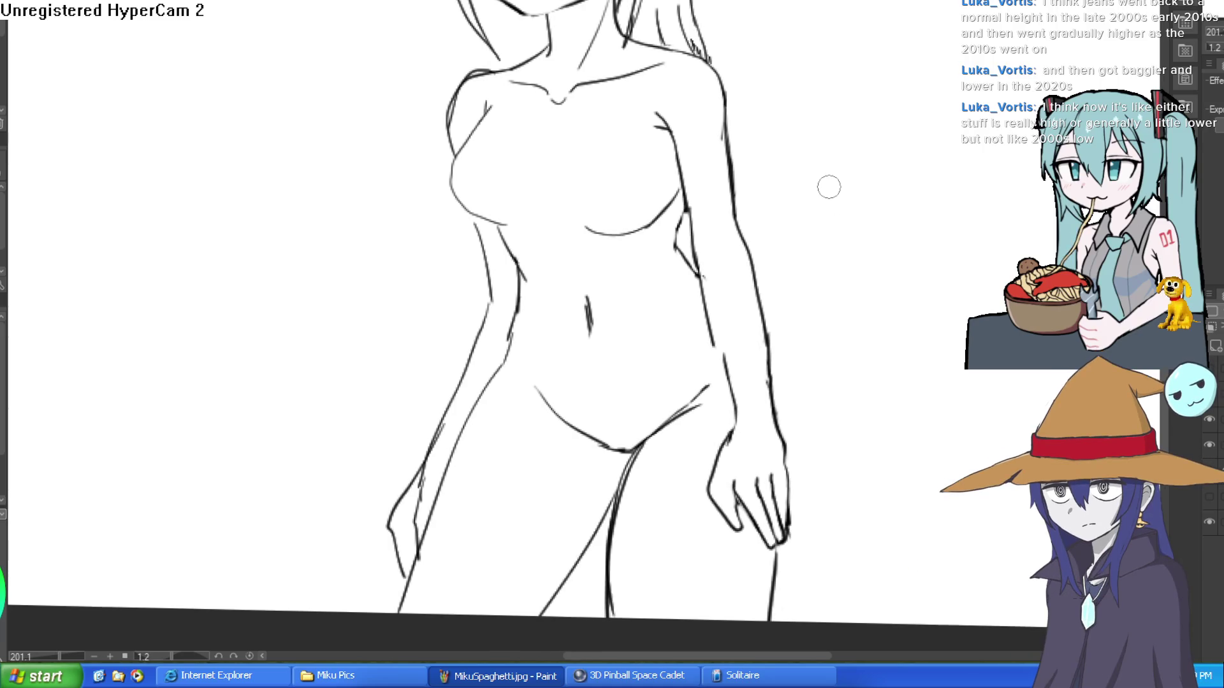
# - Undo the doubled stroke on the shoulder
pyautogui.scroll(-3, 878, 258)
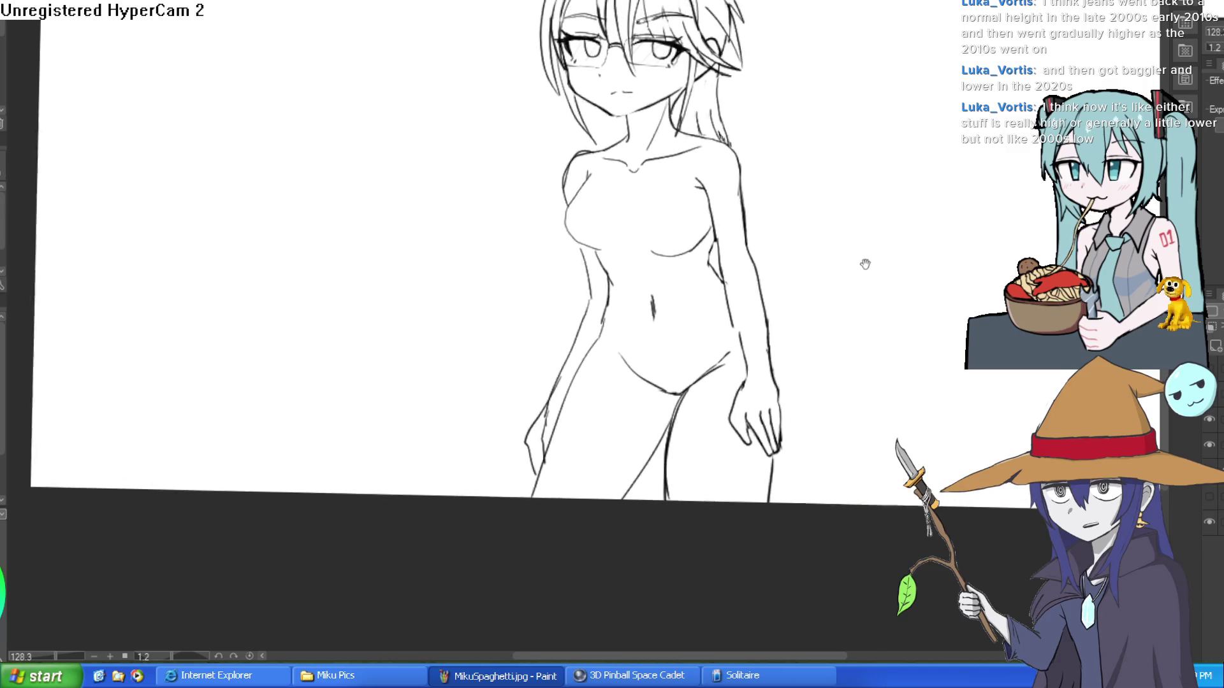
pyautogui.scroll(5, 577, 154)
pyautogui.hotkey('ctrl', 'z')
pyautogui.scroll(-5, 514, 186)
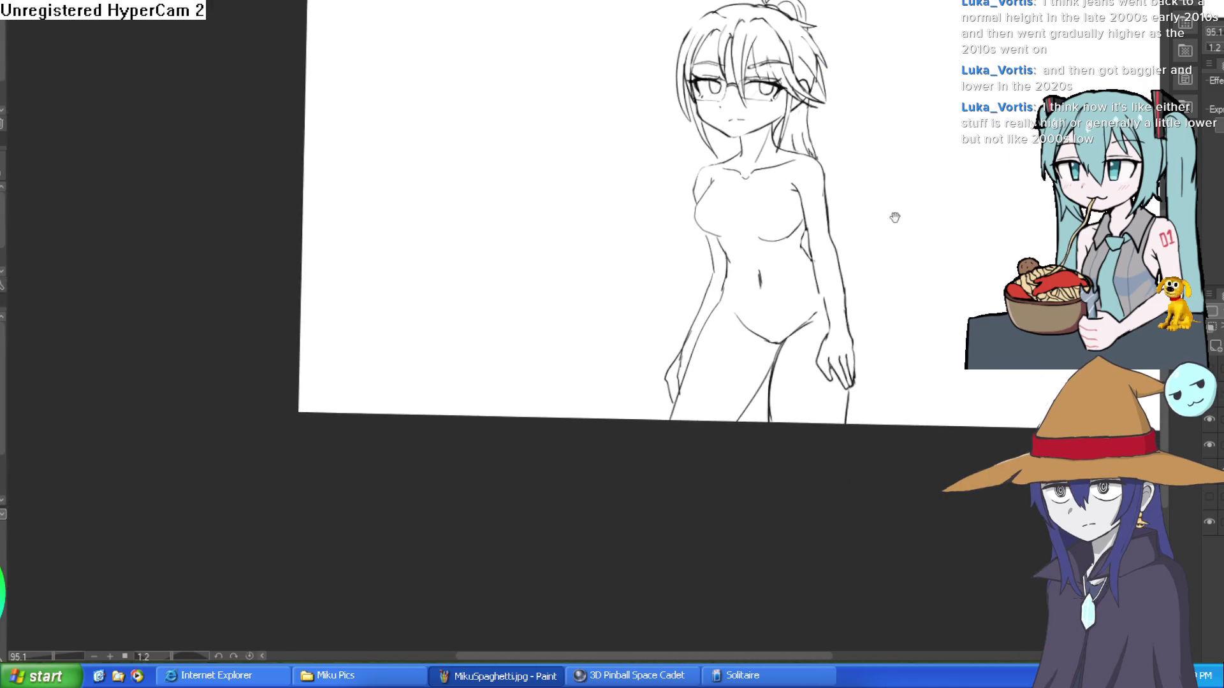
pyautogui.scroll(2, 883, 219)
pyautogui.scroll(1, 783, 310)
pyautogui.scroll(-4, 782, 310)
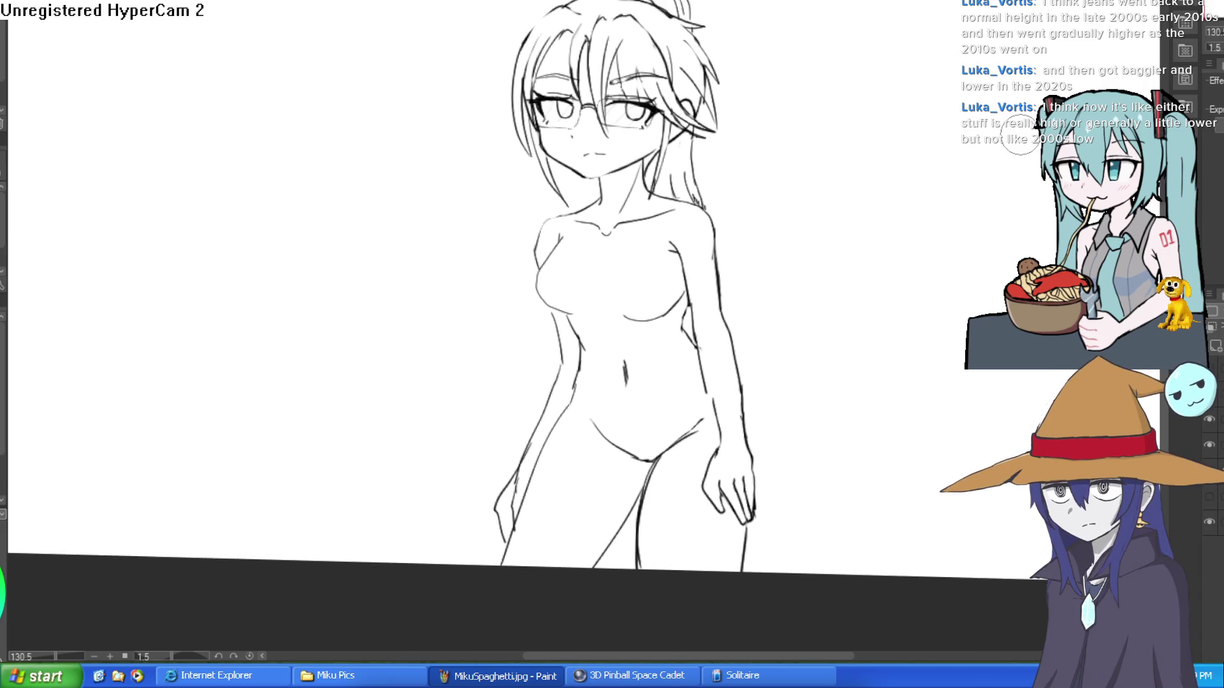
pyautogui.scroll(-2, 851, 211)
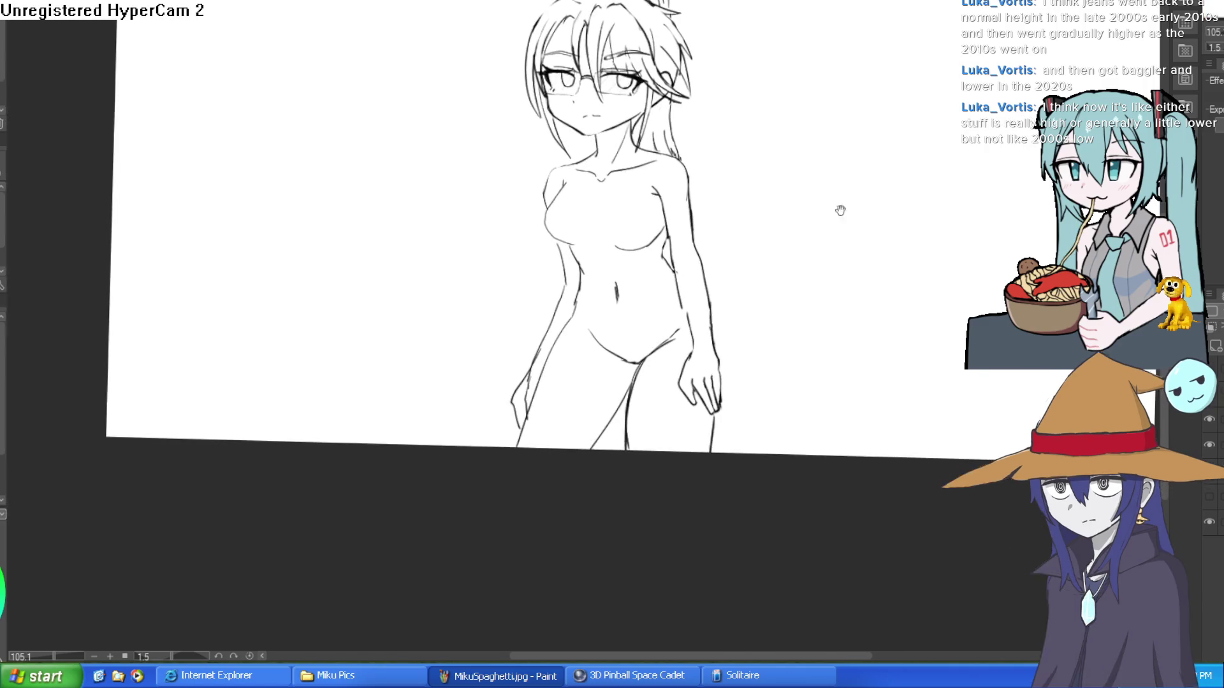
pyautogui.scroll(3, 737, 306)
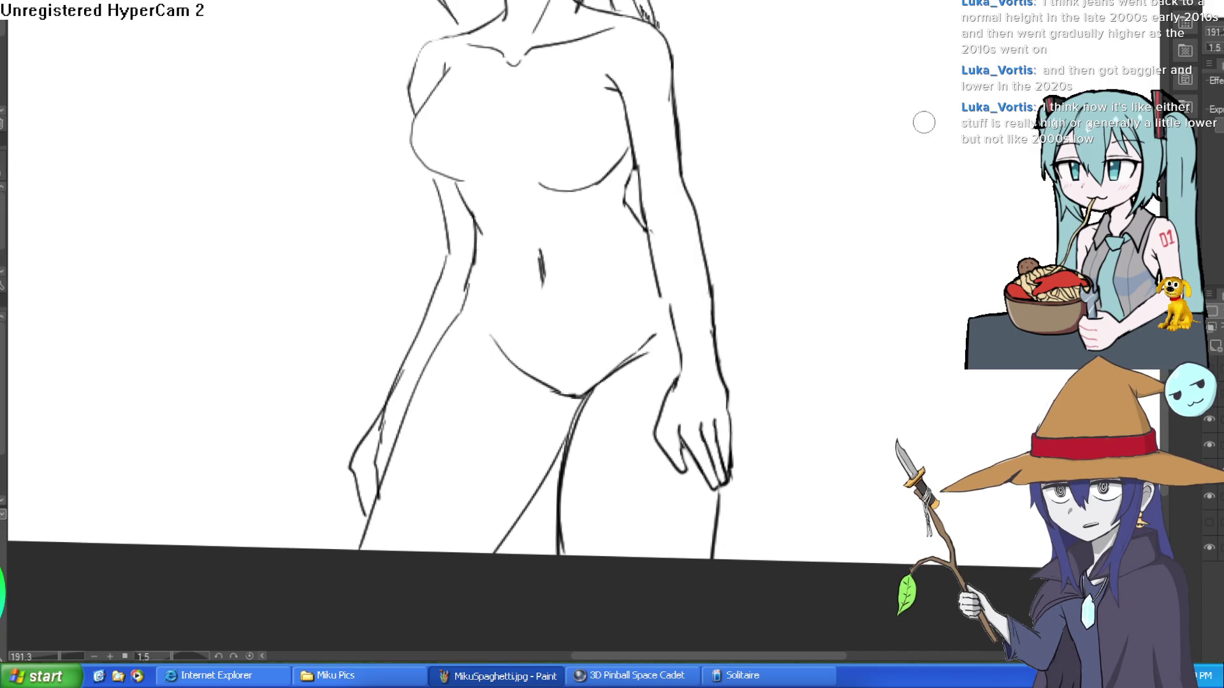
# - Lasso-select the body from the shoulders down to the legs, leaving the head out
pyautogui.scroll(-5, 959, 204)
pyautogui.moveTo(871, 210)
pyautogui.mouseDown()
pyautogui.moveTo(749, 196)
pyautogui.moveTo(754, 208)
pyautogui.moveTo(708, 223)
pyautogui.mouseUp()
pyautogui.scroll(2, 666, 173)
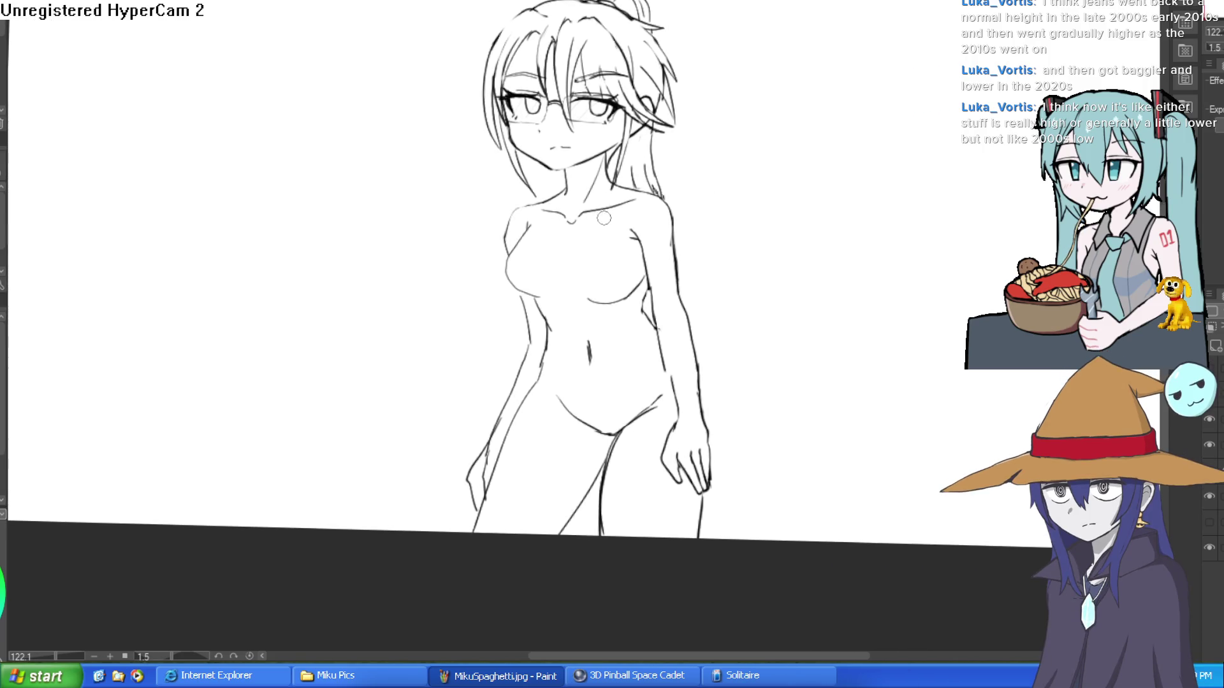
pyautogui.moveTo(680, 209)
pyautogui.mouseDown()
pyautogui.moveTo(627, 183)
pyautogui.moveTo(518, 203)
pyautogui.moveTo(404, 518)
pyautogui.moveTo(796, 469)
pyautogui.moveTo(688, 197)
pyautogui.mouseUp()
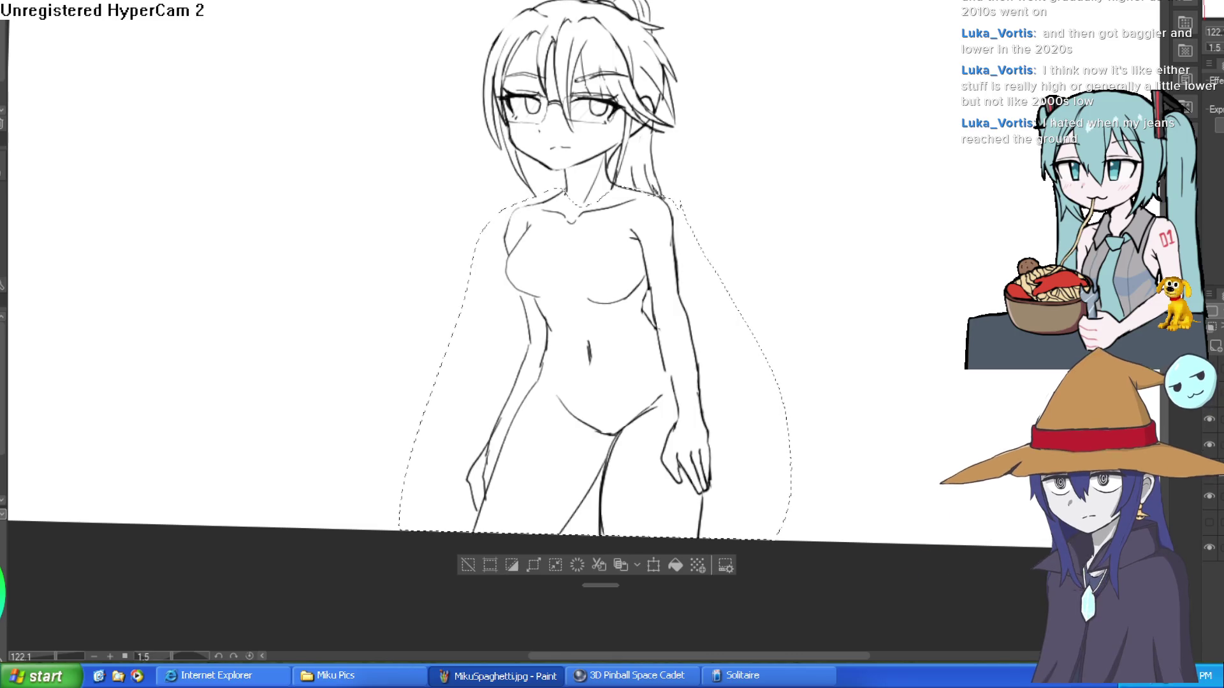
# - Move the selected body lines onto their own layer, deselect, and fade them to light grey
pyautogui.press('Delete')
pyautogui.hotkey('ctrl', 'z')
pyautogui.click(472, 563)
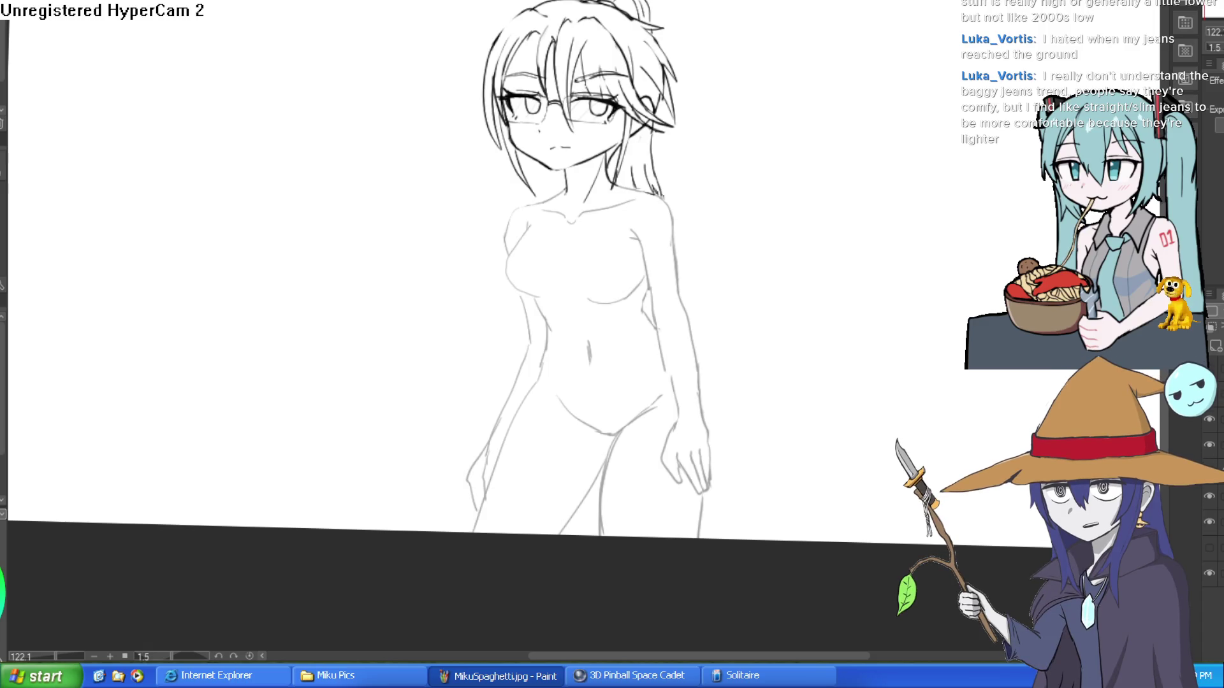
pyautogui.moveTo(882, 164); pyautogui.dragTo(828, 198)
# - Clear the stray selection and ink the outer arm contour down toward the wrist
pyautogui.click(800, 204)
pyautogui.moveTo(912, 290)
pyautogui.mouseDown()
pyautogui.moveTo(902, 169)
pyautogui.moveTo(908, 277)
pyautogui.moveTo(900, 269)
pyautogui.mouseUp()
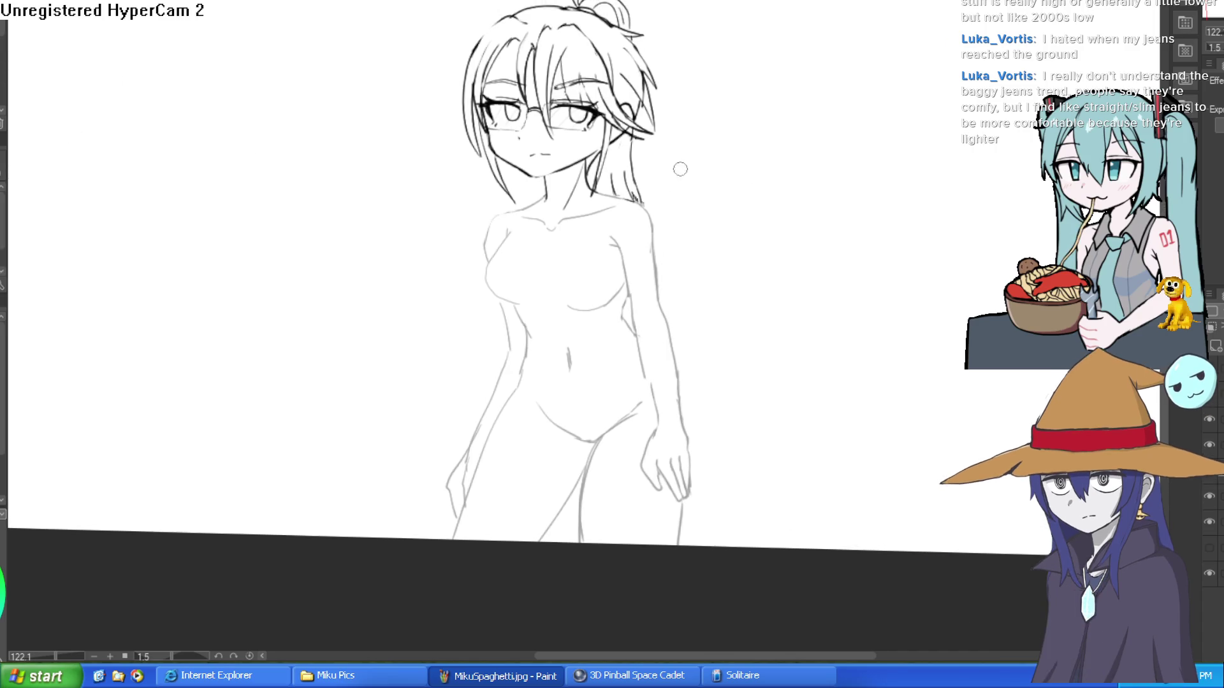
pyautogui.scroll(5, 683, 169)
pyautogui.moveTo(593, 186)
pyautogui.mouseDown()
pyautogui.moveTo(707, 203)
pyautogui.moveTo(724, 232)
pyautogui.moveTo(622, 195)
pyautogui.moveTo(746, 235)
pyautogui.moveTo(765, 357)
pyautogui.mouseUp()
pyautogui.hotkey('ctrl', 'z')
pyautogui.moveTo(782, 353)
pyautogui.mouseDown()
pyautogui.moveTo(754, 254)
pyautogui.moveTo(744, 281)
pyautogui.moveTo(763, 384)
pyautogui.moveTo(736, 231)
pyautogui.moveTo(776, 371)
pyautogui.moveTo(759, 508)
pyautogui.mouseUp()
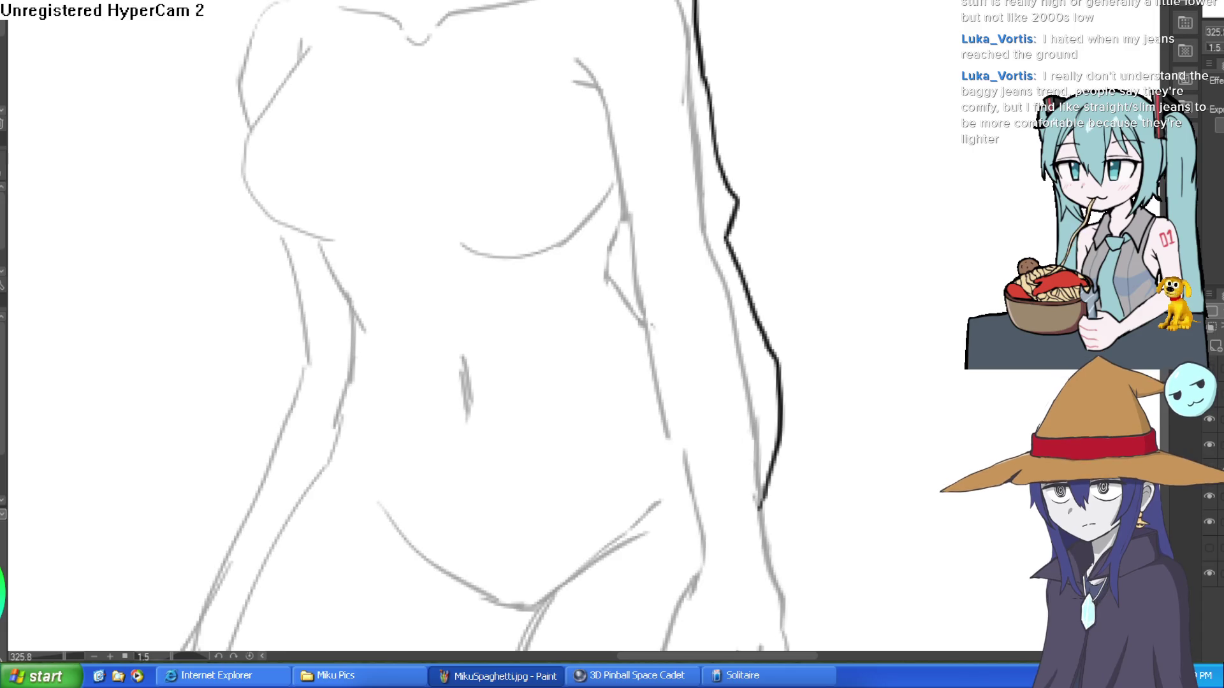
pyautogui.moveTo(759, 513)
pyautogui.mouseDown()
pyautogui.moveTo(689, 552)
pyautogui.moveTo(681, 513)
pyautogui.moveTo(759, 500)
pyautogui.mouseUp()
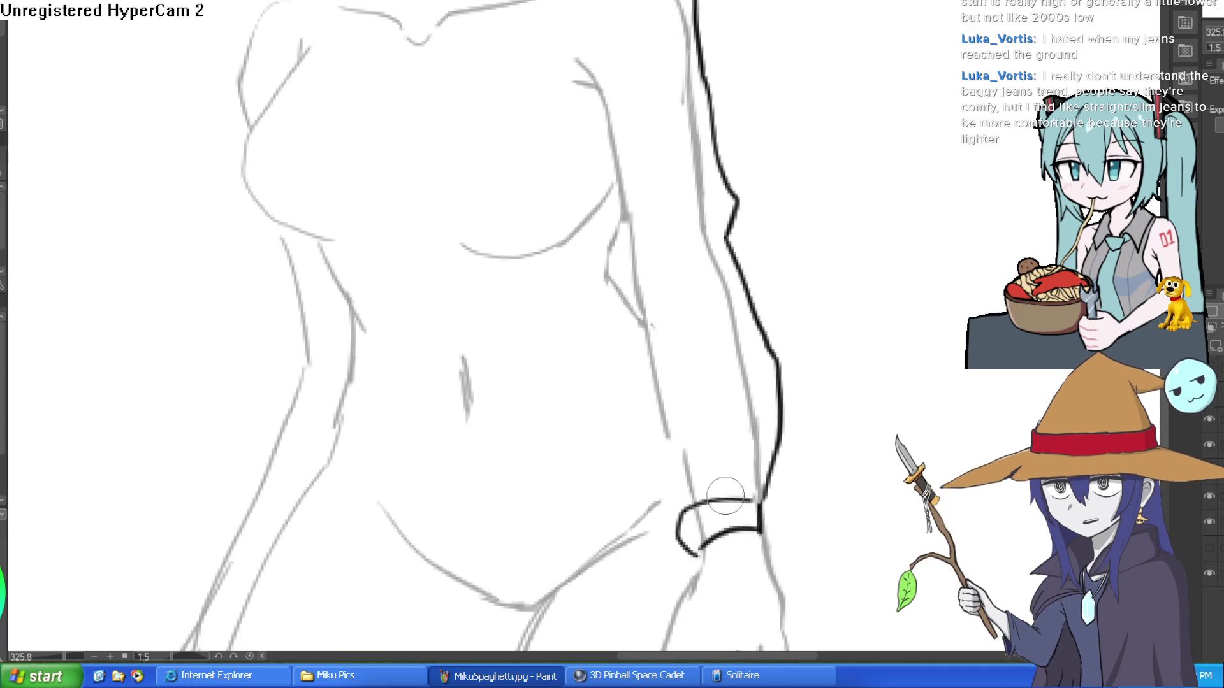
# - Ink the cuff and the sleeve's inner edge up to the shoulder seam
pyautogui.moveTo(677, 517)
pyautogui.mouseDown()
pyautogui.moveTo(648, 364)
pyautogui.moveTo(696, 251)
pyautogui.mouseUp()
pyautogui.moveTo(632, 408)
pyautogui.mouseDown()
pyautogui.moveTo(626, 327)
pyautogui.moveTo(658, 210)
pyautogui.moveTo(631, 295)
pyautogui.moveTo(605, 191)
pyautogui.moveTo(618, 16)
pyautogui.mouseUp()
pyautogui.moveTo(587, 83); pyautogui.dragTo(583, 33)
pyautogui.moveTo(596, 80); pyautogui.dragTo(698, 9)
pyautogui.scroll(-3, 808, 104)
pyautogui.moveTo(808, 103); pyautogui.dragTo(742, 58)
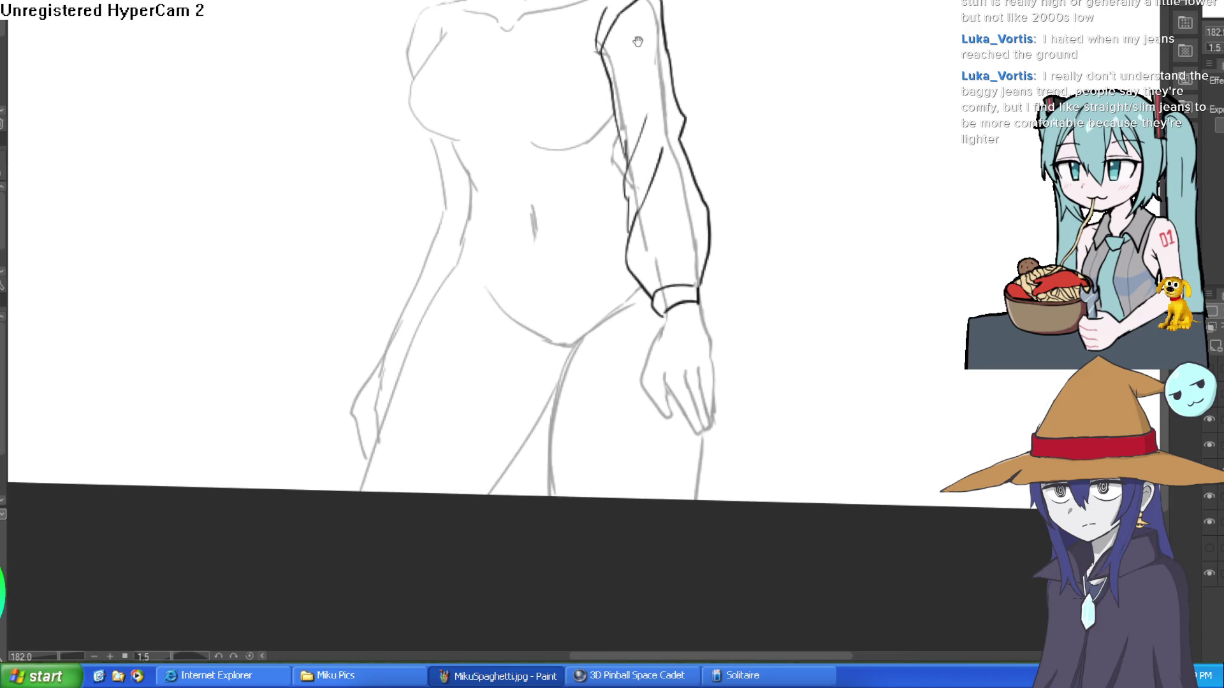
pyautogui.moveTo(636, 41); pyautogui.dragTo(643, 150)
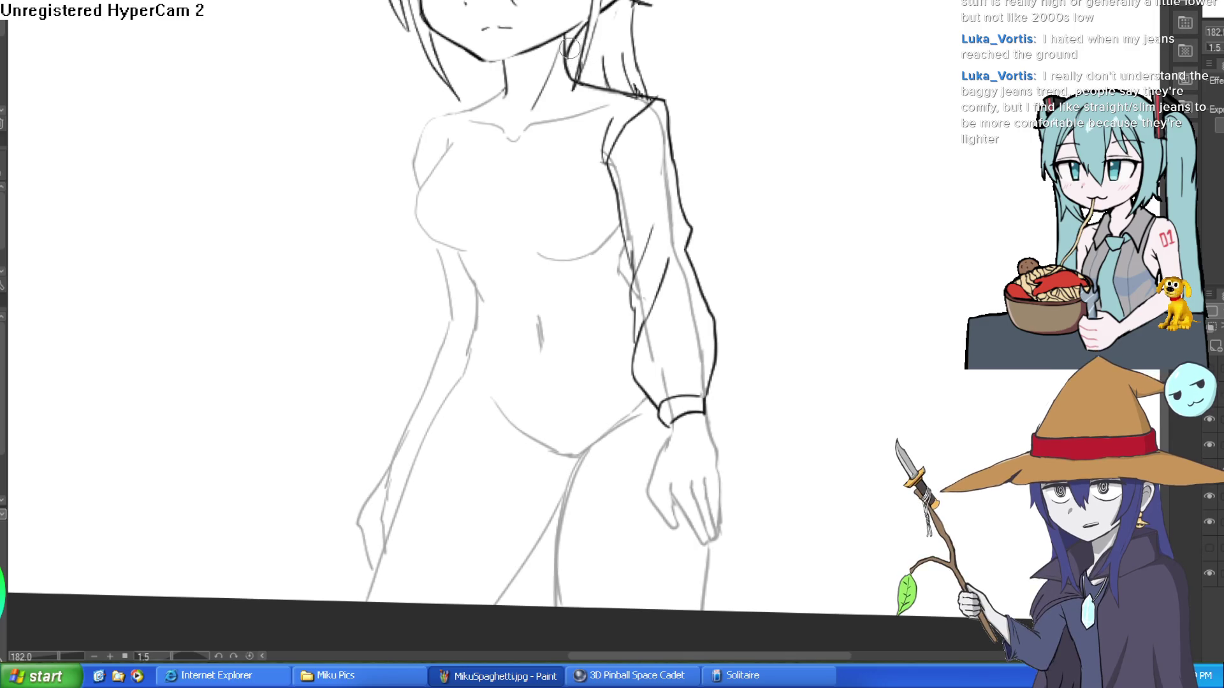
# - Ink the lapel and jacket front edge from the neck down to the hem
pyautogui.moveTo(566, 47); pyautogui.dragTo(624, 59)
pyautogui.moveTo(614, 112); pyautogui.dragTo(559, 152)
pyautogui.moveTo(598, 52); pyautogui.dragTo(547, 145)
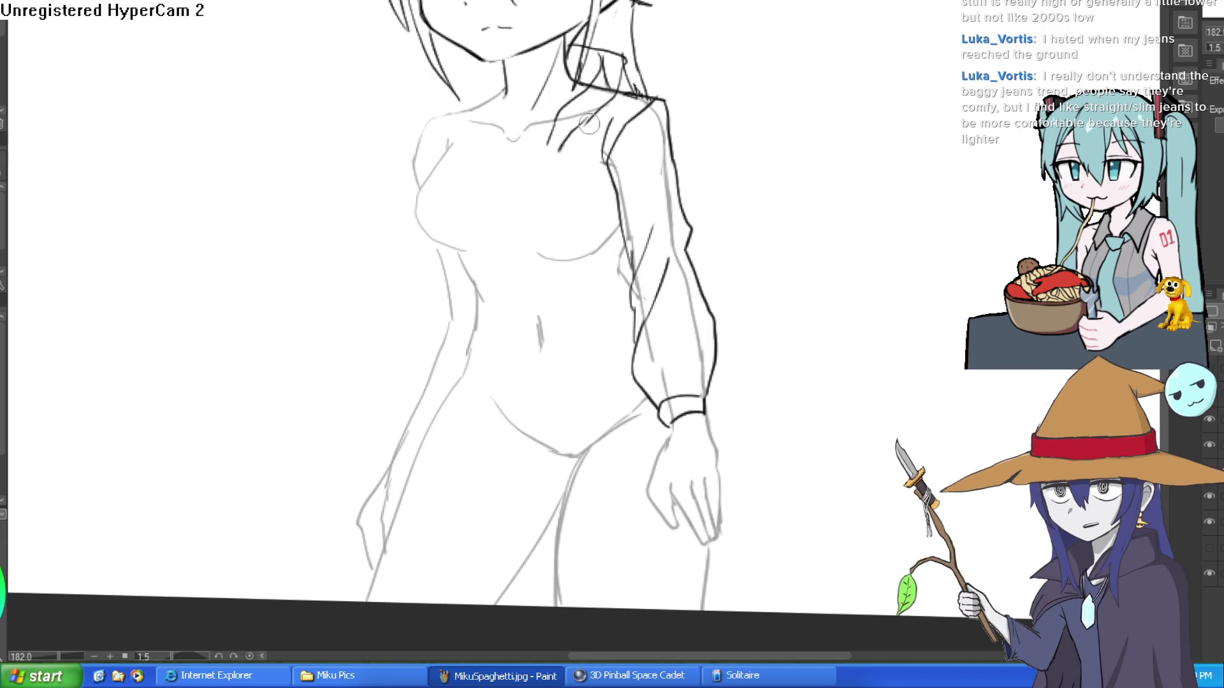
pyautogui.moveTo(554, 150); pyautogui.dragTo(522, 309)
pyautogui.hotkey('ctrl', 'z')
pyautogui.moveTo(564, 137)
pyautogui.mouseDown()
pyautogui.moveTo(535, 296)
pyautogui.moveTo(548, 347)
pyautogui.moveTo(596, 474)
pyautogui.moveTo(670, 449)
pyautogui.mouseUp()
pyautogui.moveTo(596, 470); pyautogui.dragTo(655, 503)
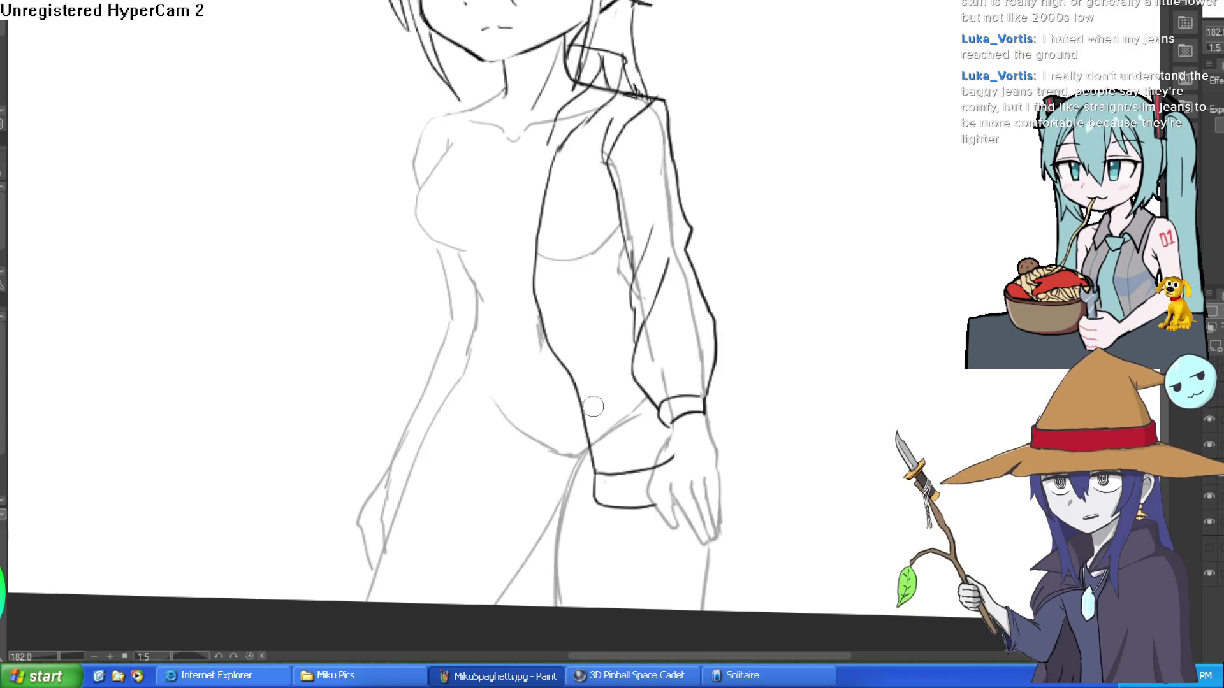
pyautogui.moveTo(545, 150)
pyautogui.mouseDown()
pyautogui.moveTo(525, 318)
pyautogui.moveTo(593, 488)
pyautogui.mouseUp()
# - Outline the shorts: leg openings, hems, hip line and left side contour
pyautogui.moveTo(643, 448); pyautogui.dragTo(613, 311)
pyautogui.moveTo(529, 422)
pyautogui.mouseDown()
pyautogui.moveTo(674, 439)
pyautogui.moveTo(679, 402)
pyautogui.mouseUp()
pyautogui.moveTo(529, 422); pyautogui.dragTo(549, 306)
pyautogui.moveTo(538, 365); pyautogui.dragTo(465, 469)
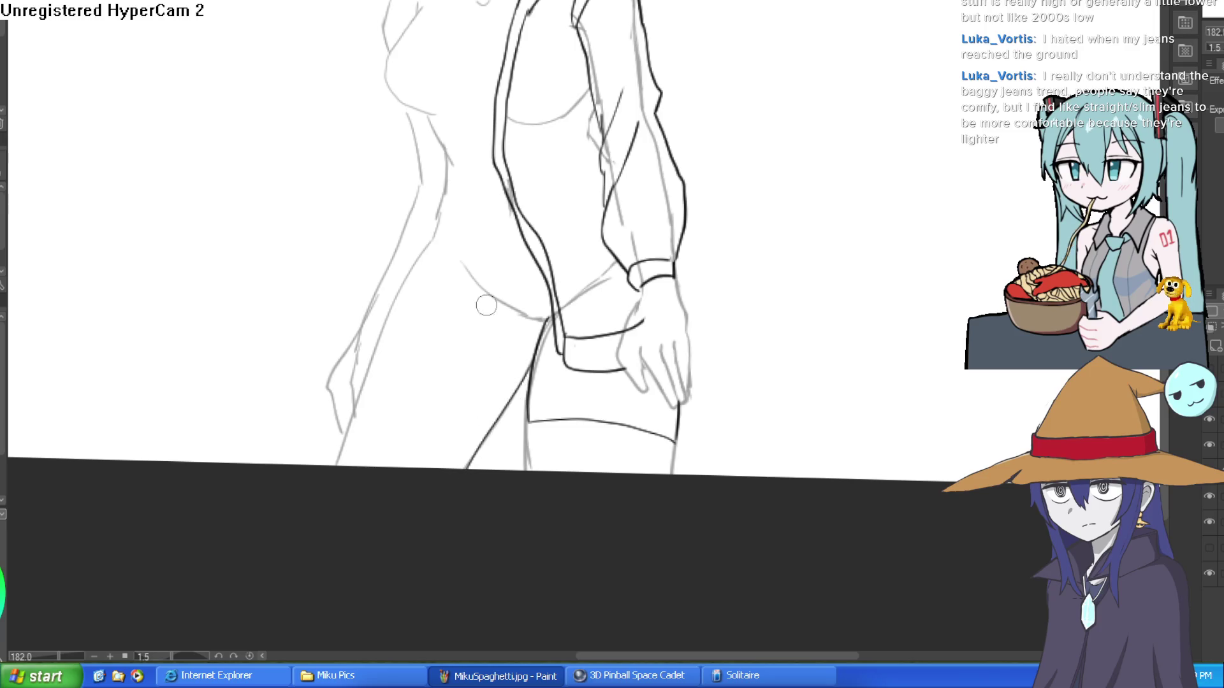
pyautogui.moveTo(543, 323); pyautogui.dragTo(479, 265)
pyautogui.moveTo(522, 313)
pyautogui.mouseDown()
pyautogui.moveTo(456, 263)
pyautogui.moveTo(500, 300)
pyautogui.mouseUp()
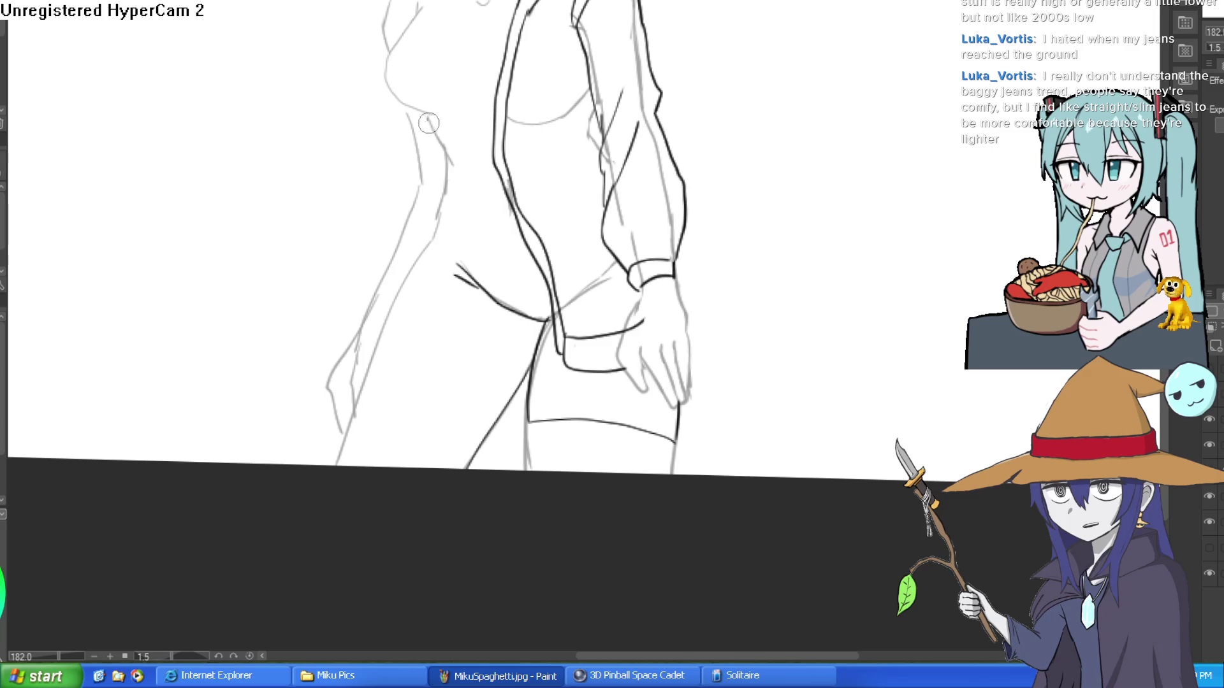
pyautogui.moveTo(429, 119)
pyautogui.mouseDown()
pyautogui.moveTo(439, 220)
pyautogui.moveTo(392, 300)
pyautogui.moveTo(342, 468)
pyautogui.mouseUp()
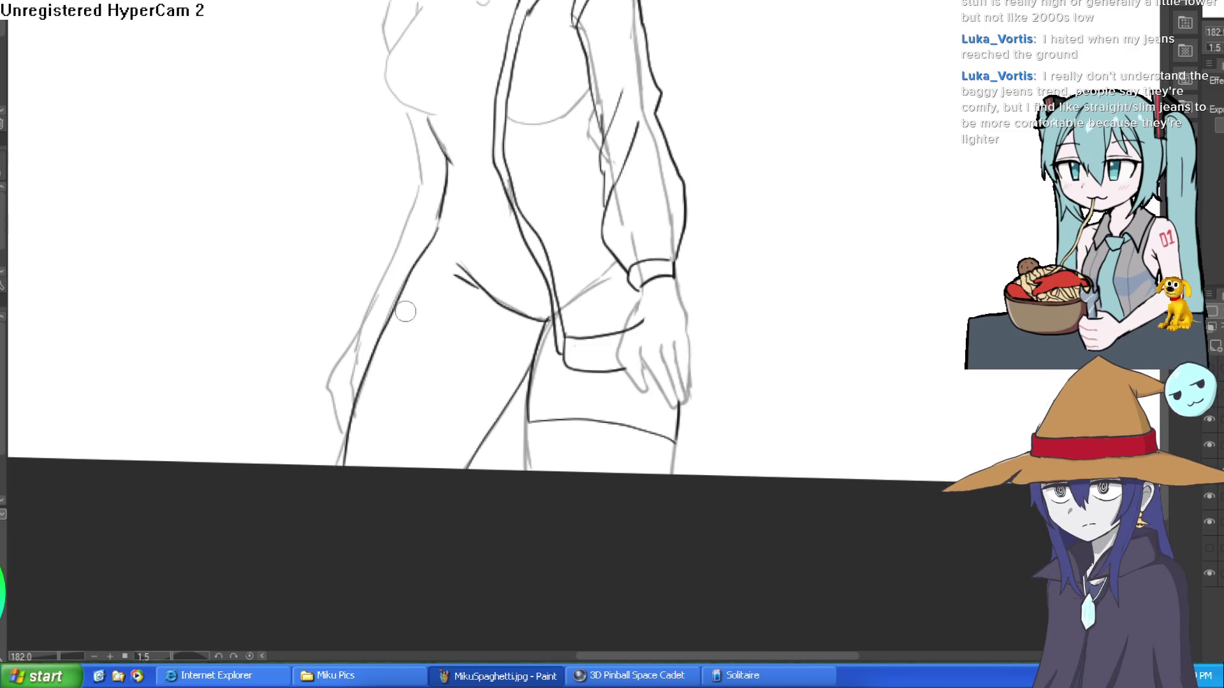
pyautogui.moveTo(379, 344); pyautogui.dragTo(495, 399)
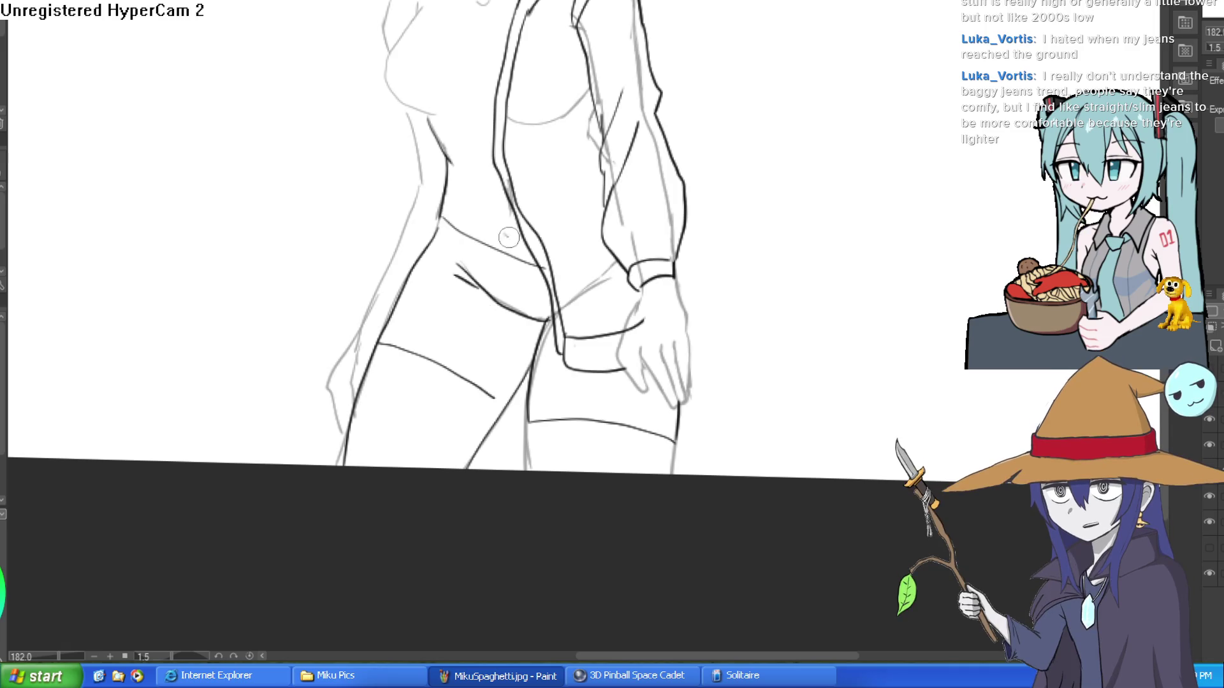
pyautogui.moveTo(579, 201); pyautogui.dragTo(608, 334)
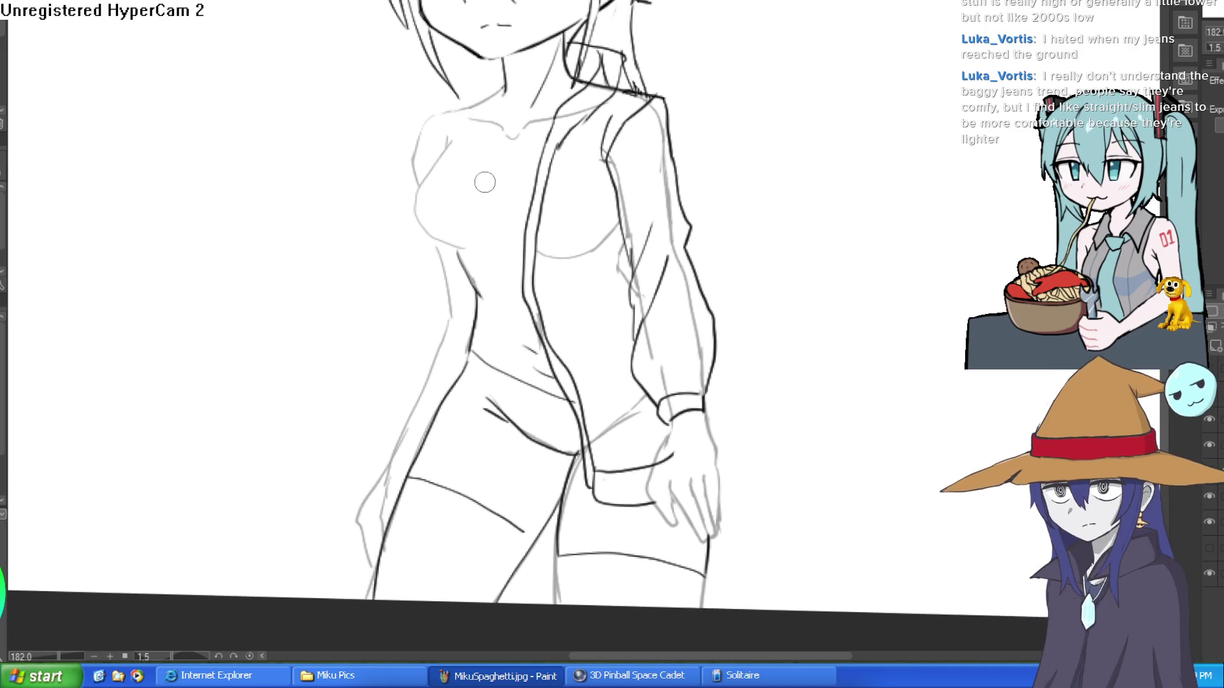
# - Ink the collar at the neck and the jacket's left opening from chest to hem
pyautogui.moveTo(449, 139)
pyautogui.mouseDown()
pyautogui.moveTo(452, 252)
pyautogui.moveTo(505, 294)
pyautogui.mouseUp()
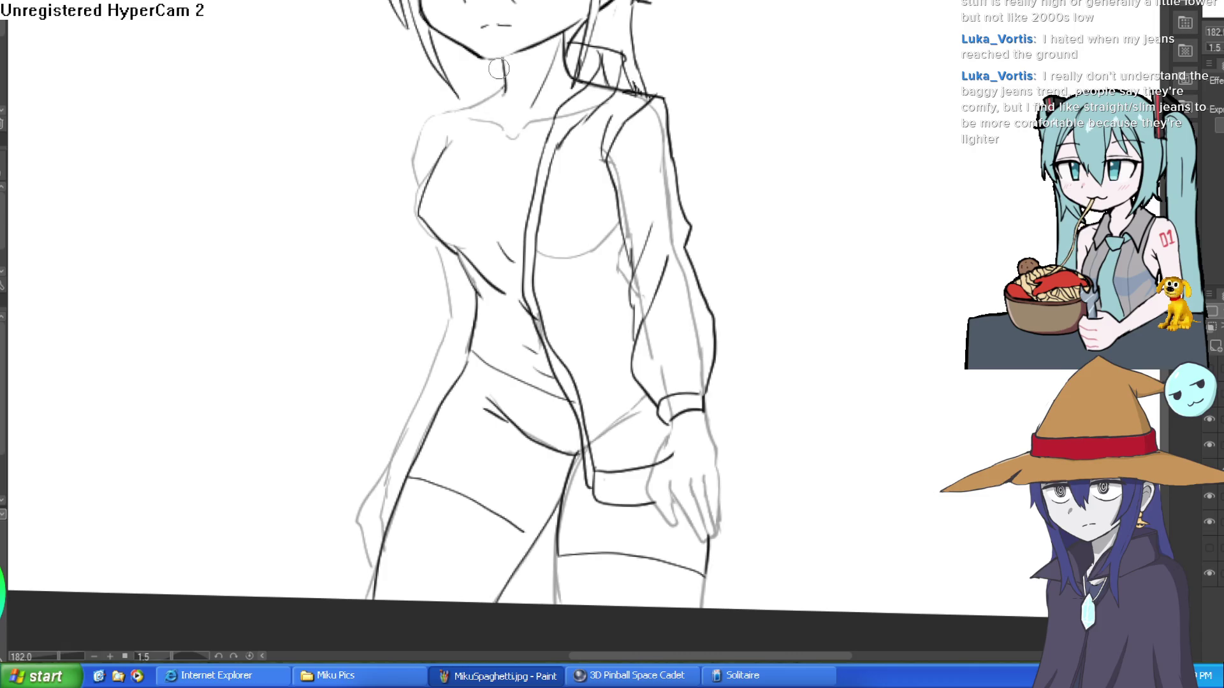
pyautogui.moveTo(484, 75)
pyautogui.mouseDown()
pyautogui.moveTo(422, 100)
pyautogui.moveTo(479, 142)
pyautogui.moveTo(503, 95)
pyautogui.mouseUp()
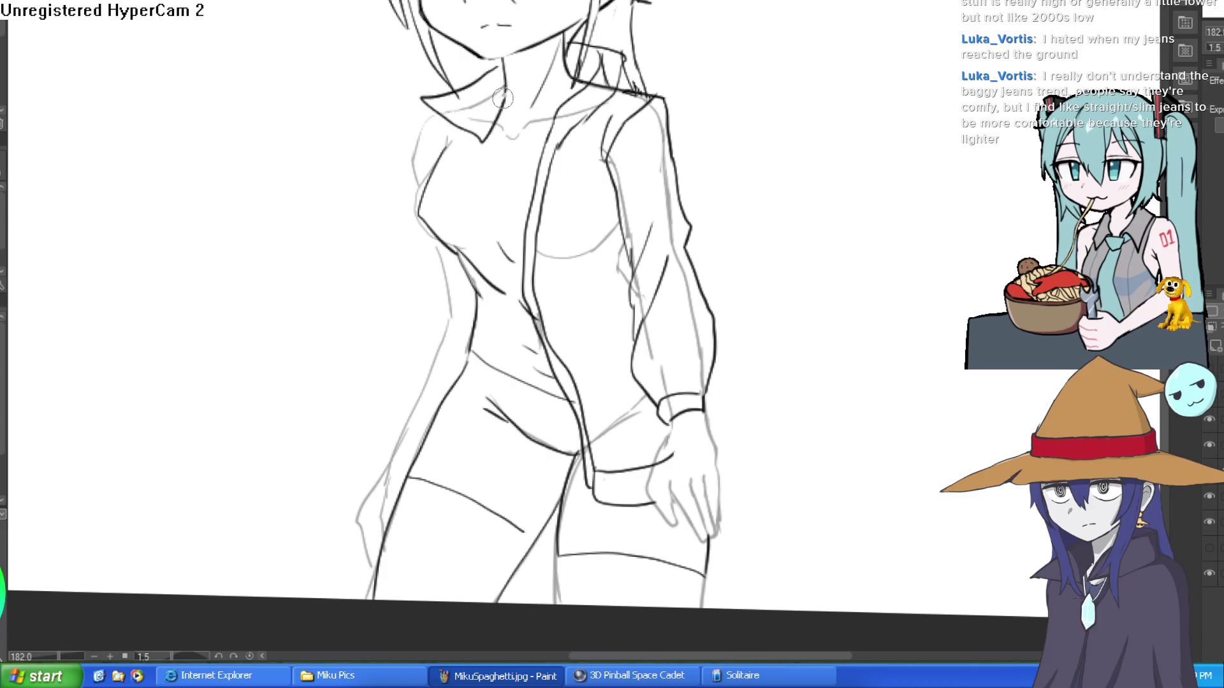
pyautogui.moveTo(482, 155)
pyautogui.mouseDown()
pyautogui.moveTo(511, 469)
pyautogui.moveTo(418, 473)
pyautogui.moveTo(427, 390)
pyautogui.mouseUp()
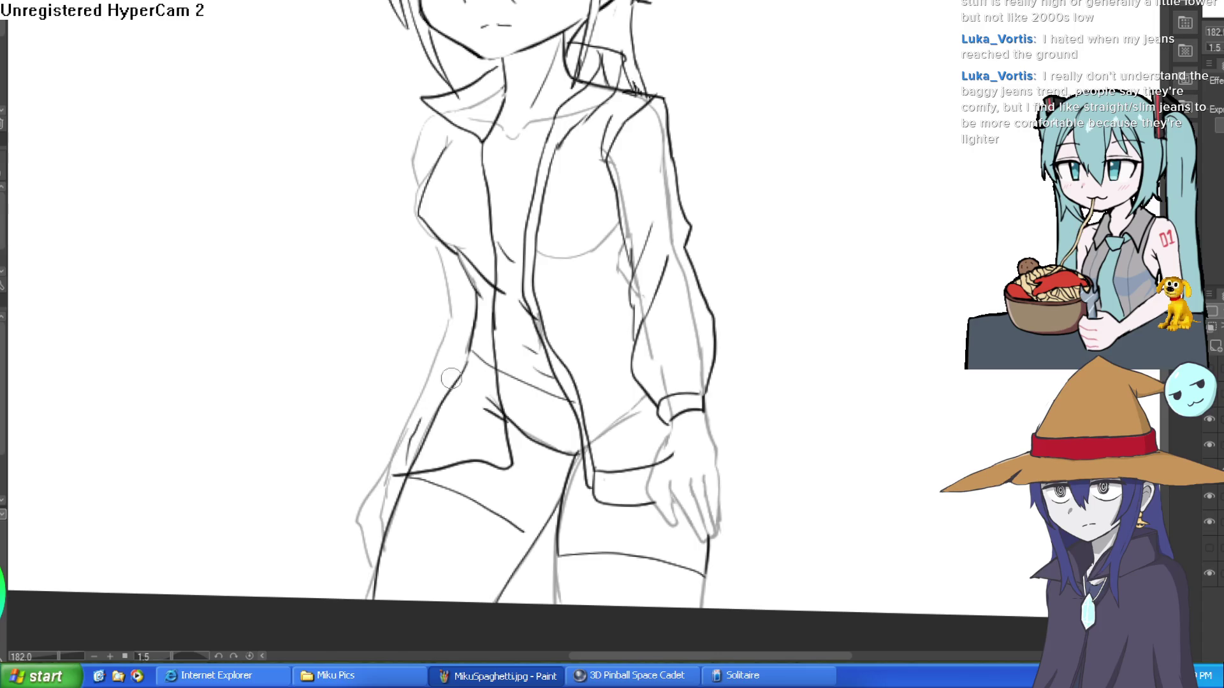
pyautogui.moveTo(406, 461)
pyautogui.mouseDown()
pyautogui.moveTo(454, 313)
pyautogui.moveTo(469, 309)
pyautogui.moveTo(457, 263)
pyautogui.mouseUp()
pyautogui.moveTo(444, 104)
pyautogui.mouseDown()
pyautogui.moveTo(408, 154)
pyautogui.moveTo(448, 322)
pyautogui.moveTo(368, 545)
pyautogui.mouseUp()
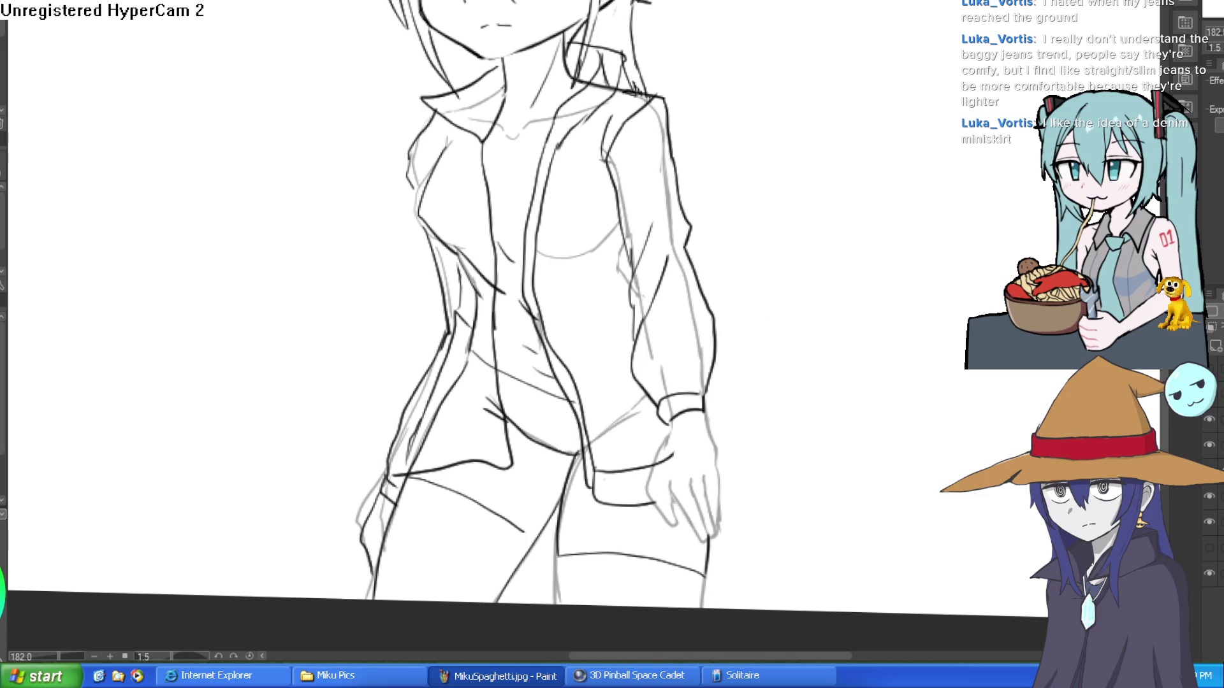
# - Hide the faded body sketch layer and recentre the view on the figure
pyautogui.click(1208, 498)
pyautogui.scroll(-3, 904, 431)
pyautogui.moveTo(904, 431); pyautogui.dragTo(844, 383)
# - Ink the shirt's curved neckline across the neck and add short collar strokes
pyautogui.scroll(5, 682, 186)
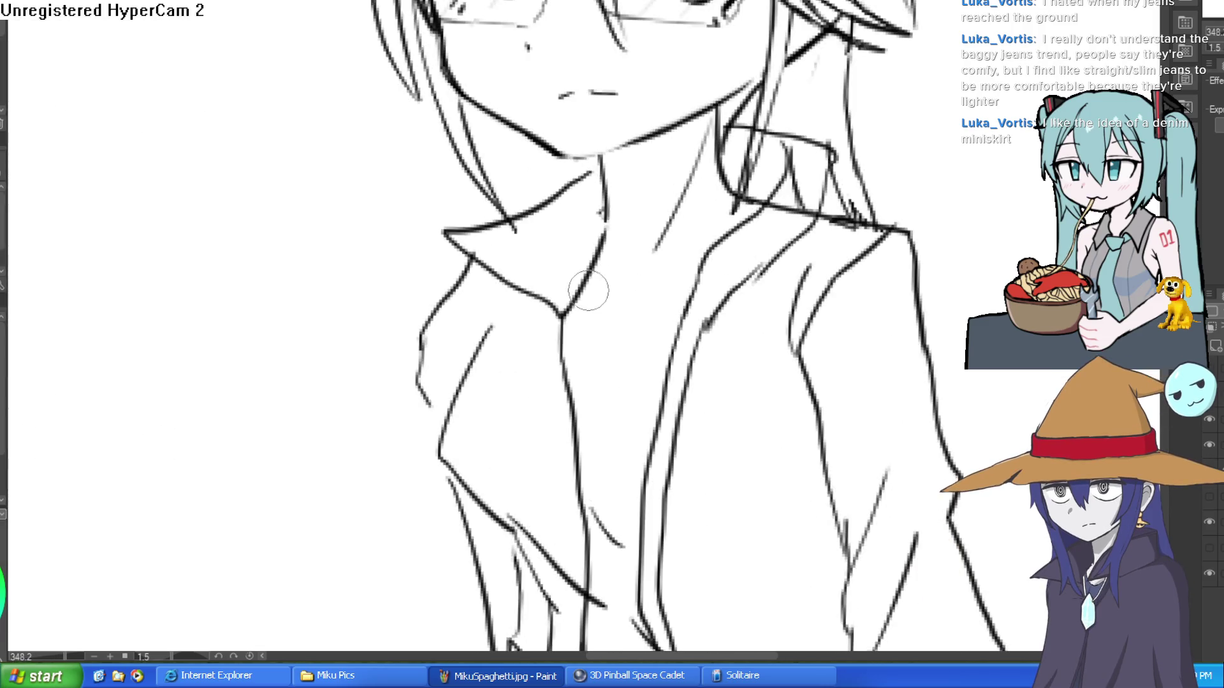
pyautogui.moveTo(577, 311)
pyautogui.mouseDown()
pyautogui.moveTo(634, 334)
pyautogui.moveTo(700, 260)
pyautogui.mouseUp()
pyautogui.moveTo(685, 317); pyautogui.dragTo(628, 365)
pyautogui.moveTo(569, 325); pyautogui.dragTo(579, 362)
pyautogui.scroll(-5, 669, 348)
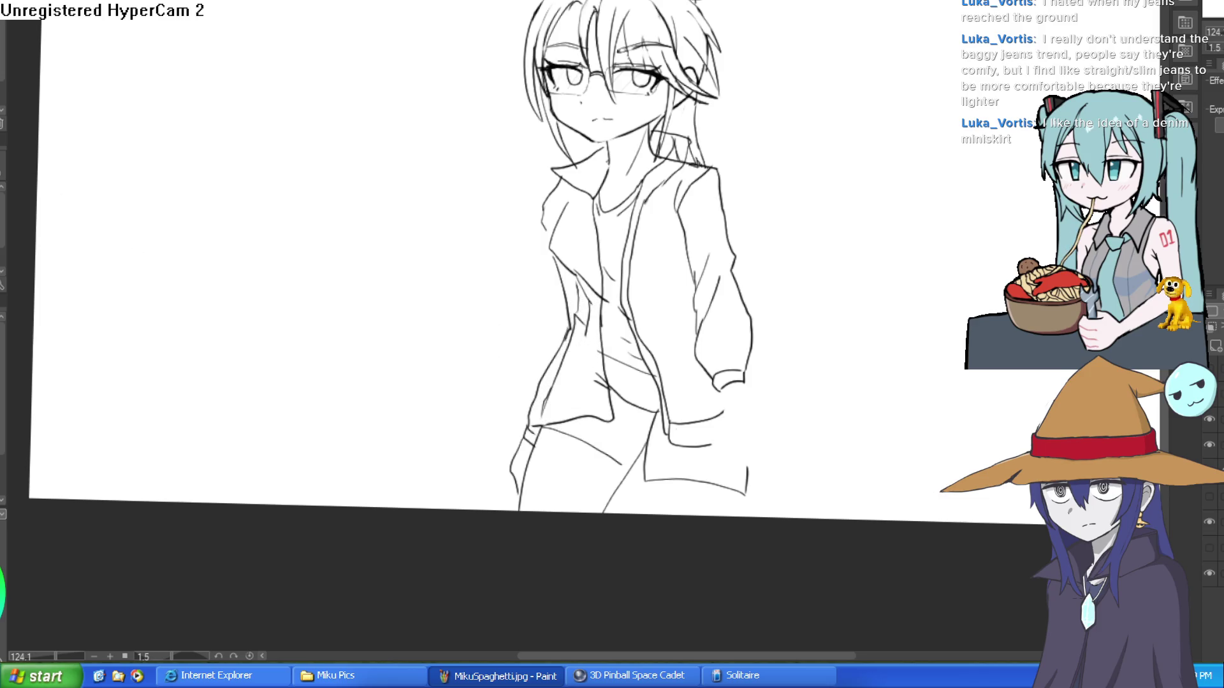
# - Ink along the jacket edge so the hem meets its side line, then enlarge the brush
pyautogui.click(548, 369)
pyautogui.moveTo(560, 429)
pyautogui.mouseDown()
pyautogui.moveTo(535, 504)
pyautogui.moveTo(573, 514)
pyautogui.moveTo(723, 500)
pyautogui.moveTo(734, 483)
pyautogui.mouseUp()
pyautogui.press(']')
pyautogui.press(']')
pyautogui.press(']')
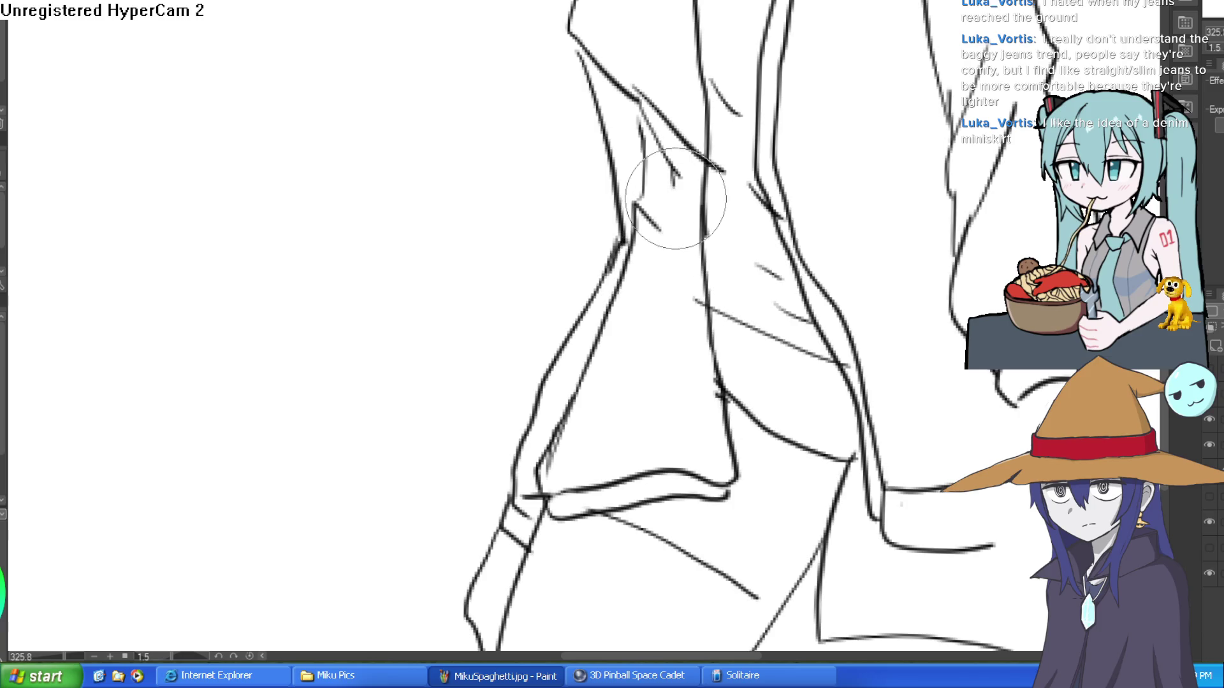
# - Move up to the collar and toggle the sketch layer off and on to check lines
pyautogui.moveTo(676, 176)
pyautogui.mouseDown()
pyautogui.moveTo(674, 370)
pyautogui.moveTo(647, 273)
pyautogui.moveTo(647, 419)
pyautogui.moveTo(688, 331)
pyautogui.mouseUp()
pyautogui.scroll(-5, 752, 266)
pyautogui.scroll(6, 841, 213)
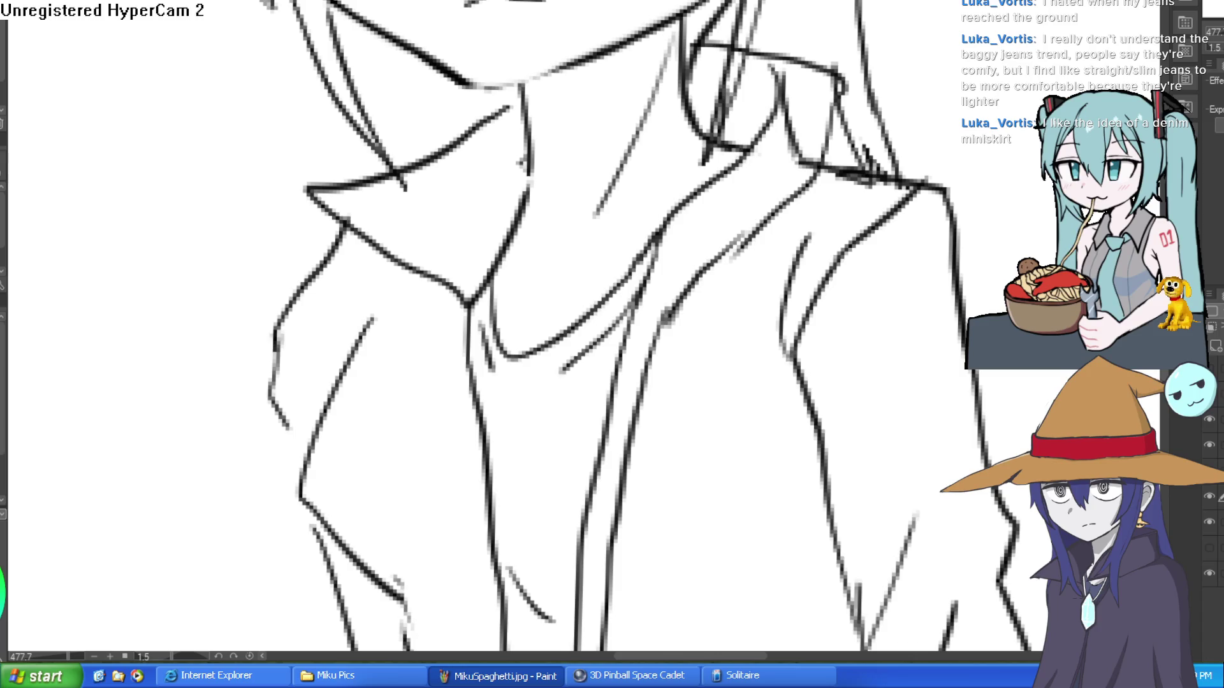
pyautogui.click(1210, 497)
pyautogui.click(1209, 496)
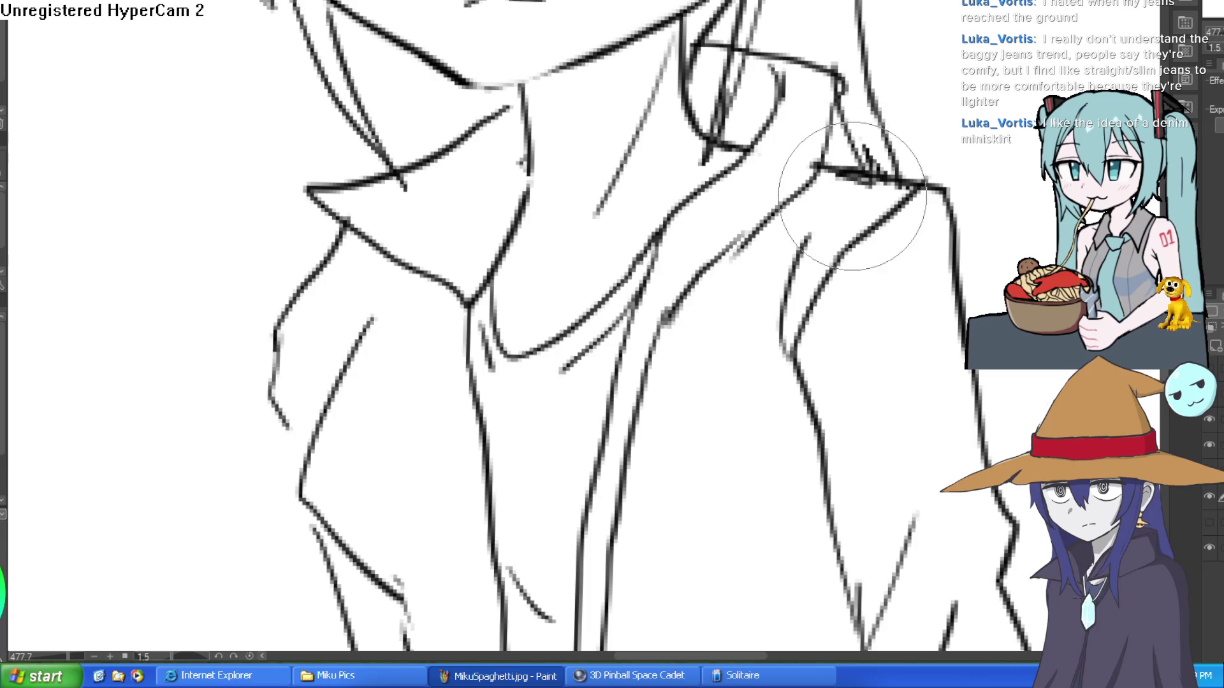
pyautogui.scroll(-5, 664, 299)
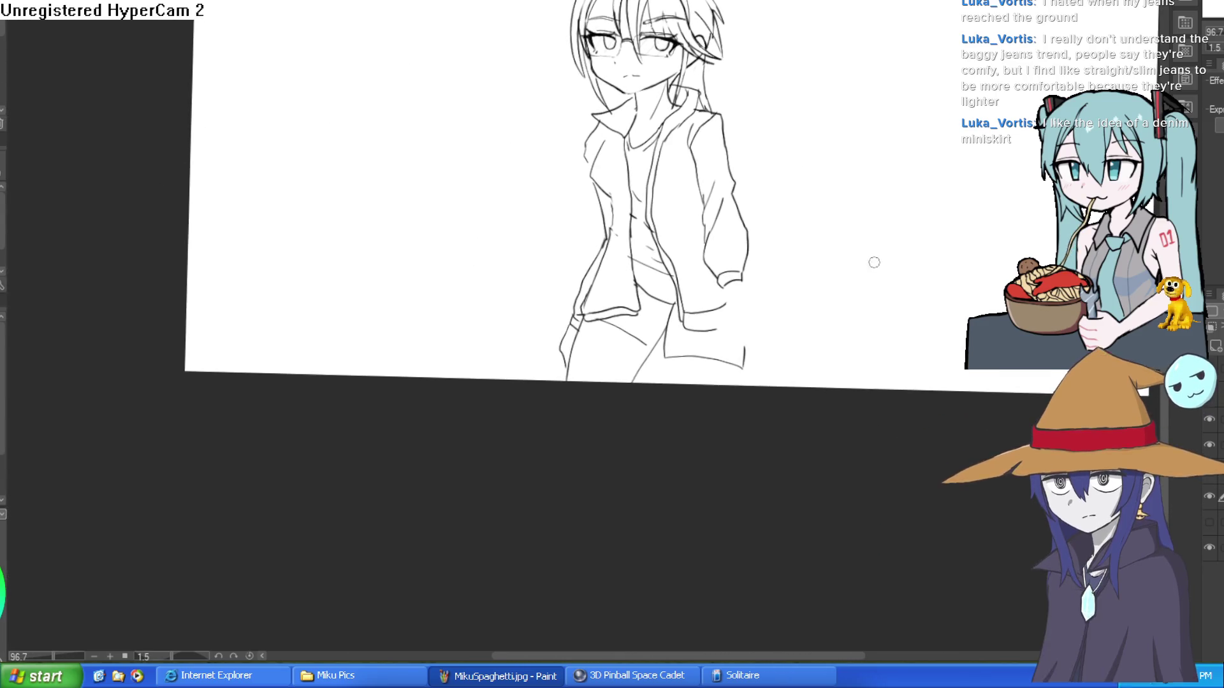
# - Flash the blue rough sketch on and off and bring back the faded body sketch
pyautogui.click(1209, 522)
pyautogui.click(1209, 522)
pyautogui.click(1209, 495)
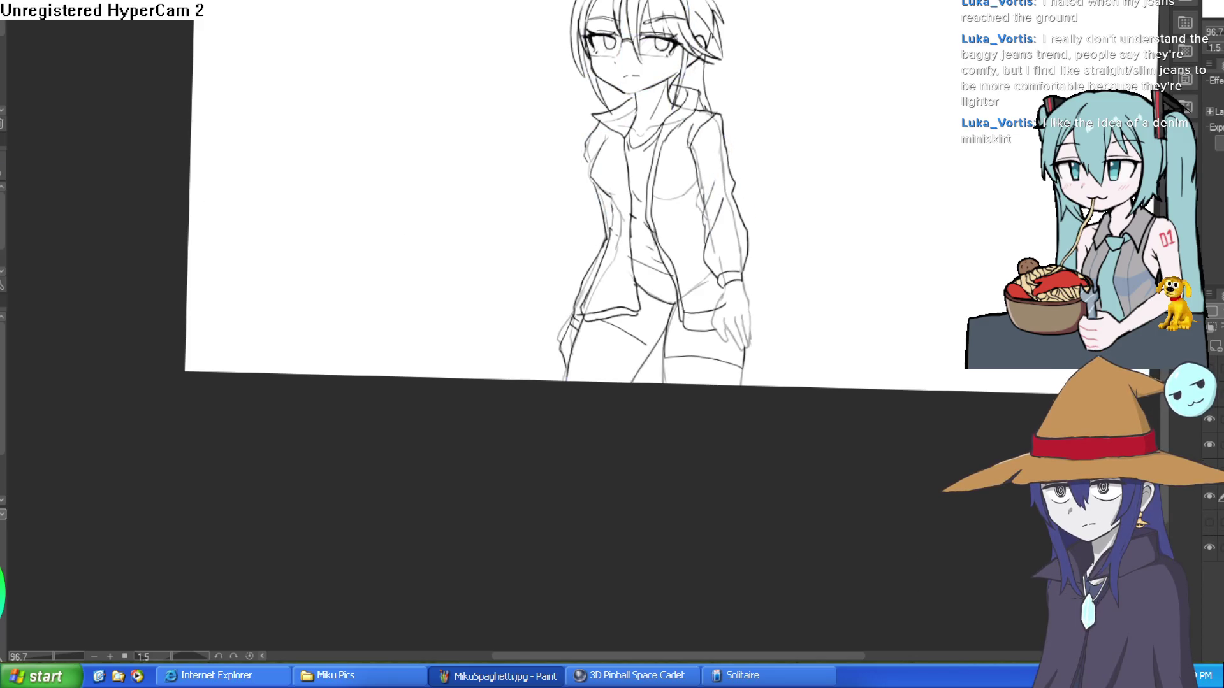
pyautogui.click(1209, 522)
pyautogui.click(1210, 522)
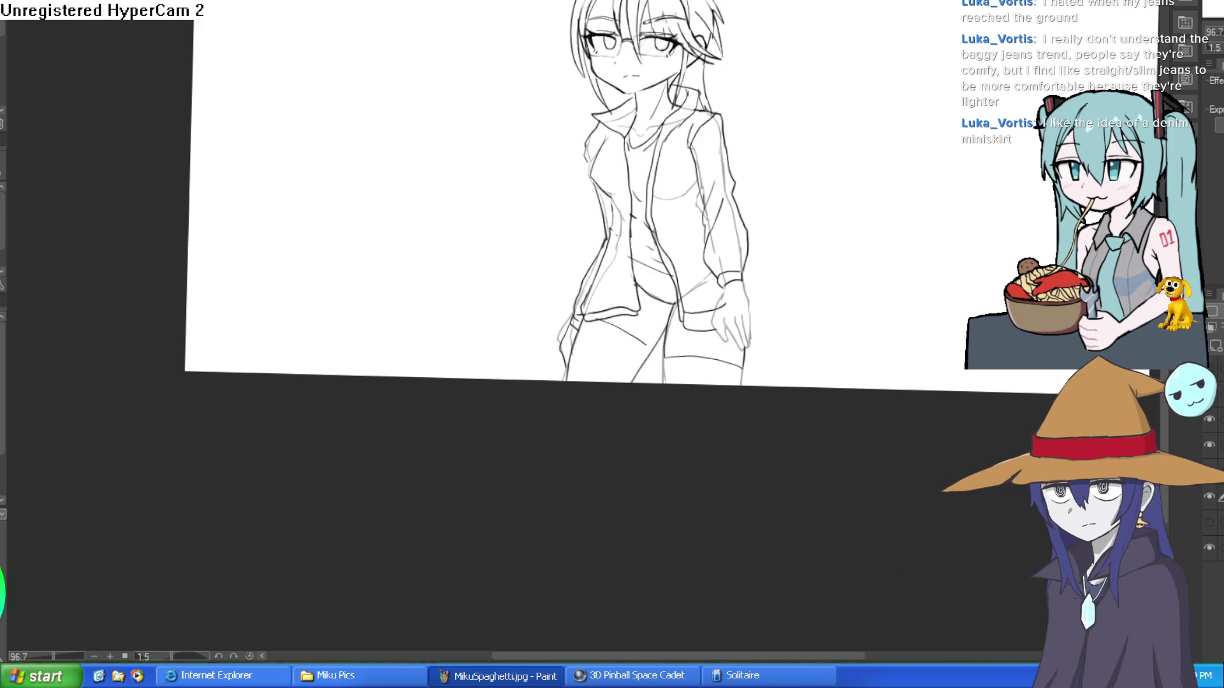
pyautogui.click(1209, 498)
pyautogui.click(1210, 499)
pyautogui.moveTo(1205, 498); pyautogui.dragTo(1206, 498)
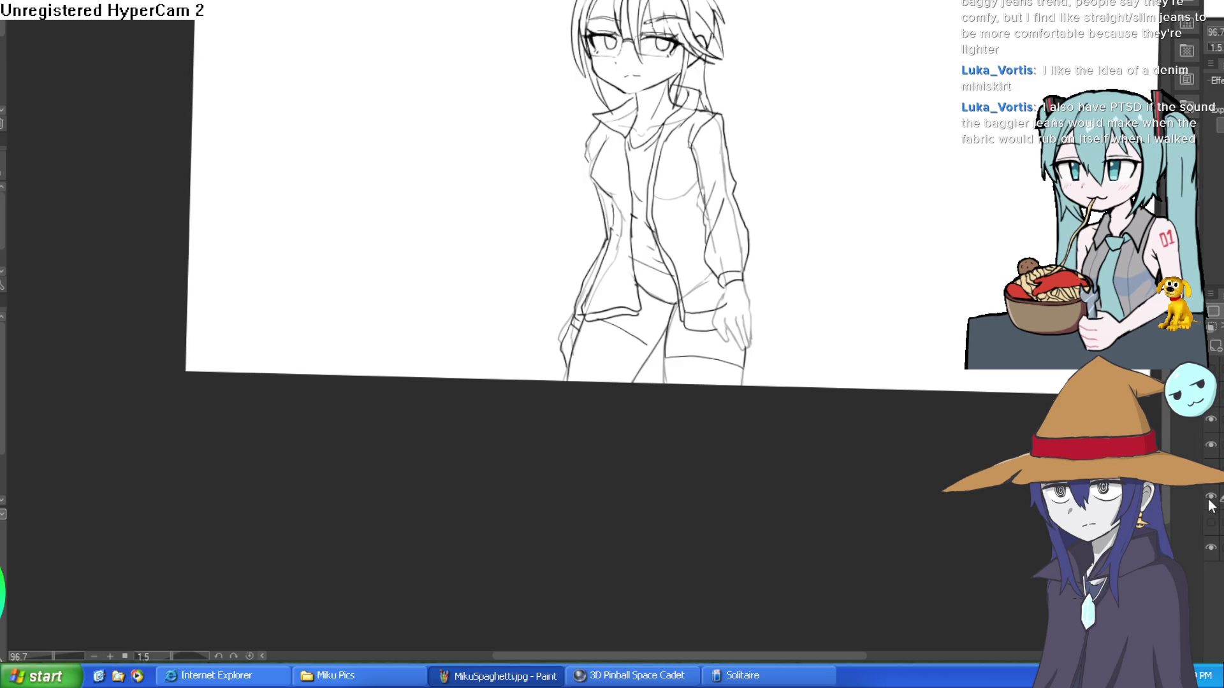
# - Toggle the clothed sketch layer repeatedly to compare, recentre on the face, and reveal the faint body sketch
pyautogui.click(1211, 497)
pyautogui.click(1210, 498)
pyautogui.click(1211, 499)
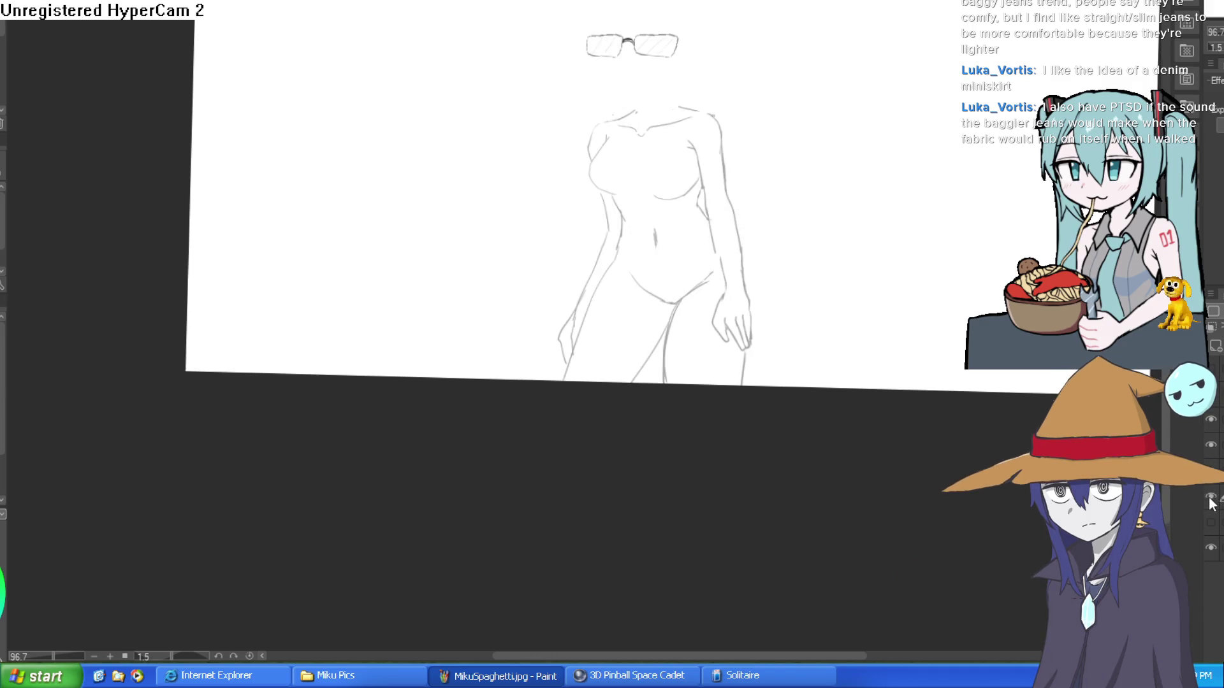
pyautogui.click(1210, 498)
pyautogui.click(1210, 498)
pyautogui.click(1210, 498)
pyautogui.click(1210, 494)
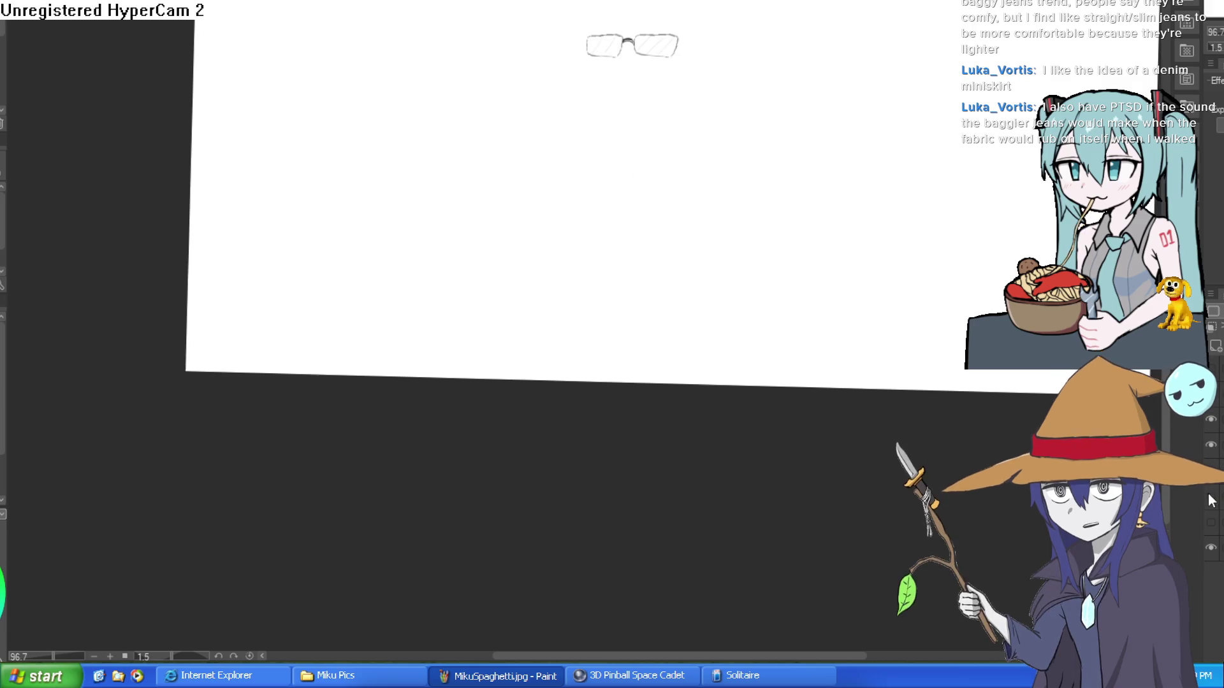
pyautogui.click(1211, 494)
pyautogui.moveTo(783, 254); pyautogui.dragTo(766, 230)
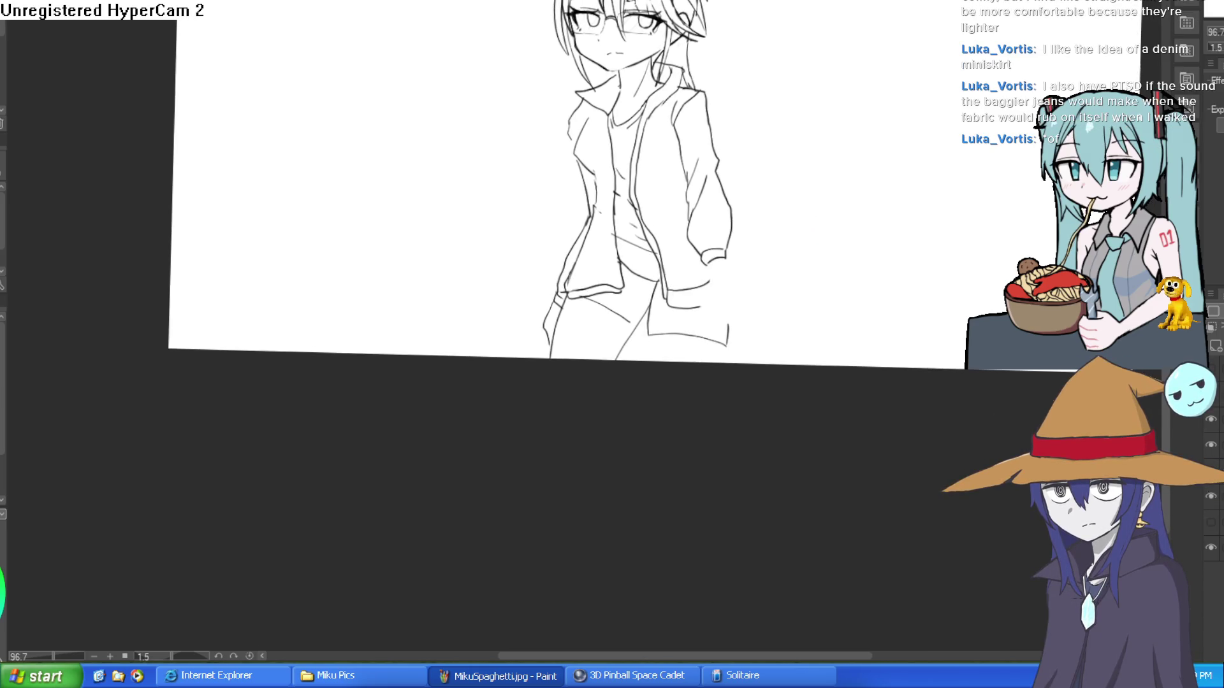
pyautogui.moveTo(820, 277); pyautogui.dragTo(821, 337)
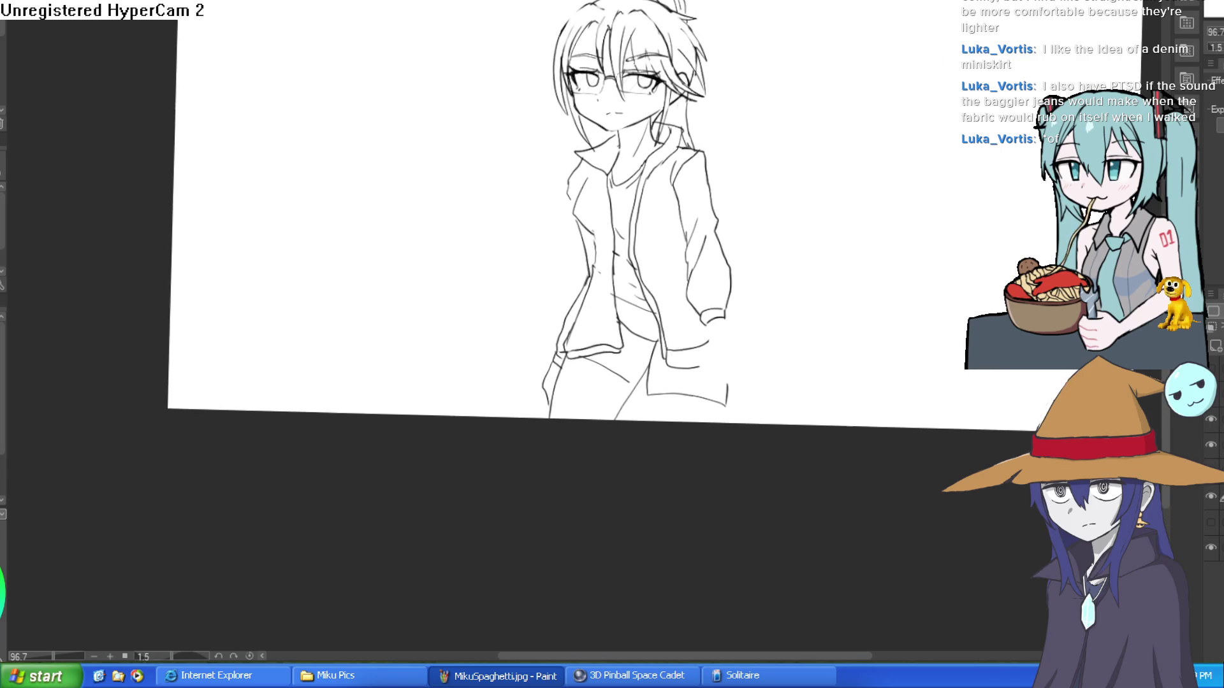
pyautogui.click(1211, 522)
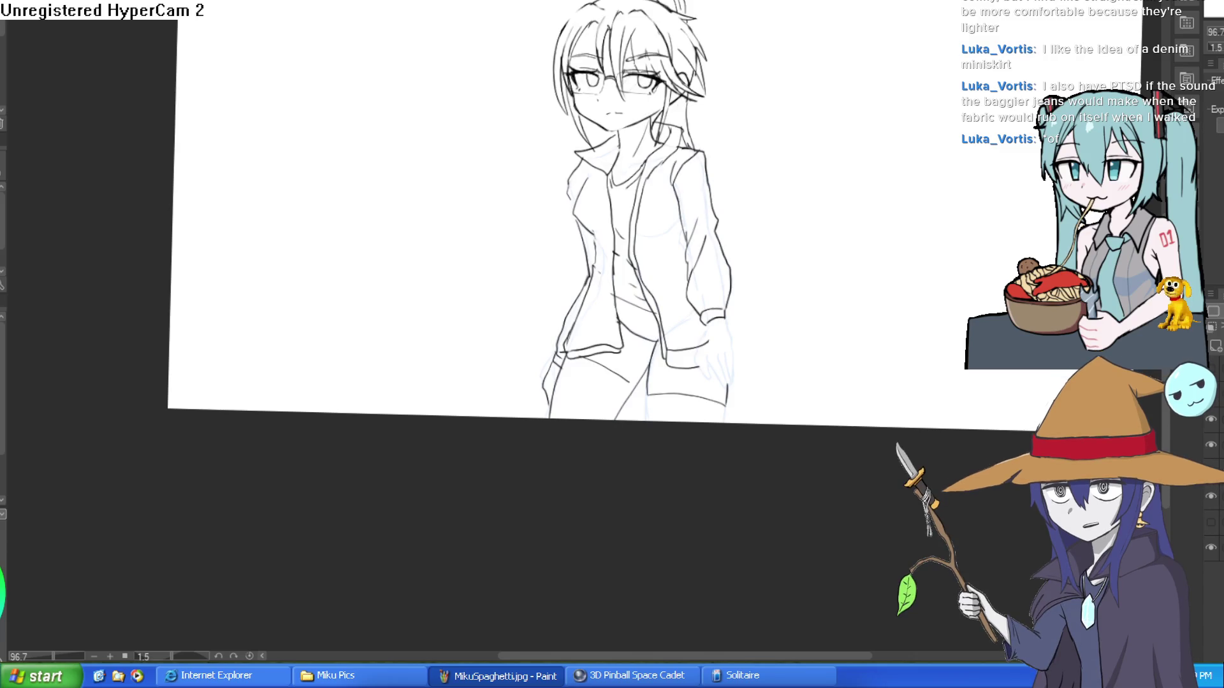
pyautogui.scroll(3, 737, 239)
# - Ink lines down from the wrist cuff and the hand's edge, plus two finger lines, redoing one
pyautogui.moveTo(736, 239); pyautogui.dragTo(729, 225)
pyautogui.moveTo(646, 223)
pyautogui.mouseDown()
pyautogui.moveTo(633, 306)
pyautogui.moveTo(641, 368)
pyautogui.mouseUp()
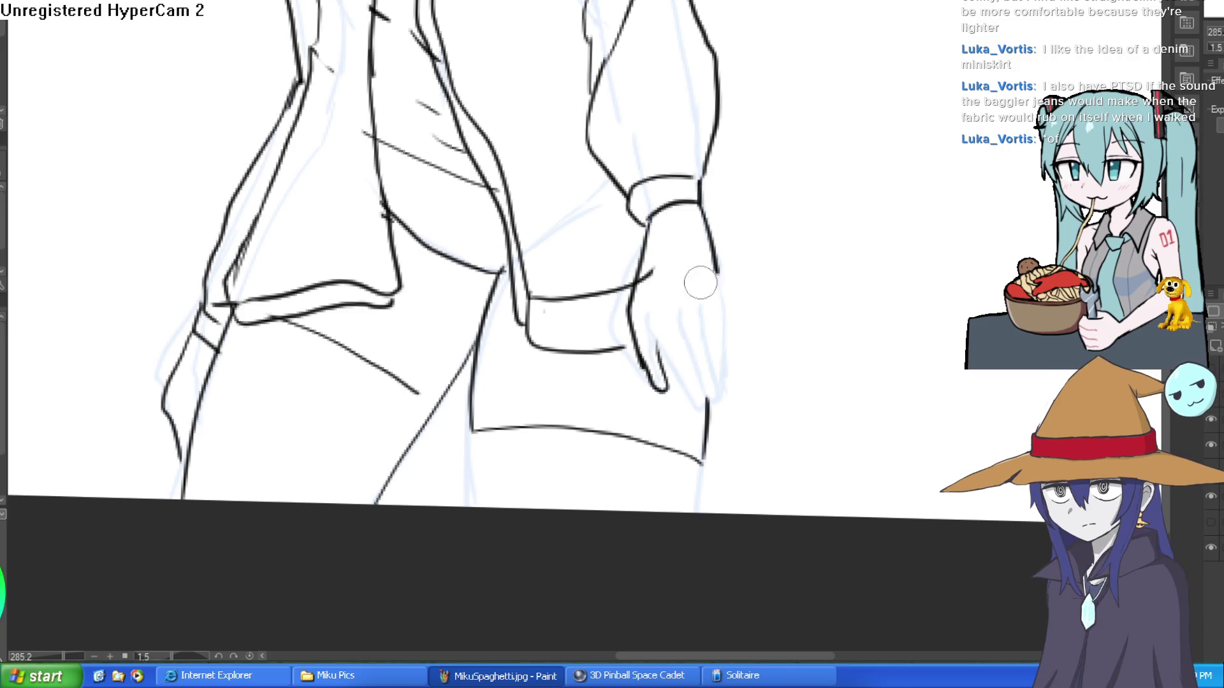
pyautogui.moveTo(726, 307); pyautogui.dragTo(730, 396)
pyautogui.moveTo(699, 312); pyautogui.dragTo(720, 416)
pyautogui.moveTo(684, 320); pyautogui.dragTo(696, 426)
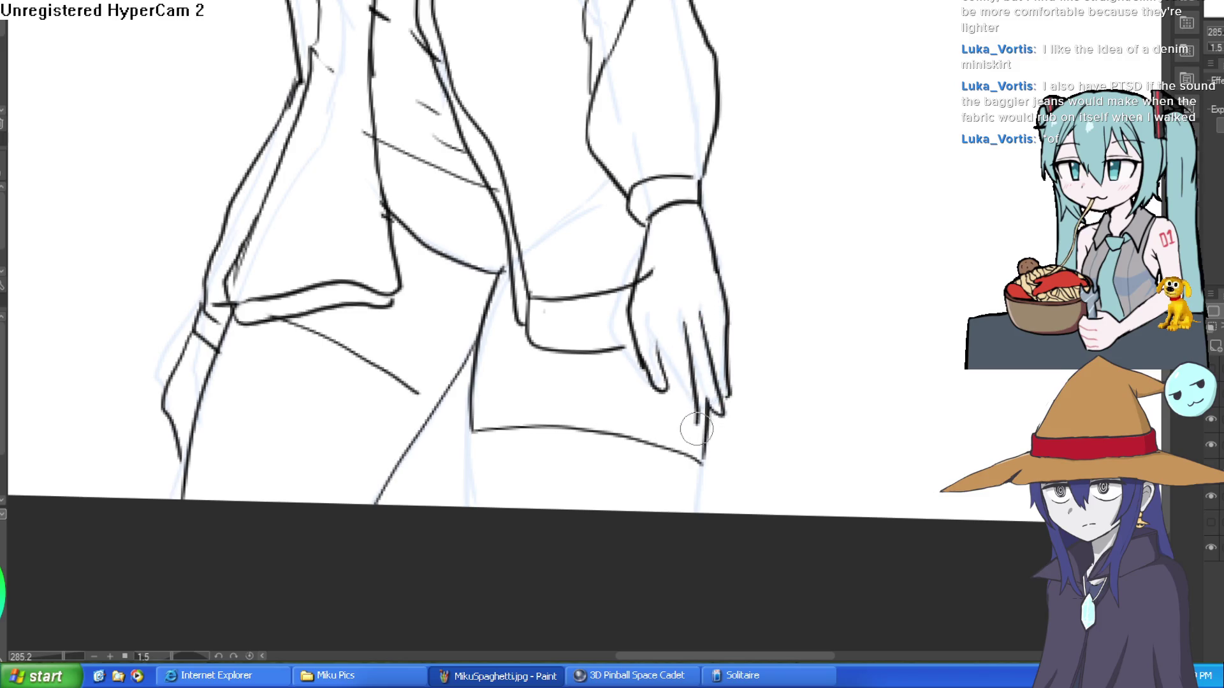
pyautogui.hotkey('ctrl', 'z')
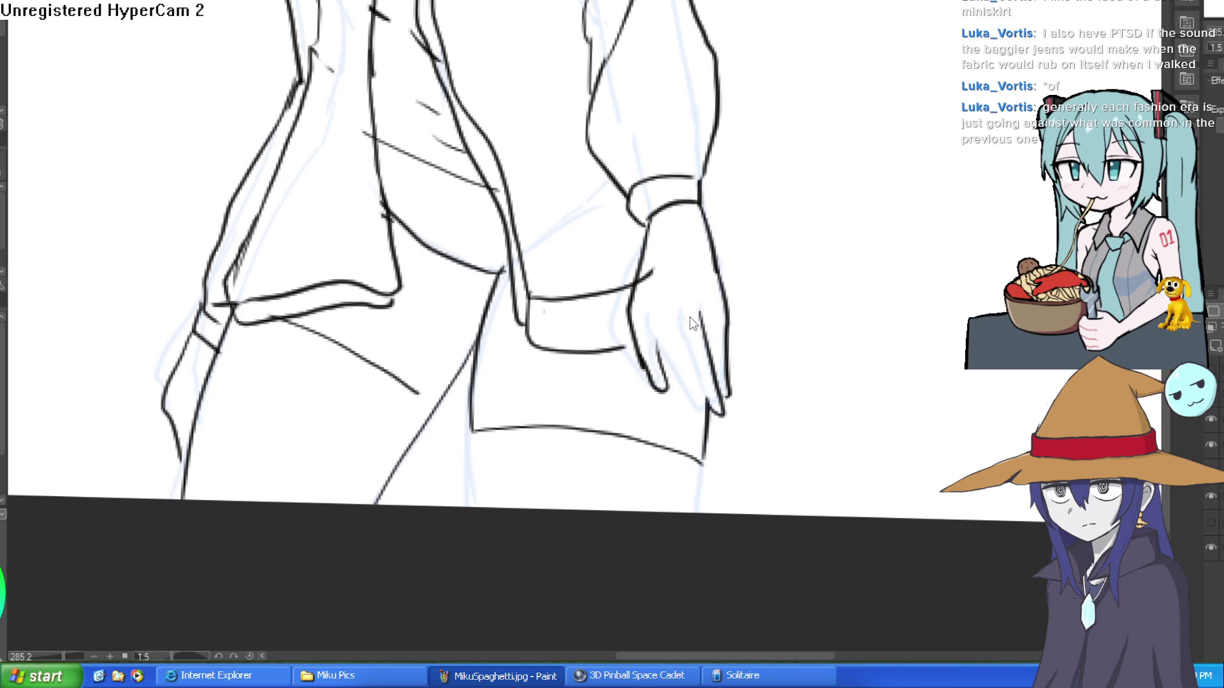
pyautogui.moveTo(682, 319); pyautogui.dragTo(692, 417)
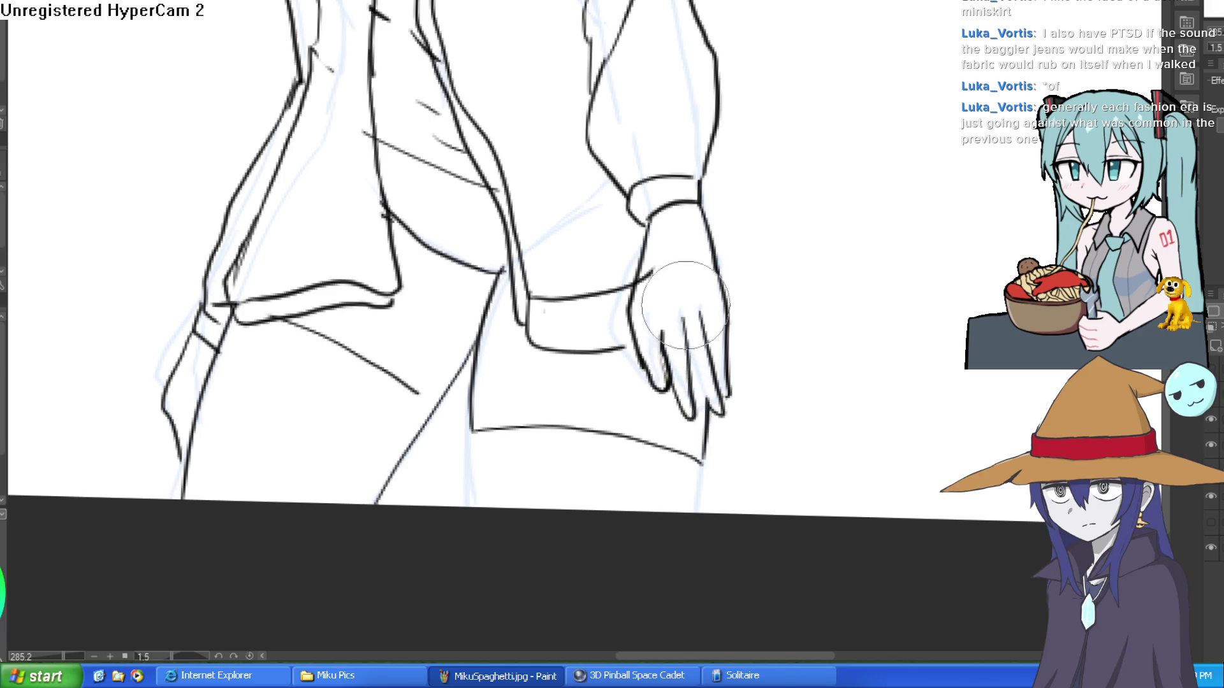
# - Zoom in on the hand, thicken its right contour and erase the dark upper wrist line
pyautogui.scroll(4, 704, 362)
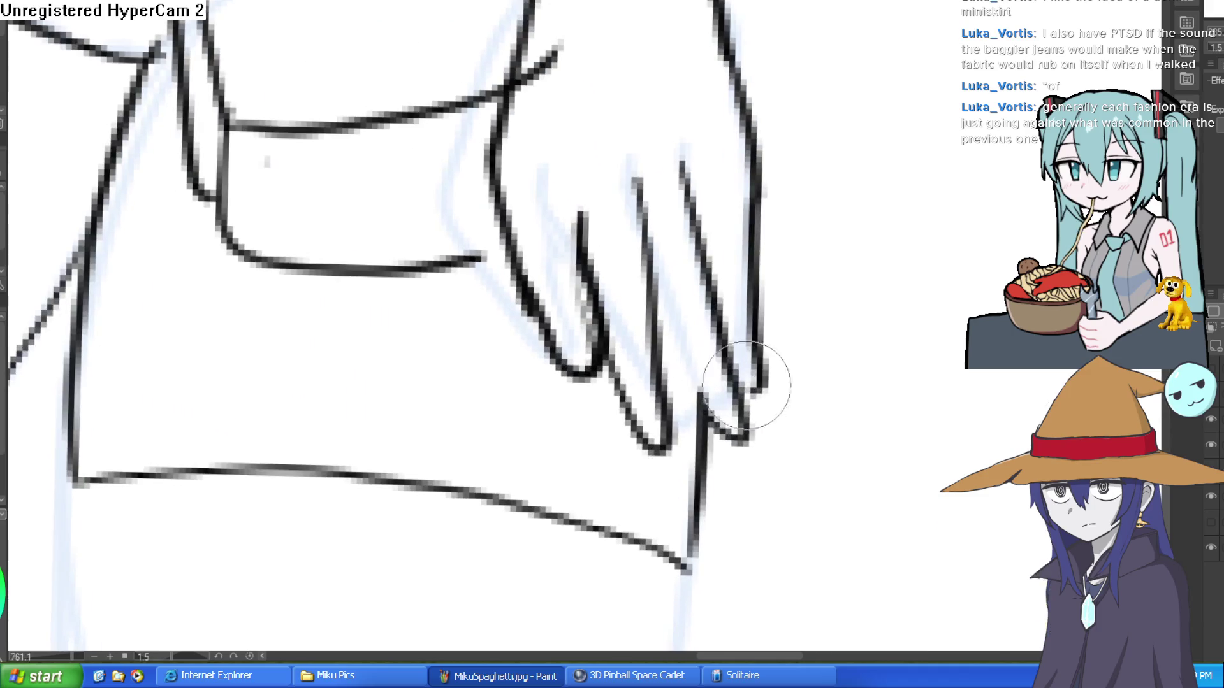
pyautogui.moveTo(749, 264)
pyautogui.mouseDown()
pyautogui.moveTo(760, 375)
pyautogui.moveTo(744, 415)
pyautogui.moveTo(731, 273)
pyautogui.moveTo(679, 70)
pyautogui.mouseUp()
pyautogui.moveTo(534, 124); pyautogui.dragTo(508, 241)
pyautogui.press('e')
pyautogui.moveTo(499, 322)
pyautogui.mouseDown()
pyautogui.moveTo(536, 281)
pyautogui.moveTo(546, 240)
pyautogui.mouseUp()
pyautogui.scroll(-5, 634, 291)
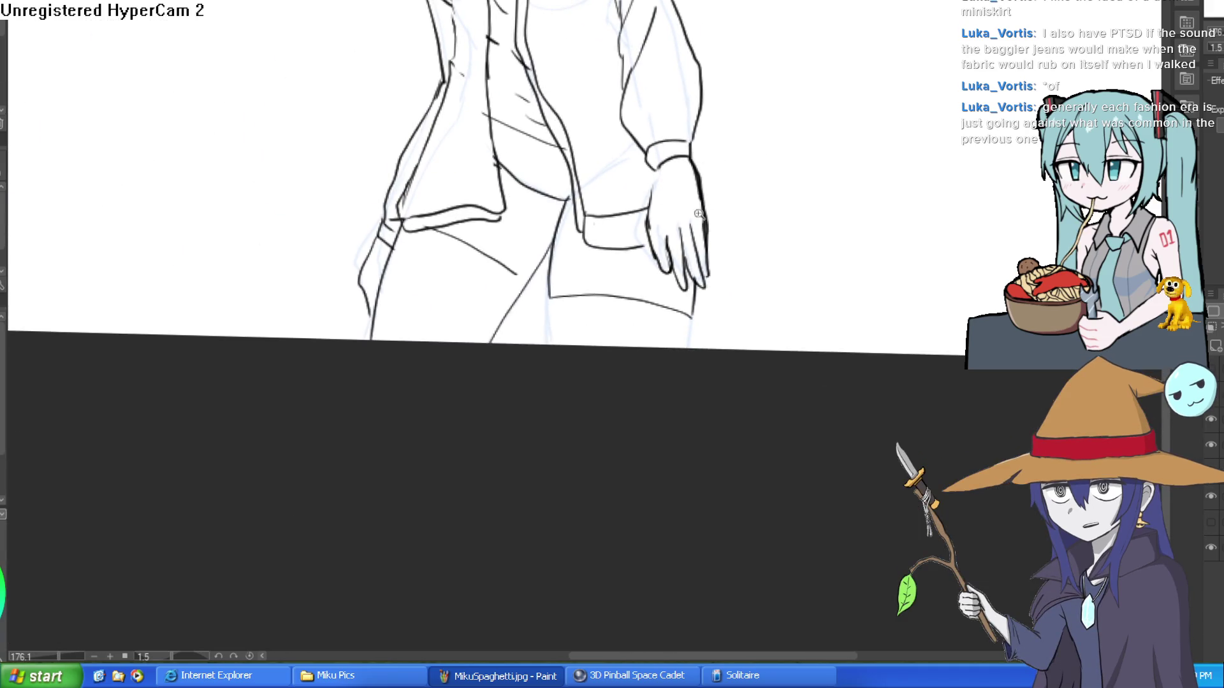
pyautogui.scroll(5, 698, 211)
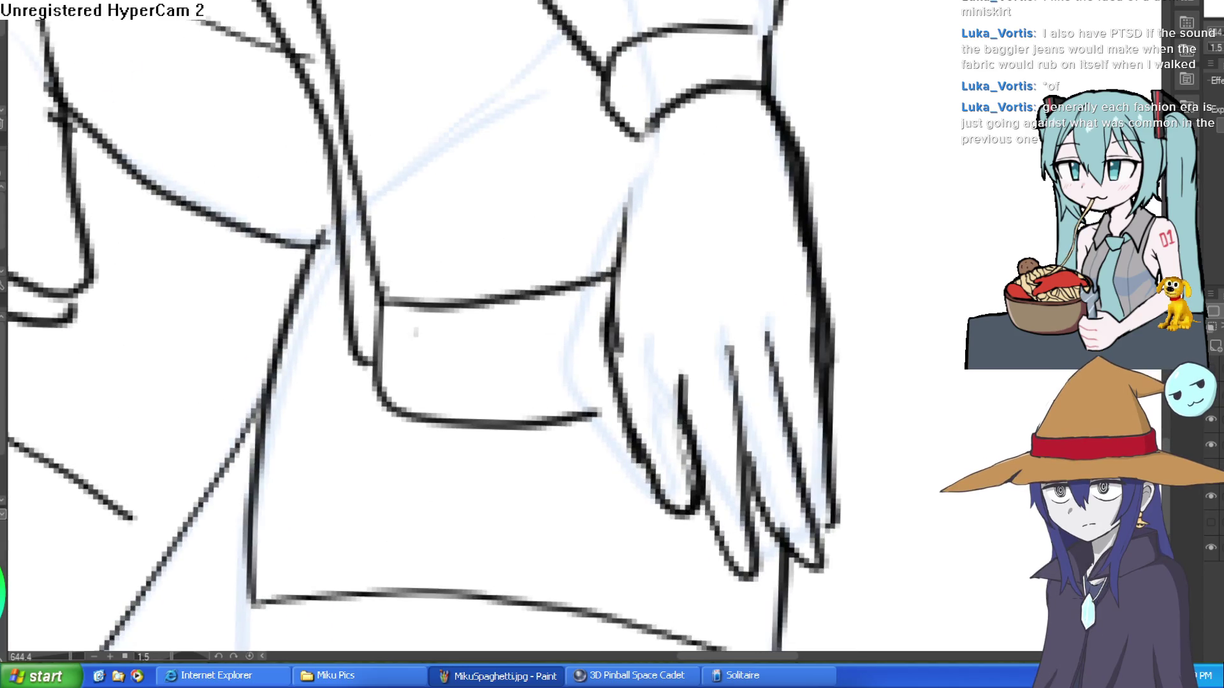
# - Ink the wrist outline and redraw the hand's right edge thinner, erasing a stray stroke
pyautogui.moveTo(644, 131); pyautogui.dragTo(613, 280)
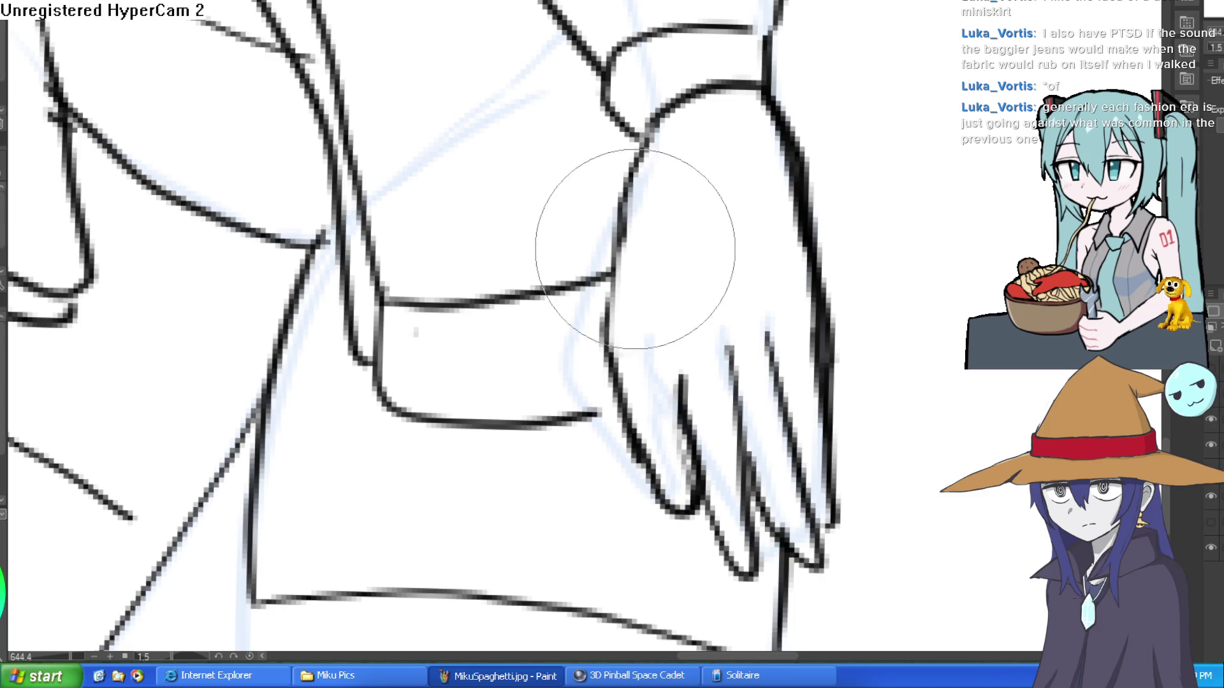
pyautogui.scroll(-3, 906, 228)
pyautogui.moveTo(906, 228); pyautogui.dragTo(720, 382)
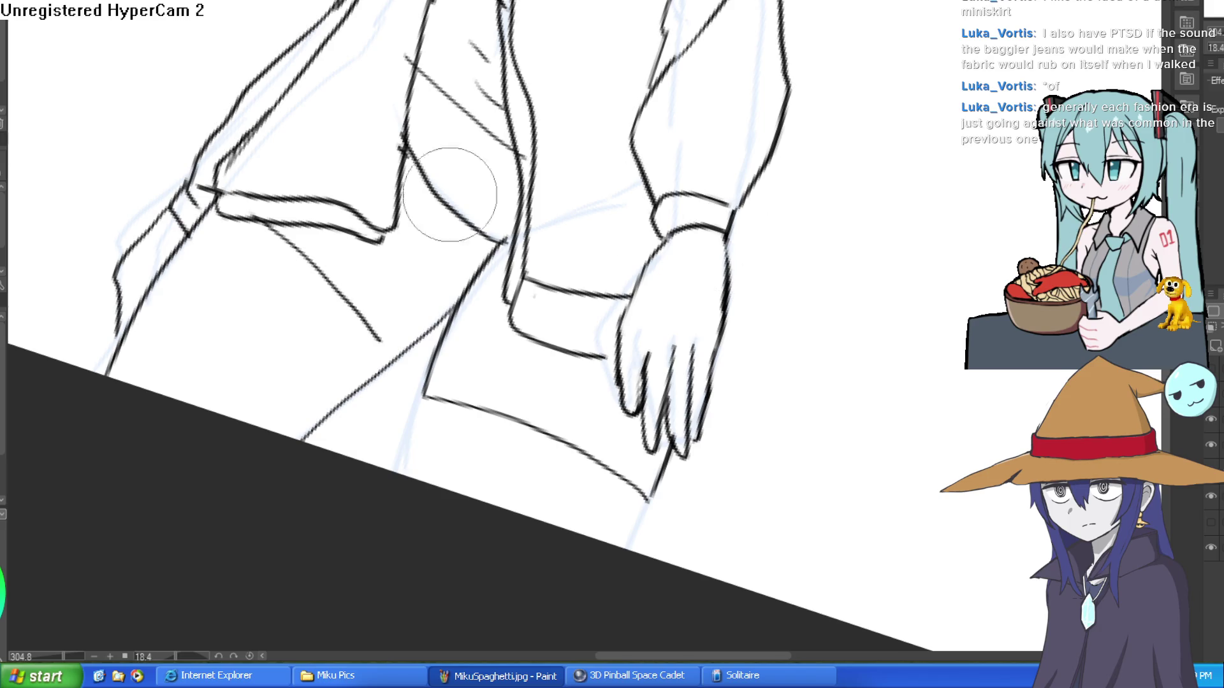
pyautogui.scroll(3, 759, 238)
pyautogui.moveTo(690, 220); pyautogui.dragTo(701, 408)
pyautogui.hotkey('ctrl', 'z')
pyautogui.moveTo(678, 470)
pyautogui.mouseDown()
pyautogui.moveTo(705, 308)
pyautogui.moveTo(701, 220)
pyautogui.mouseUp()
pyautogui.press('e')
pyautogui.moveTo(701, 300); pyautogui.dragTo(719, 319)
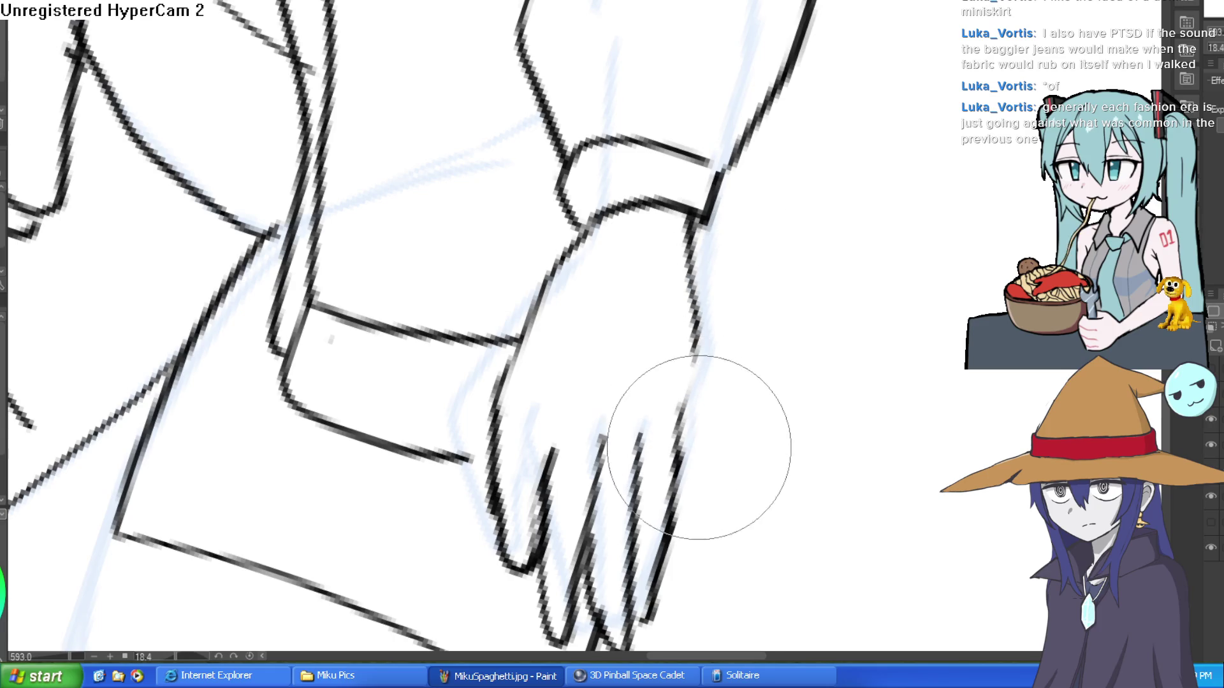
pyautogui.scroll(-5, 699, 332)
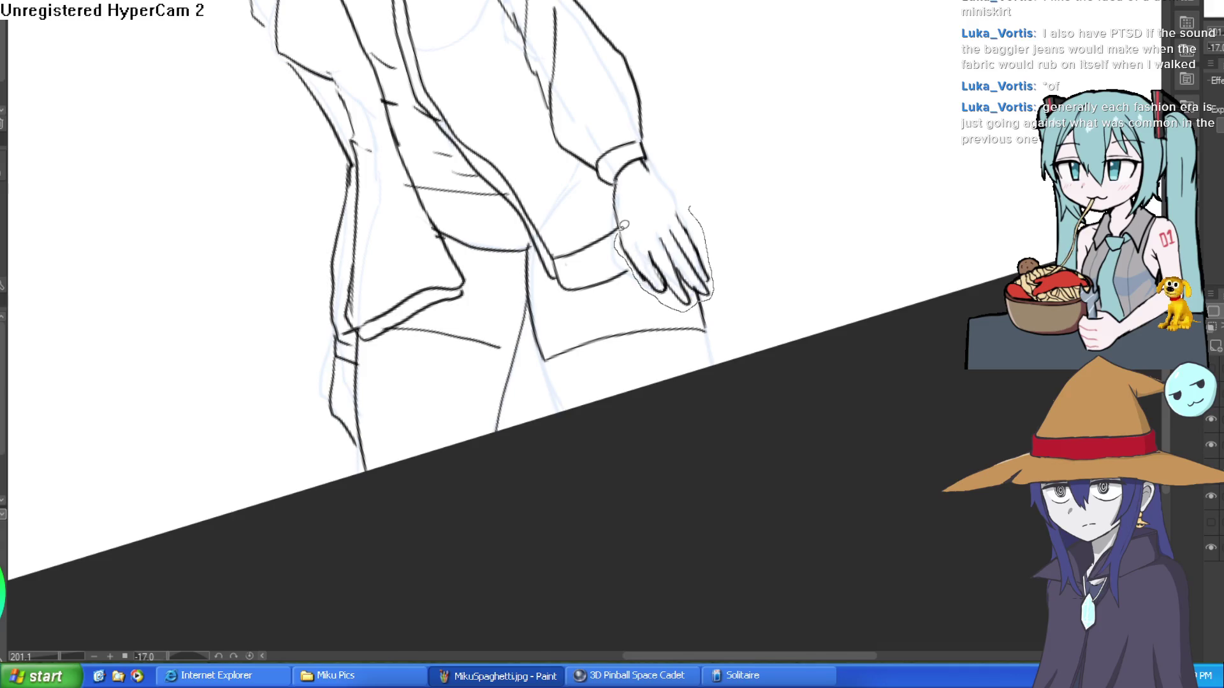
# - Lasso-select the inked hand and rotate it slightly counter-clockwise
pyautogui.moveTo(622, 227); pyautogui.dragTo(702, 208)
pyautogui.hotkey('ctrl', 't')
pyautogui.moveTo(733, 300); pyautogui.dragTo(742, 274)
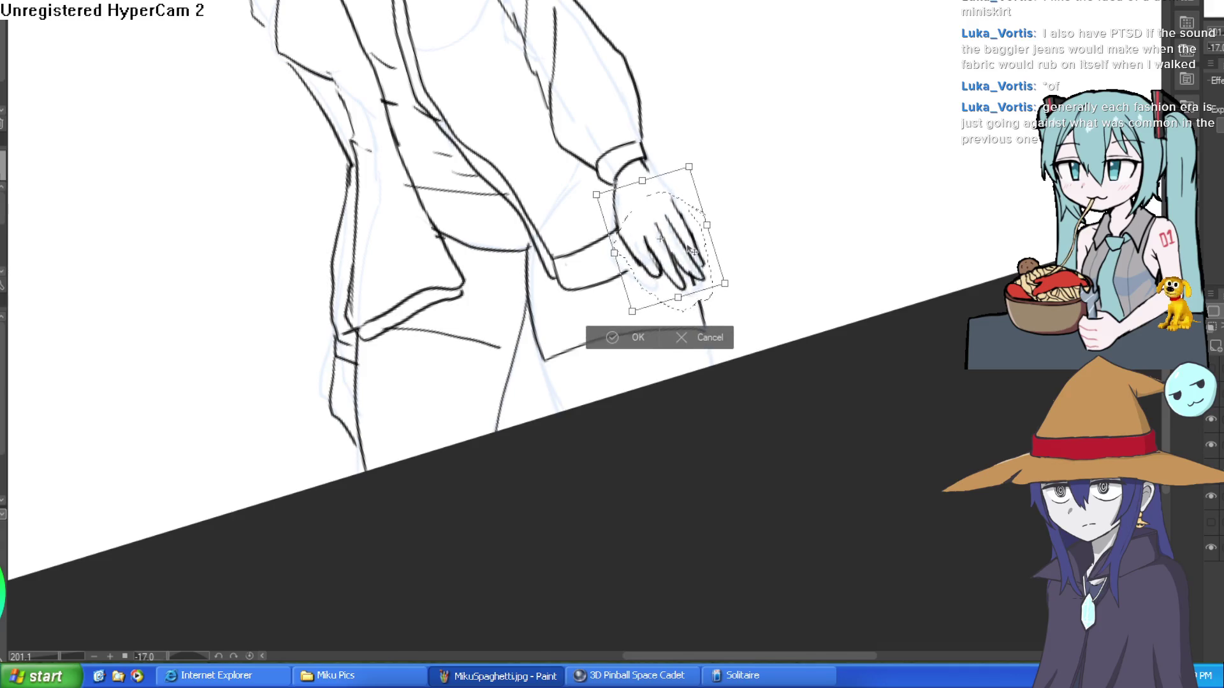
pyautogui.click(638, 336)
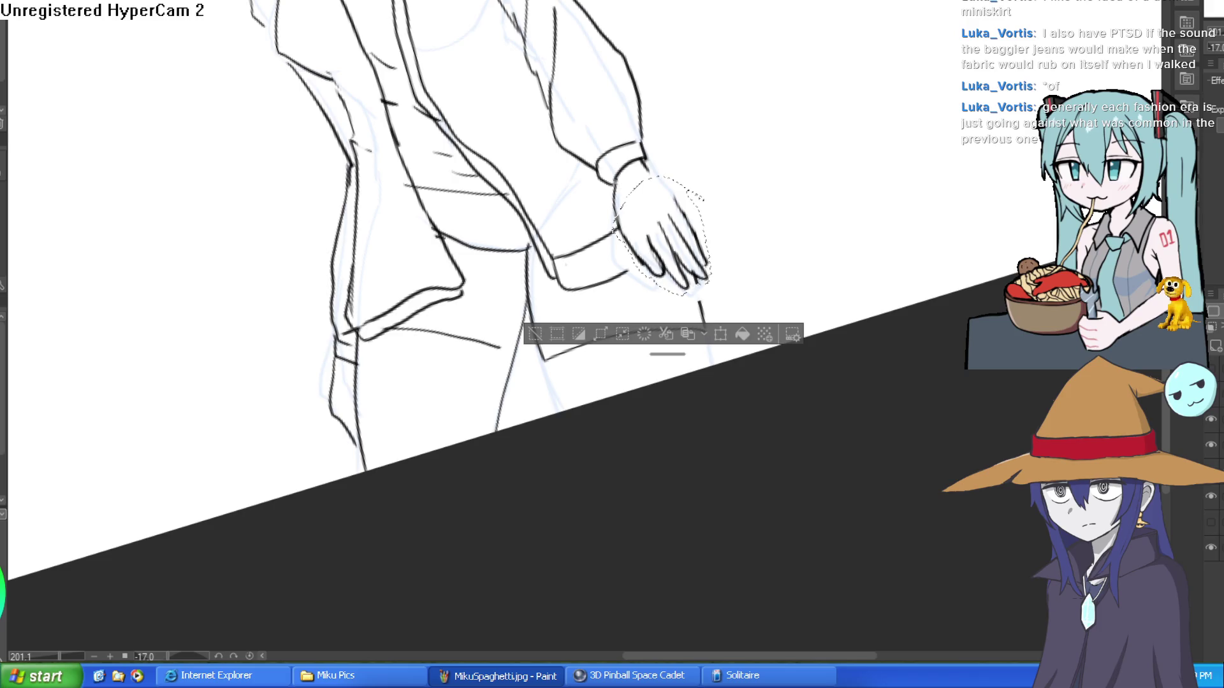
# - Clear the selection and tilt the canvas view back the other way
pyautogui.moveTo(806, 180)
pyautogui.mouseDown()
pyautogui.moveTo(853, 183)
pyautogui.moveTo(812, 192)
pyautogui.mouseUp()
pyautogui.hotkey('ctrl', 'd')
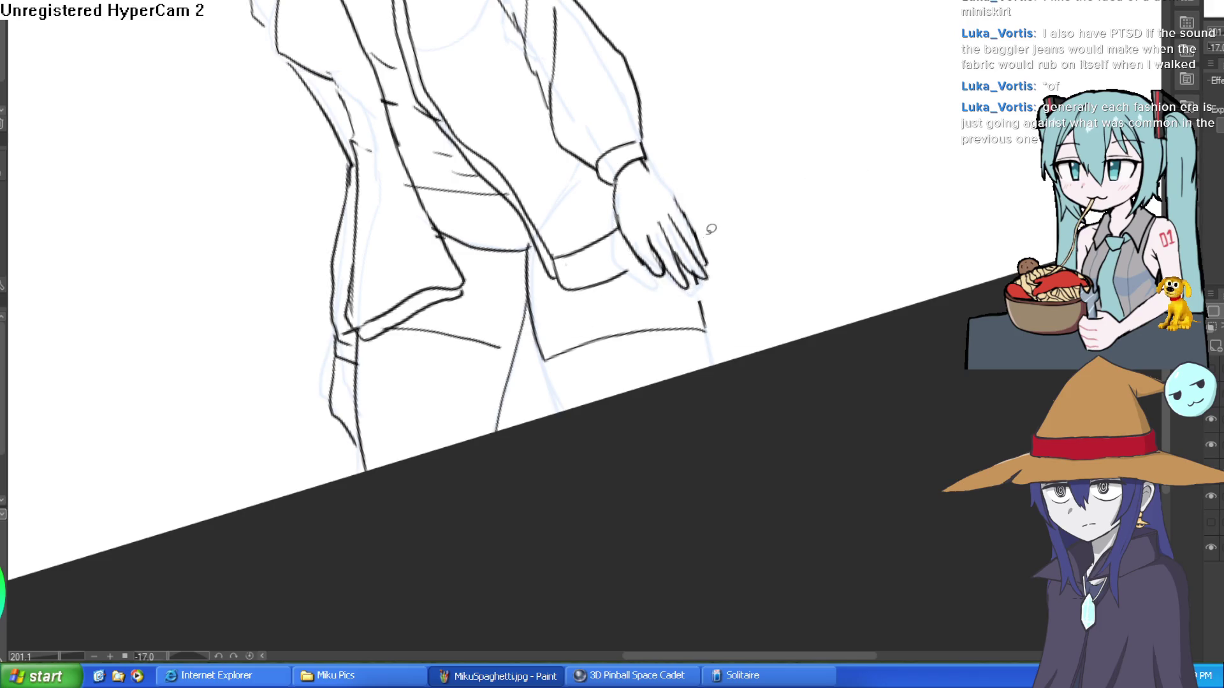
pyautogui.moveTo(797, 267); pyautogui.dragTo(832, 231)
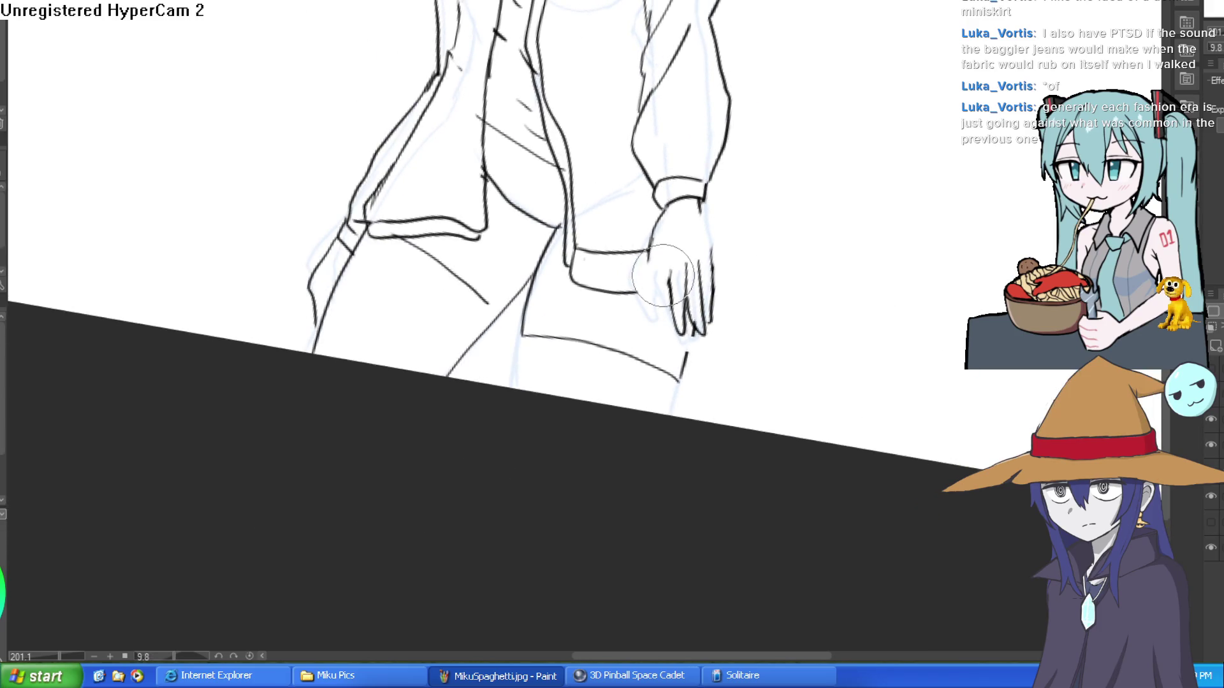
# - Ink a darker line down the hand's left edge
pyautogui.scroll(3, 669, 225)
pyautogui.moveTo(663, 185)
pyautogui.mouseDown()
pyautogui.moveTo(634, 274)
pyautogui.moveTo(637, 375)
pyautogui.moveTo(663, 413)
pyautogui.moveTo(689, 297)
pyautogui.mouseUp()
pyautogui.scroll(-1, 689, 296)
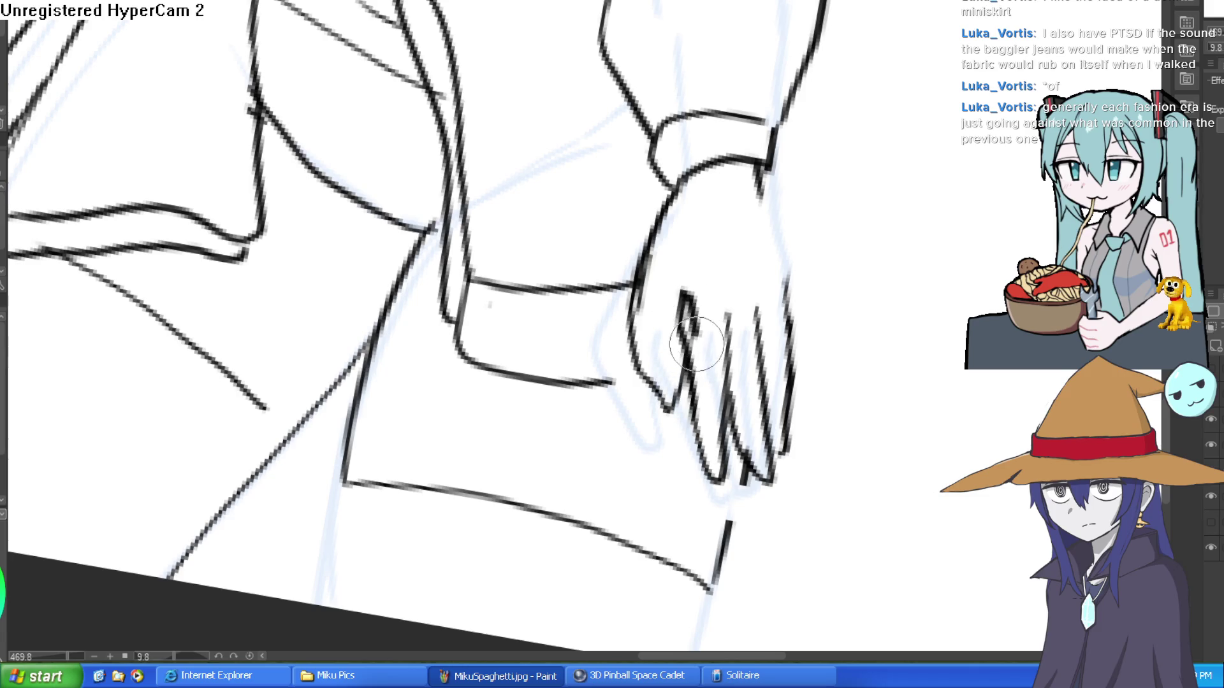
pyautogui.scroll(-2, 896, 273)
pyautogui.moveTo(887, 279)
pyautogui.mouseDown()
pyautogui.moveTo(828, 273)
pyautogui.moveTo(766, 396)
pyautogui.mouseUp()
pyautogui.scroll(2, 820, 283)
# - Re-ink and darken the finger lines down to the fingertips, adding small touches at the tips
pyautogui.moveTo(755, 280)
pyautogui.mouseDown()
pyautogui.moveTo(774, 408)
pyautogui.moveTo(727, 459)
pyautogui.mouseUp()
pyautogui.moveTo(721, 287)
pyautogui.mouseDown()
pyautogui.moveTo(722, 390)
pyautogui.moveTo(683, 437)
pyautogui.mouseUp()
pyautogui.moveTo(733, 306)
pyautogui.mouseDown()
pyautogui.moveTo(682, 401)
pyautogui.moveTo(712, 366)
pyautogui.mouseUp()
pyautogui.moveTo(704, 280)
pyautogui.mouseDown()
pyautogui.moveTo(724, 451)
pyautogui.moveTo(737, 423)
pyautogui.moveTo(778, 410)
pyautogui.moveTo(779, 423)
pyautogui.moveTo(779, 410)
pyautogui.mouseUp()
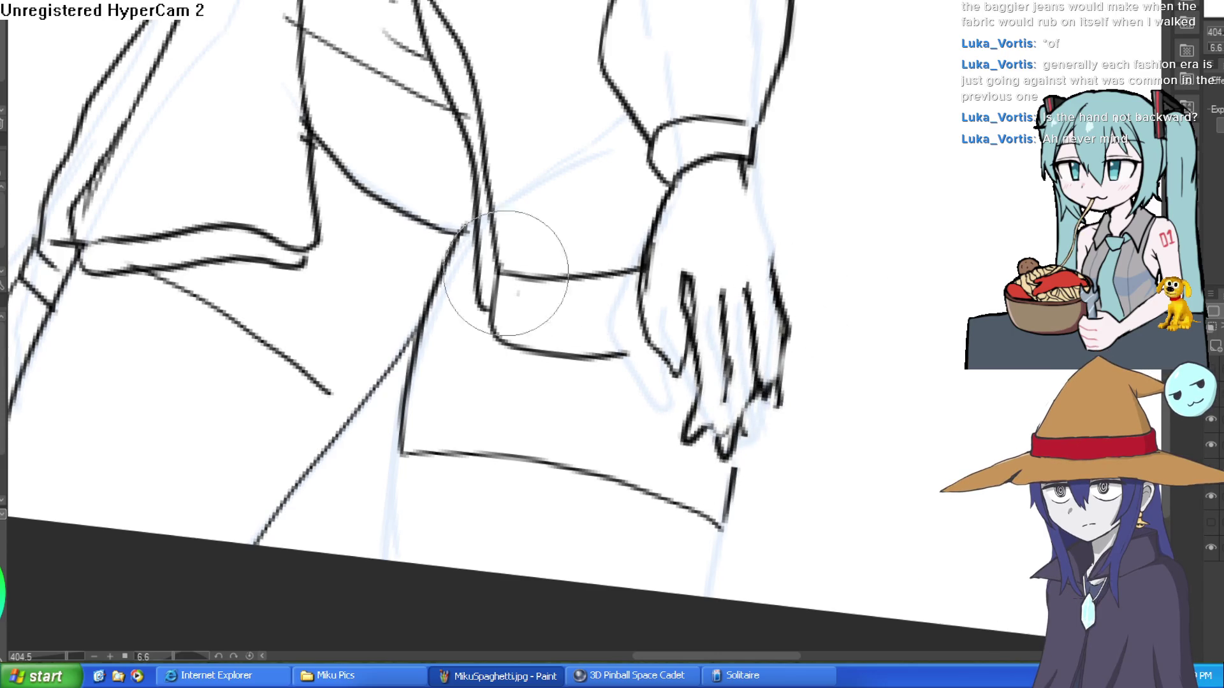
pyautogui.moveTo(512, 198); pyautogui.dragTo(455, 93)
pyautogui.scroll(4, 705, 232)
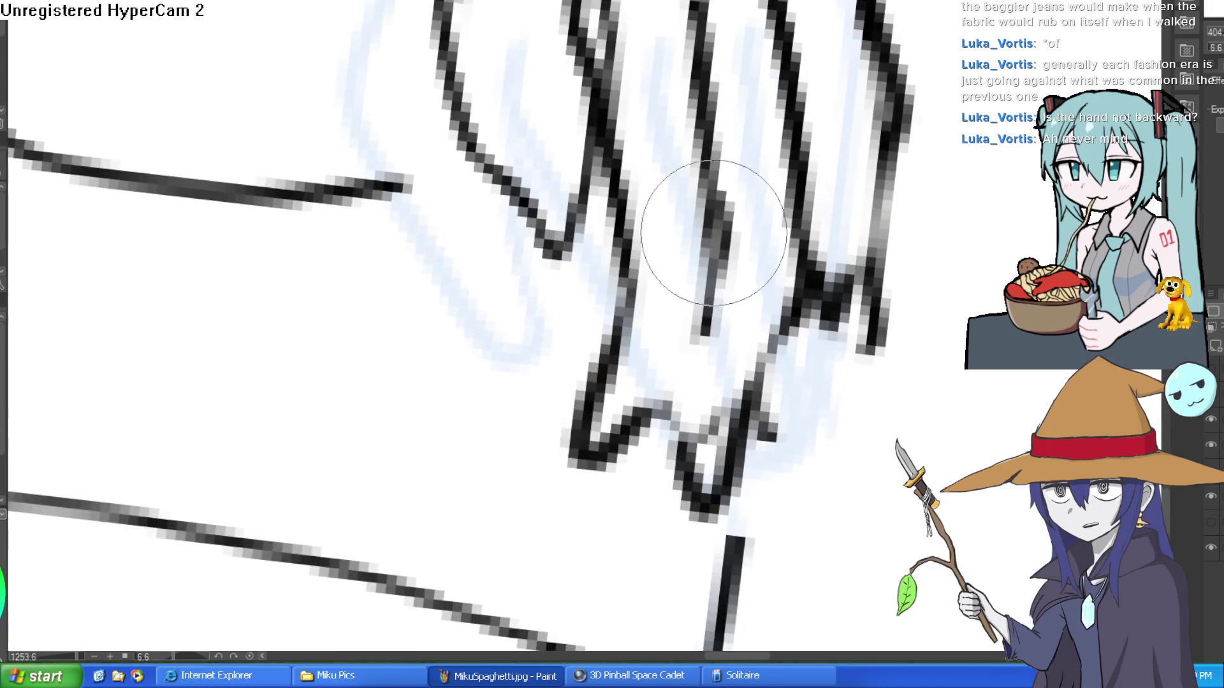
pyautogui.moveTo(663, 399); pyautogui.dragTo(656, 488)
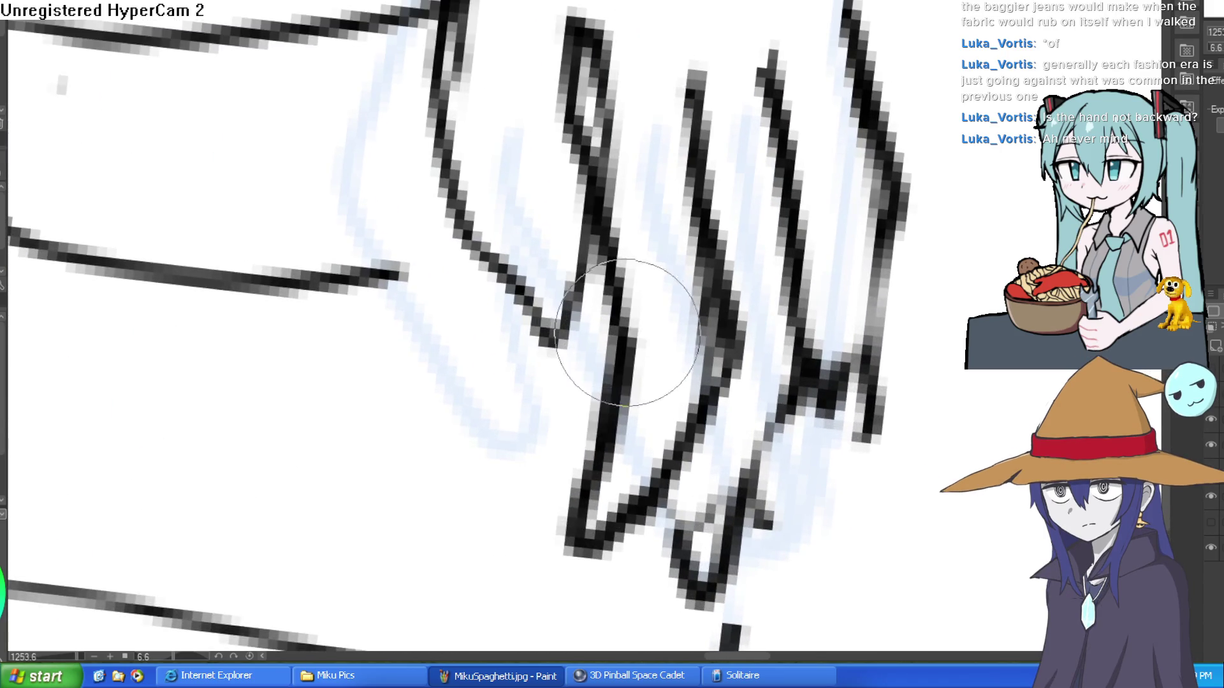
pyautogui.press('e')
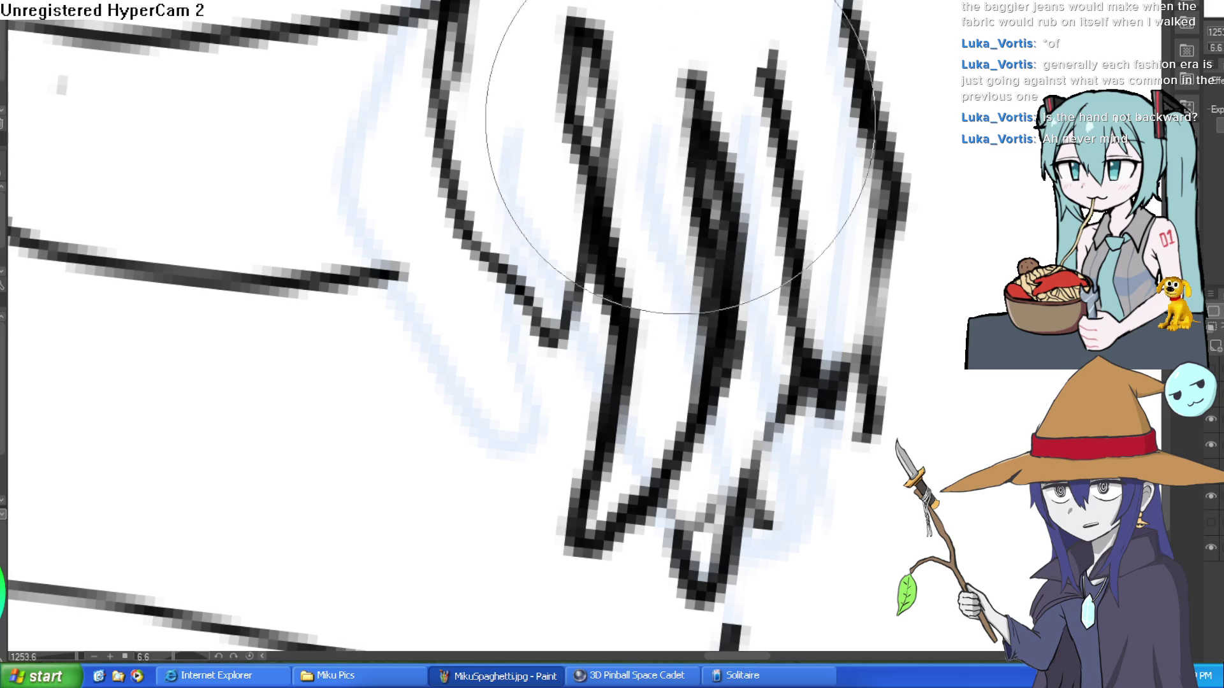
pyautogui.scroll(-5, 658, 291)
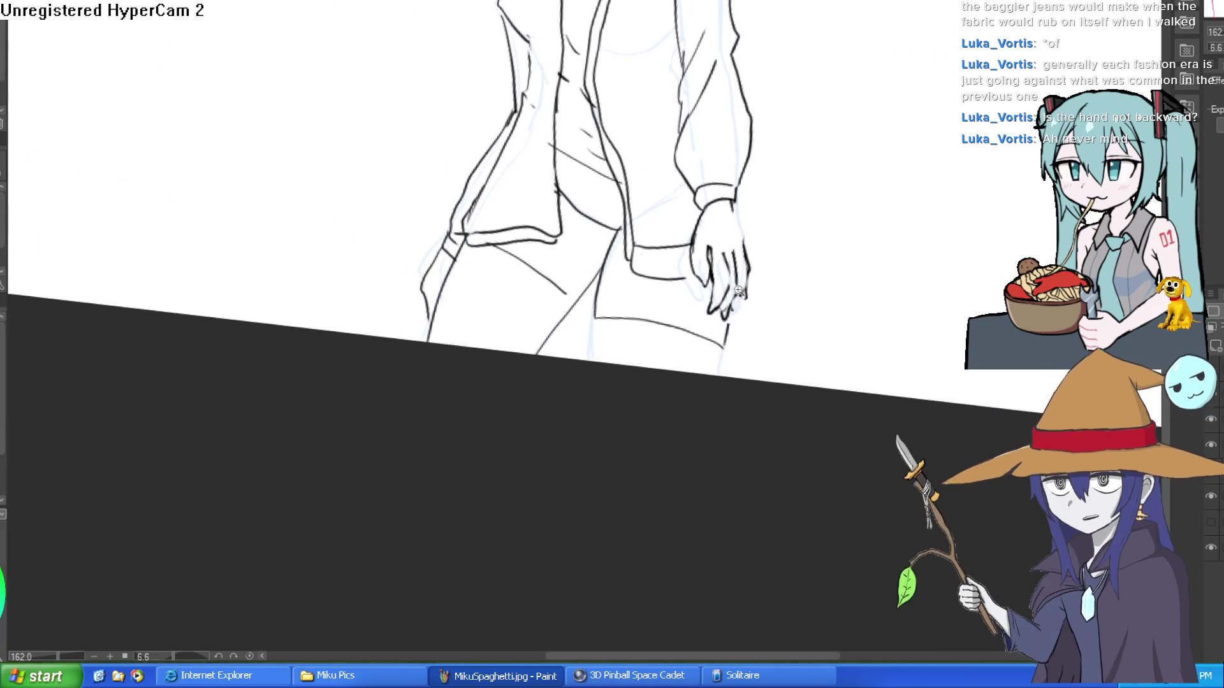
# - Erase most of the hand's old finger lines
pyautogui.scroll(3, 701, 332)
pyautogui.moveTo(651, 305)
pyautogui.mouseDown()
pyautogui.moveTo(699, 213)
pyautogui.moveTo(629, 260)
pyautogui.moveTo(744, 191)
pyautogui.moveTo(791, 242)
pyautogui.moveTo(759, 342)
pyautogui.moveTo(656, 131)
pyautogui.mouseUp()
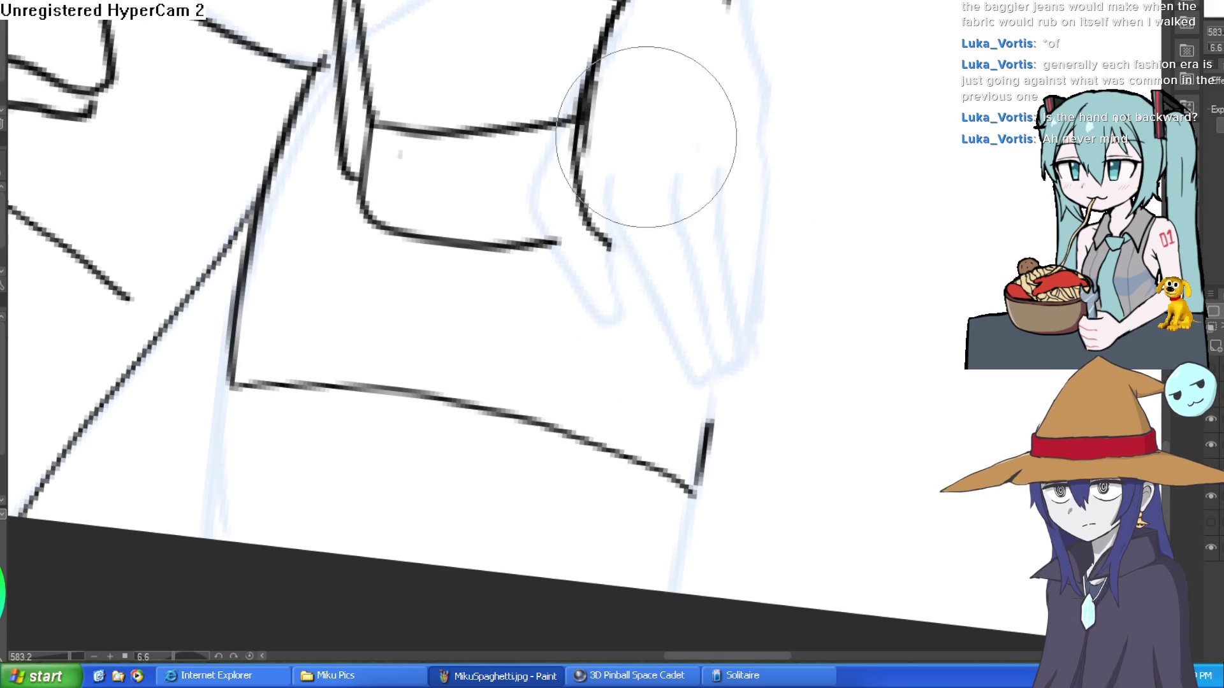
pyautogui.scroll(-2, 712, 166)
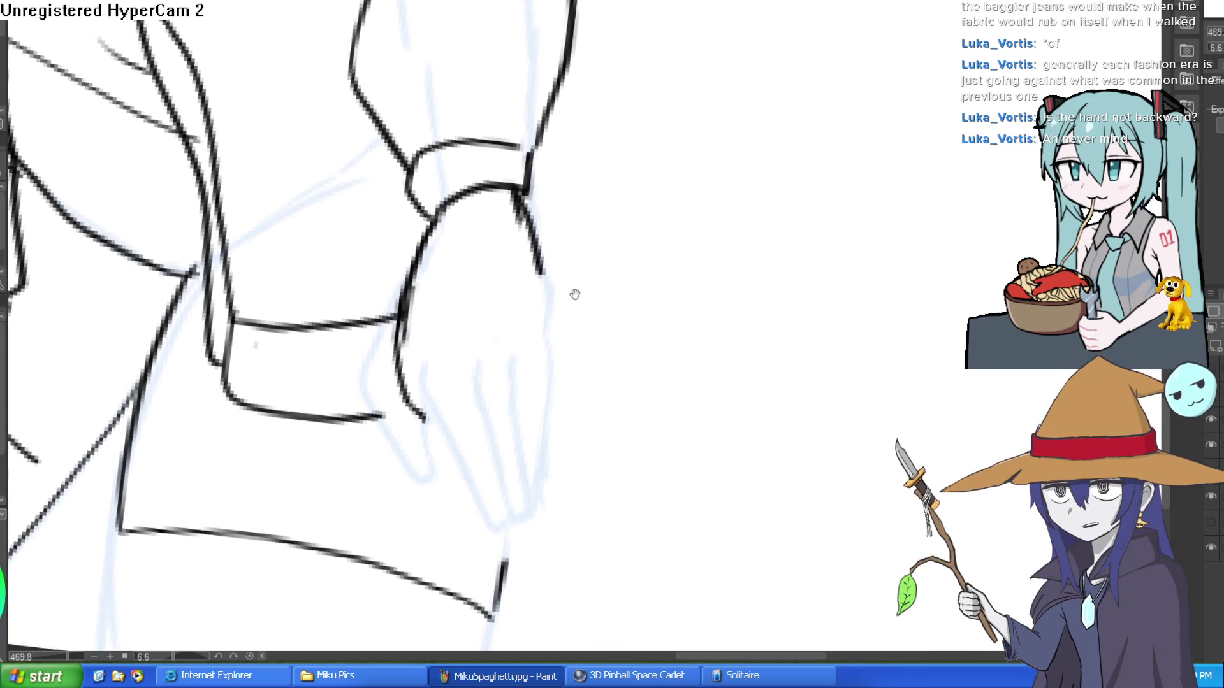
# - Ink lines from the wrist down the hand and along the sleeve edge, extending the thumb
pyautogui.moveTo(573, 291); pyautogui.dragTo(564, 219)
pyautogui.moveTo(519, 150)
pyautogui.mouseDown()
pyautogui.moveTo(532, 280)
pyautogui.moveTo(615, 151)
pyautogui.mouseUp()
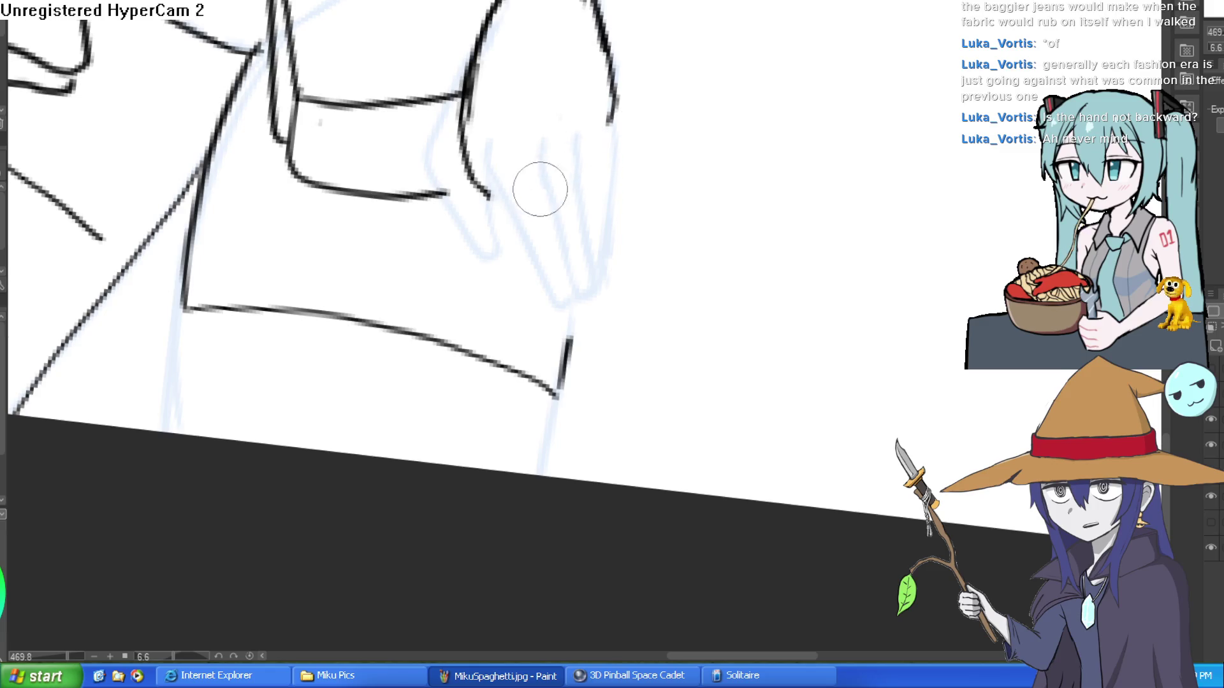
pyautogui.moveTo(528, 165); pyautogui.dragTo(553, 178)
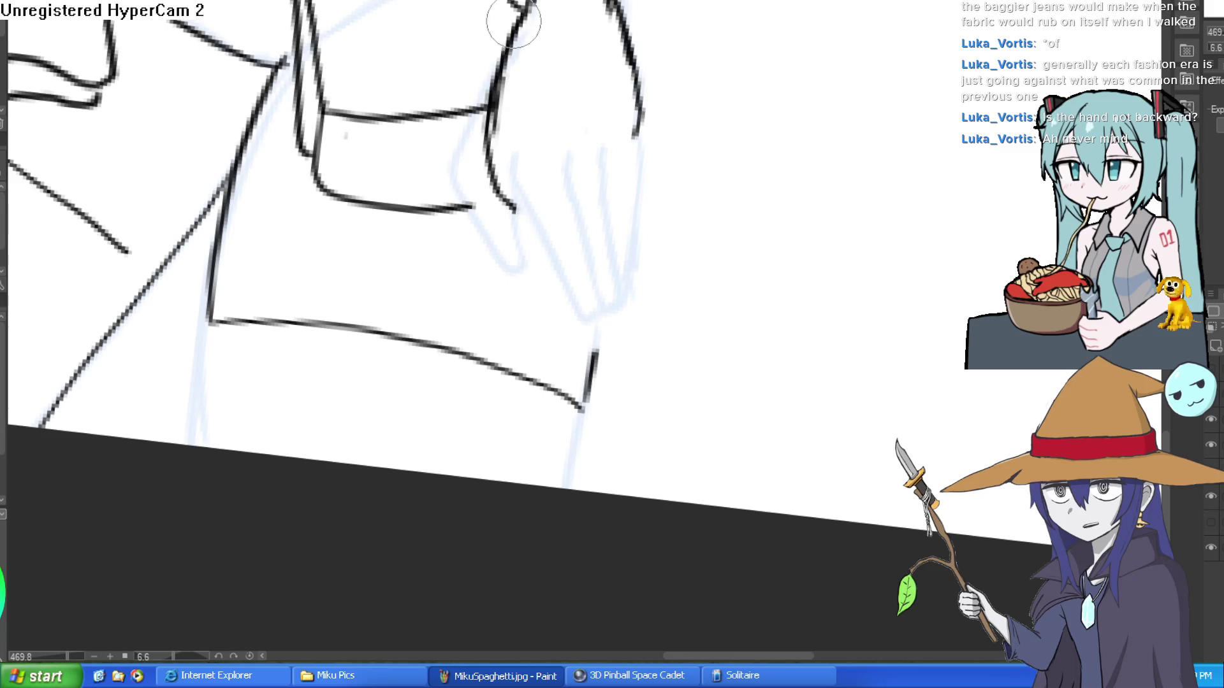
pyautogui.moveTo(497, 48)
pyautogui.mouseDown()
pyautogui.moveTo(488, 137)
pyautogui.moveTo(524, 232)
pyautogui.moveTo(554, 186)
pyautogui.moveTo(538, 132)
pyautogui.mouseUp()
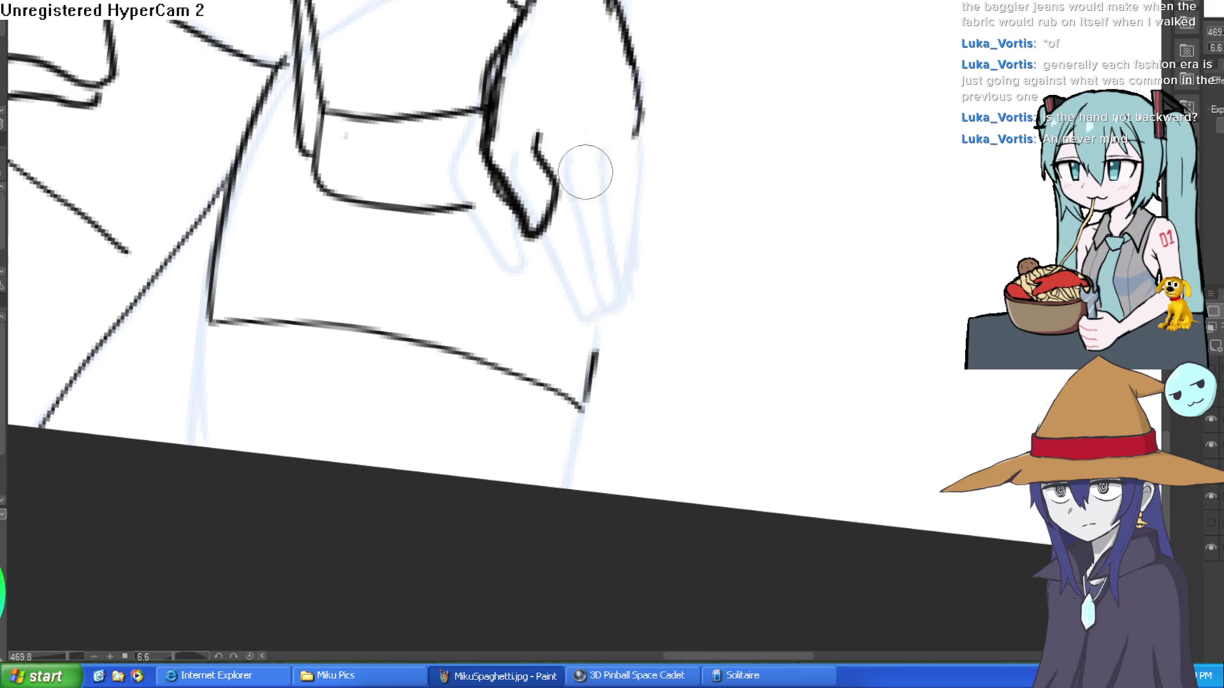
pyautogui.moveTo(613, 5)
pyautogui.mouseDown()
pyautogui.moveTo(653, 54)
pyautogui.moveTo(665, 102)
pyautogui.mouseUp()
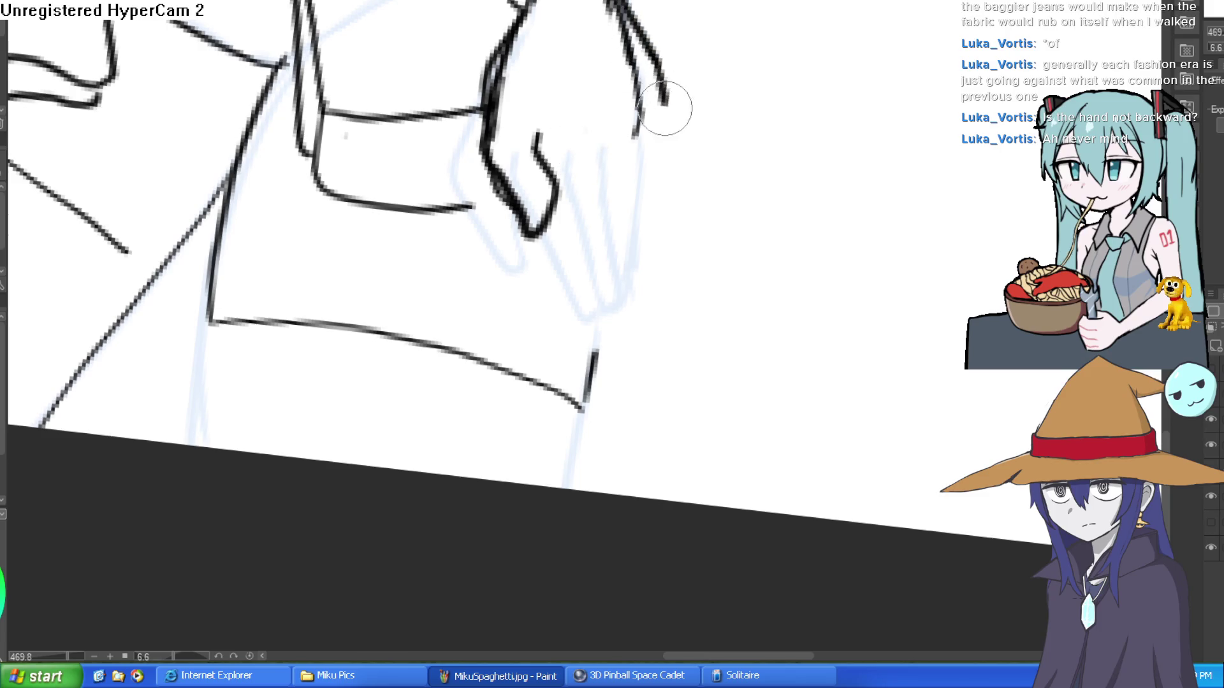
# - Ink two long finger lines and a bold outer edge of the hand
pyautogui.moveTo(590, 131)
pyautogui.mouseDown()
pyautogui.moveTo(599, 211)
pyautogui.moveTo(541, 336)
pyautogui.moveTo(525, 281)
pyautogui.moveTo(547, 229)
pyautogui.moveTo(549, 159)
pyautogui.mouseUp()
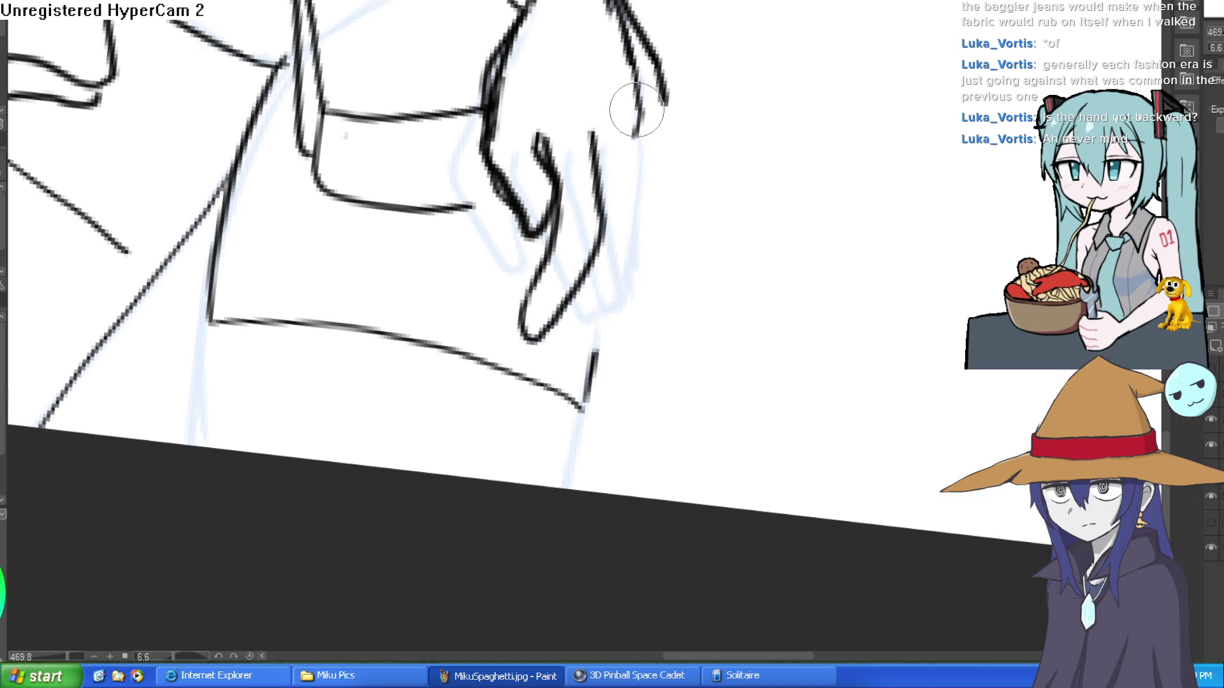
pyautogui.moveTo(634, 128)
pyautogui.mouseDown()
pyautogui.moveTo(633, 232)
pyautogui.moveTo(566, 295)
pyautogui.mouseUp()
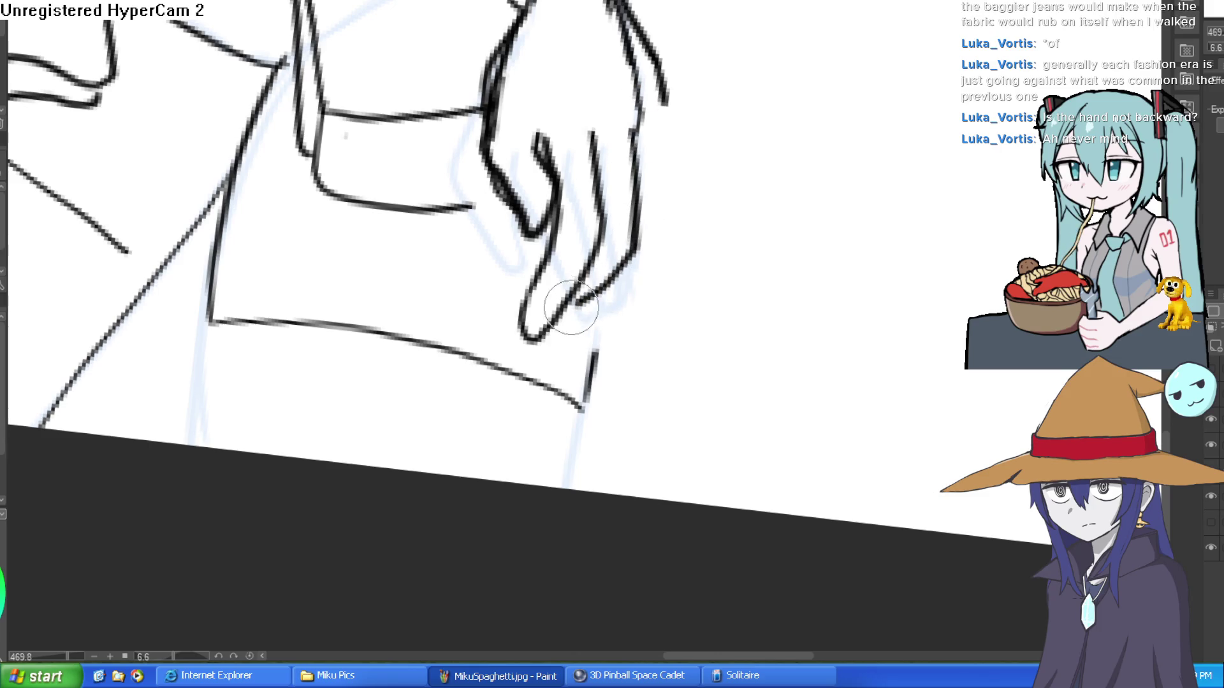
pyautogui.moveTo(658, 109)
pyautogui.mouseDown()
pyautogui.moveTo(645, 237)
pyautogui.moveTo(666, 115)
pyautogui.moveTo(677, 191)
pyautogui.moveTo(746, 410)
pyautogui.moveTo(732, 311)
pyautogui.mouseUp()
pyautogui.scroll(-5, 699, 216)
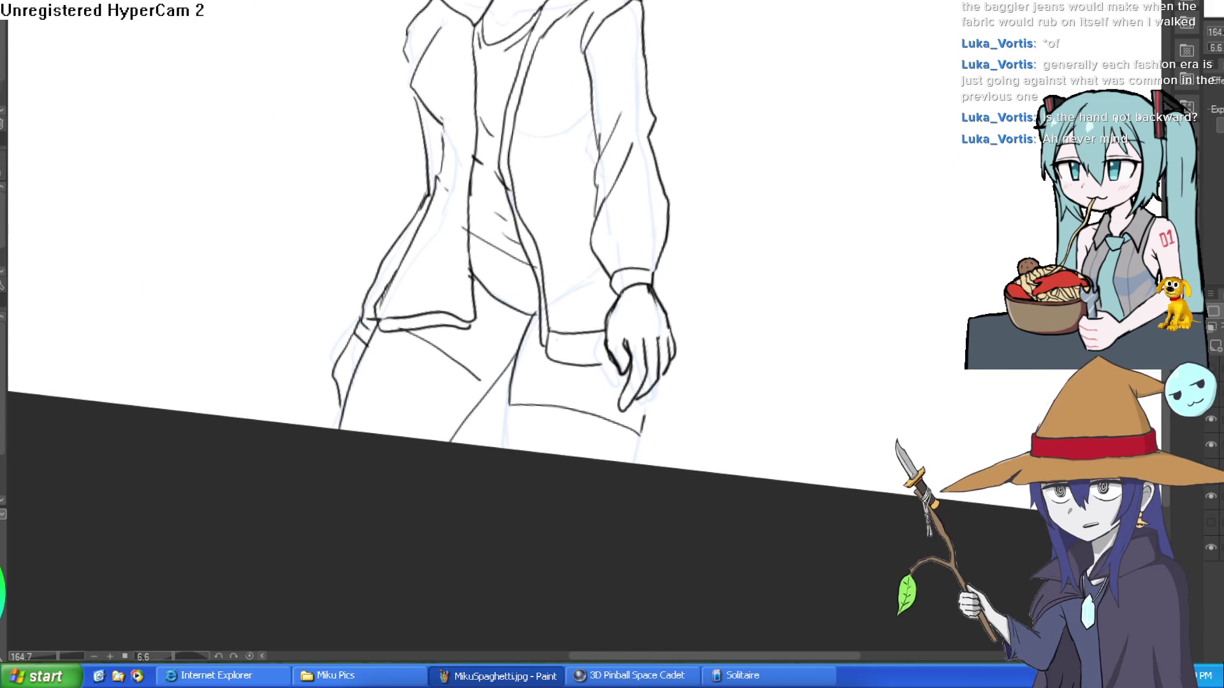
pyautogui.scroll(3, 732, 292)
# - Lasso the hand, scale it down slightly and move it up against the cuff, then deselect
pyautogui.moveTo(647, 283)
pyautogui.mouseDown()
pyautogui.moveTo(496, 385)
pyautogui.moveTo(547, 514)
pyautogui.moveTo(683, 306)
pyautogui.mouseUp()
pyautogui.hotkey('ctrl', 't')
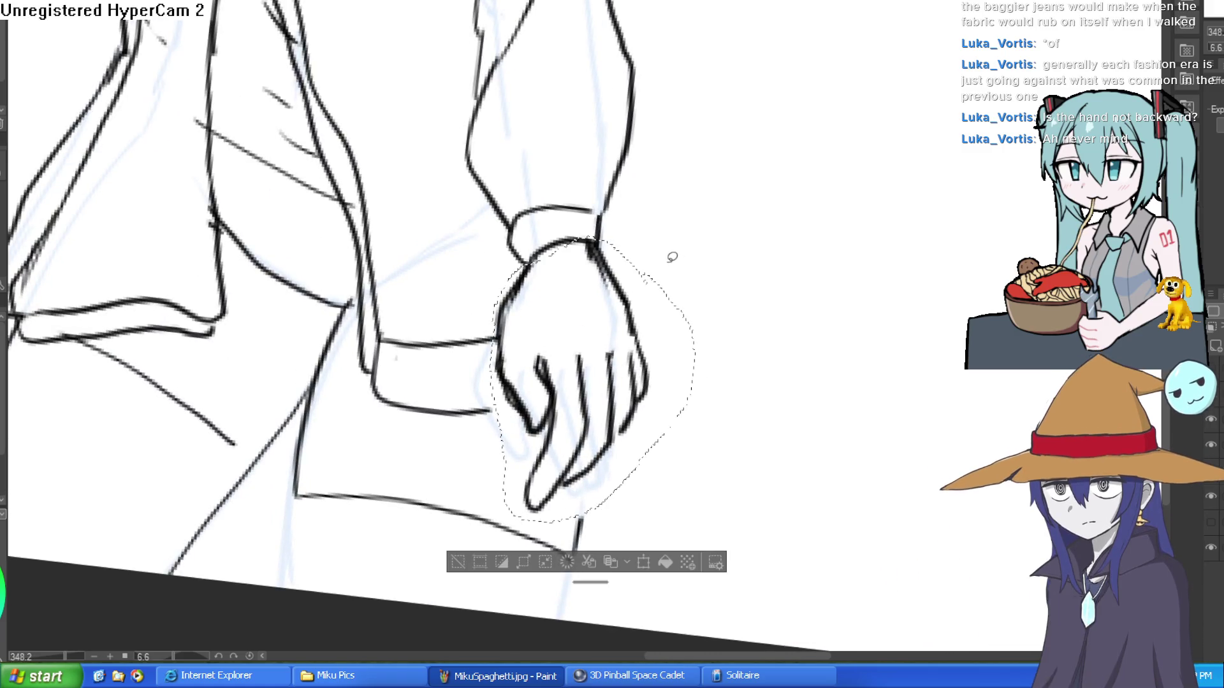
pyautogui.moveTo(708, 248); pyautogui.dragTo(668, 293)
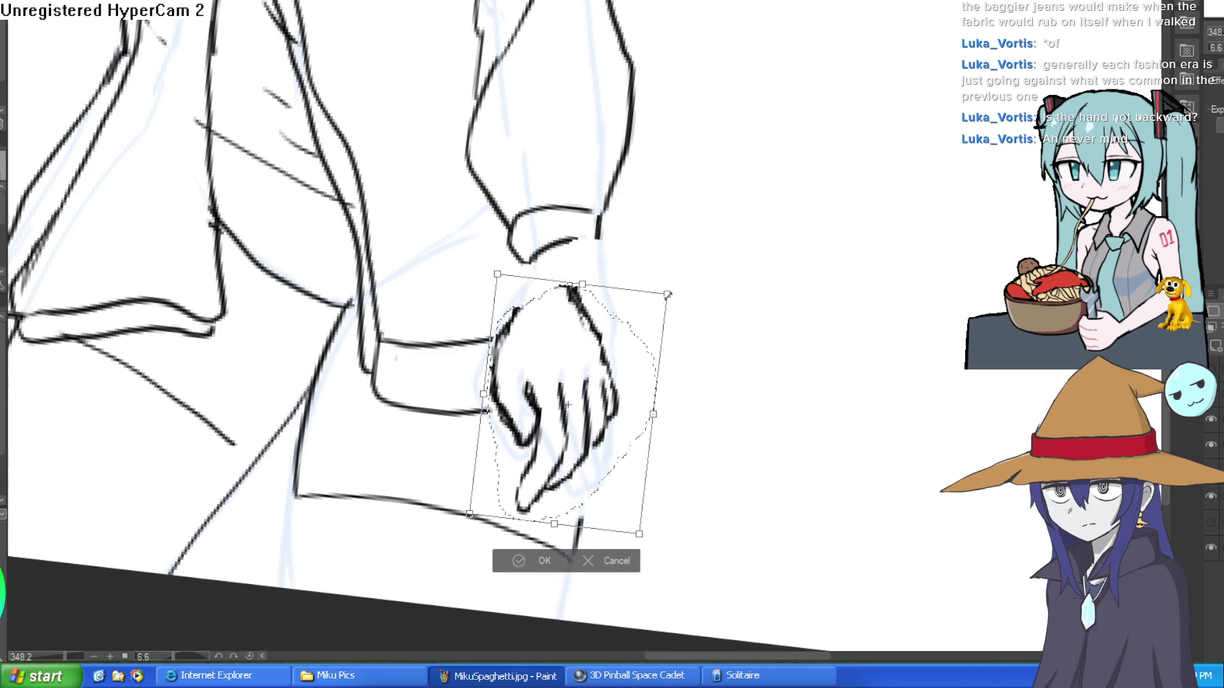
pyautogui.click(615, 561)
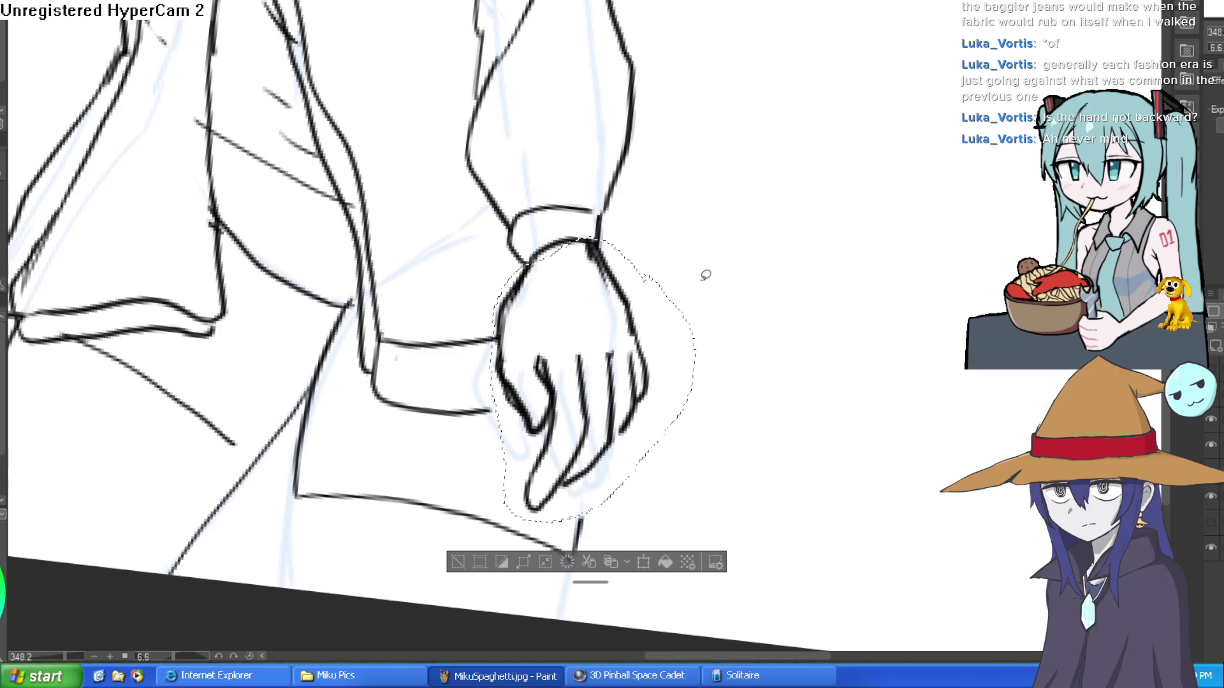
pyautogui.hotkey('ctrl', 't')
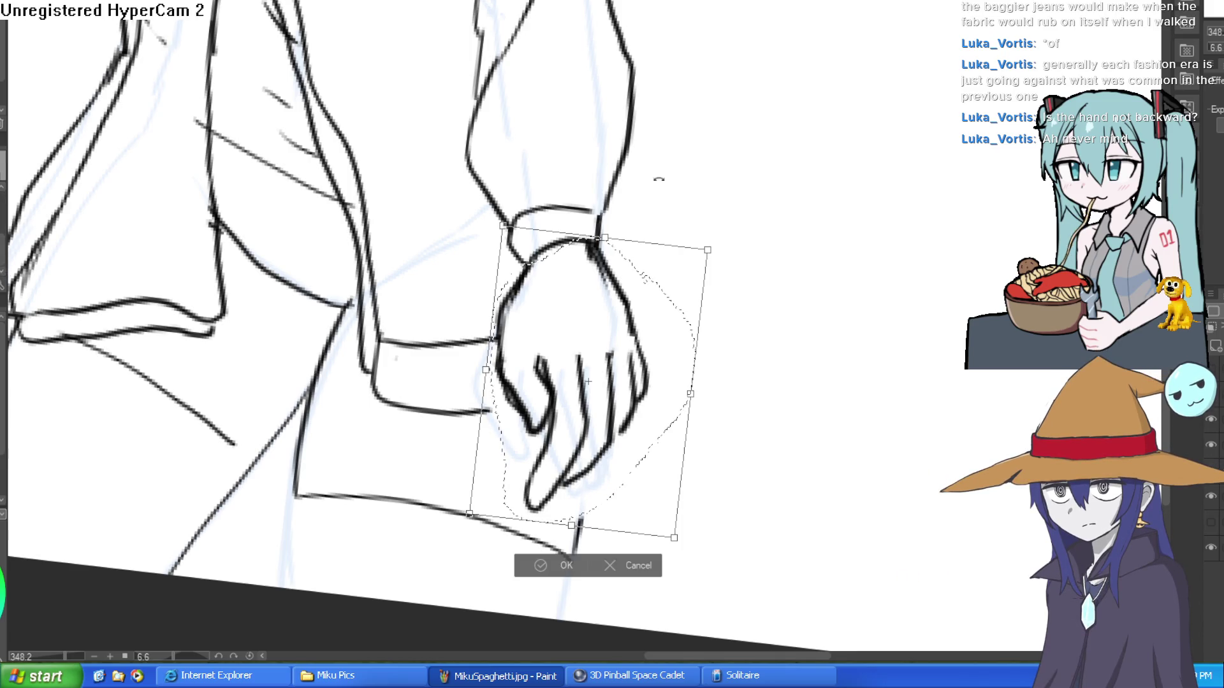
pyautogui.moveTo(705, 246); pyautogui.dragTo(687, 279)
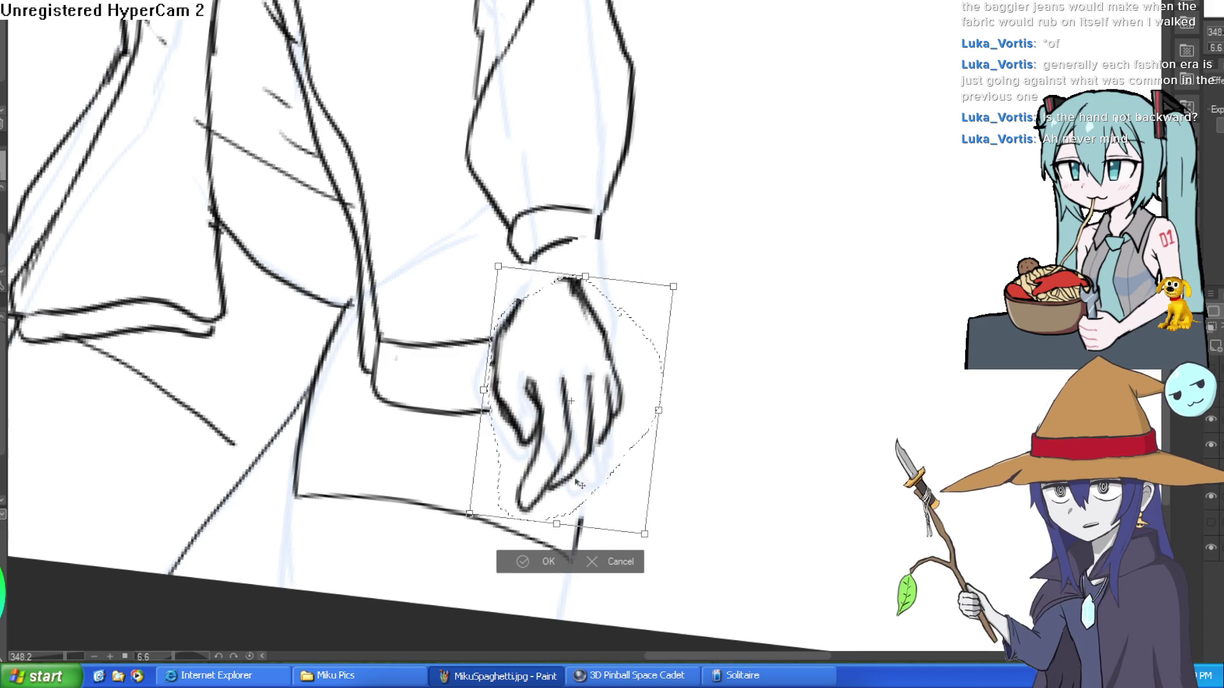
pyautogui.moveTo(588, 508); pyautogui.dragTo(594, 482)
pyautogui.moveTo(591, 420); pyautogui.dragTo(592, 415)
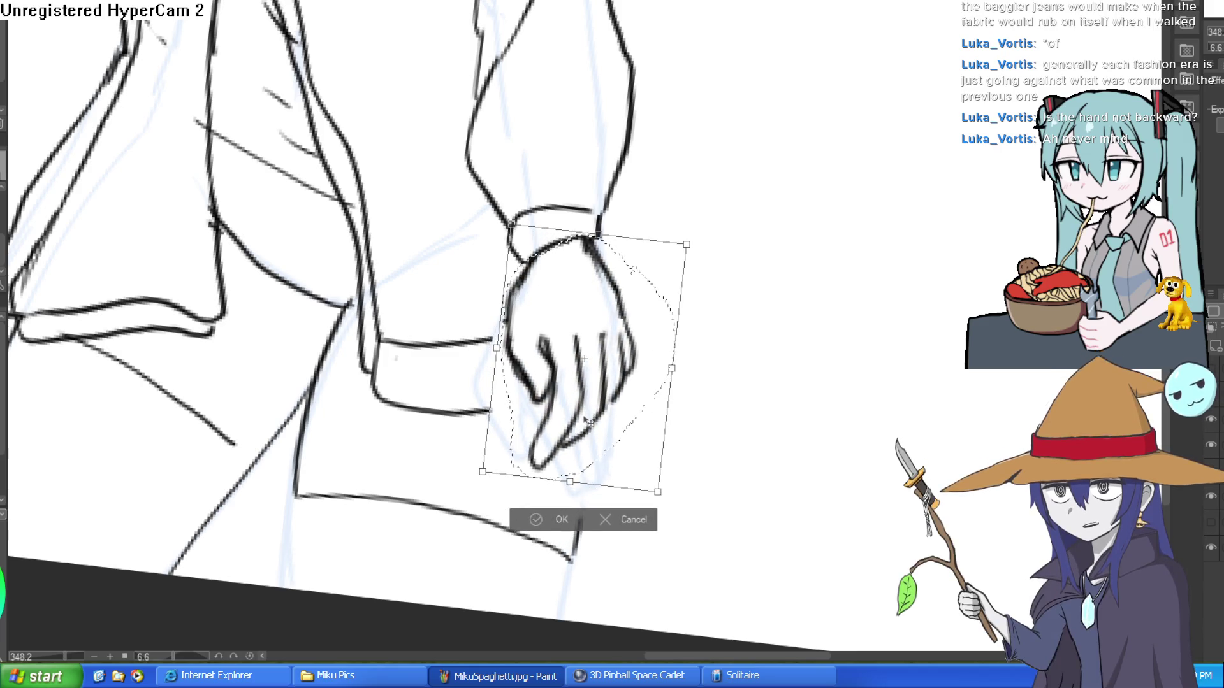
pyautogui.scroll(-5, 543, 527)
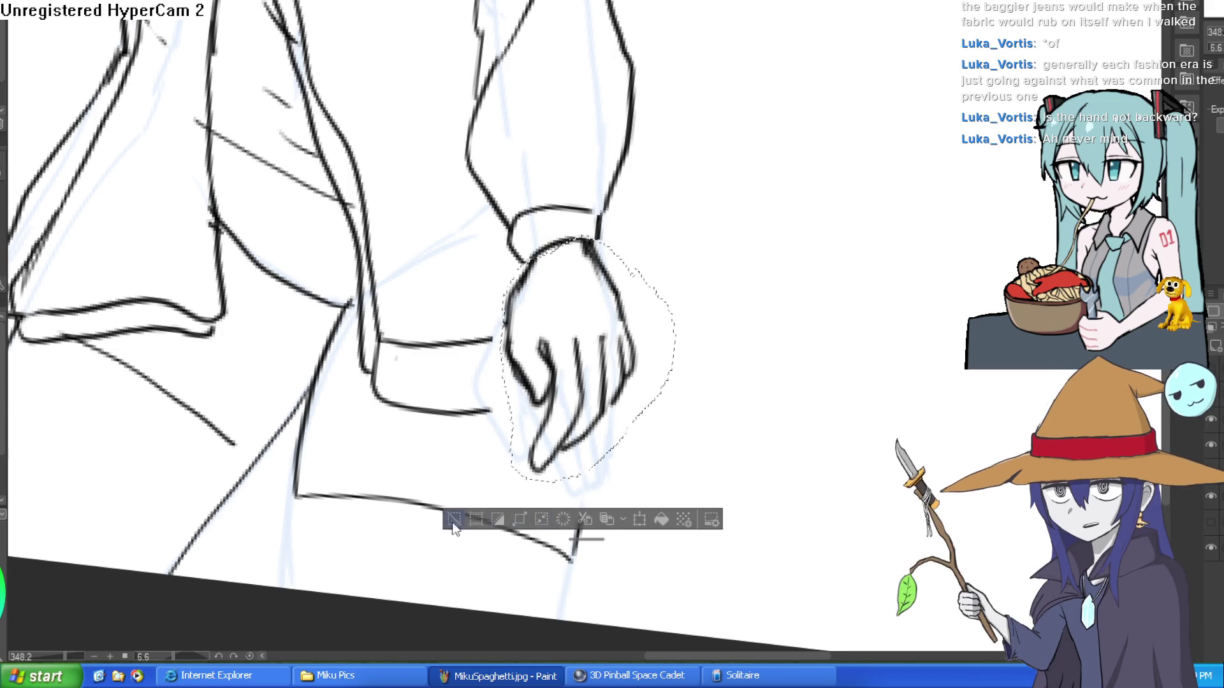
pyautogui.hotkey('ctrl', 'd')
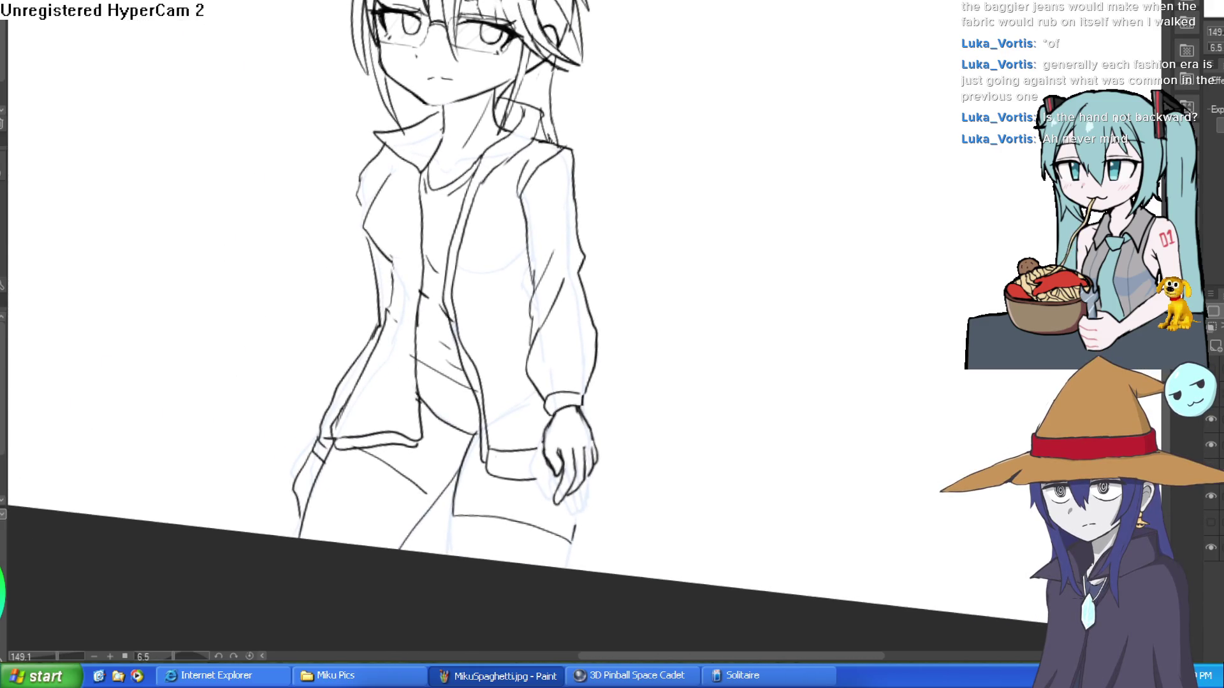
# - Extend the thigh and right leg lines further down and up toward the hand
pyautogui.moveTo(452, 514); pyautogui.dragTo(451, 554)
pyautogui.moveTo(576, 529); pyautogui.dragTo(566, 568)
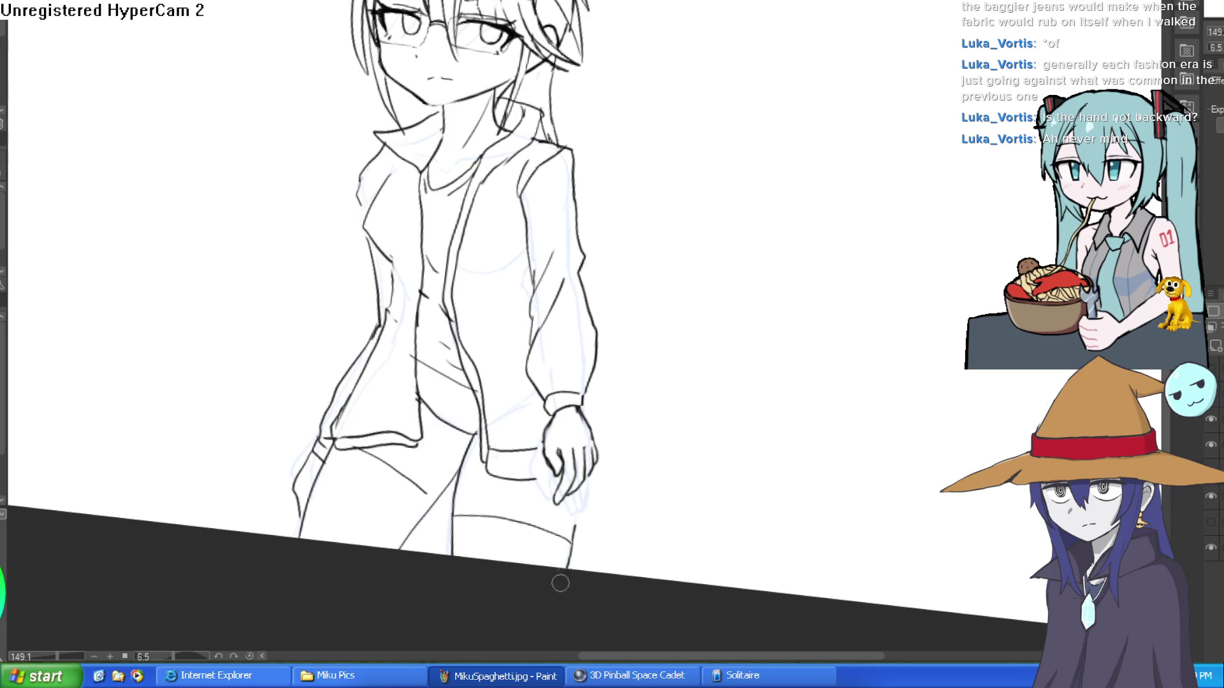
pyautogui.moveTo(578, 528); pyautogui.dragTo(578, 477)
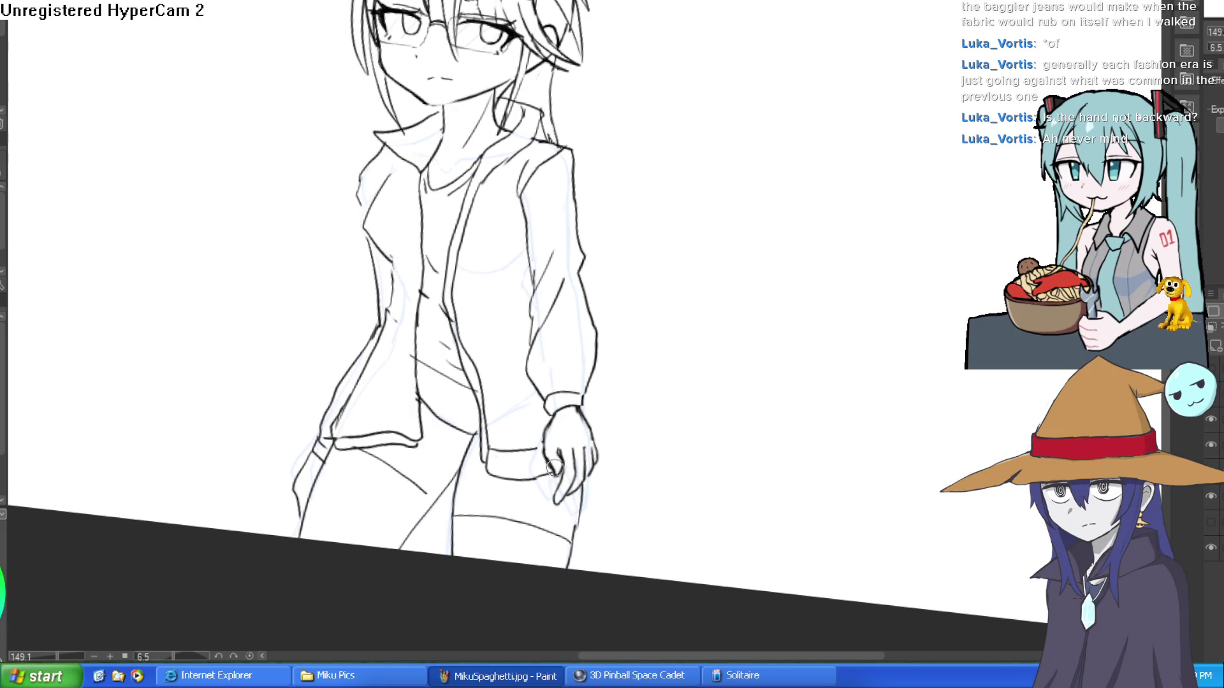
# - Zoom in on the wrist and re-ink the sleeve cuff with thicker lines
pyautogui.hotkey('ctrl', '0')
pyautogui.moveTo(697, 270)
pyautogui.mouseDown()
pyautogui.moveTo(696, 235)
pyautogui.moveTo(713, 249)
pyautogui.moveTo(732, 234)
pyautogui.moveTo(707, 238)
pyautogui.moveTo(733, 234)
pyautogui.moveTo(702, 194)
pyautogui.mouseUp()
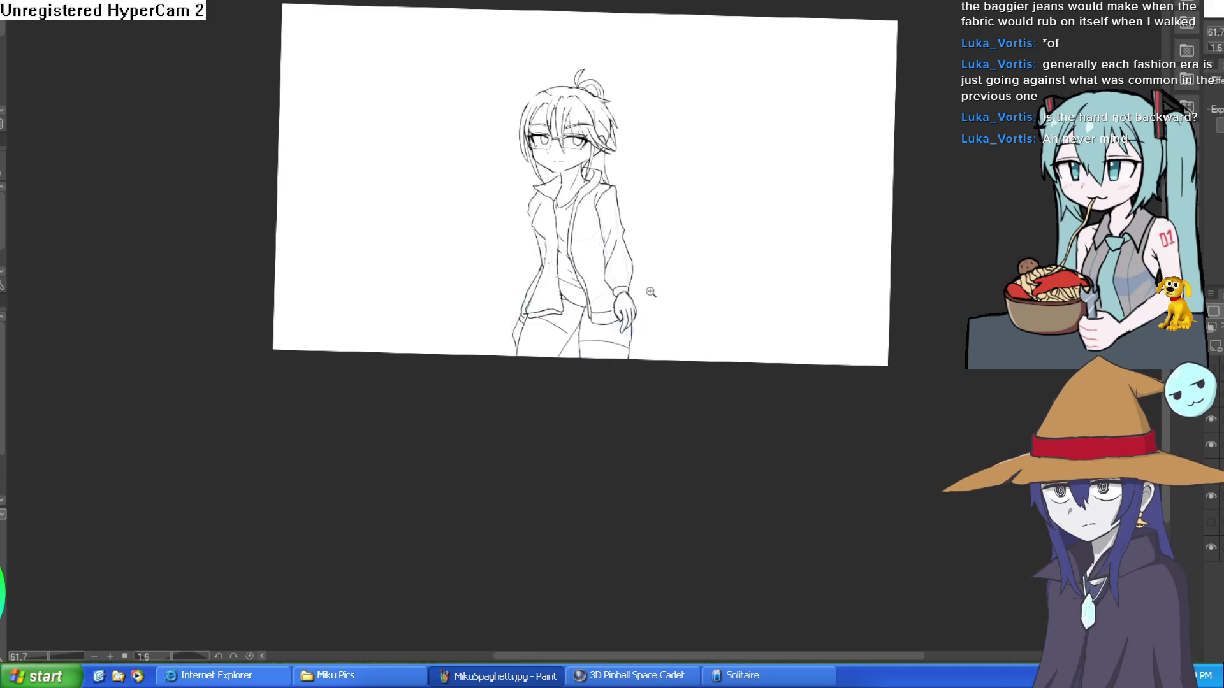
pyautogui.moveTo(644, 287); pyautogui.dragTo(705, 251)
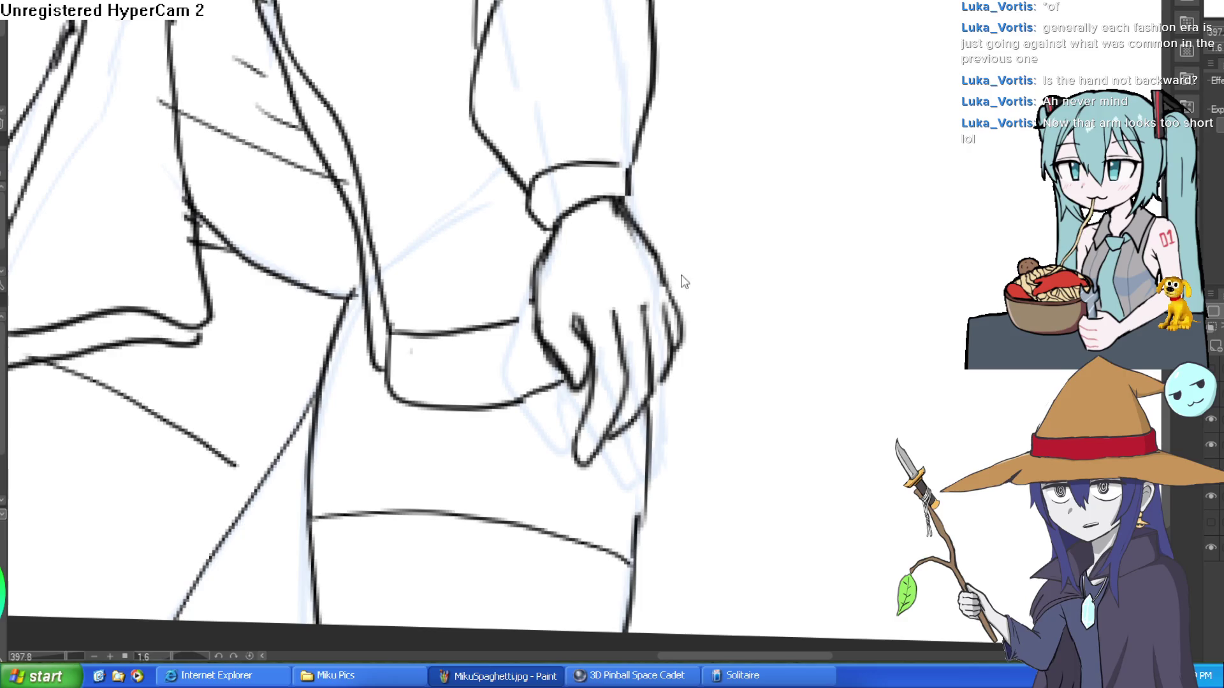
pyautogui.hotkey('ctrl', 't')
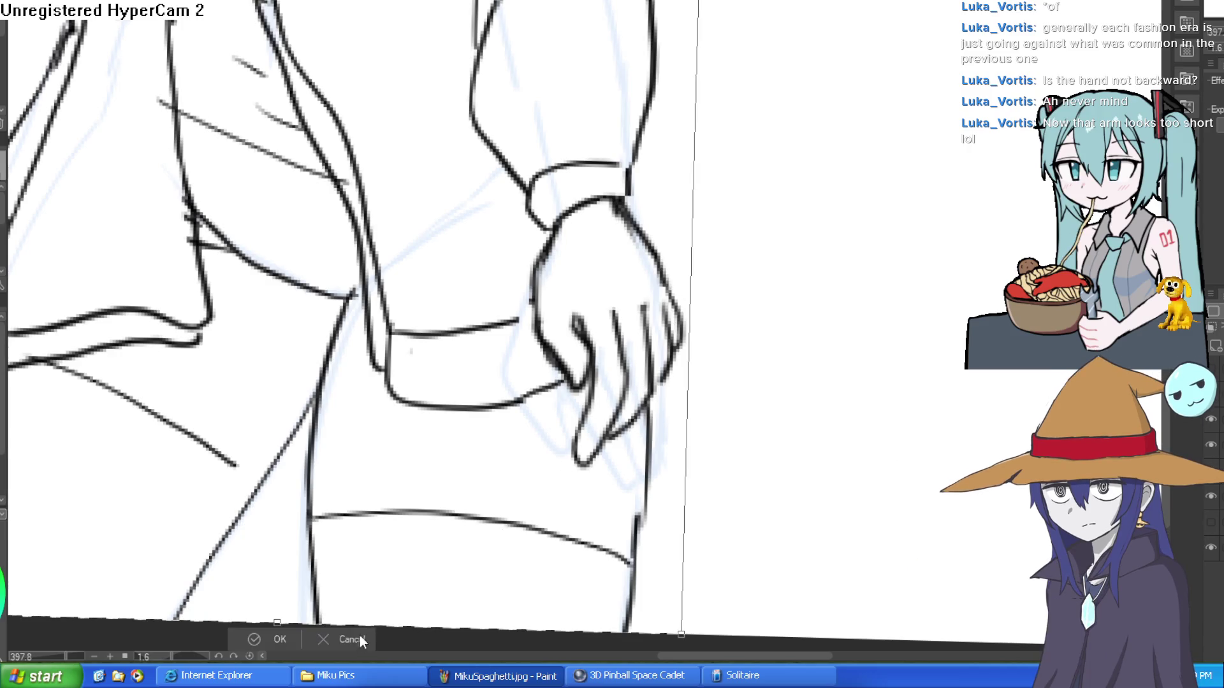
pyautogui.click(359, 639)
pyautogui.scroll(3, 575, 136)
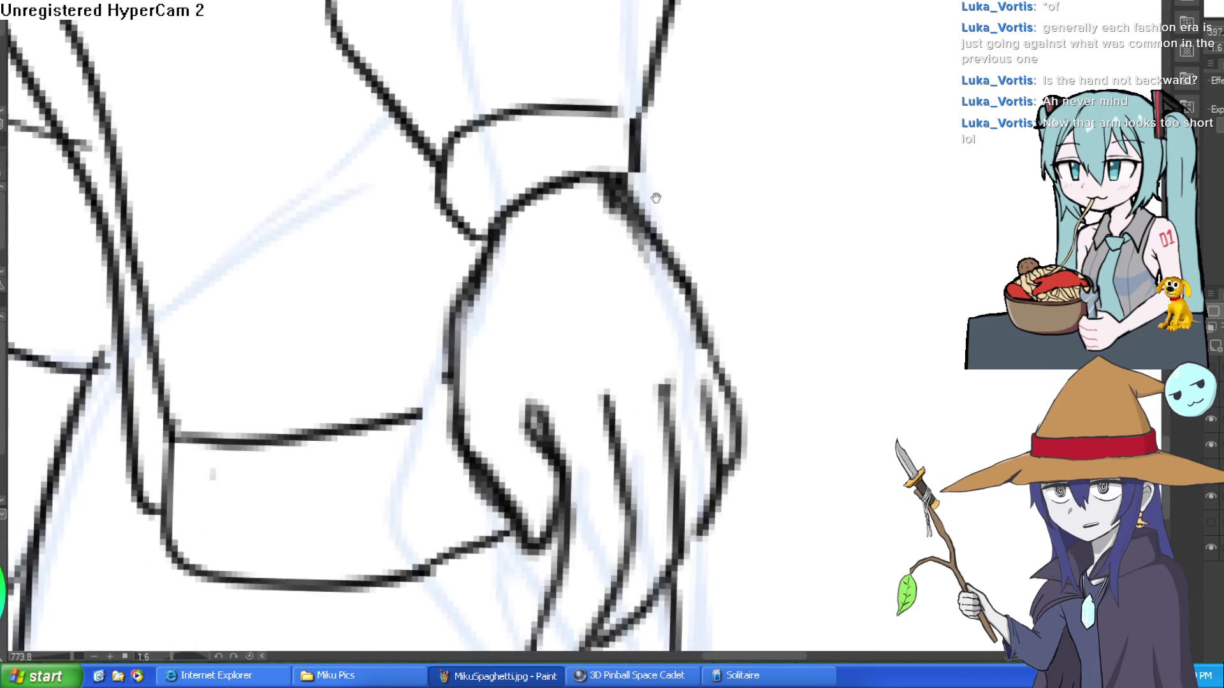
pyautogui.moveTo(638, 181)
pyautogui.mouseDown()
pyautogui.moveTo(642, 265)
pyautogui.moveTo(491, 309)
pyautogui.moveTo(401, 241)
pyautogui.moveTo(481, 246)
pyautogui.mouseUp()
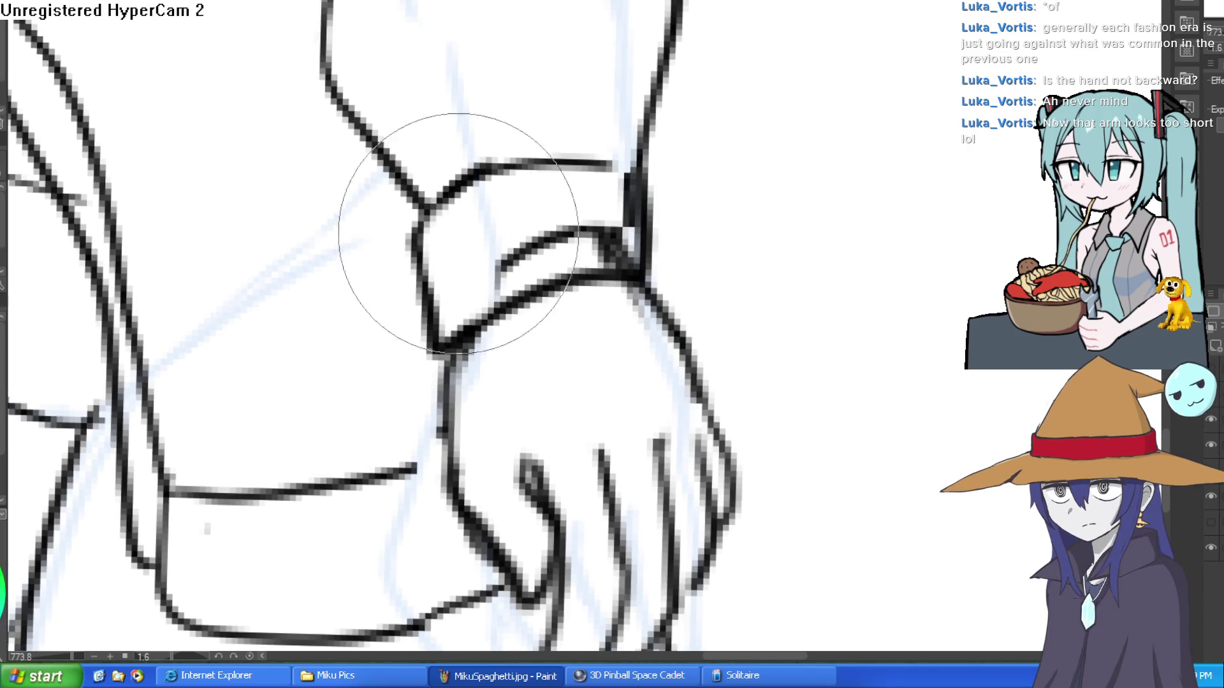
pyautogui.scroll(-7, 816, 249)
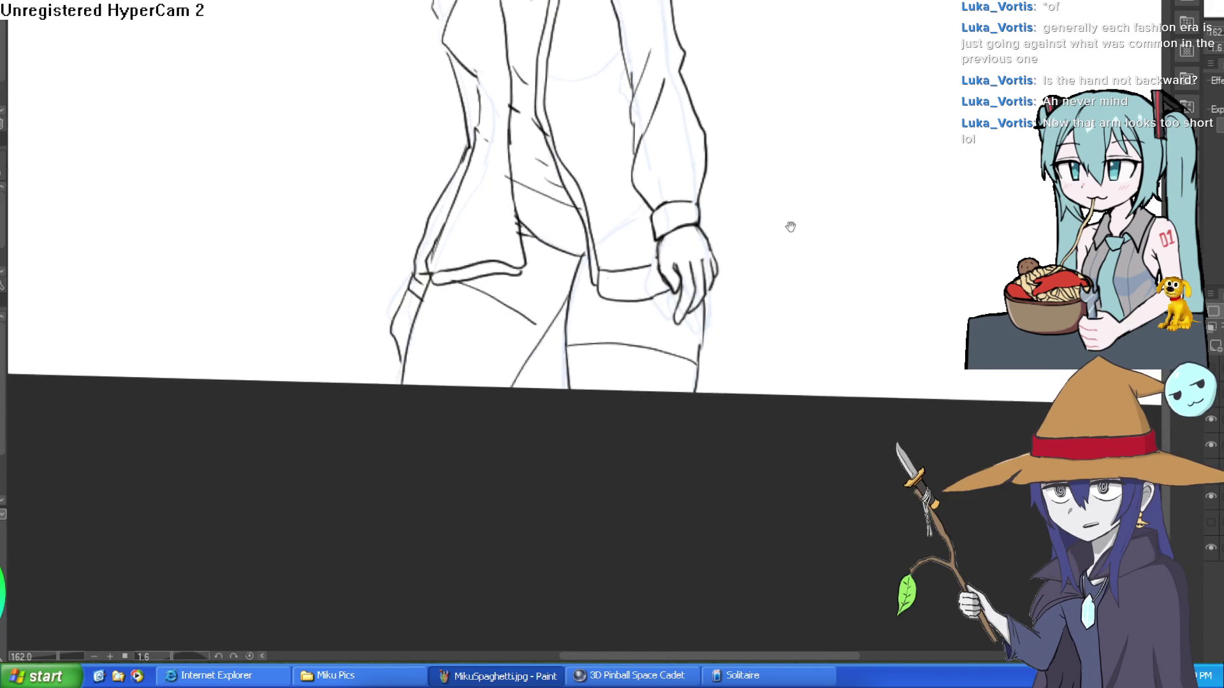
# - Reset the view to 100%, mirror-check the figure and flip back, then add a new raster layer
pyautogui.scroll(-3, 837, 229)
pyautogui.moveTo(837, 229)
pyautogui.mouseDown()
pyautogui.moveTo(798, 303)
pyautogui.moveTo(794, 290)
pyautogui.mouseUp()
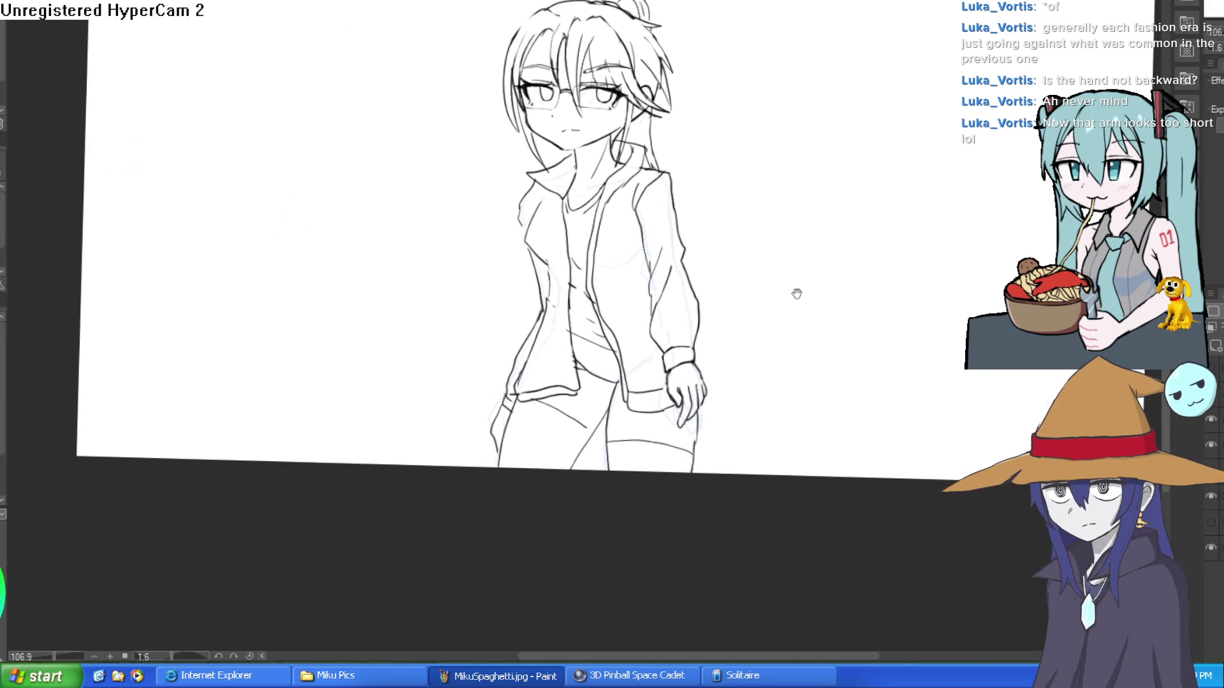
pyautogui.hotkey('ctrl', 'alt', '0')
pyautogui.press('h')
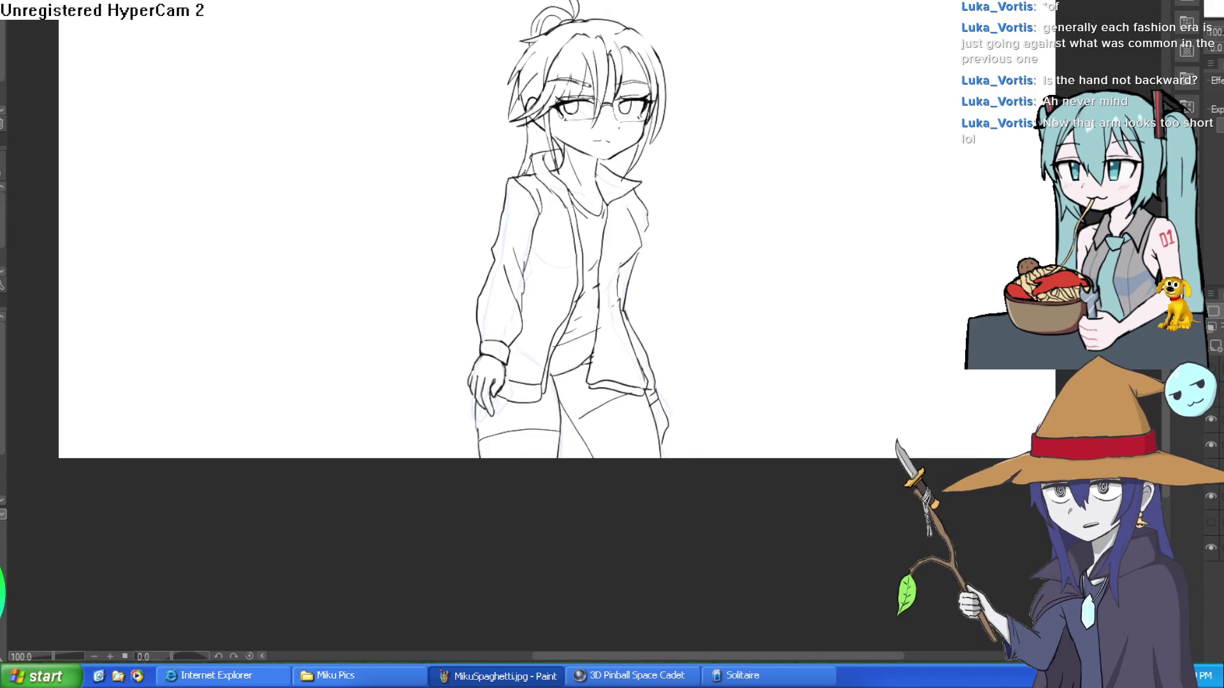
pyautogui.press('h')
pyautogui.scroll(1, 567, 319)
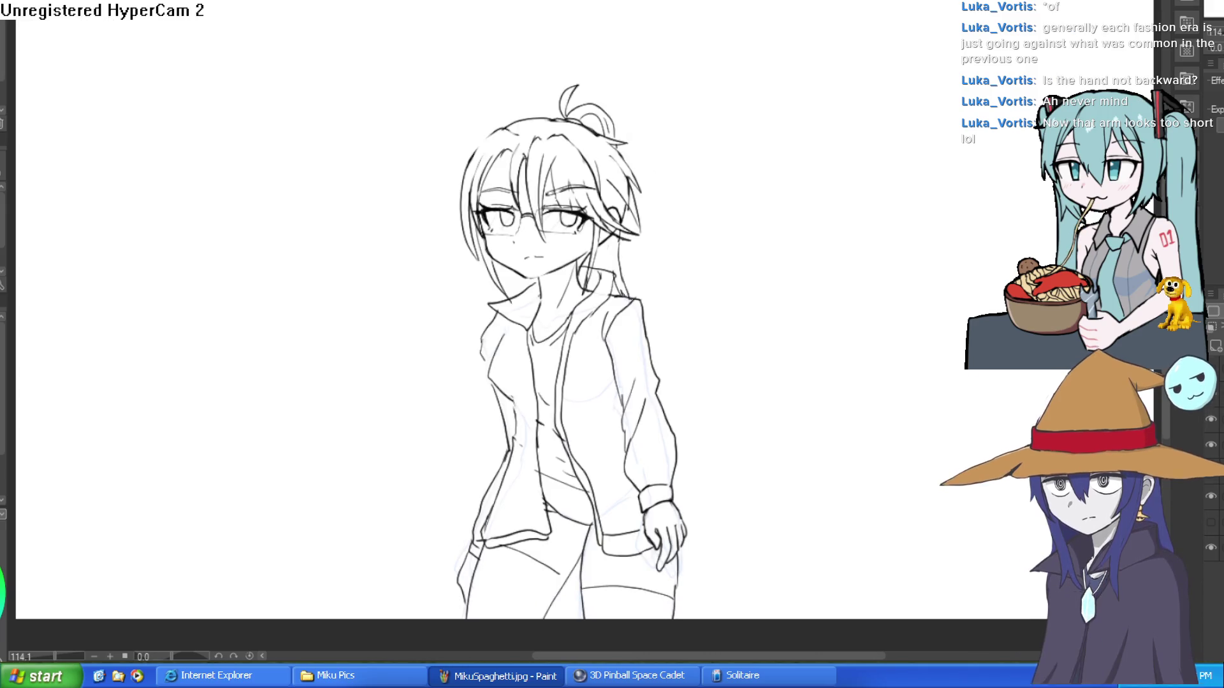
pyautogui.click(1219, 369)
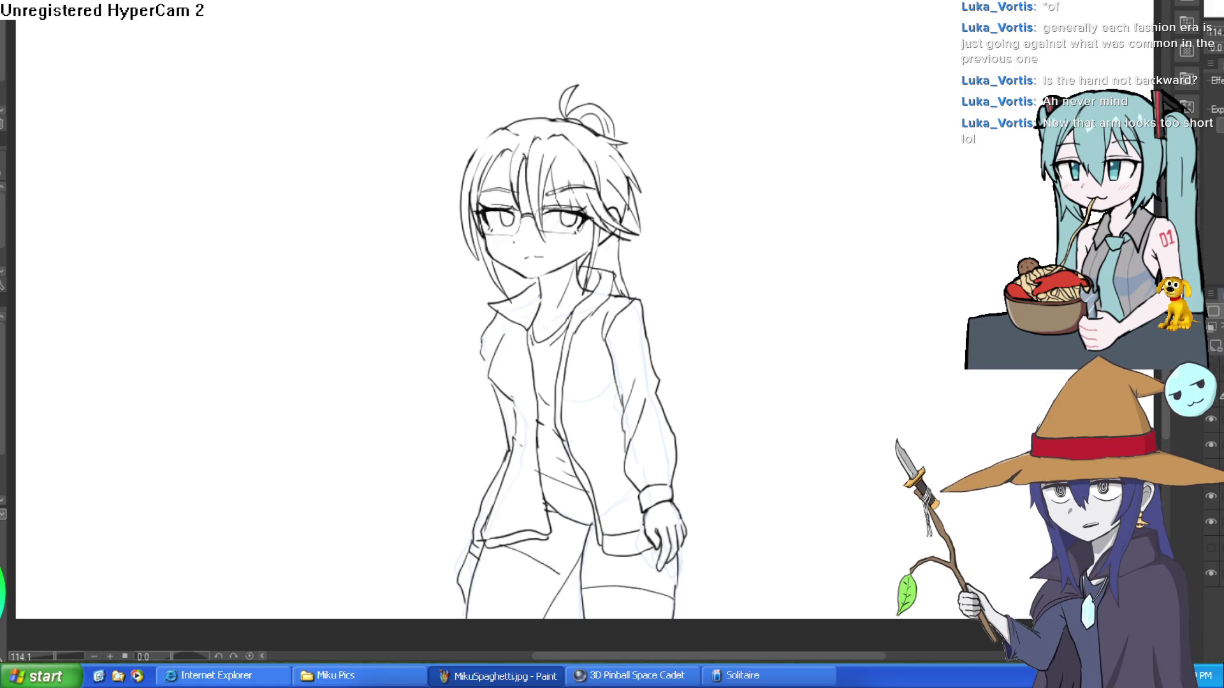
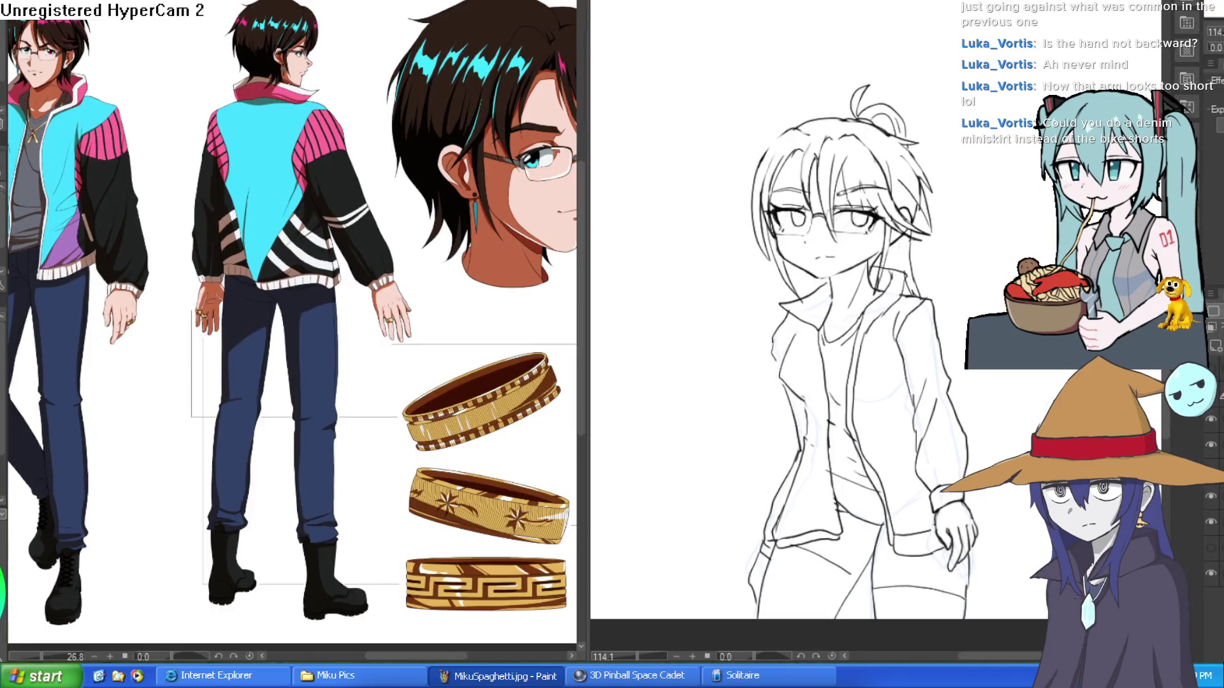
# - Hide the glasses line art, add a new colouring layer, and zoom in on the face
pyautogui.scroll(-3, 822, 318)
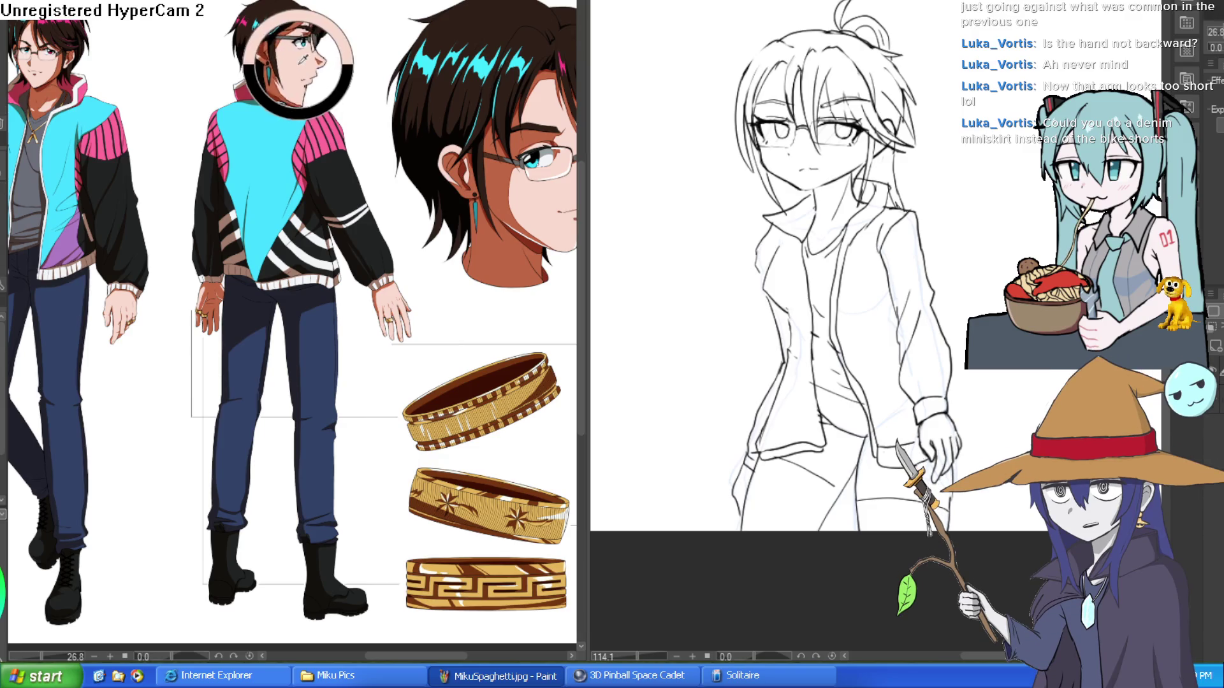
pyautogui.scroll(3, 823, 319)
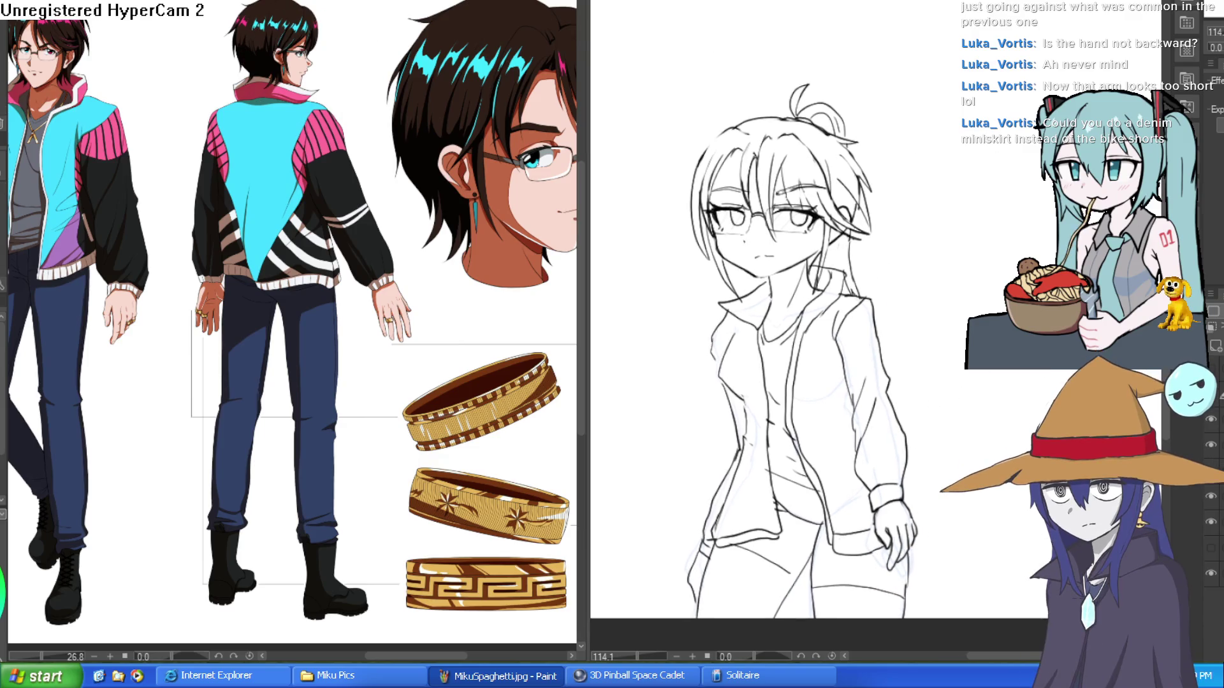
pyautogui.click(1212, 446)
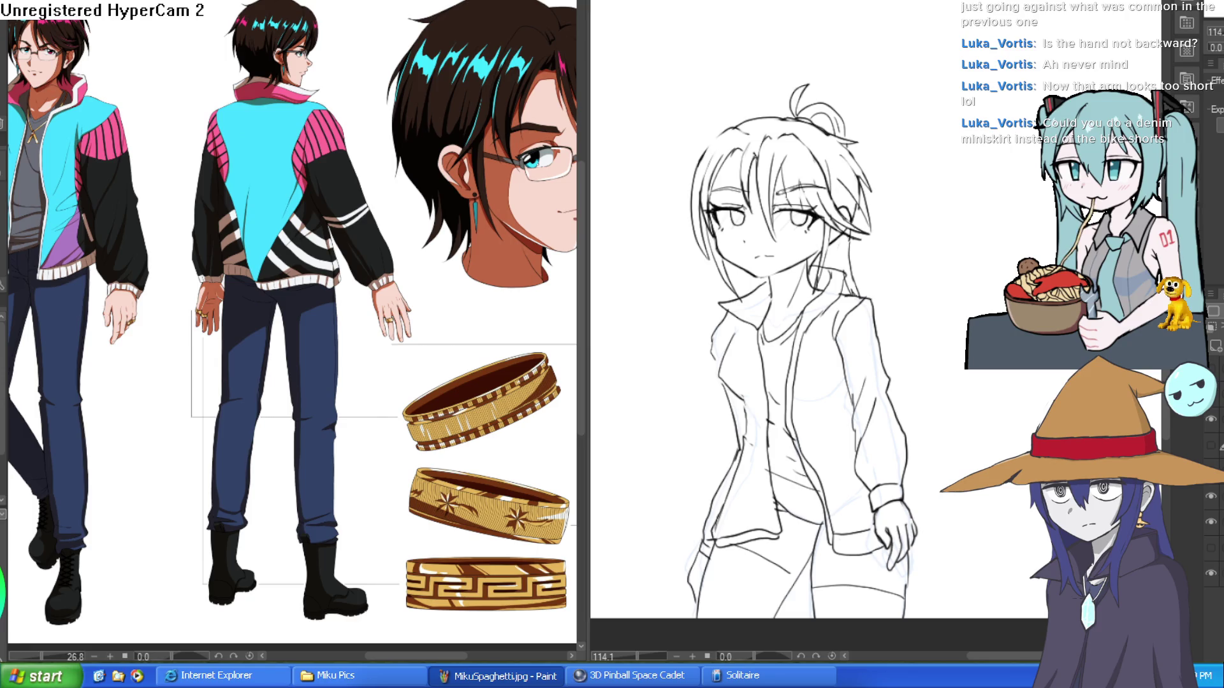
pyautogui.hotkey('ctrl', 'shift', 'n')
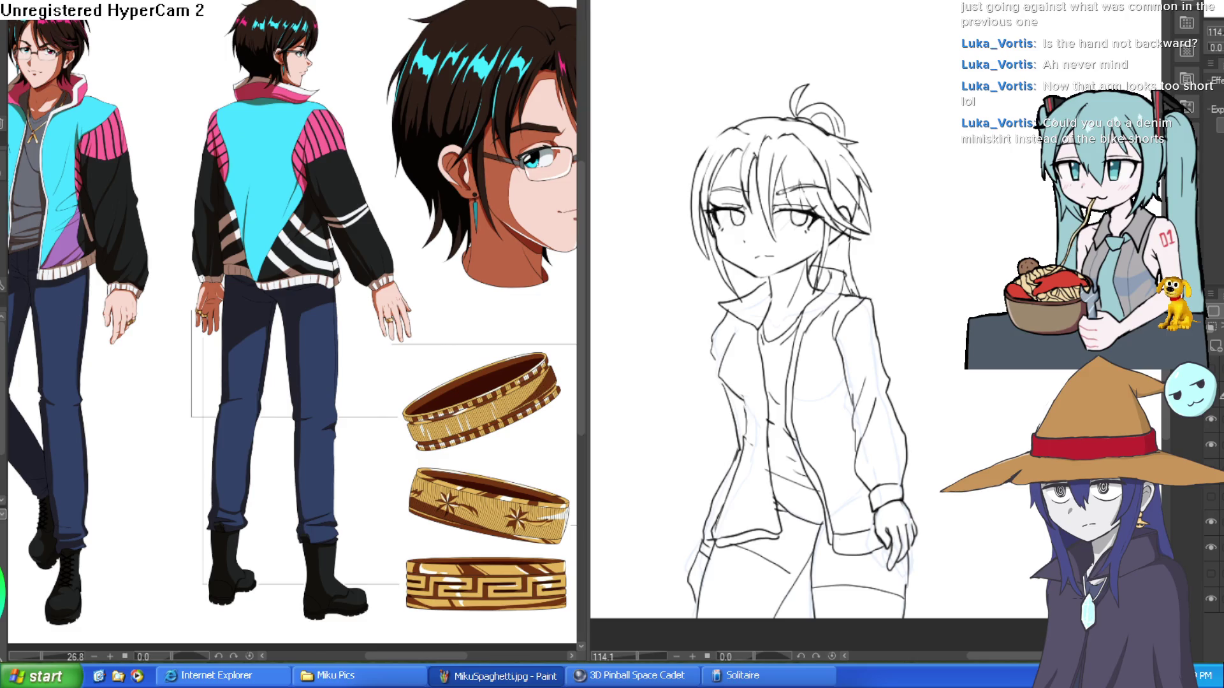
pyautogui.moveTo(753, 260); pyautogui.dragTo(868, 205)
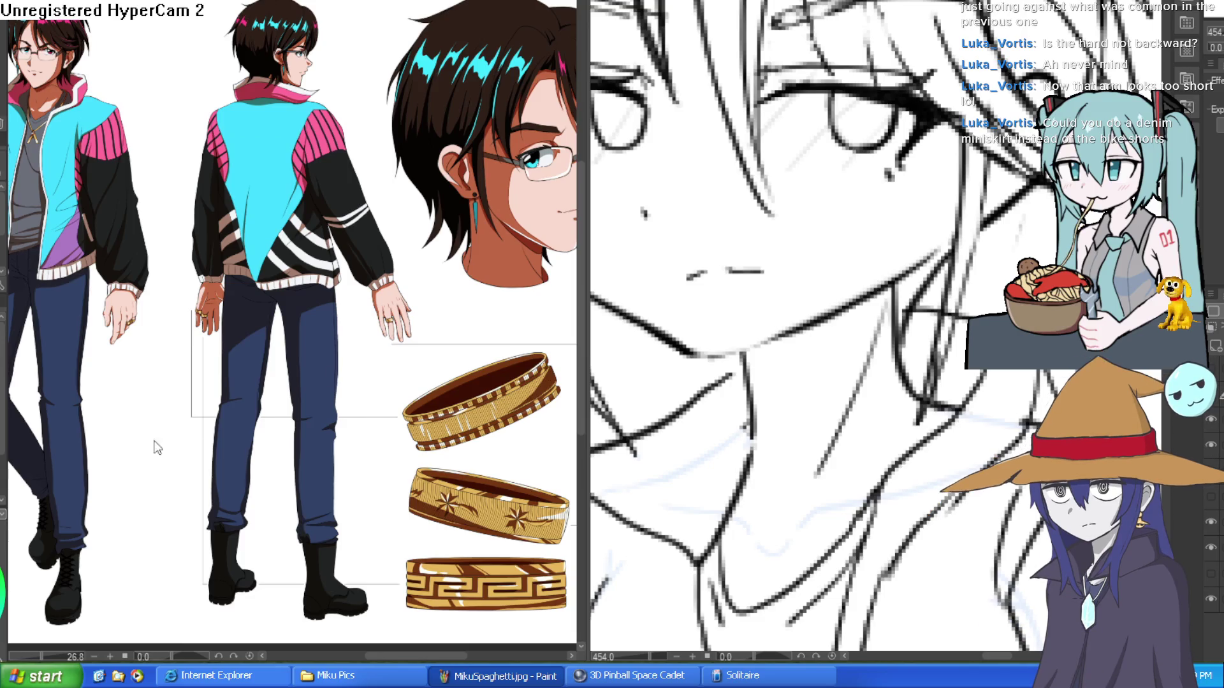
# - Compare the face with and without the skin fill, hiding the faint sketch lines, then keep the fill
pyautogui.scroll(-1, 868, 268)
pyautogui.moveTo(868, 268)
pyautogui.mouseDown()
pyautogui.moveTo(854, 300)
pyautogui.moveTo(883, 311)
pyautogui.moveTo(938, 270)
pyautogui.mouseUp()
pyautogui.hotkey('ctrl', 'z')
pyautogui.click(1210, 445)
pyautogui.hotkey('ctrl', 'y')
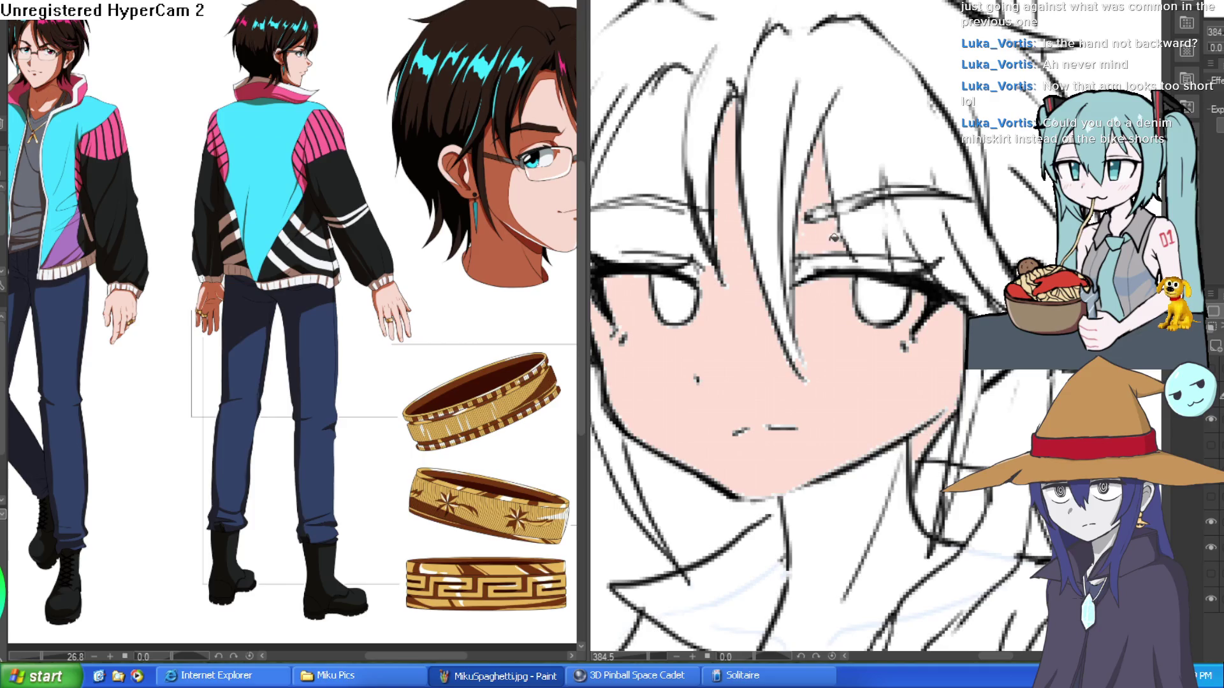
pyautogui.hotkey('ctrl', 'z')
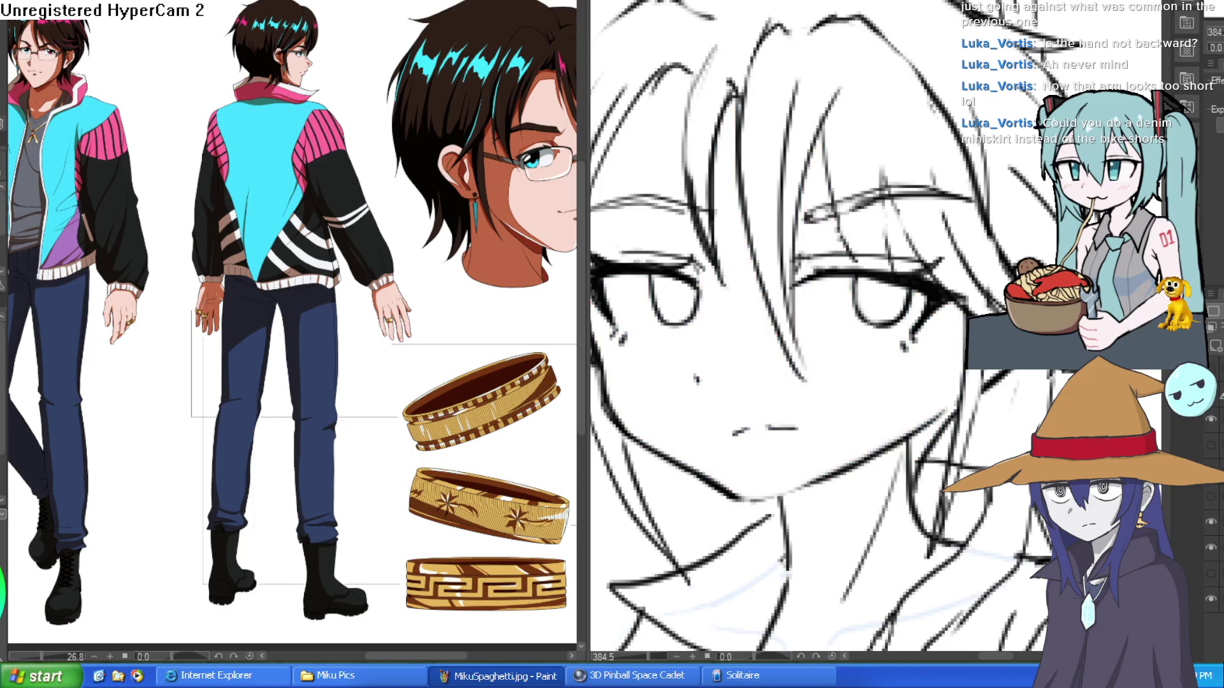
pyautogui.hotkey('ctrl', 'y')
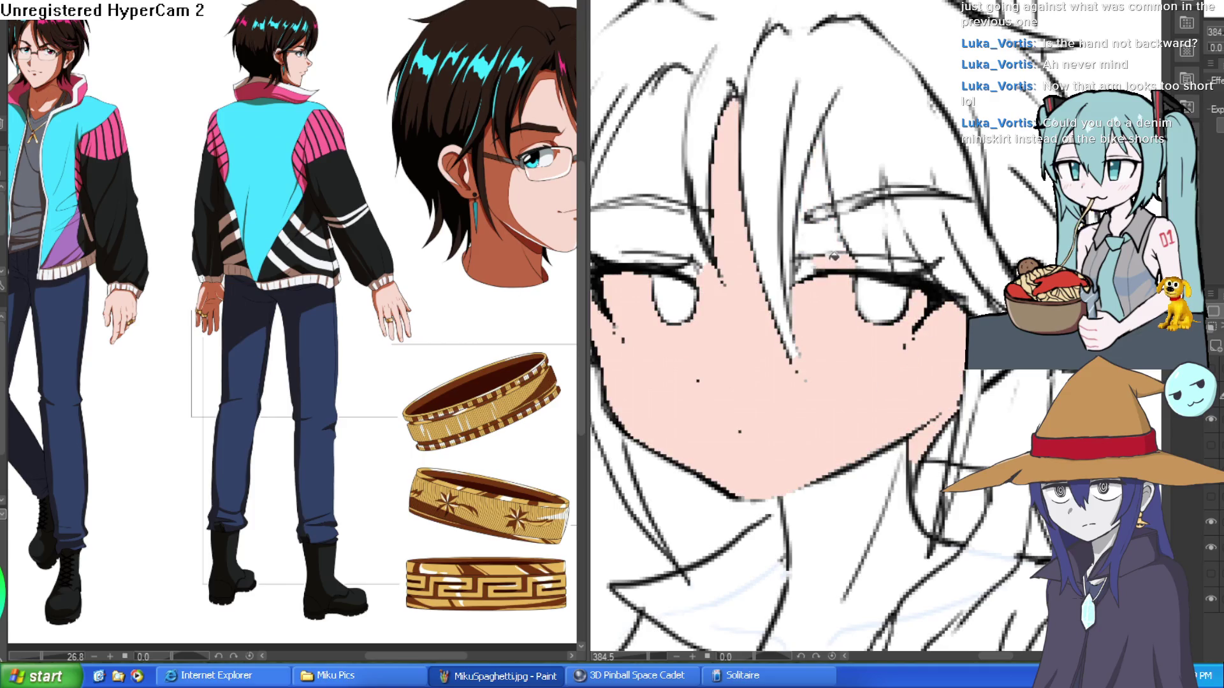
# - Extend the pale pink skin colour down the neck to the shirt collar
pyautogui.scroll(-3, 824, 349)
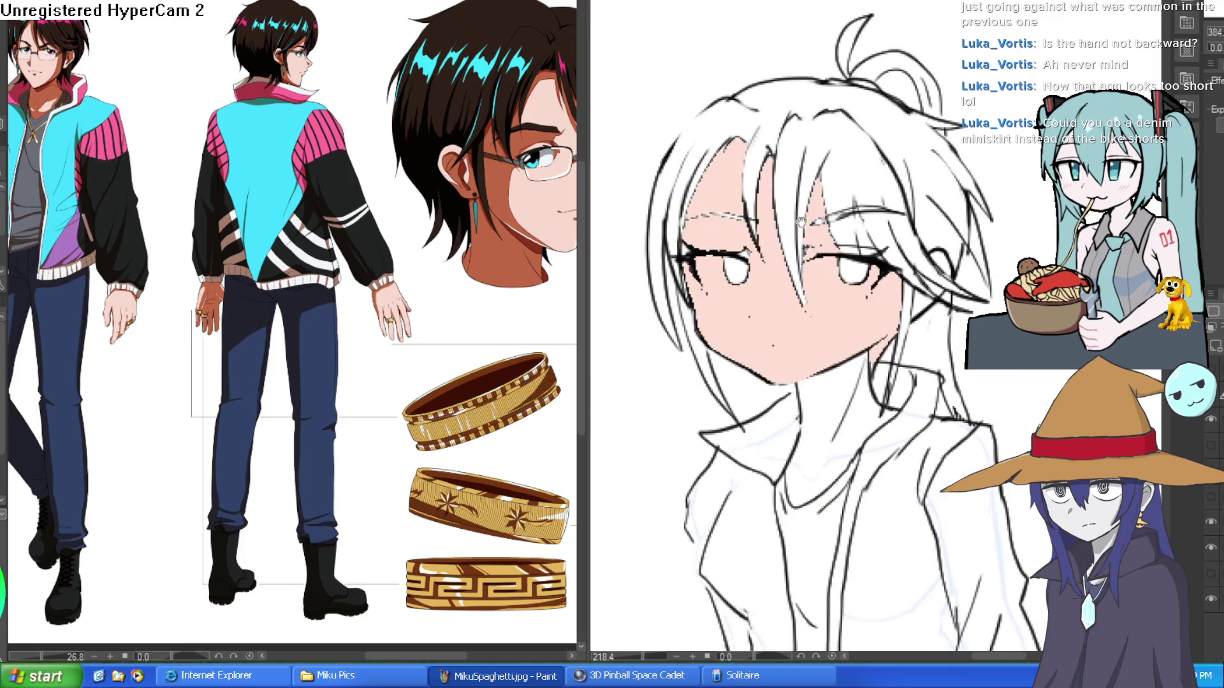
pyautogui.moveTo(824, 350)
pyautogui.mouseDown()
pyautogui.moveTo(791, 392)
pyautogui.moveTo(826, 367)
pyautogui.moveTo(762, 262)
pyautogui.mouseUp()
pyautogui.moveTo(964, 394); pyautogui.dragTo(964, 269)
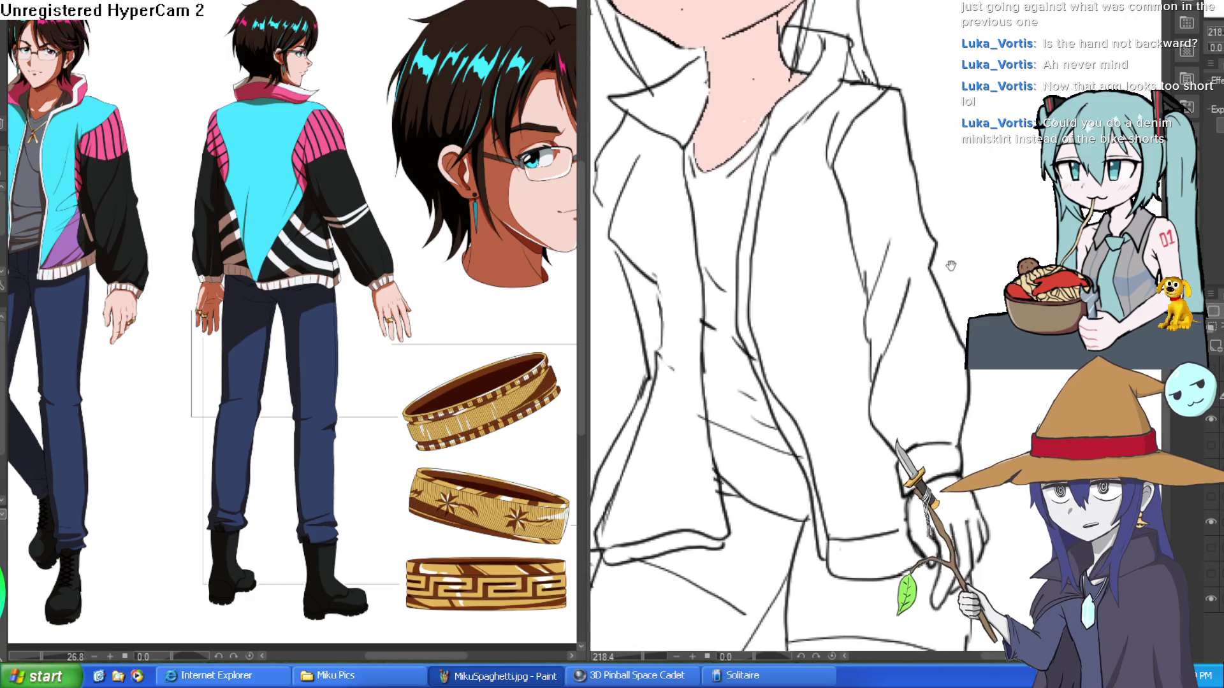
# - Frame the lower body and toggle the line art off and on to check the colours
pyautogui.scroll(-2, 965, 316)
pyautogui.moveTo(963, 316); pyautogui.dragTo(952, 245)
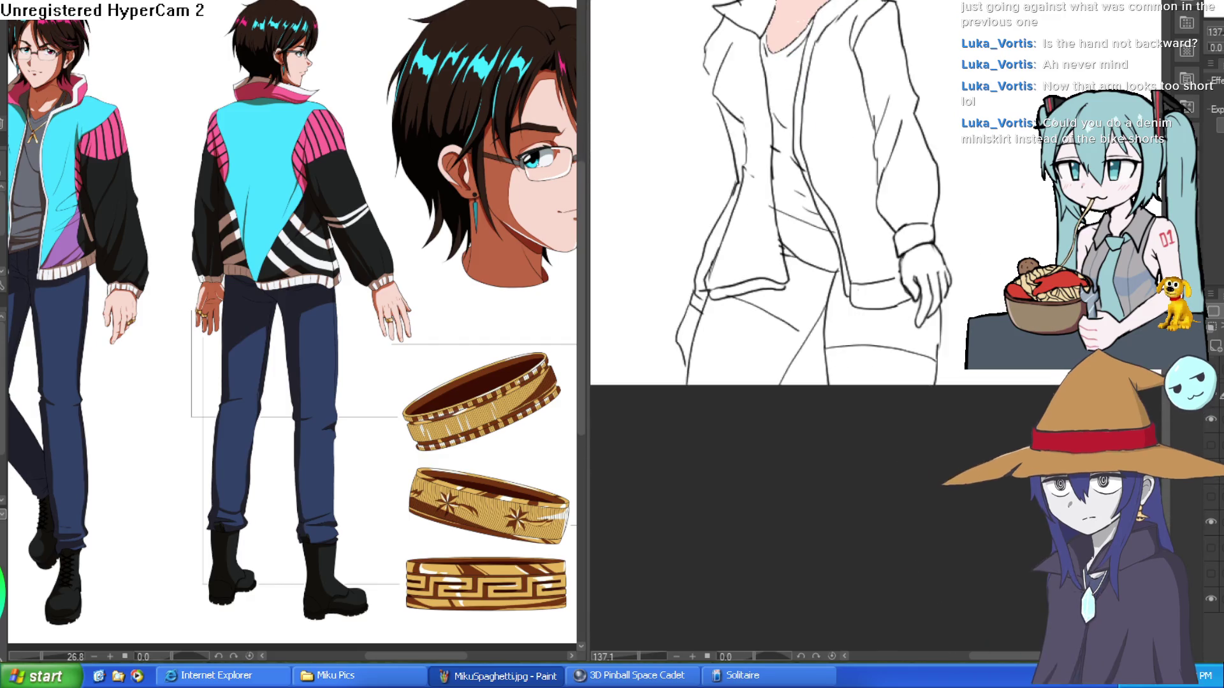
pyautogui.click(1210, 523)
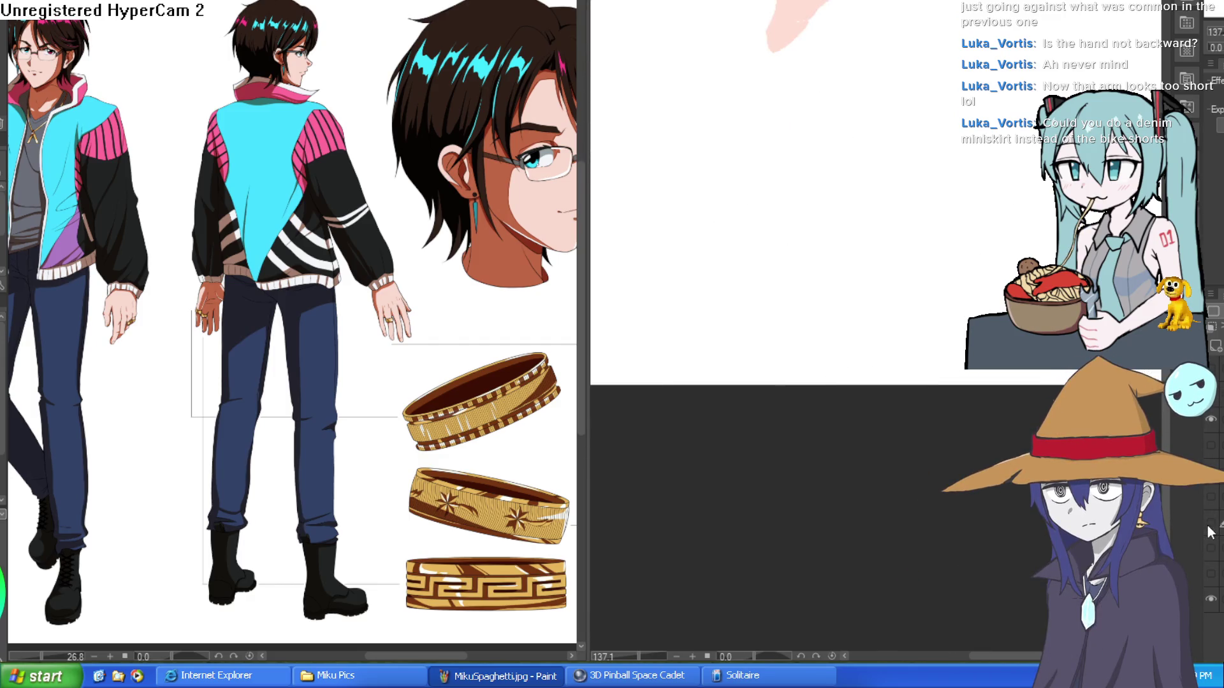
pyautogui.click(1210, 523)
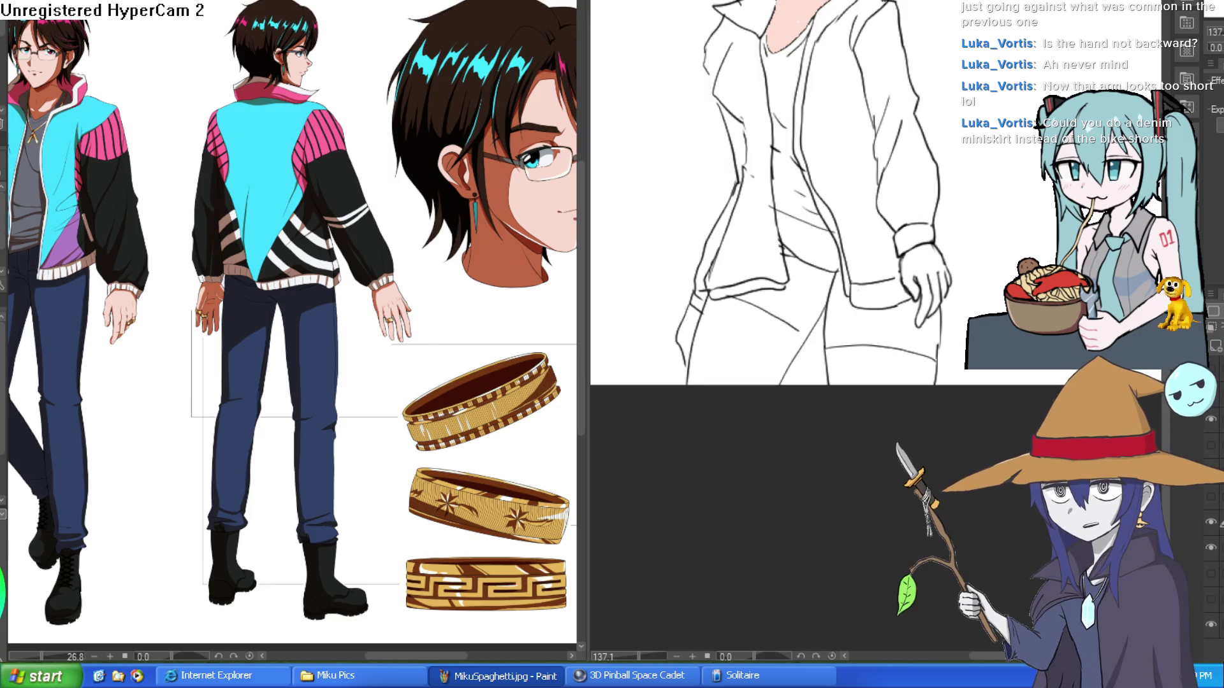
# - Remove a stray diagonal stroke across the lower body and recheck the sketch lines
pyautogui.scroll(2, 879, 293)
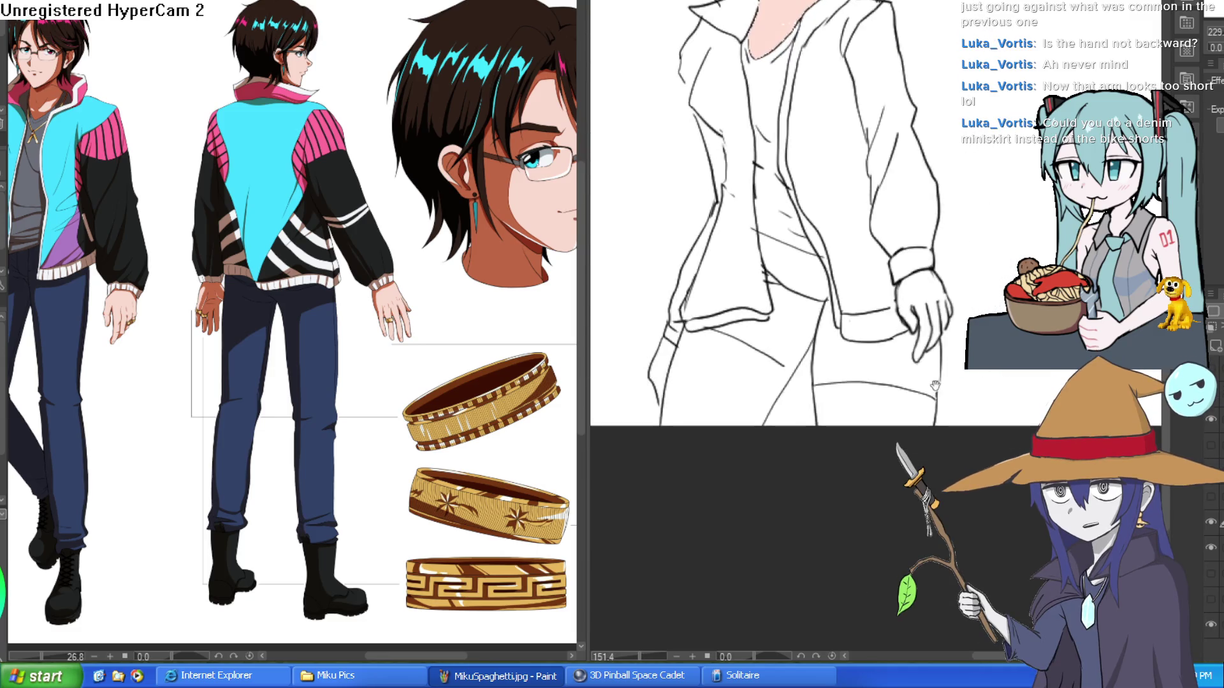
pyautogui.moveTo(962, 381); pyautogui.dragTo(770, 331)
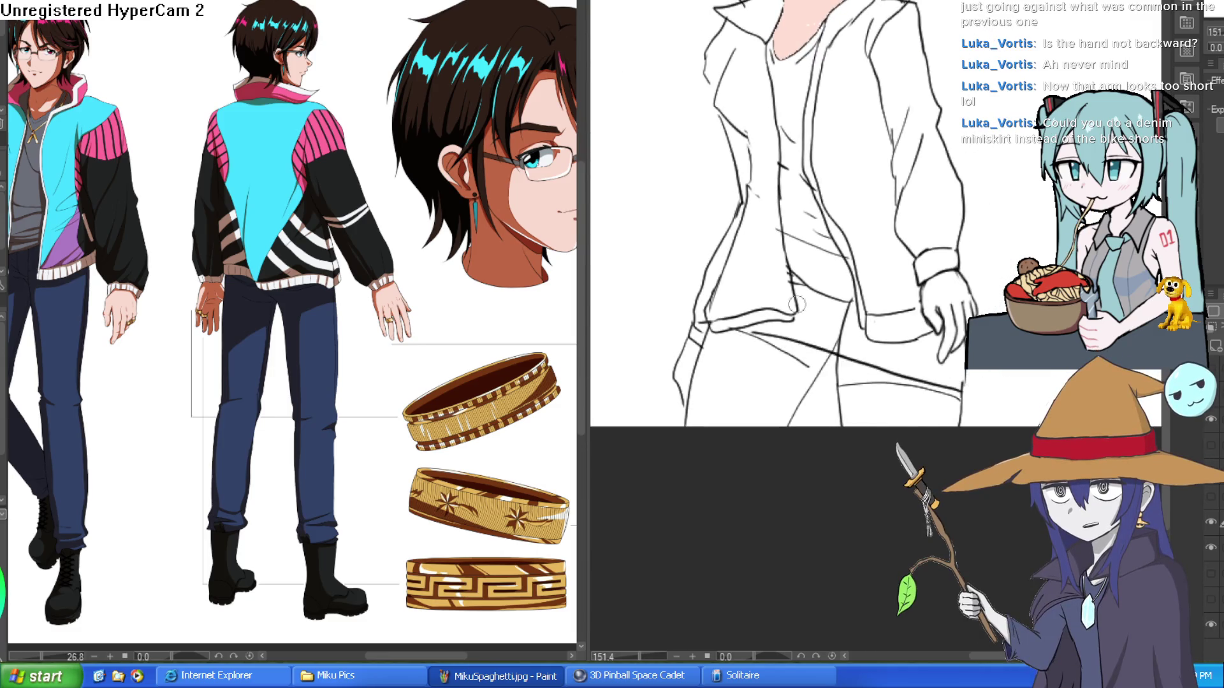
pyautogui.scroll(3, 954, 320)
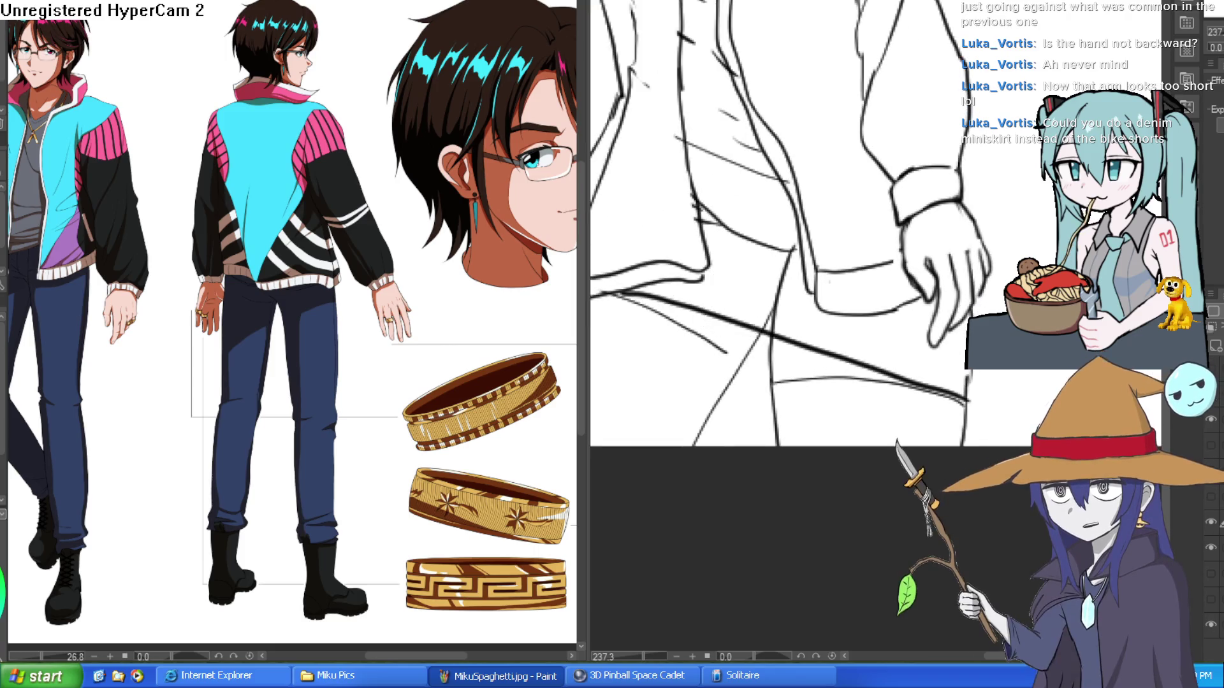
pyautogui.hotkey('ctrl', 'z')
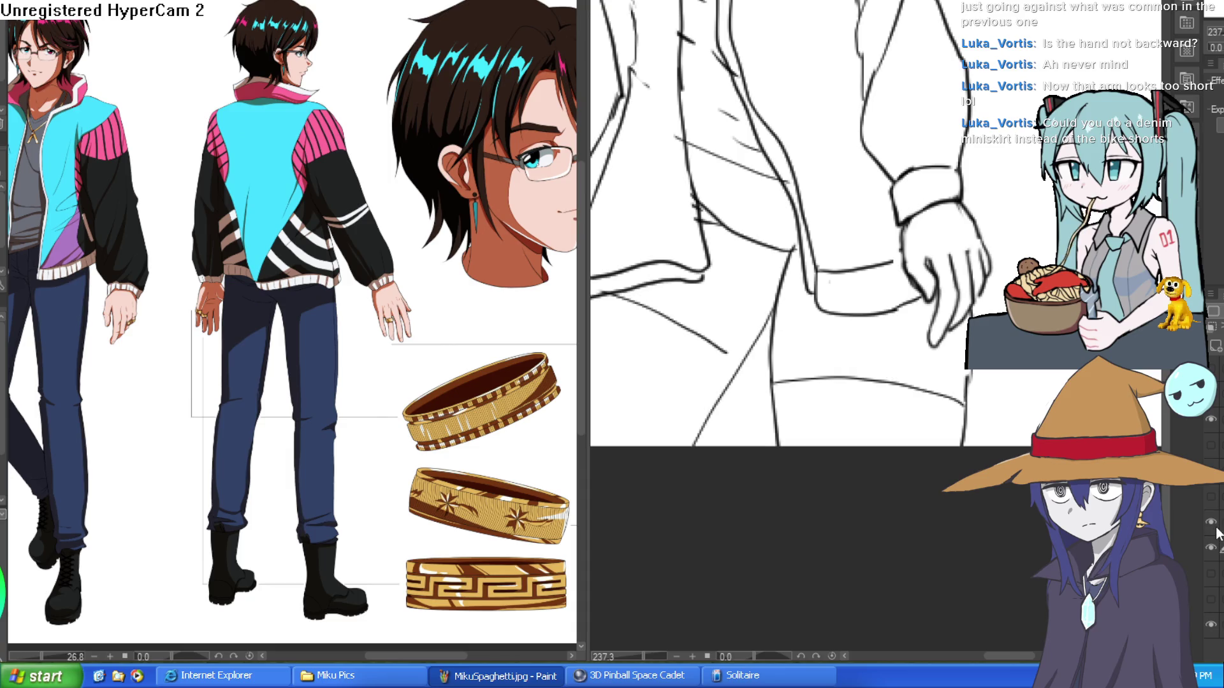
pyautogui.click(1213, 549)
pyautogui.click(1211, 550)
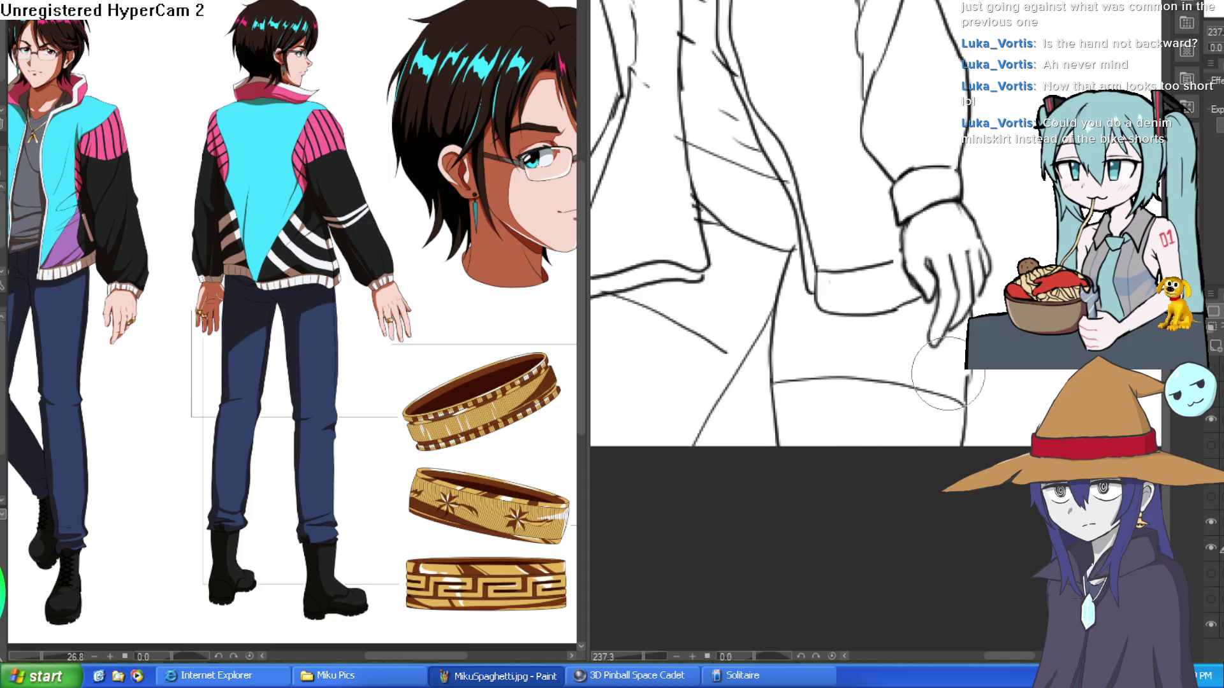
# - Rotate the view toward the hand and hip, trying and undoing a bolder hip line
pyautogui.moveTo(1003, 332)
pyautogui.mouseDown()
pyautogui.moveTo(977, 228)
pyautogui.moveTo(904, 156)
pyautogui.moveTo(841, 213)
pyautogui.moveTo(683, 410)
pyautogui.moveTo(647, 480)
pyautogui.mouseUp()
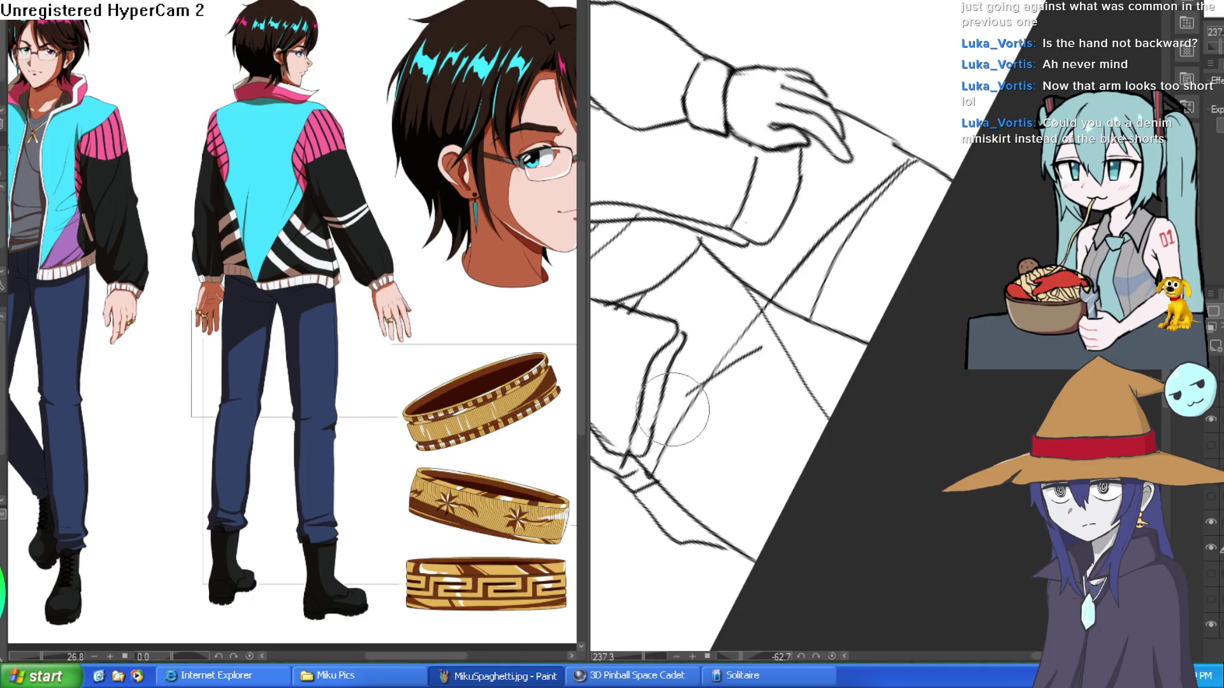
pyautogui.moveTo(811, 283)
pyautogui.mouseDown()
pyautogui.moveTo(892, 229)
pyautogui.moveTo(1011, 282)
pyautogui.moveTo(973, 212)
pyautogui.moveTo(820, 134)
pyautogui.moveTo(814, 185)
pyautogui.mouseUp()
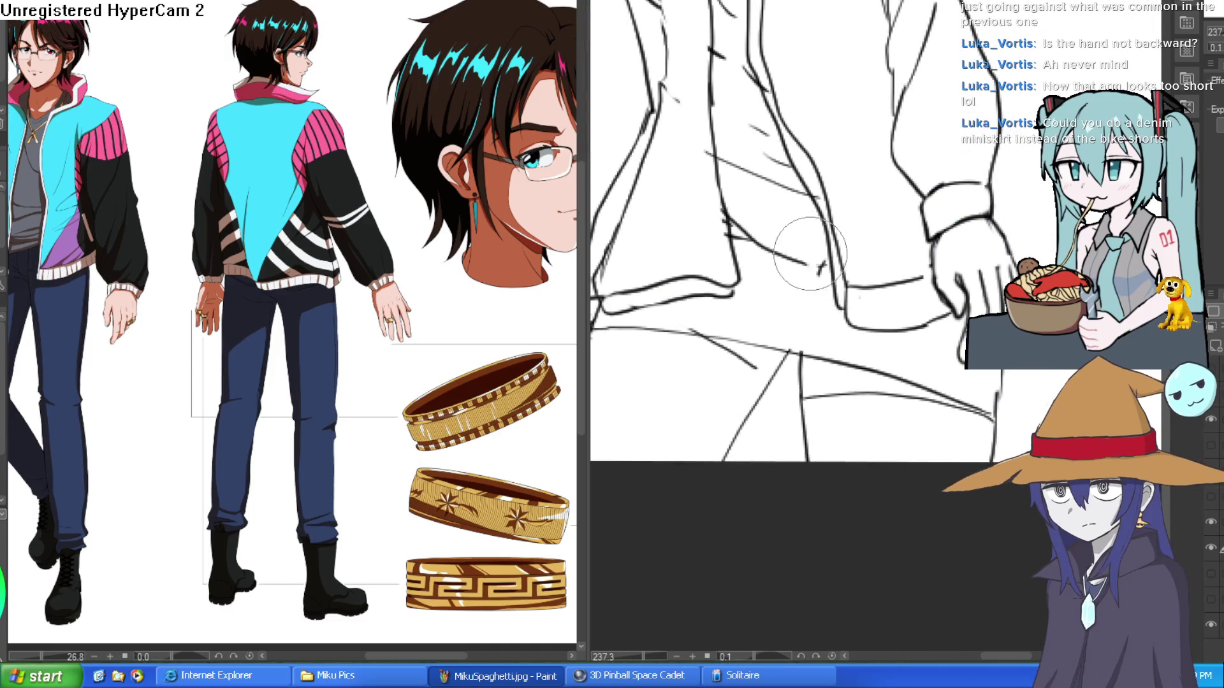
pyautogui.scroll(-5, 813, 246)
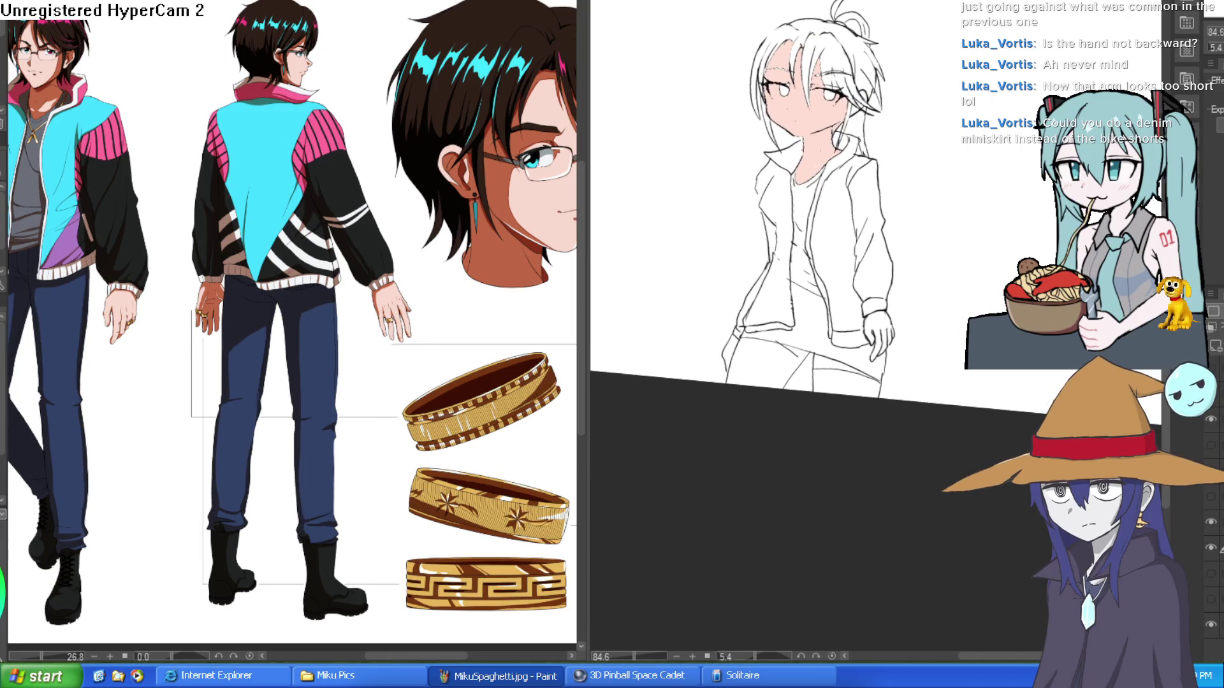
pyautogui.press('-')
pyautogui.scroll(5, 929, 265)
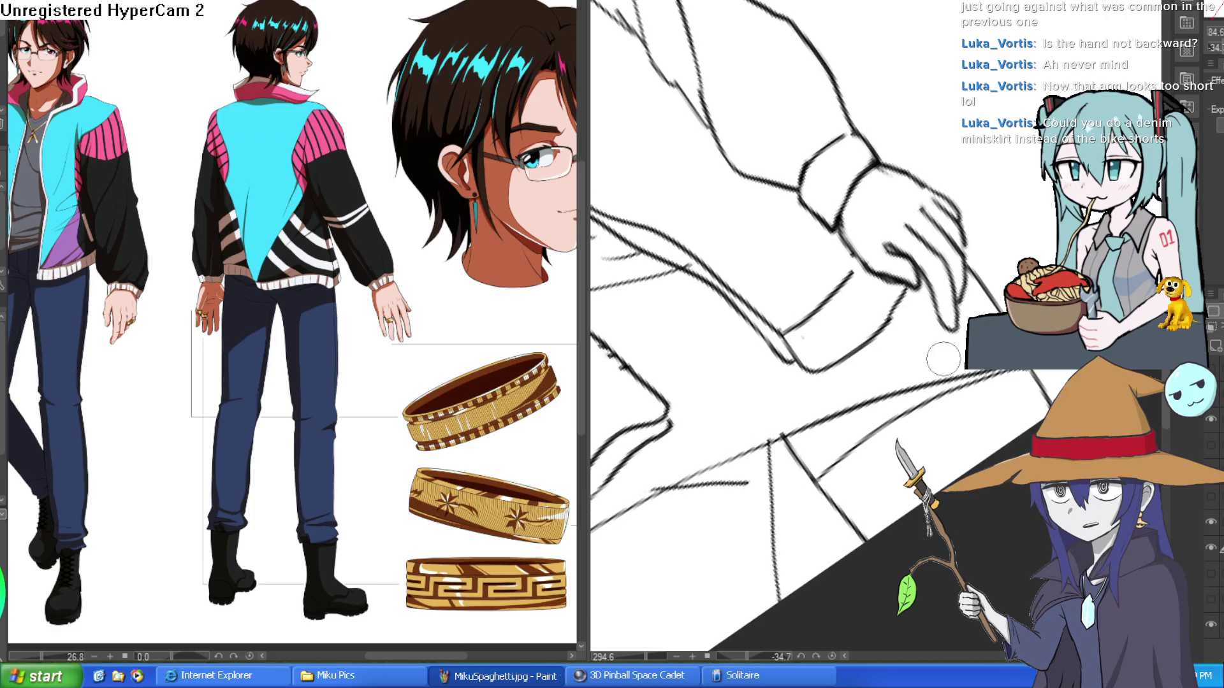
pyautogui.moveTo(953, 356); pyautogui.dragTo(794, 433)
pyautogui.hotkey('ctrl', 'z')
pyautogui.moveTo(953, 356)
pyautogui.mouseDown()
pyautogui.moveTo(893, 372)
pyautogui.moveTo(795, 431)
pyautogui.mouseUp()
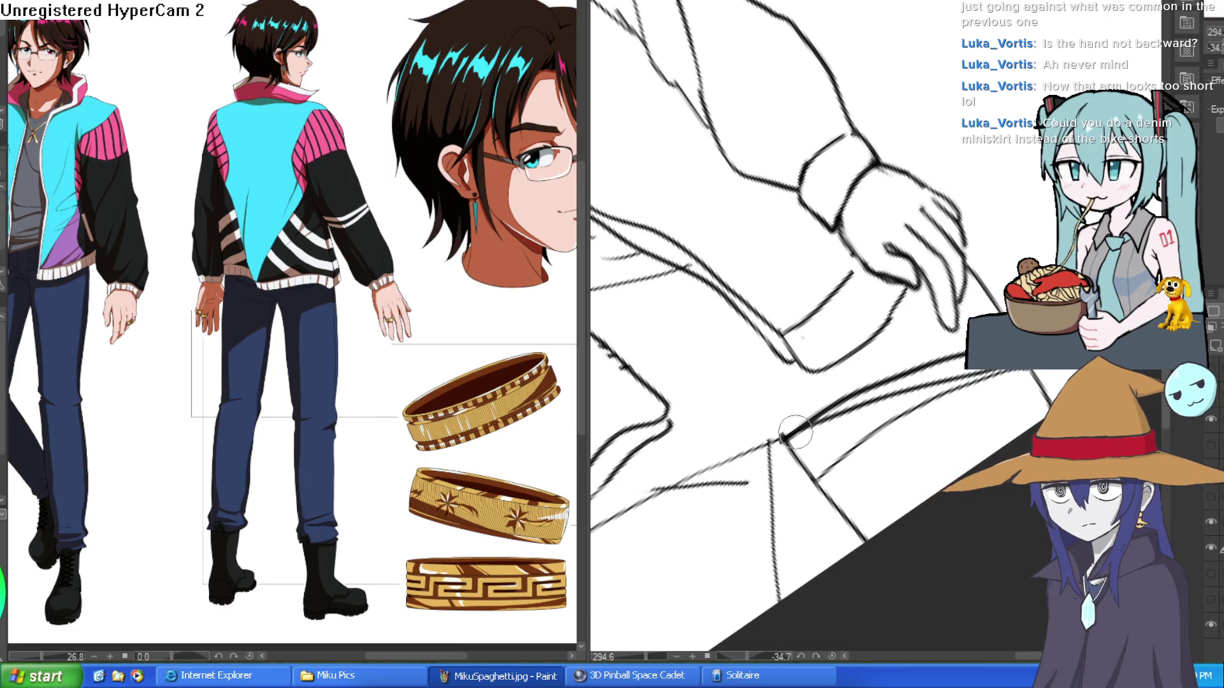
pyautogui.hotkey('ctrl', 'z')
pyautogui.hotkey('ctrl', '-')
# - Ink a darker line along the jacket hem near the hip, then straighten the view
pyautogui.scroll(5, 763, 313)
pyautogui.moveTo(779, 355)
pyautogui.mouseDown()
pyautogui.moveTo(889, 217)
pyautogui.moveTo(756, 123)
pyautogui.mouseUp()
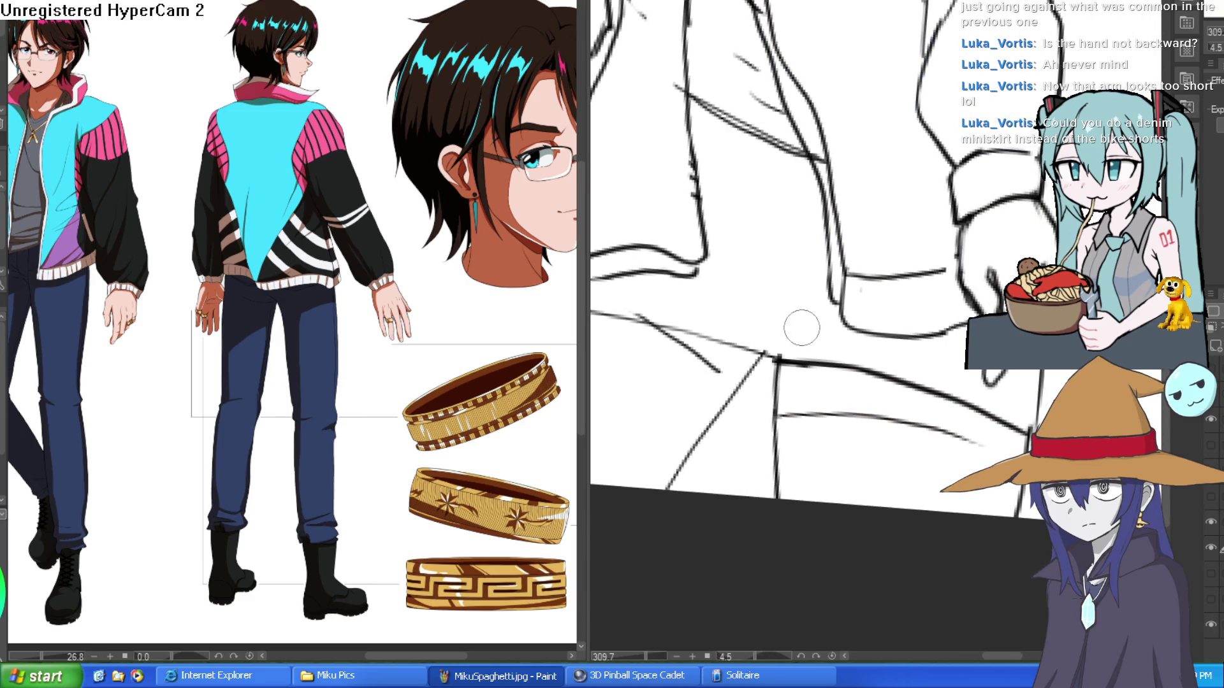
pyautogui.moveTo(754, 352); pyautogui.dragTo(625, 320)
pyautogui.moveTo(755, 378); pyautogui.dragTo(772, 383)
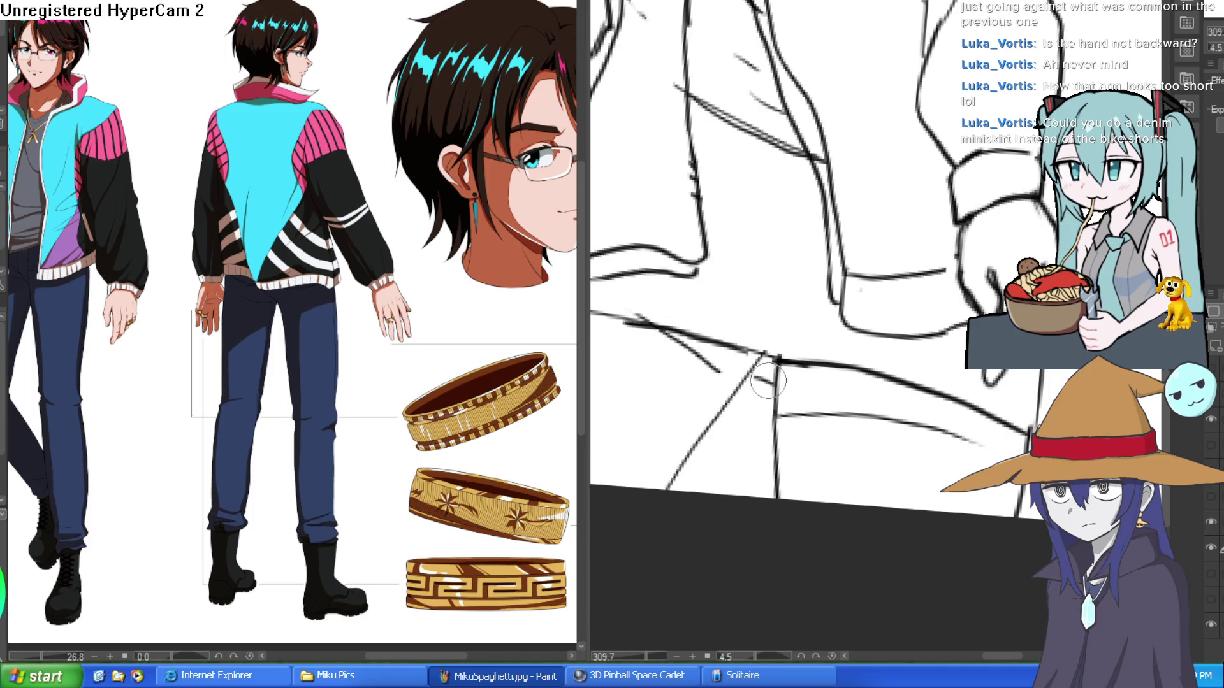
pyautogui.scroll(-5, 768, 382)
pyautogui.moveTo(914, 362); pyautogui.dragTo(927, 369)
pyautogui.moveTo(856, 310); pyautogui.dragTo(878, 236)
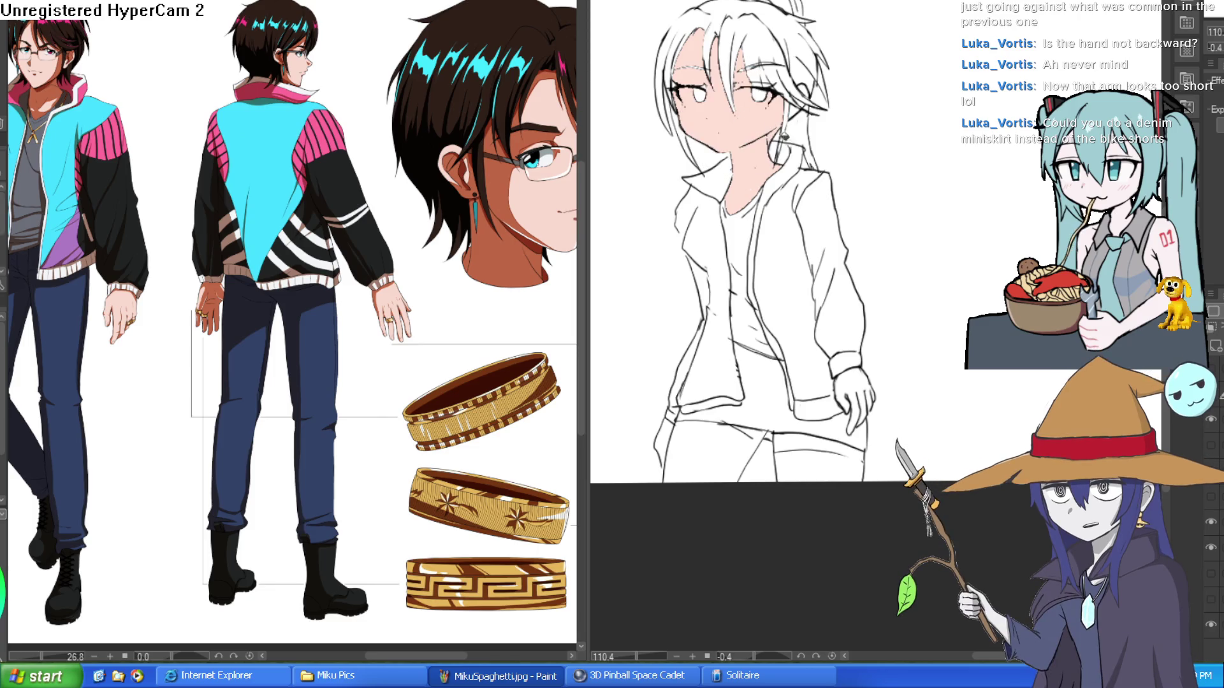
# - Fill both hands with skin colour and the shorts with dark blue
pyautogui.click(861, 378)
pyautogui.click(669, 437)
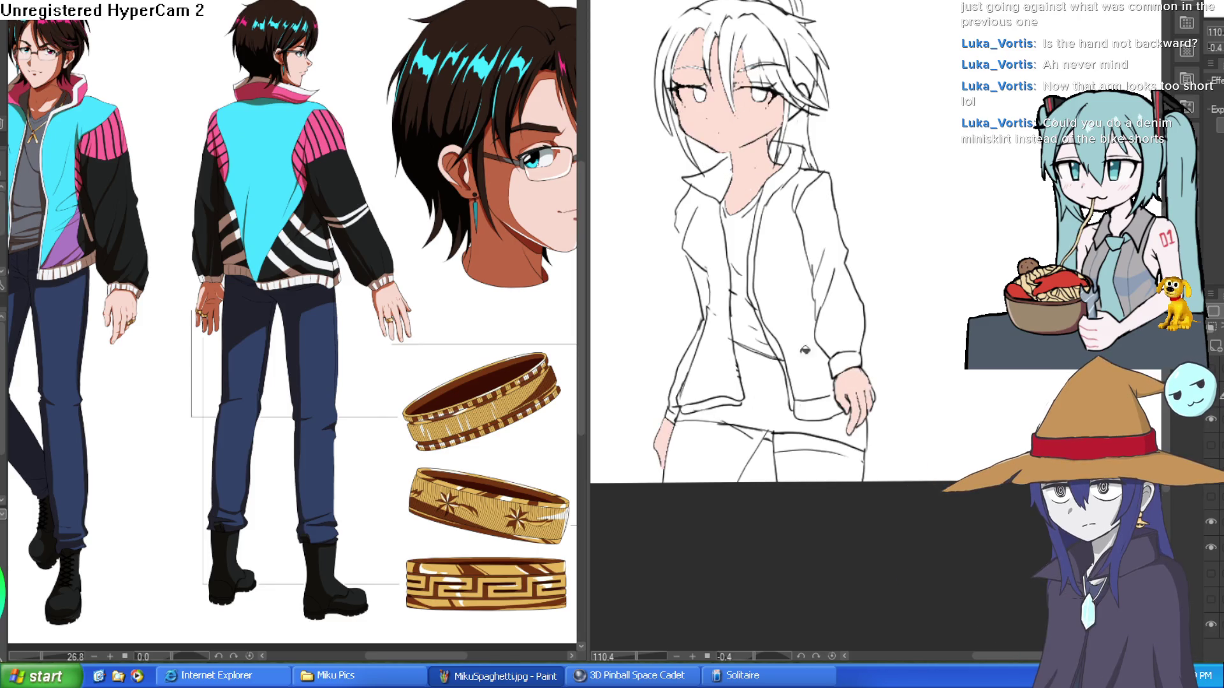
pyautogui.scroll(2, 879, 382)
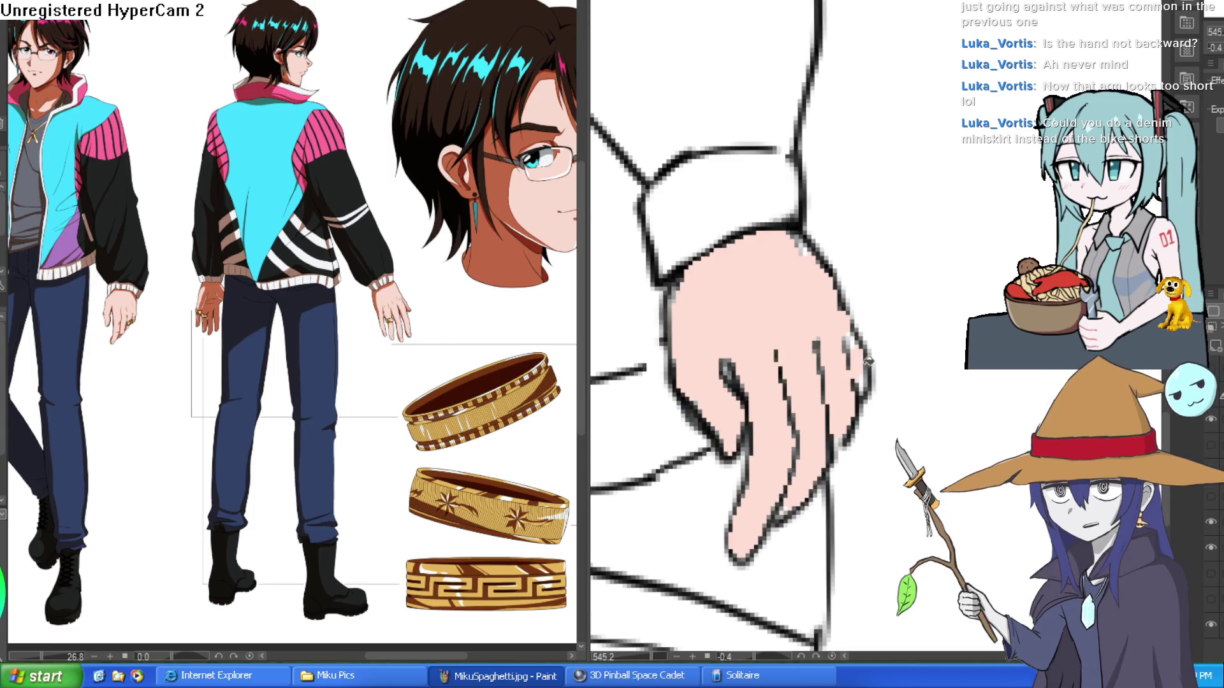
pyautogui.scroll(-3, 858, 336)
pyautogui.scroll(-2, 926, 328)
pyautogui.moveTo(948, 296)
pyautogui.mouseDown()
pyautogui.moveTo(979, 298)
pyautogui.moveTo(924, 230)
pyautogui.moveTo(699, 78)
pyautogui.mouseUp()
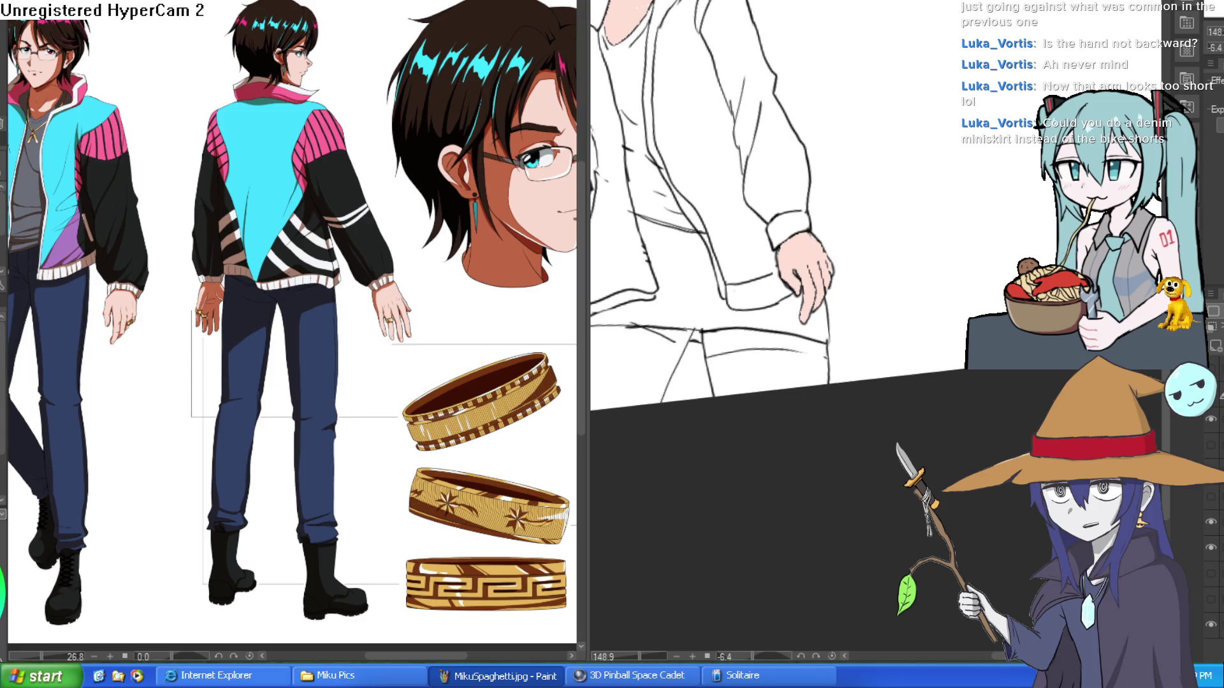
pyautogui.click(785, 315)
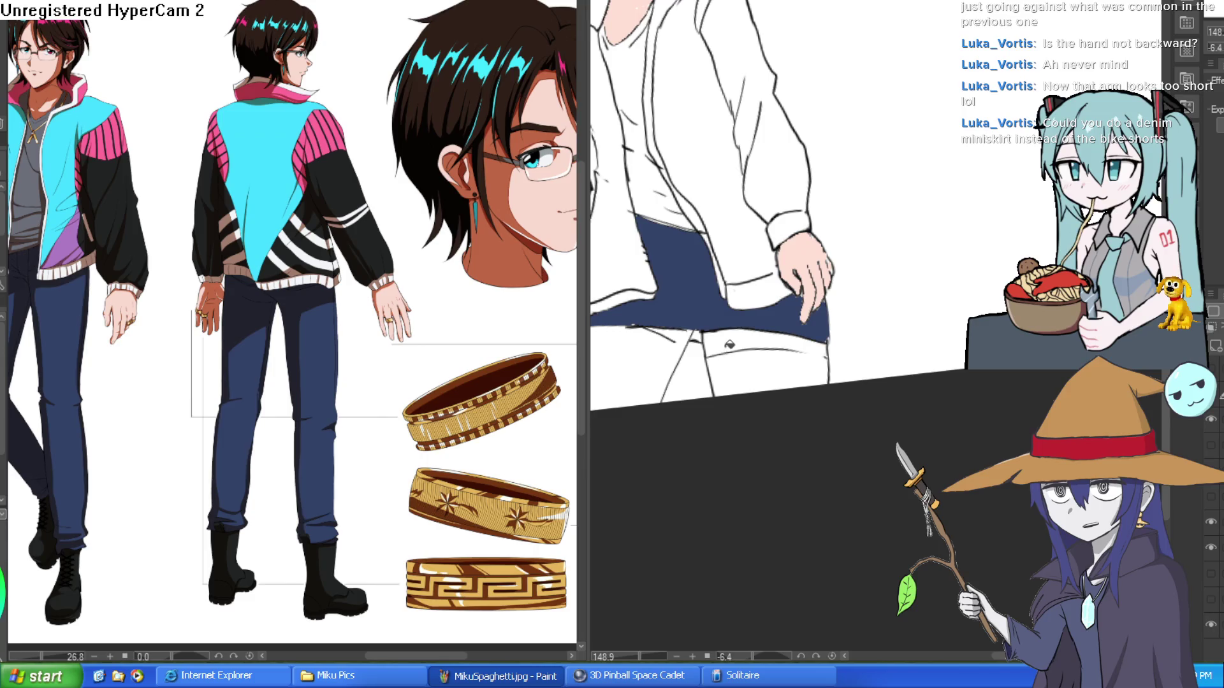
# - Fill the shirt under the jacket with grey
pyautogui.moveTo(823, 325)
pyautogui.mouseDown()
pyautogui.moveTo(882, 308)
pyautogui.moveTo(988, 395)
pyautogui.moveTo(874, 288)
pyautogui.mouseUp()
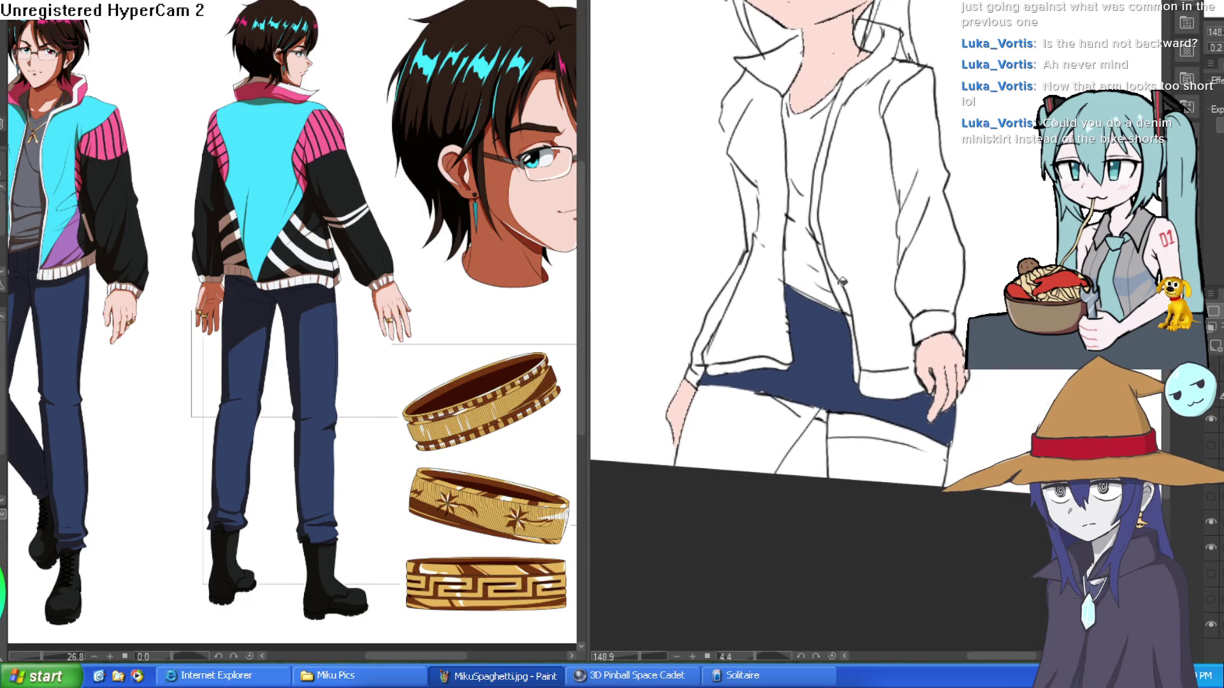
pyautogui.click(56, 121)
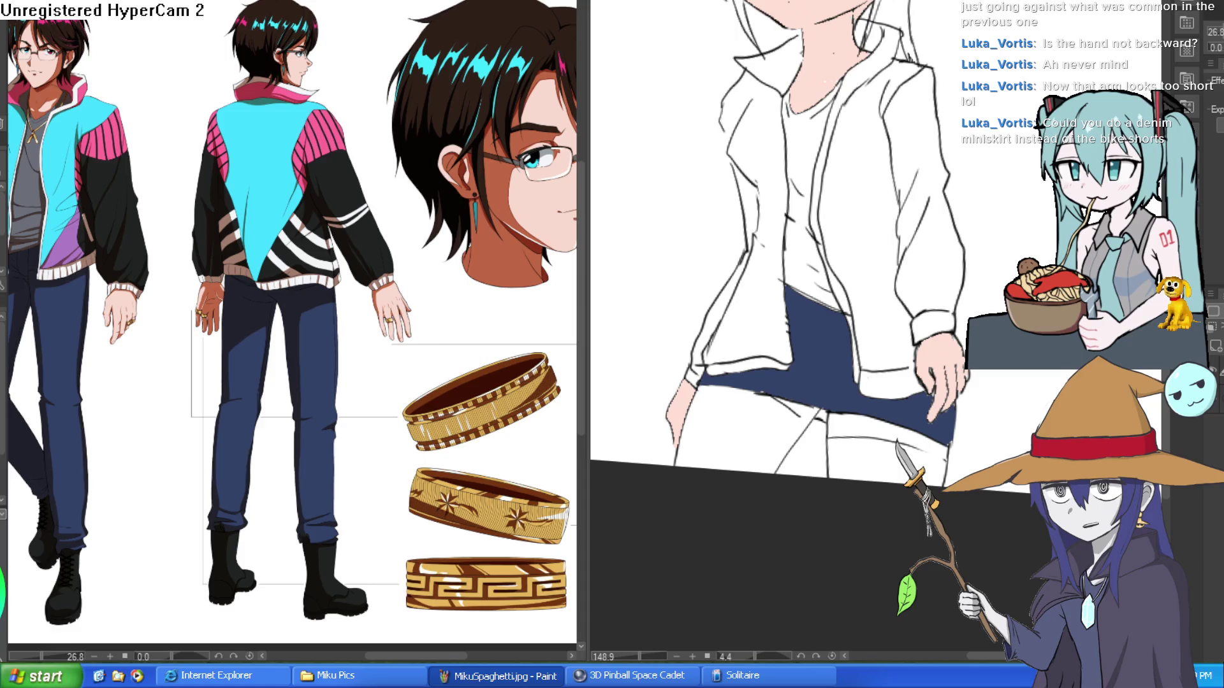
pyautogui.click(826, 252)
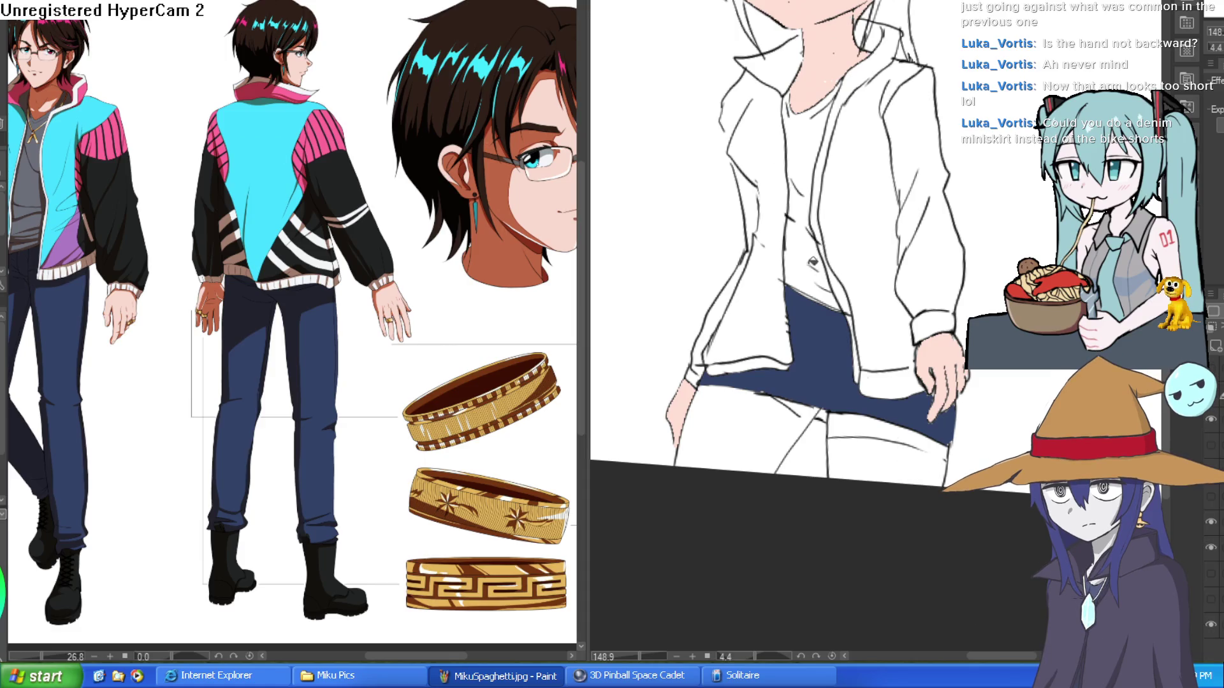
pyautogui.click(809, 258)
pyautogui.click(815, 152)
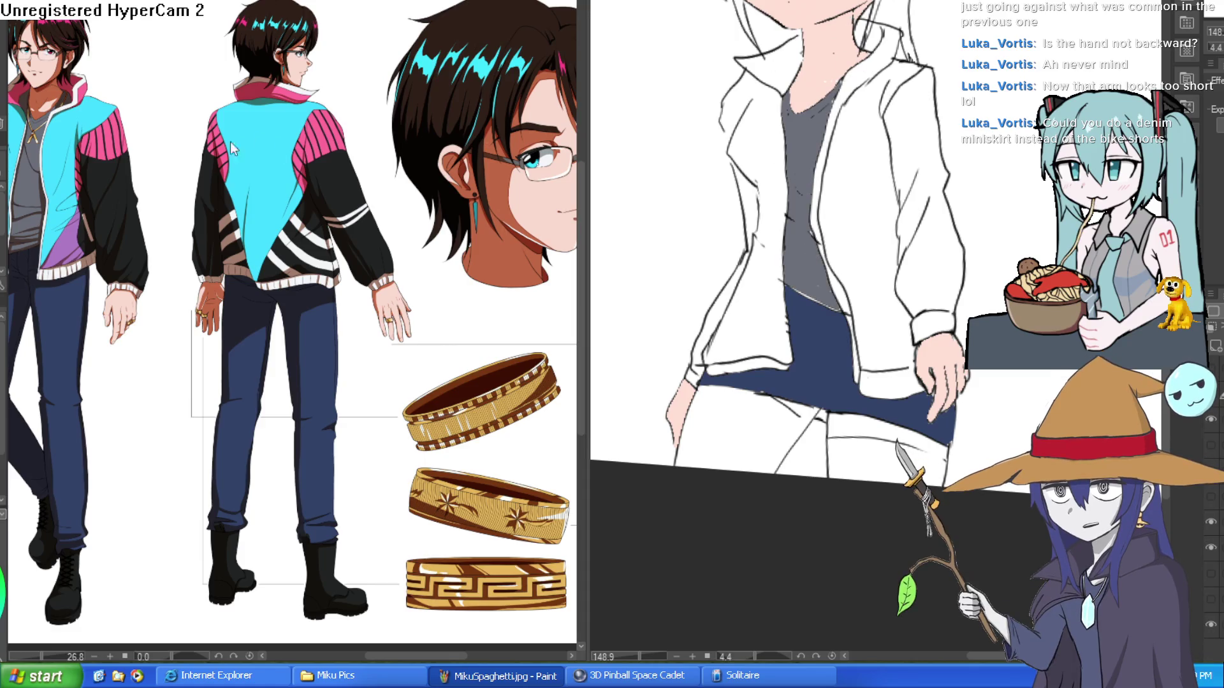
# - Sample cyan from the reference jacket and fill the inner and left jacket panels
pyautogui.click(60, 116)
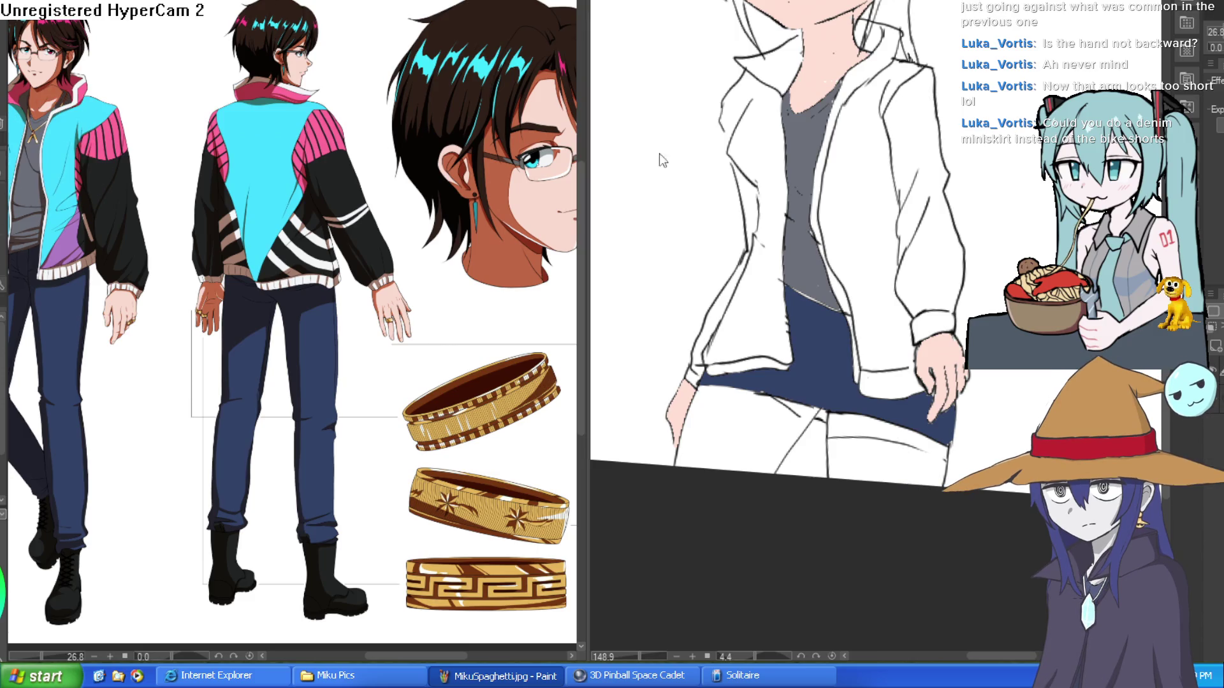
pyautogui.click(868, 192)
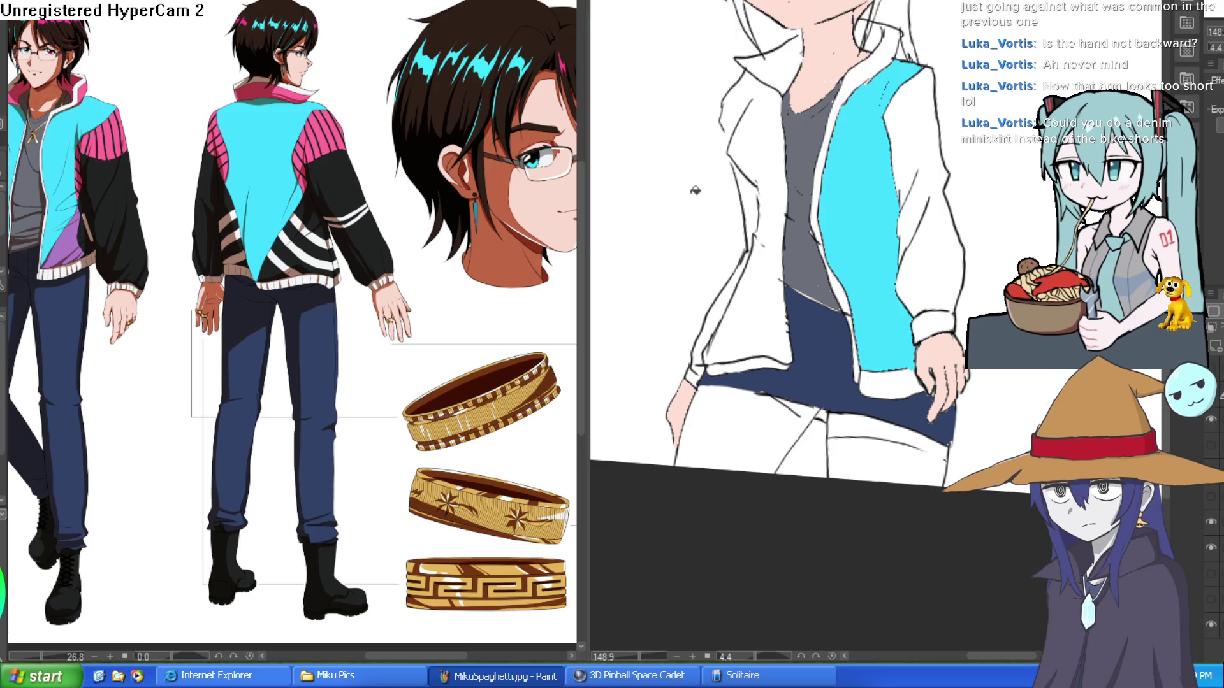
pyautogui.click(764, 239)
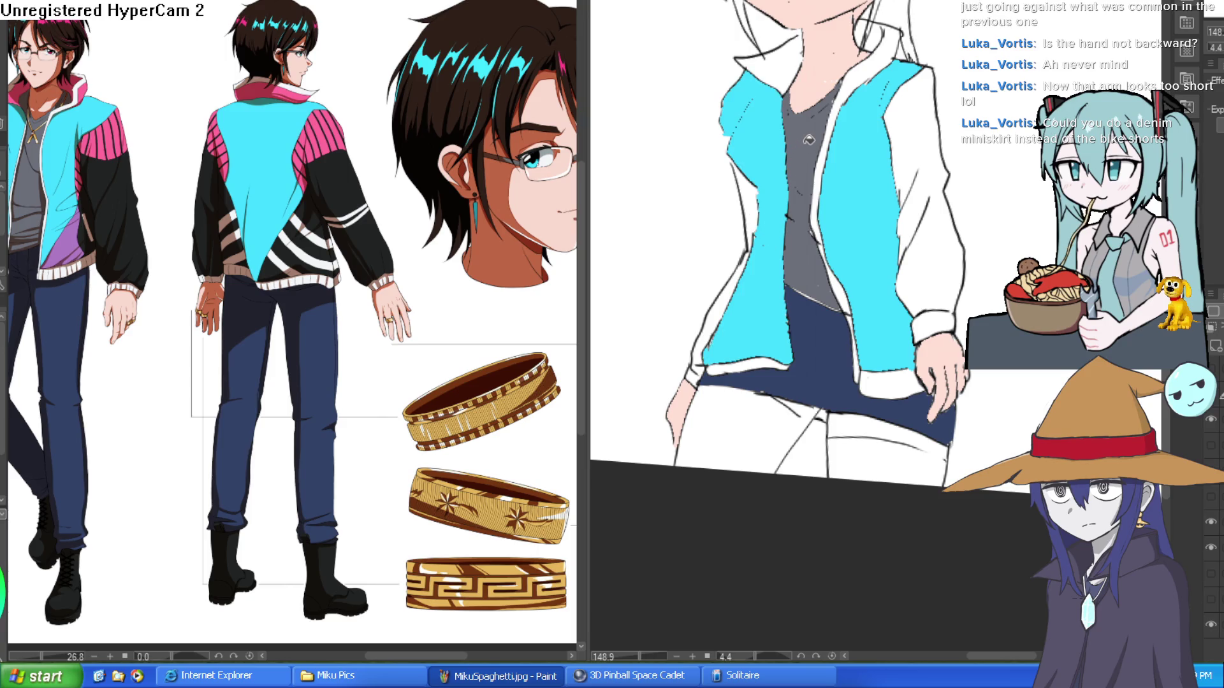
pyautogui.moveTo(1034, 243); pyautogui.dragTo(970, 293)
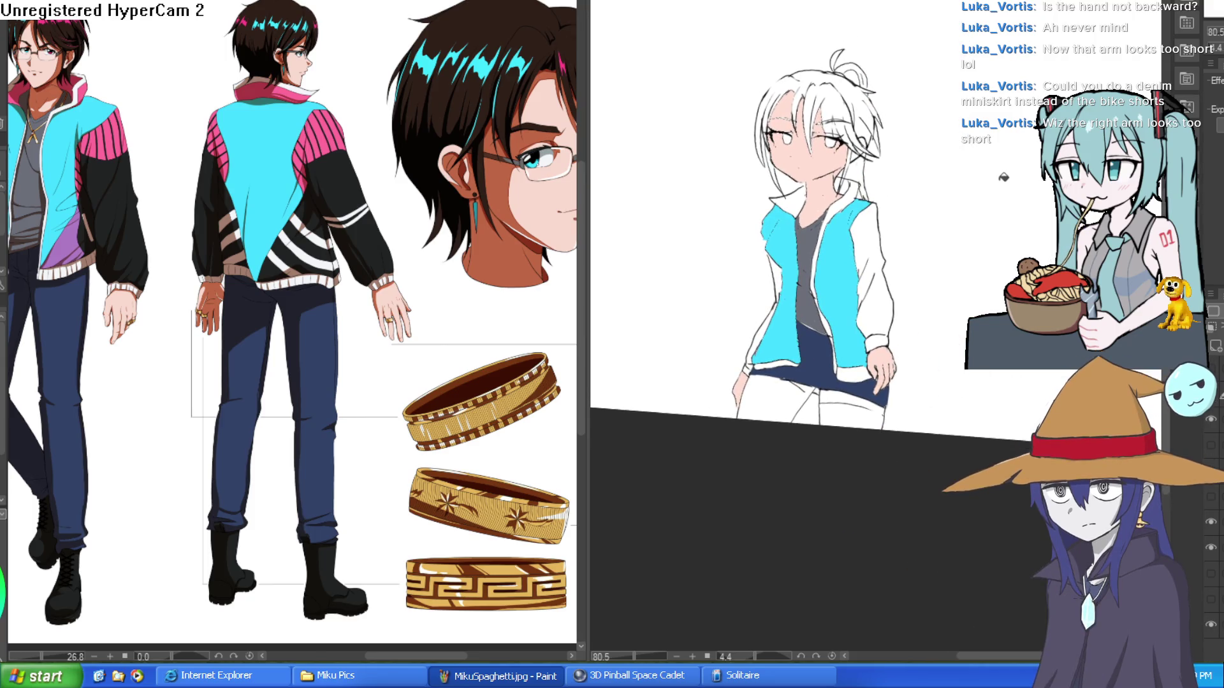
# - Hide the colour fills and zoom in on the torso and right arm
pyautogui.click(1216, 399)
pyautogui.moveTo(1020, 376); pyautogui.dragTo(962, 351)
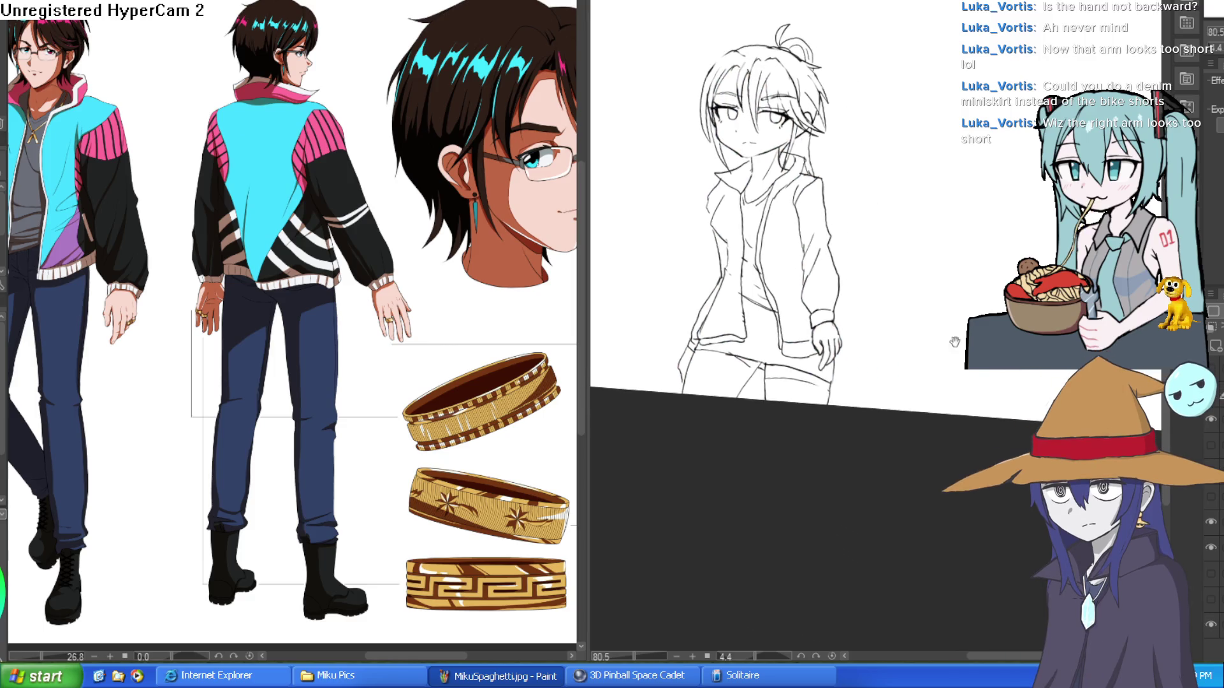
pyautogui.moveTo(886, 262); pyautogui.dragTo(864, 239)
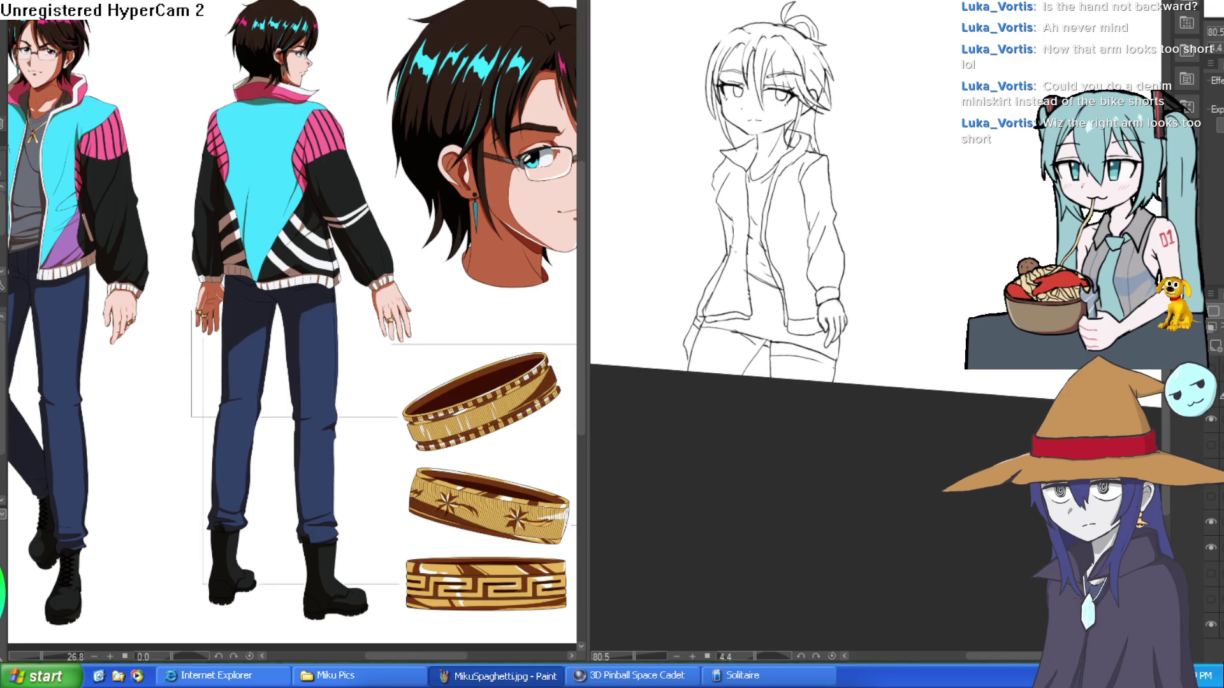
pyautogui.scroll(2, 866, 186)
pyautogui.moveTo(866, 186)
pyautogui.mouseDown()
pyautogui.moveTo(853, 154)
pyautogui.moveTo(865, 145)
pyautogui.mouseUp()
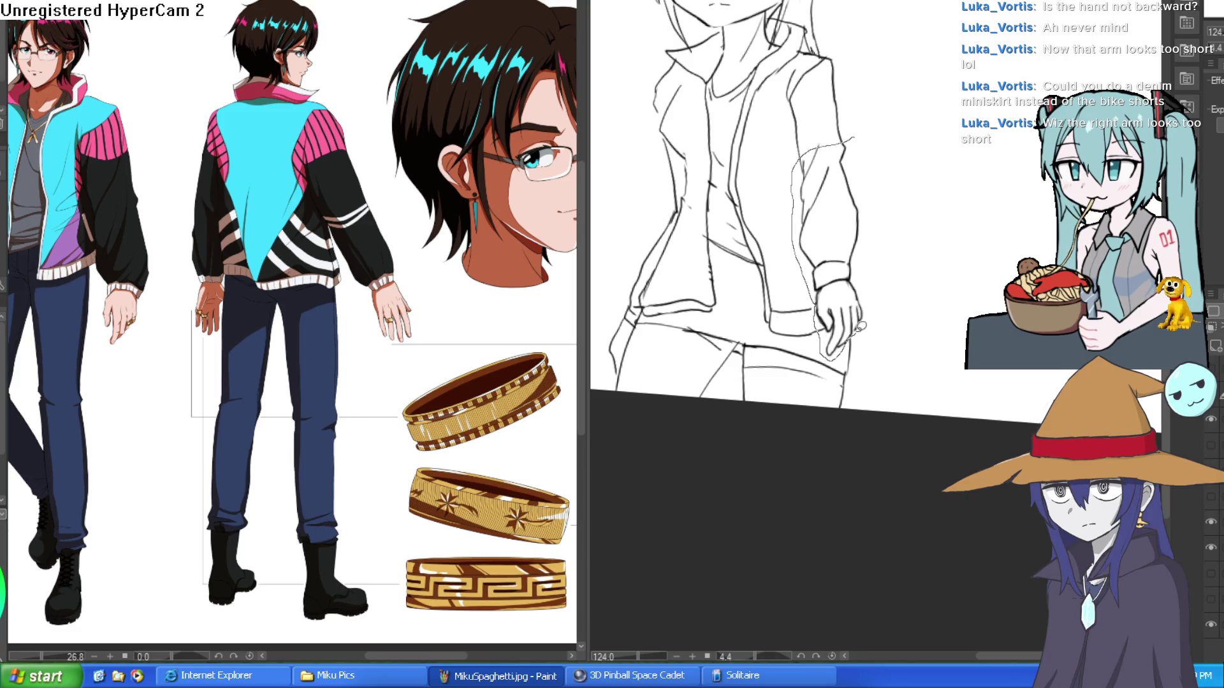
# - Select the right arm, move it down slightly and rotate it a little clockwise
pyautogui.moveTo(873, 212); pyautogui.dragTo(873, 140)
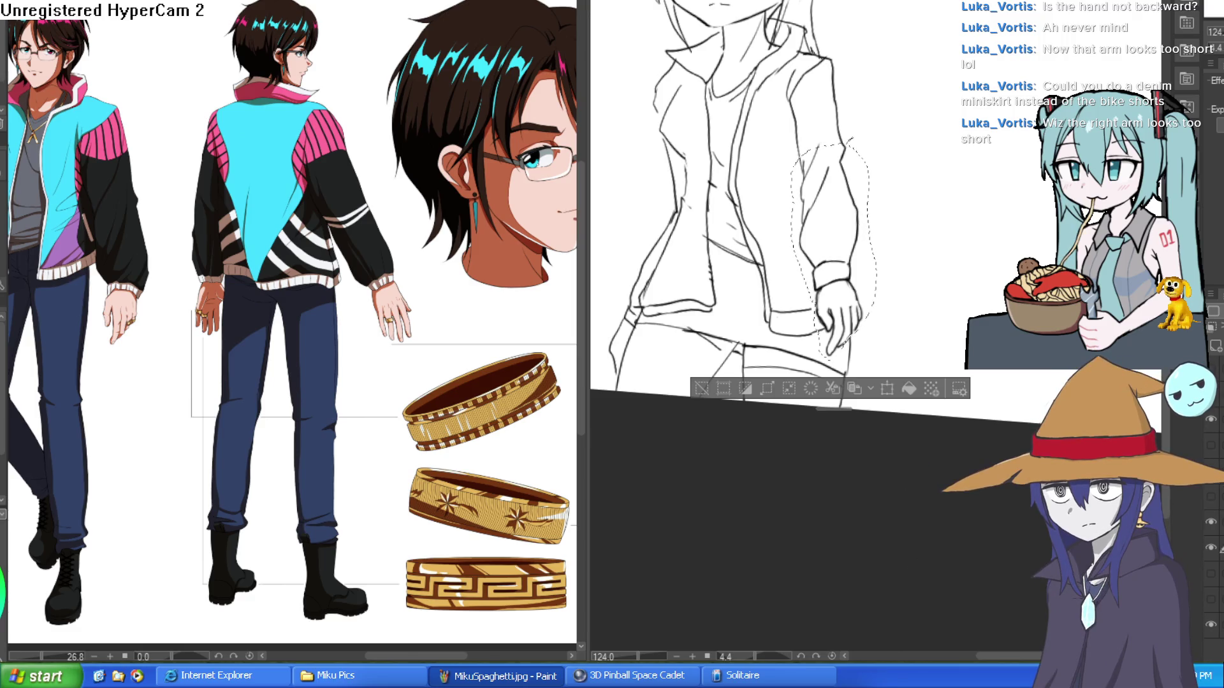
pyautogui.hotkey('ctrl', 't')
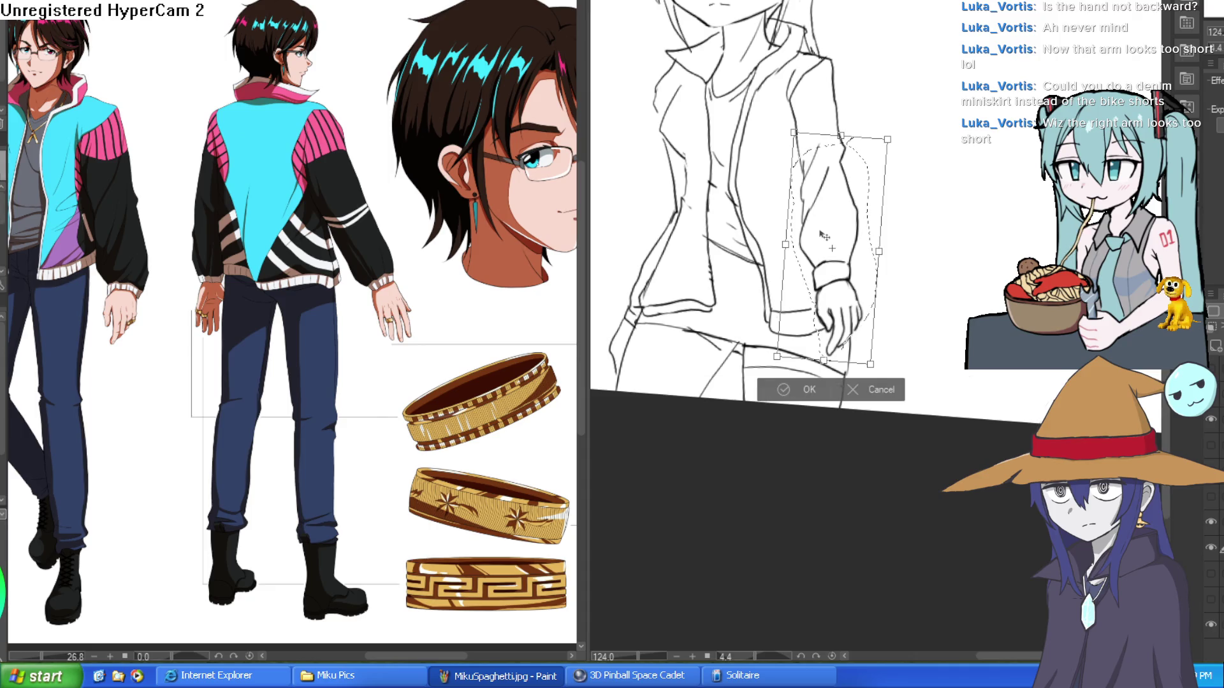
pyautogui.moveTo(848, 271); pyautogui.dragTo(857, 292)
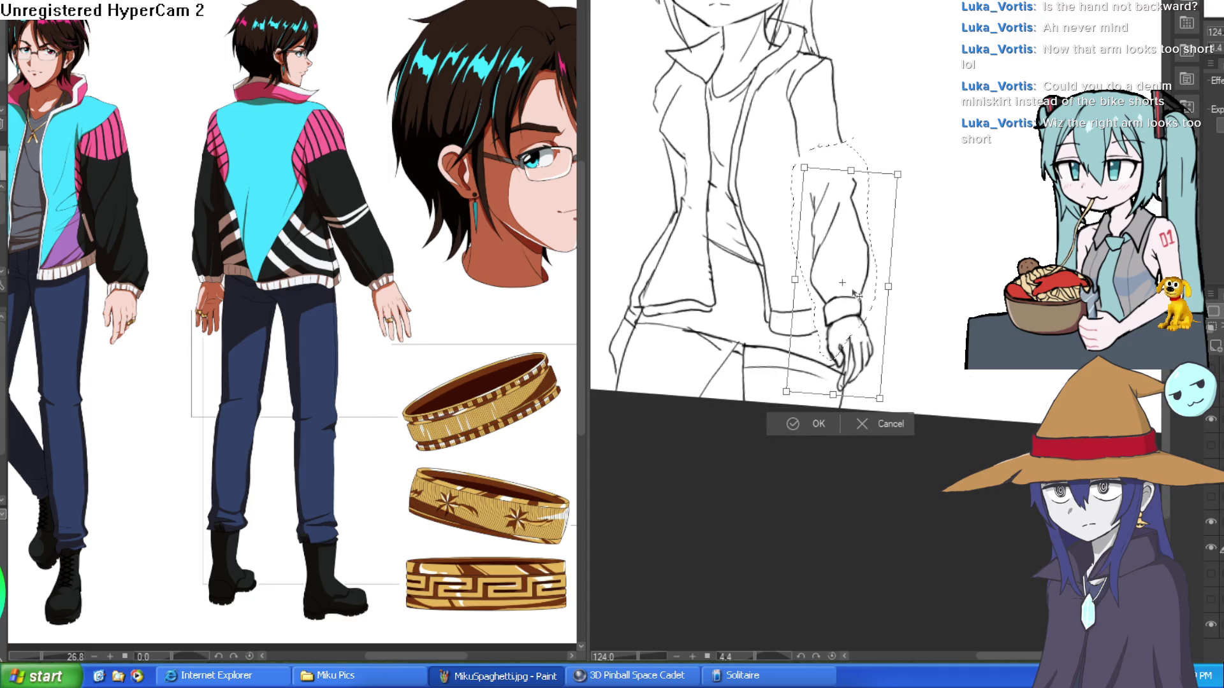
pyautogui.moveTo(909, 267); pyautogui.dragTo(908, 277)
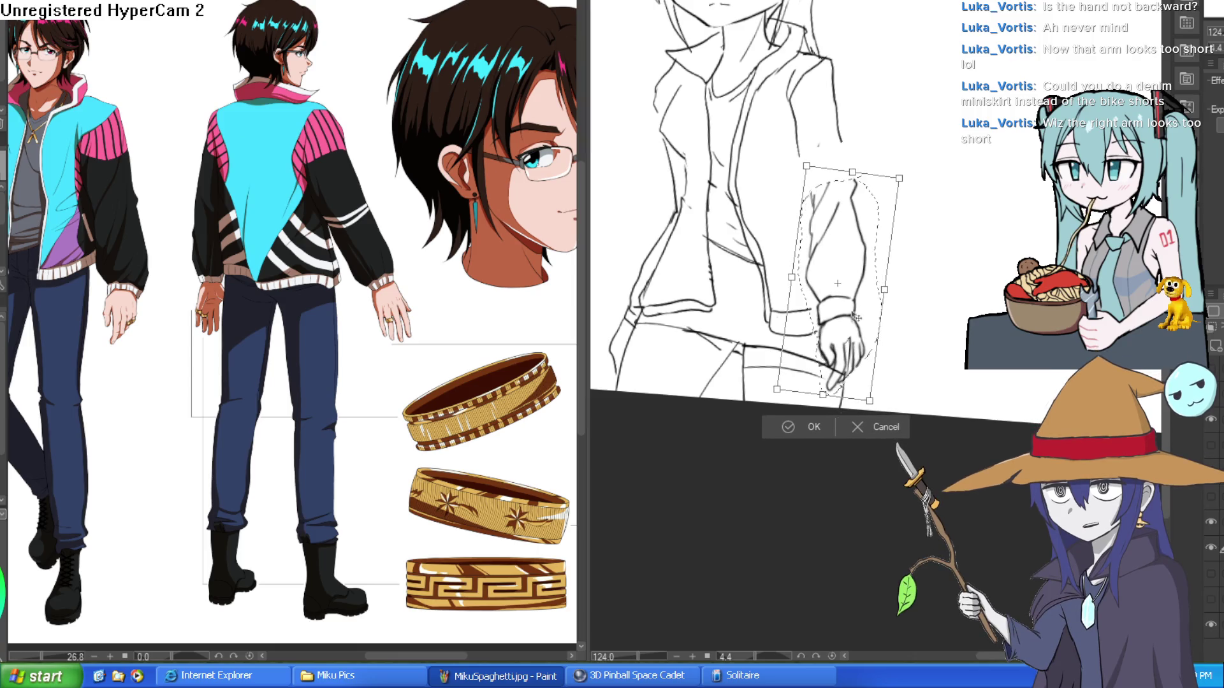
pyautogui.click(791, 423)
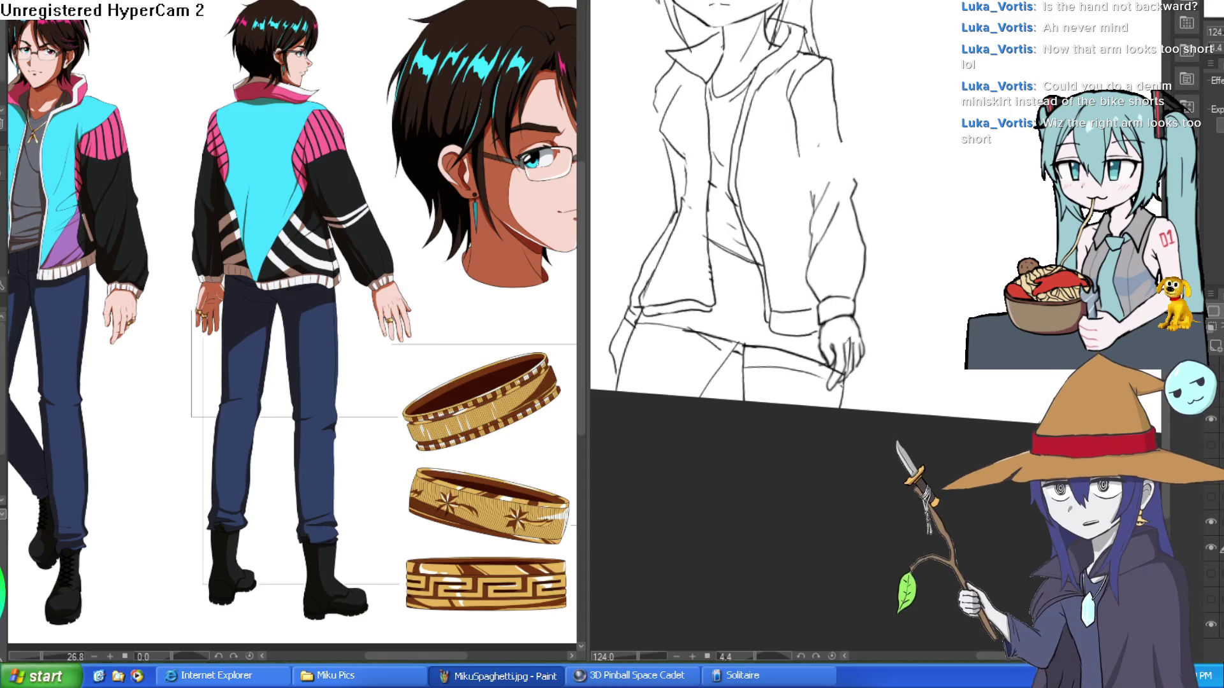
# - Redraw the arm's outer edge and lengthen the sleeve line
pyautogui.click(748, 132)
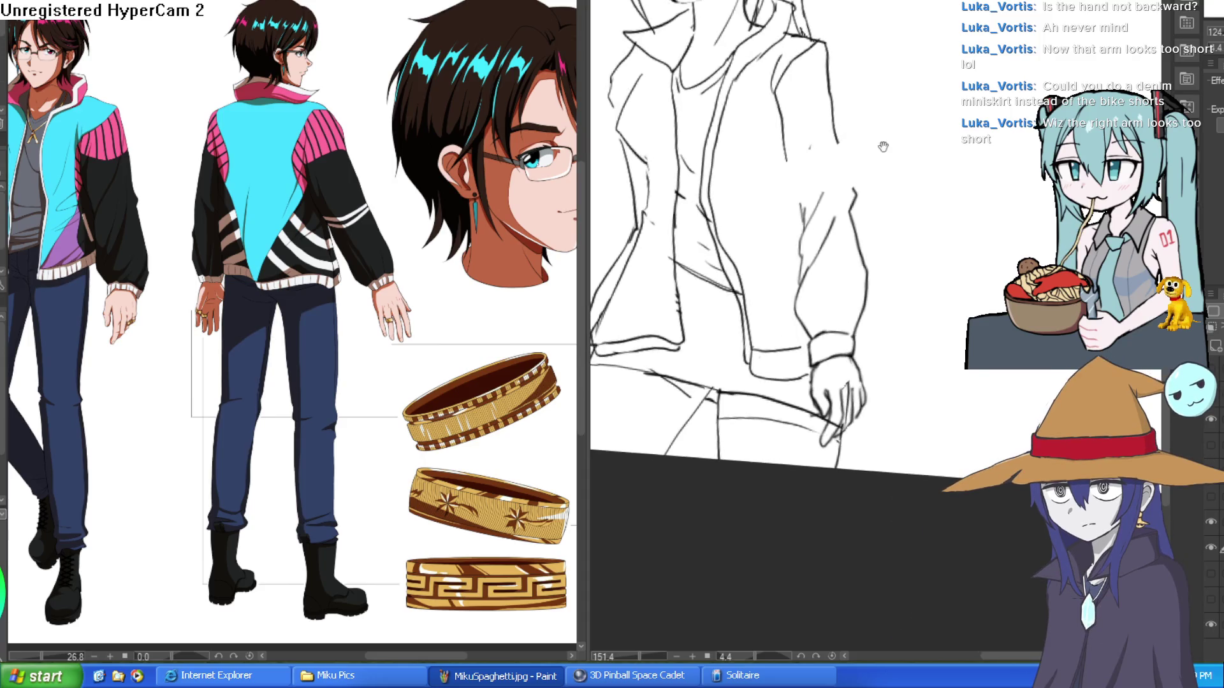
pyautogui.moveTo(809, 112); pyautogui.dragTo(819, 184)
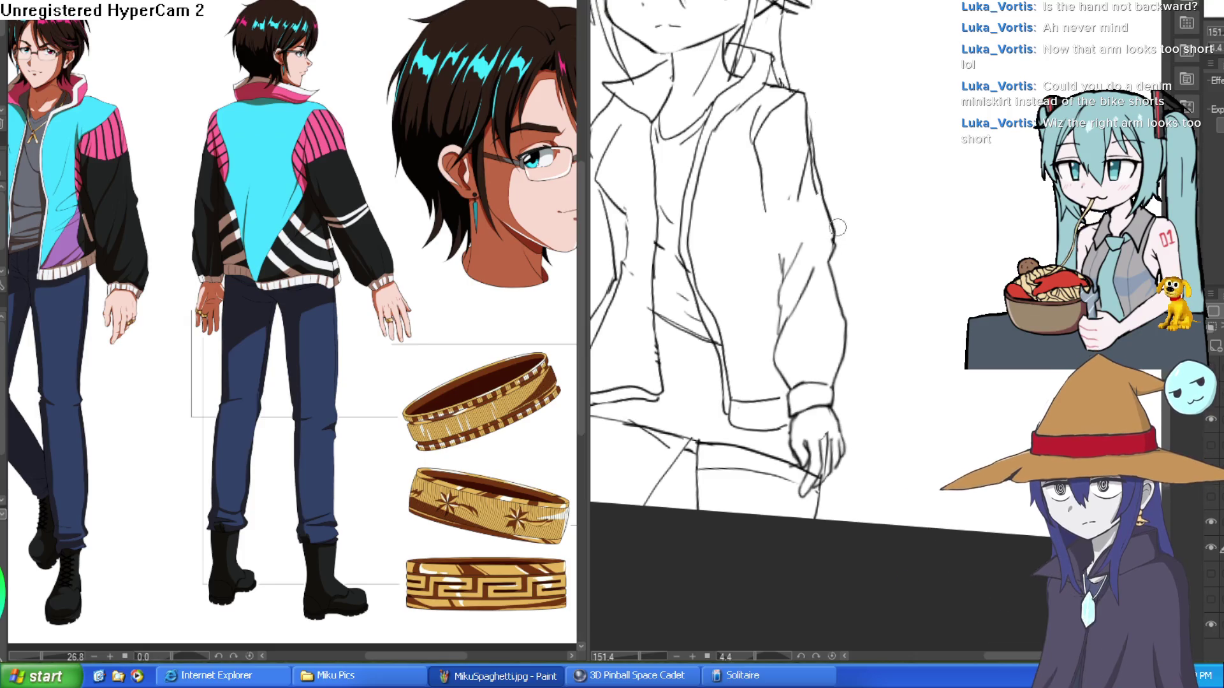
pyautogui.moveTo(759, 156); pyautogui.dragTo(773, 256)
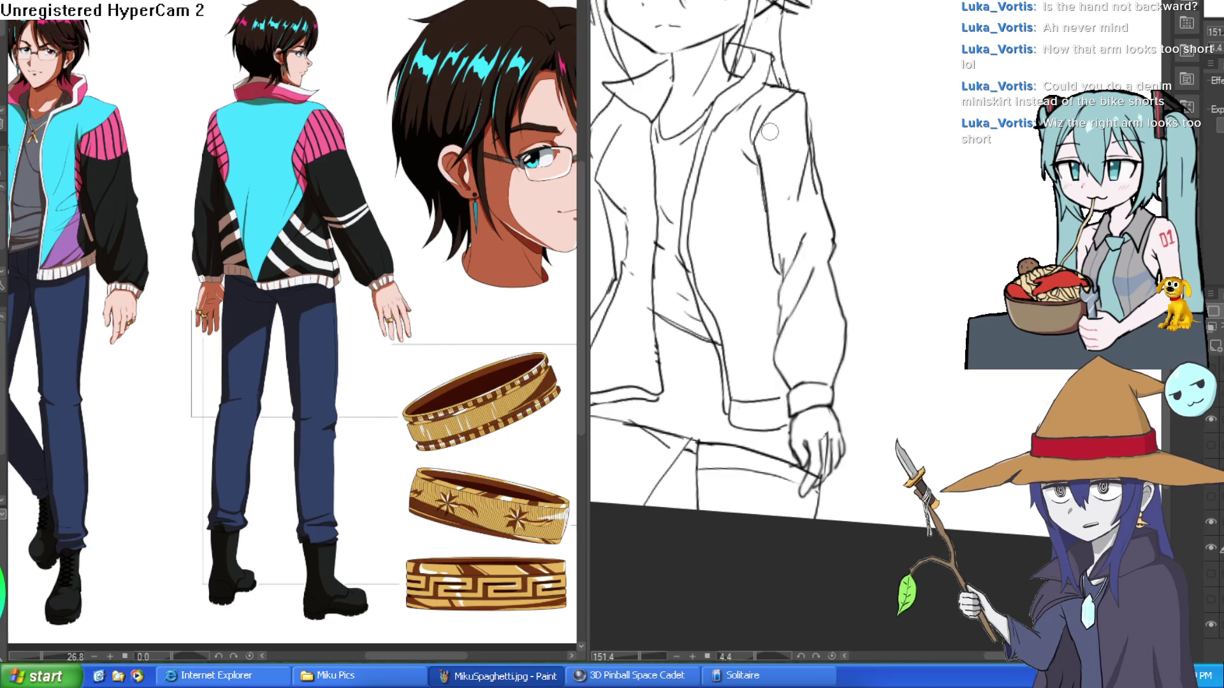
pyautogui.scroll(-2, 770, 131)
pyautogui.scroll(4, 882, 150)
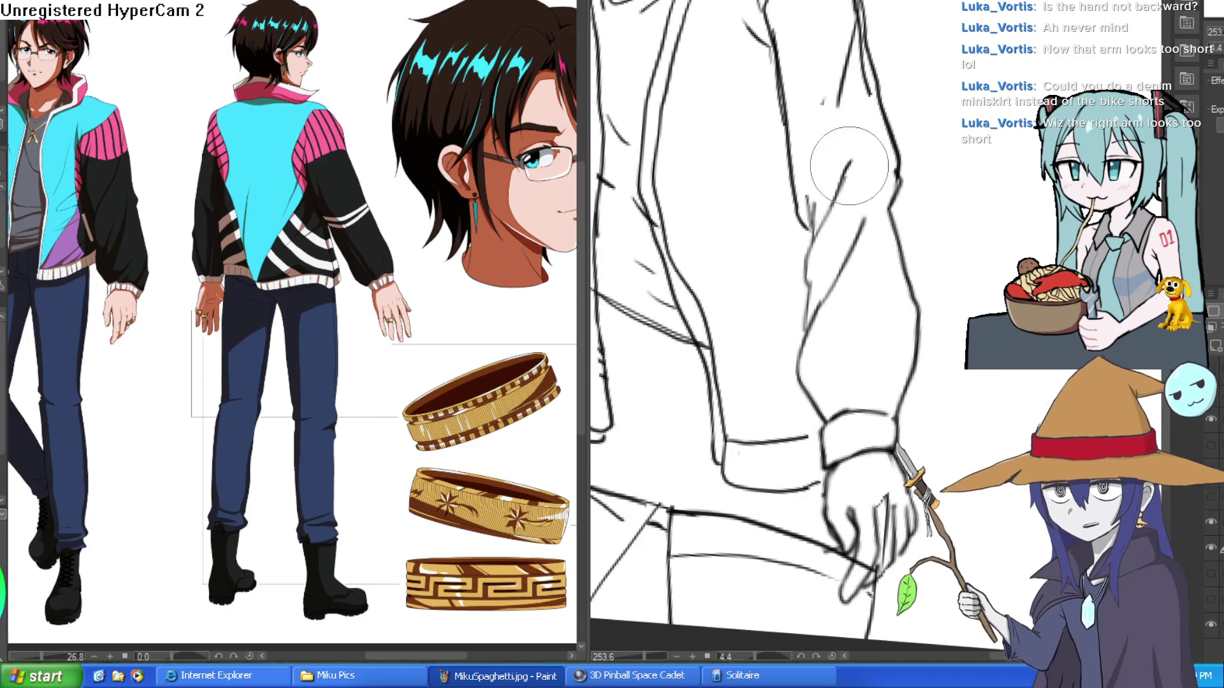
pyautogui.scroll(-3, 903, 153)
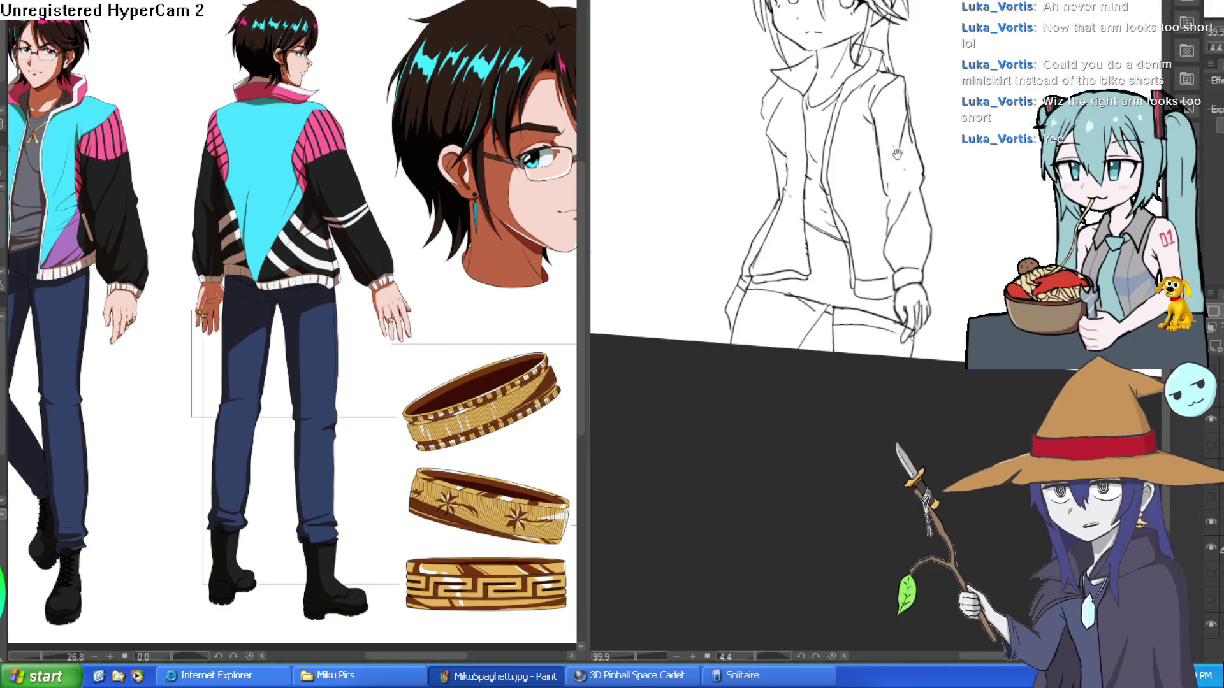
pyautogui.scroll(2, 918, 166)
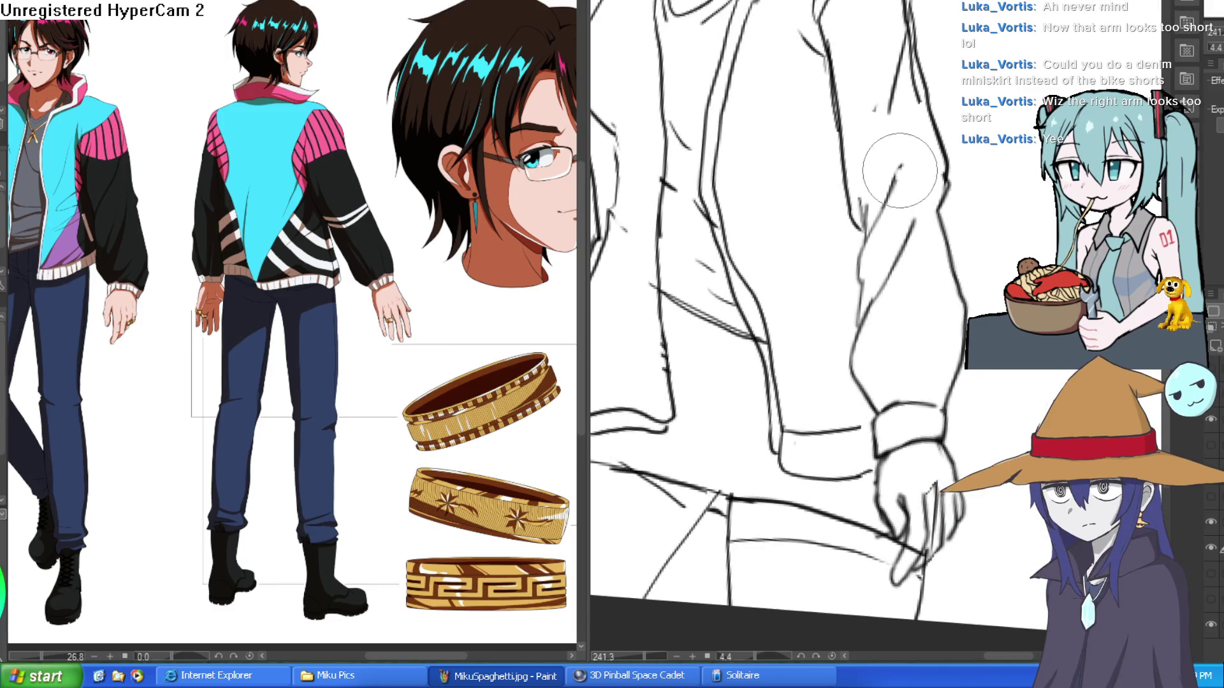
pyautogui.scroll(-3, 892, 192)
pyautogui.moveTo(1019, 207)
pyautogui.mouseDown()
pyautogui.moveTo(969, 265)
pyautogui.moveTo(964, 240)
pyautogui.mouseUp()
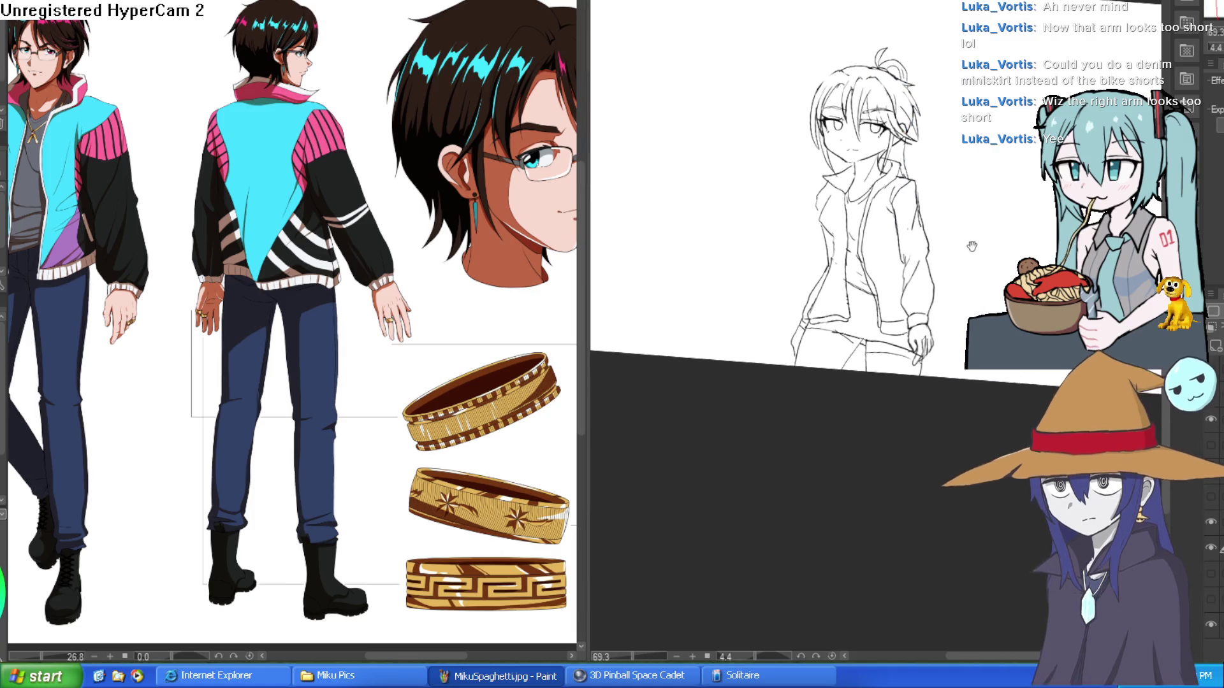
# - Toggle the flat colours on and off to compare the adjusted arm, leaving them hidden
pyautogui.click(1217, 401)
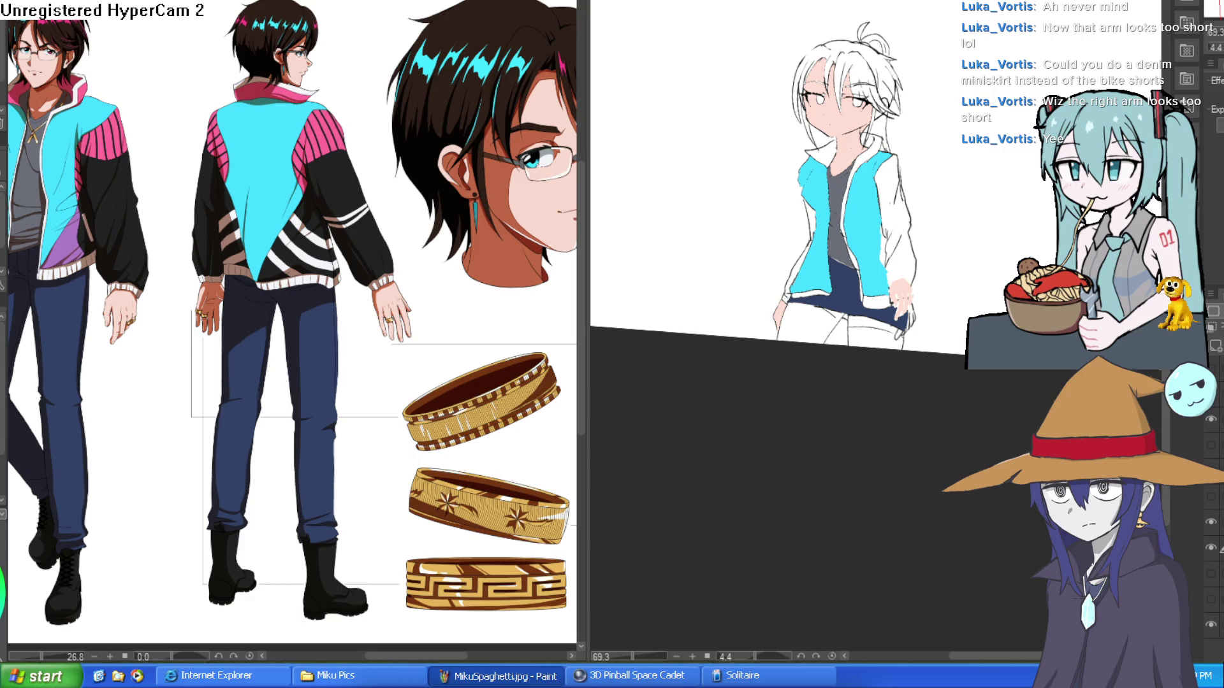
pyautogui.click(1217, 400)
pyautogui.click(1215, 400)
pyautogui.click(1215, 400)
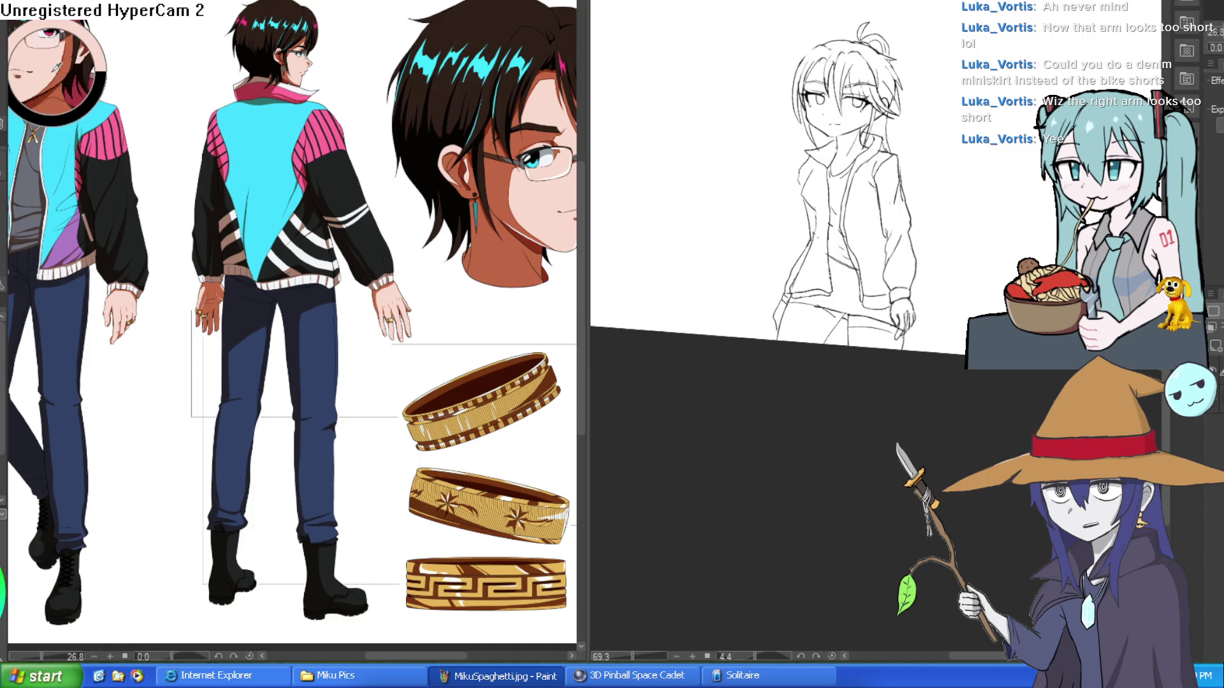
pyautogui.scroll(5, 854, 118)
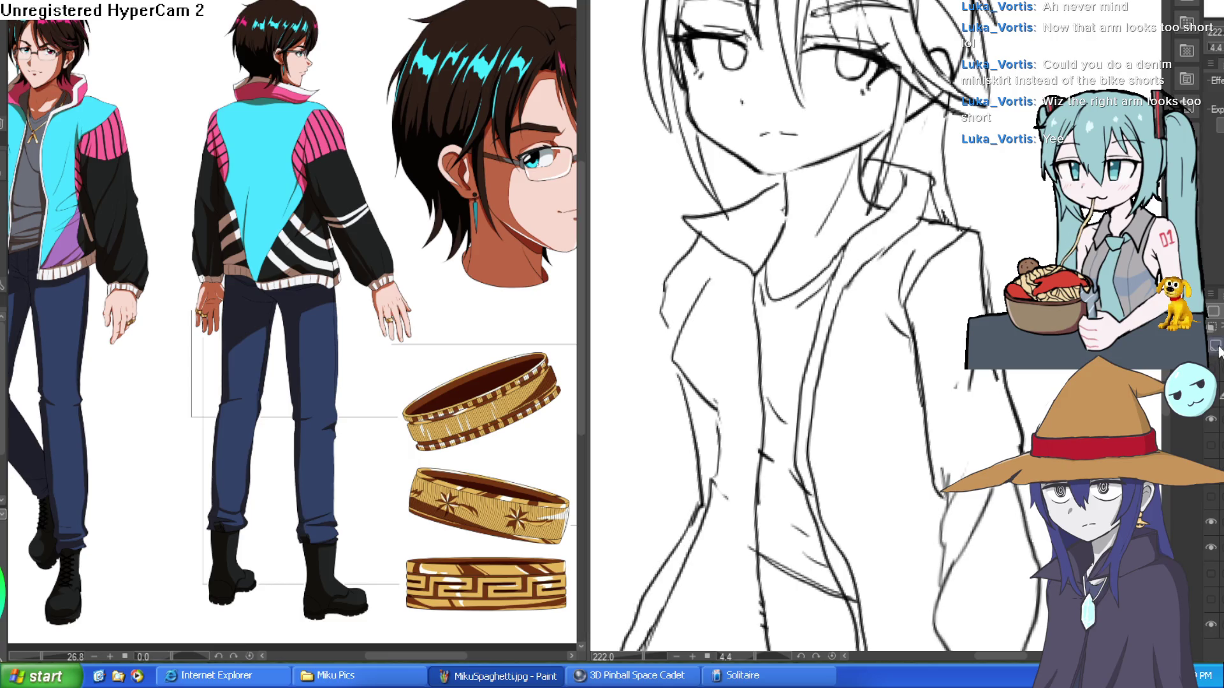
# - Restore the skin colour layer, fill the neck, and paint over a stray finger line
pyautogui.hotkey('ctrl', 'z')
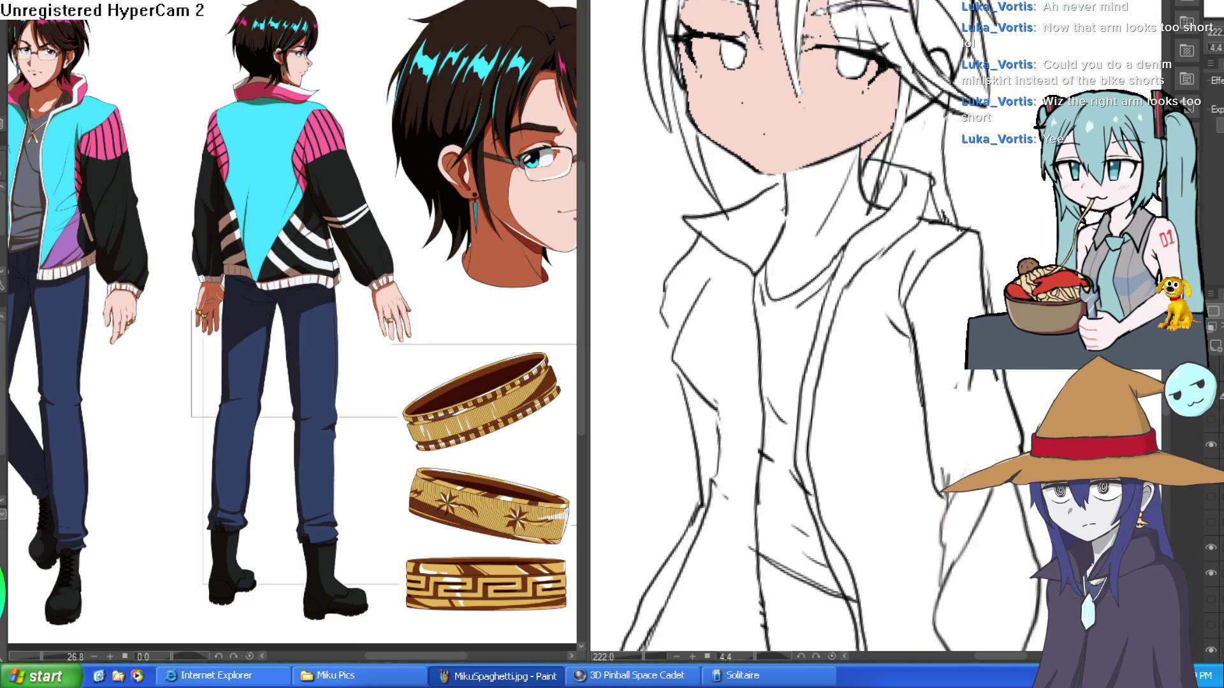
pyautogui.click(816, 180)
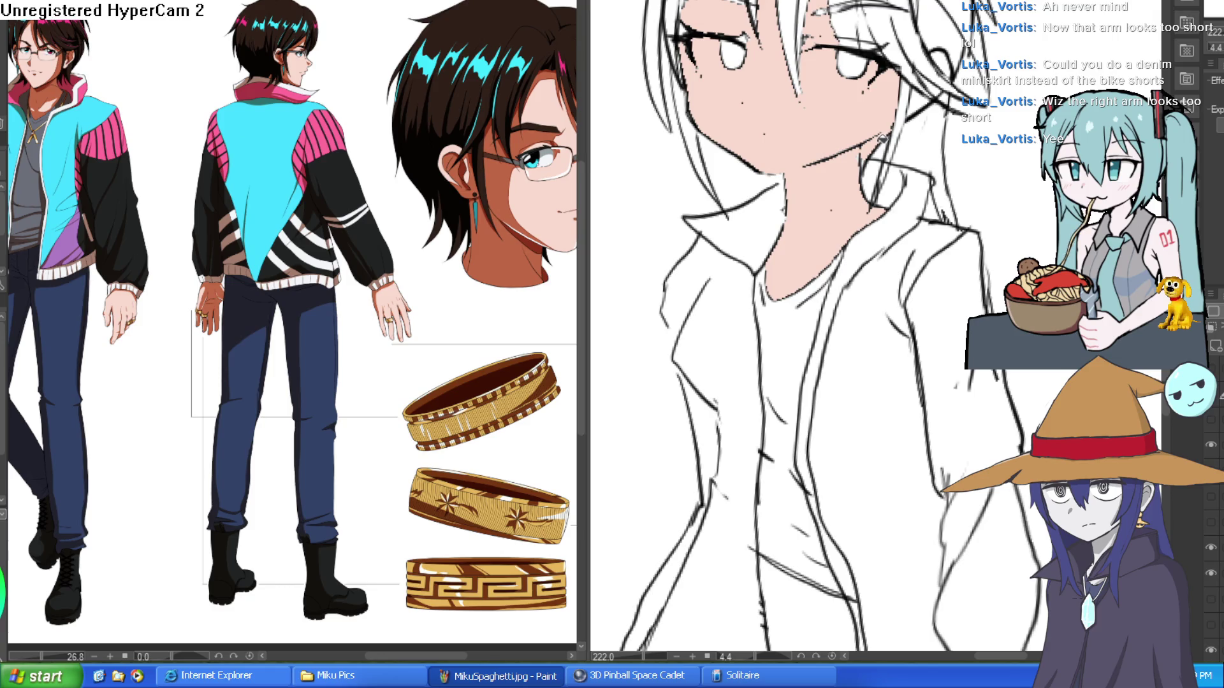
pyautogui.press('e')
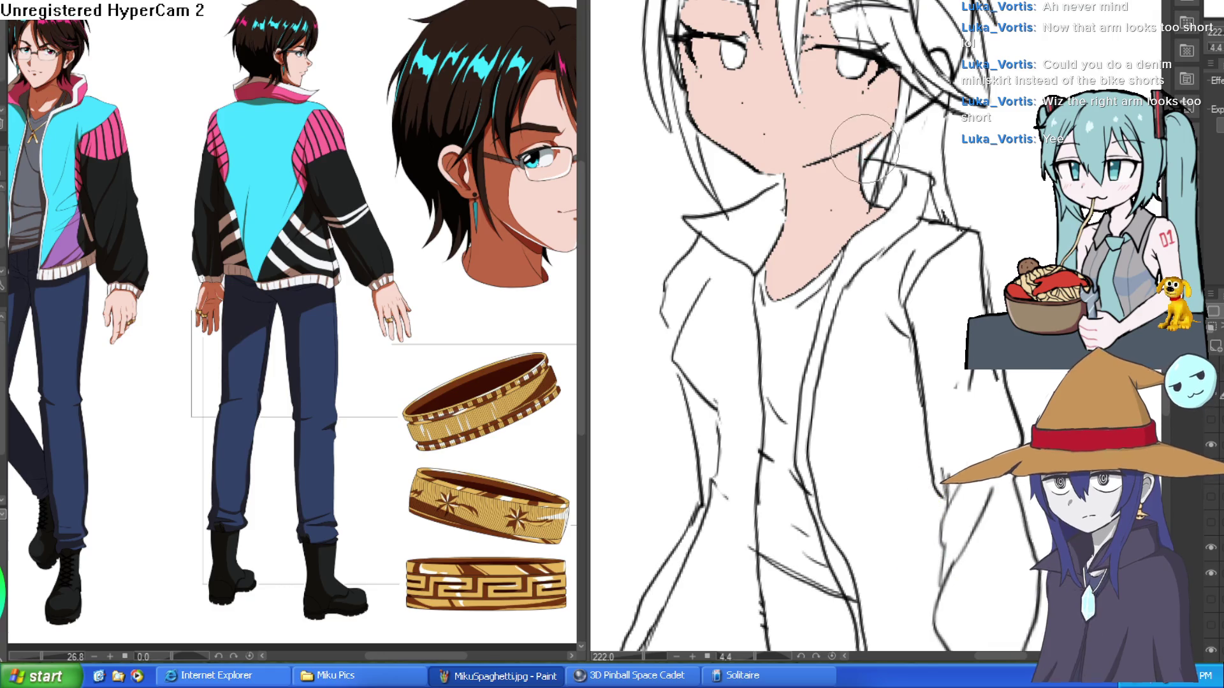
pyautogui.scroll(-4, 886, 137)
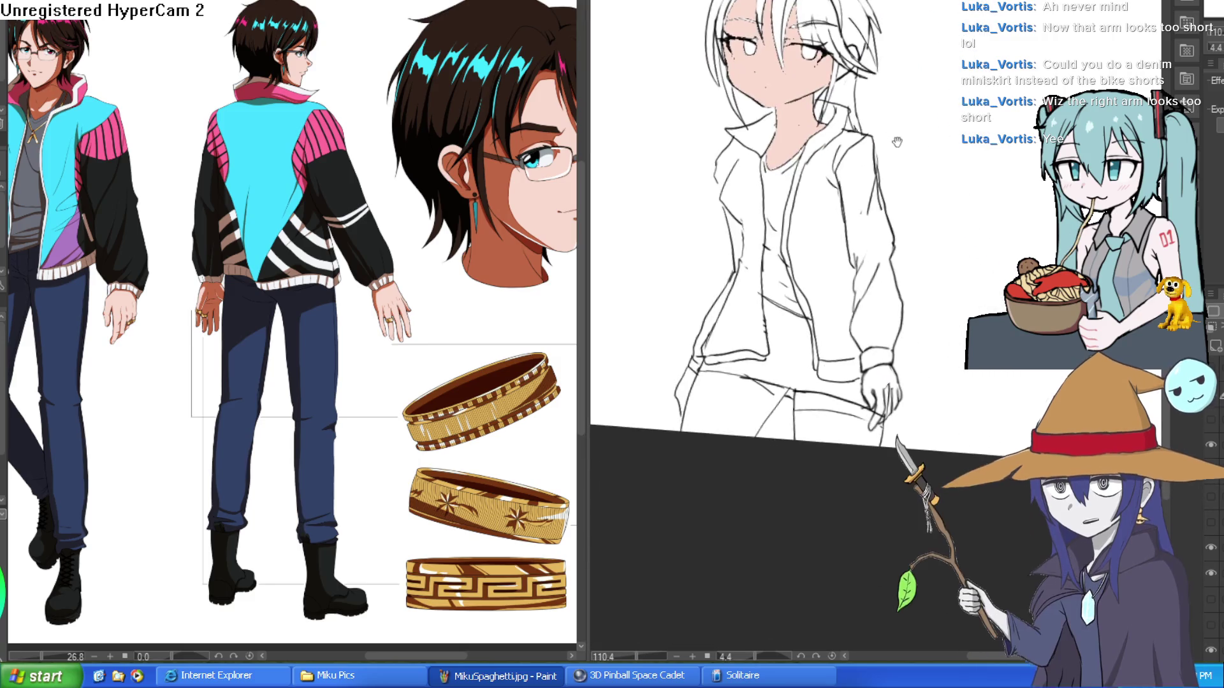
pyautogui.moveTo(911, 223); pyautogui.dragTo(911, 208)
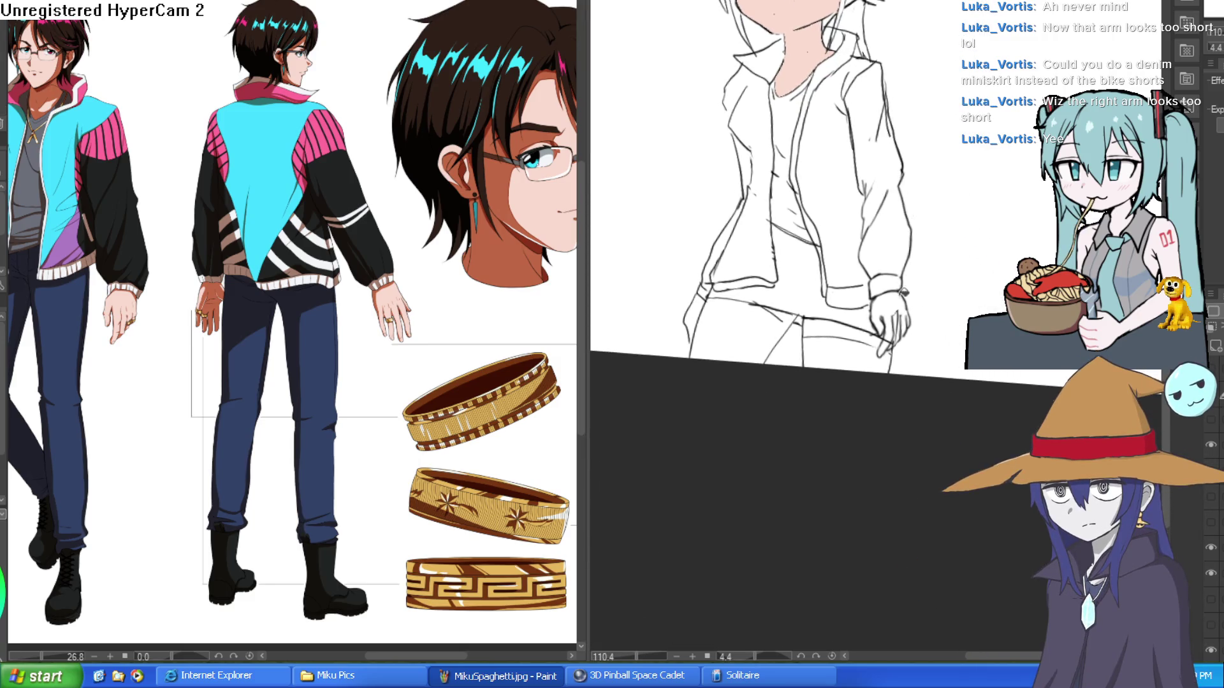
pyautogui.scroll(5, 900, 316)
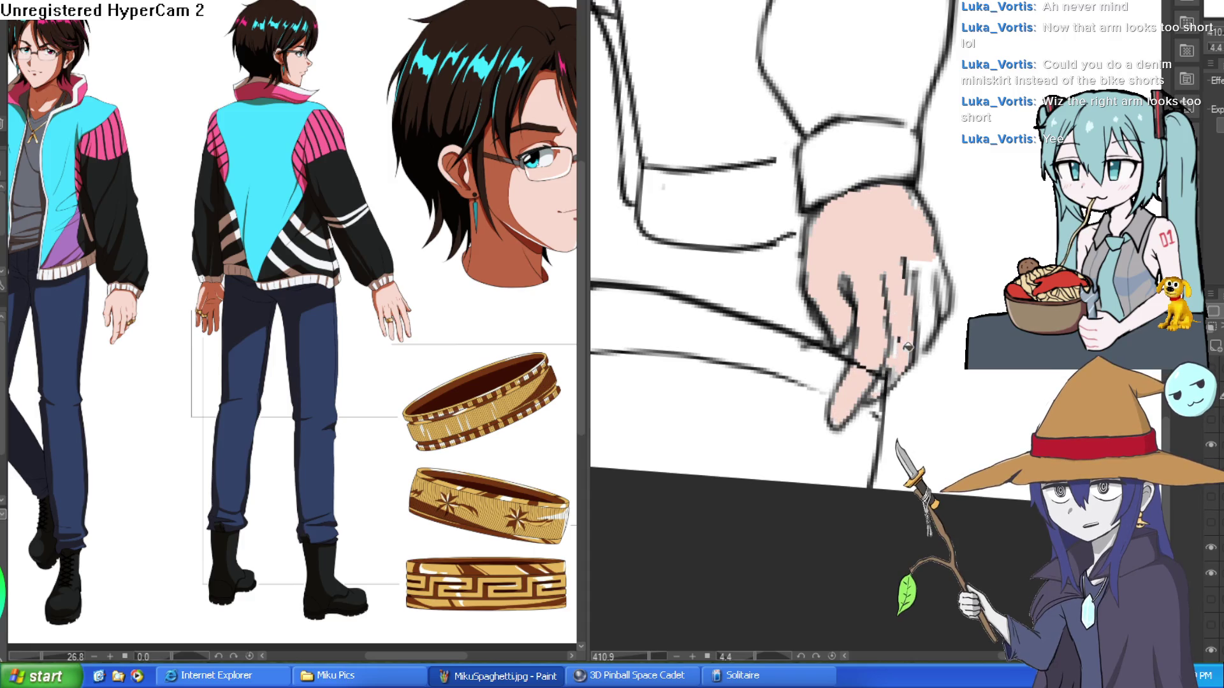
pyautogui.hotkey('ctrl', 'z')
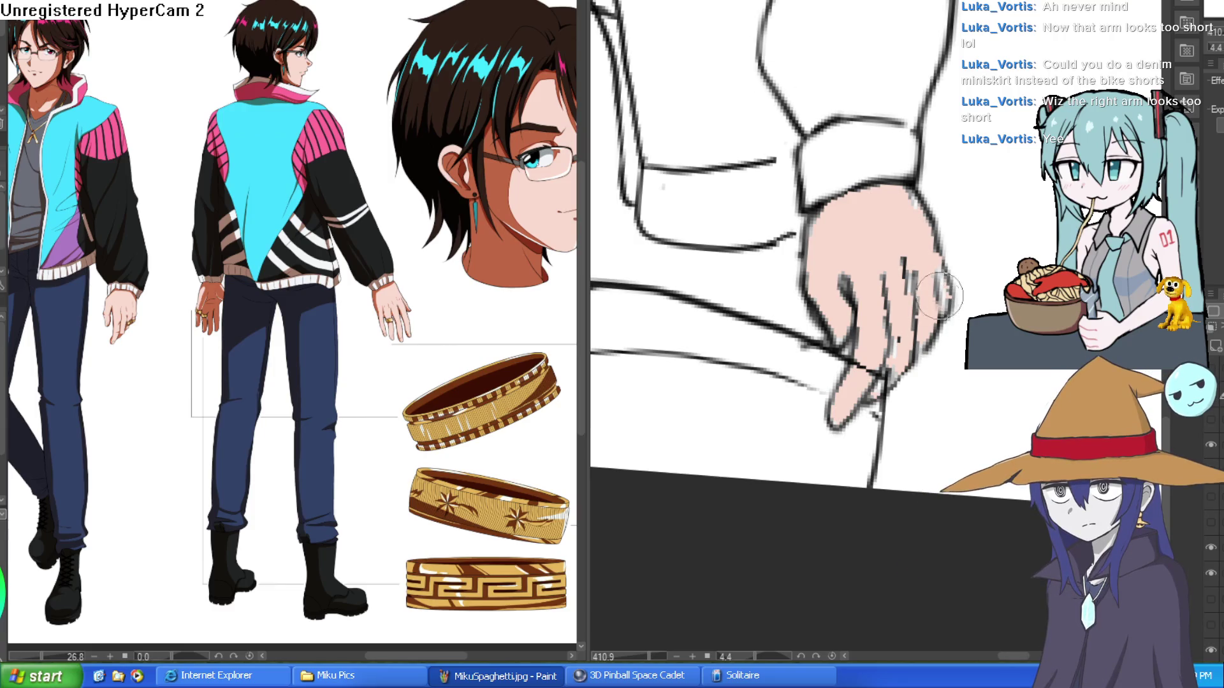
pyautogui.moveTo(892, 362); pyautogui.dragTo(873, 394)
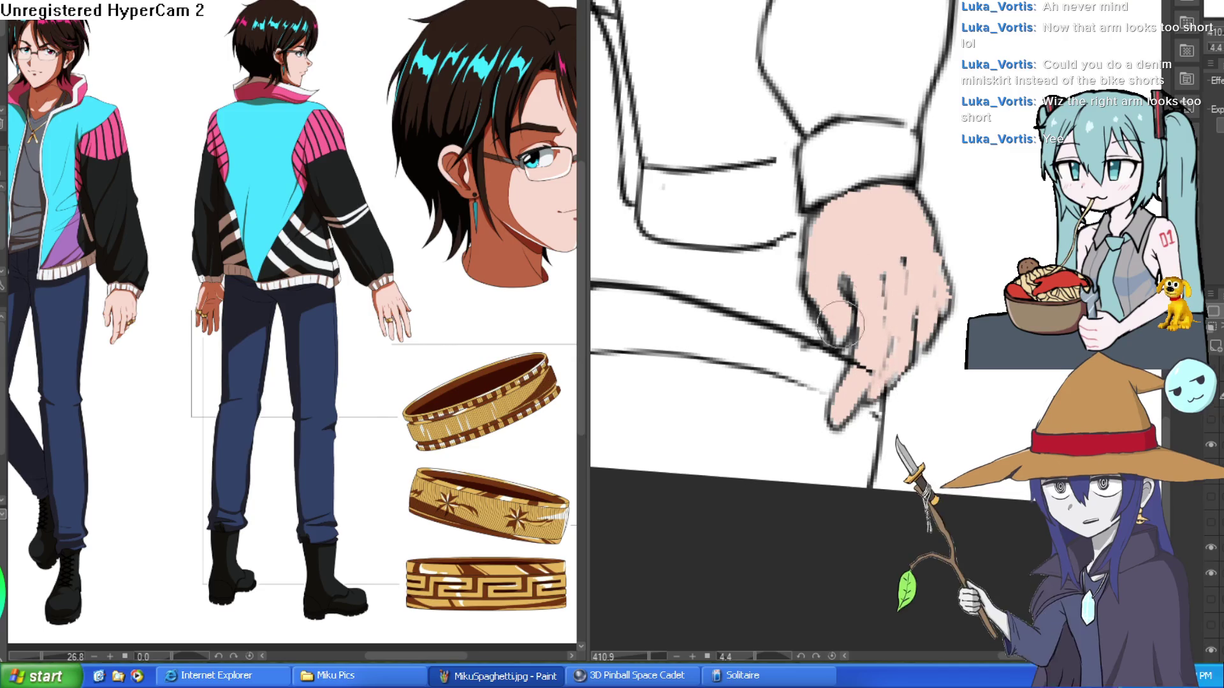
# - Paint skin colour over a stray line at the waist
pyautogui.scroll(-3, 909, 328)
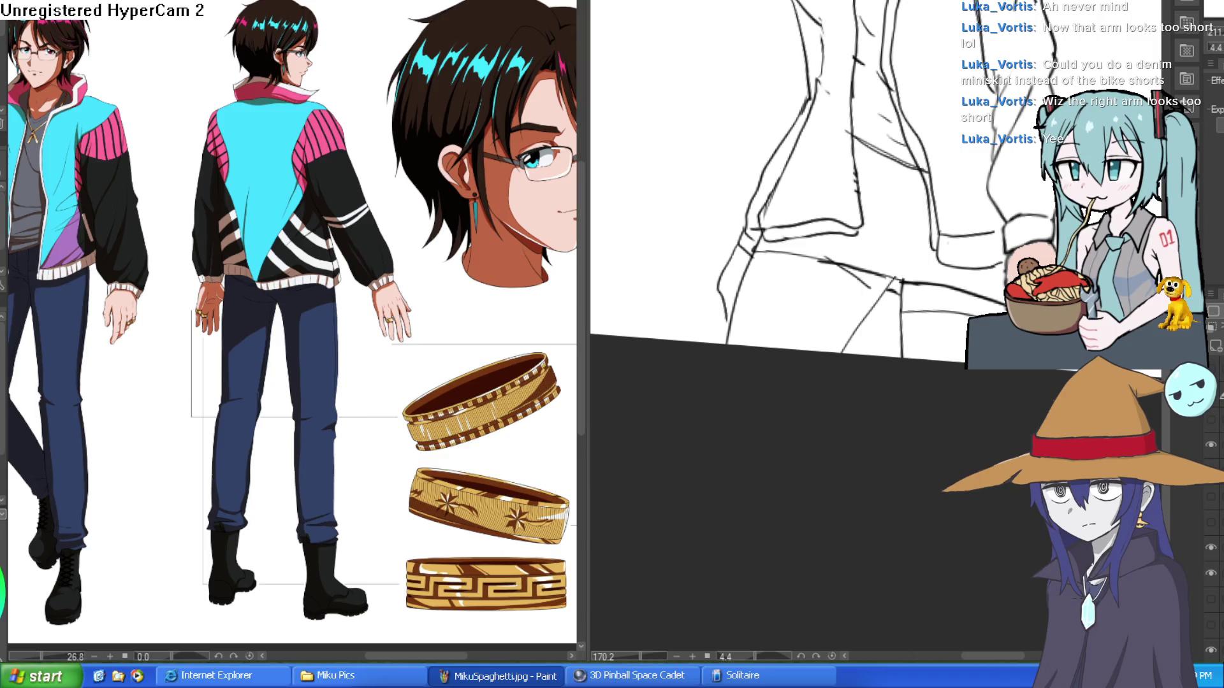
pyautogui.scroll(-2, 759, 264)
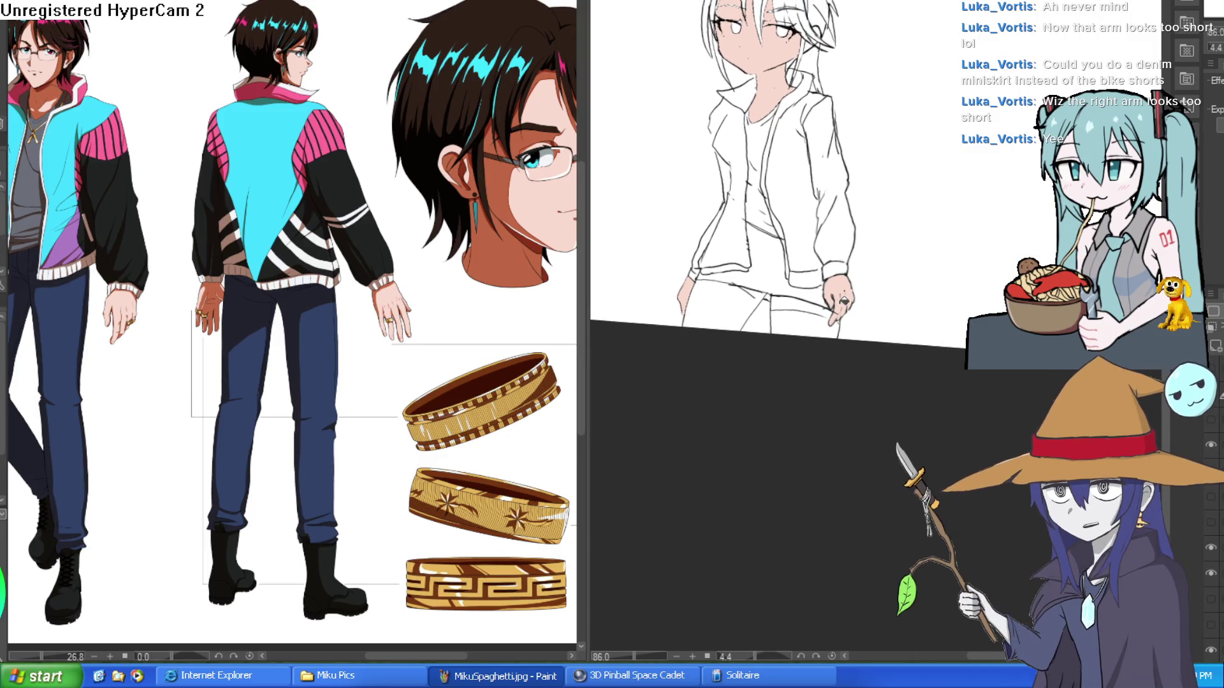
pyautogui.scroll(4, 794, 310)
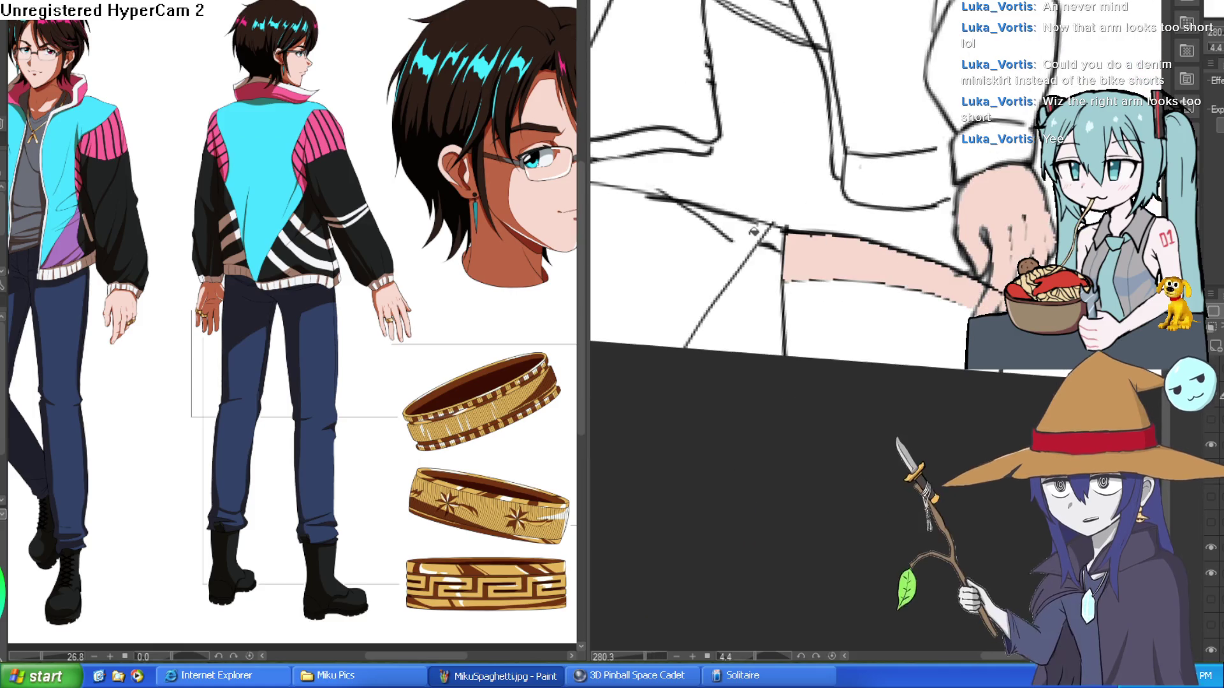
pyautogui.moveTo(772, 220); pyautogui.dragTo(650, 213)
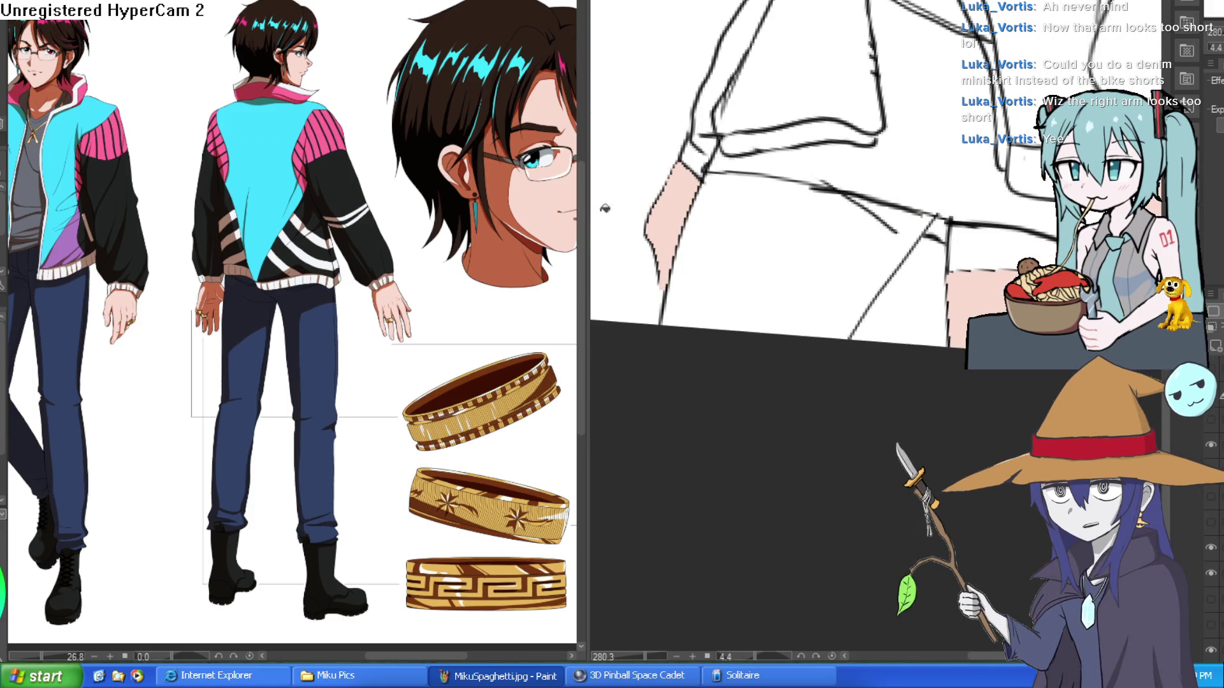
pyautogui.moveTo(912, 242); pyautogui.dragTo(893, 230)
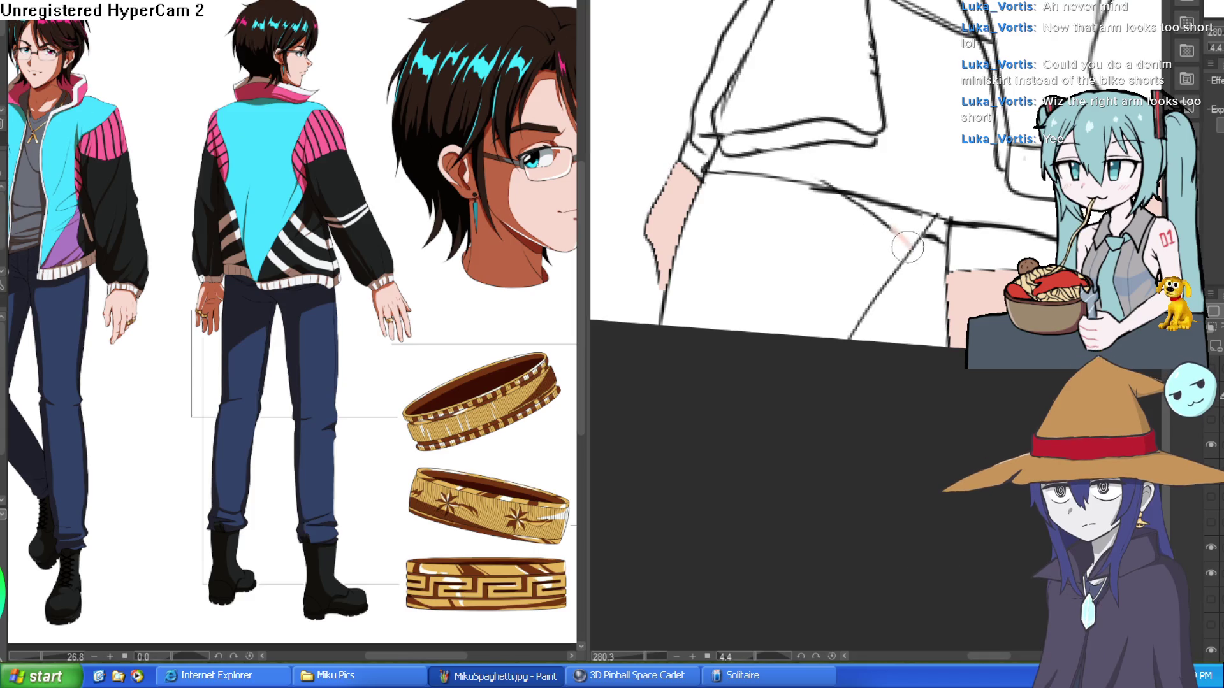
# - Remove the skin fills from both thighs
pyautogui.scroll(-3, 679, 329)
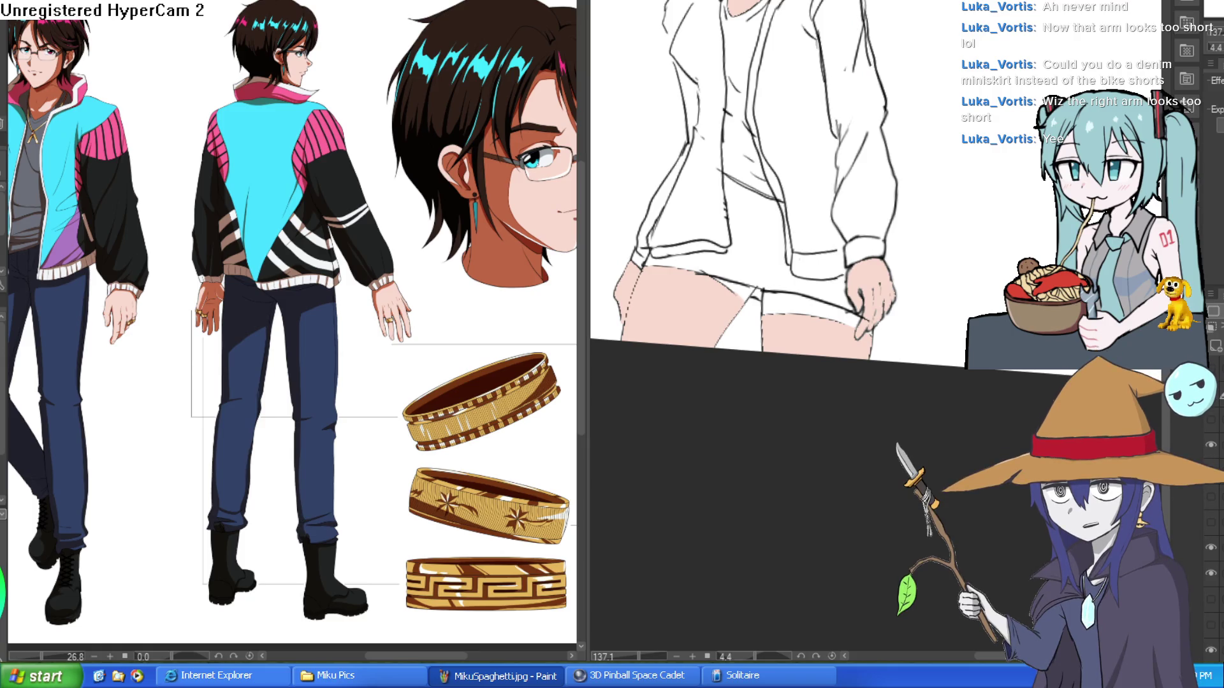
pyautogui.hotkey('ctrl', 'z')
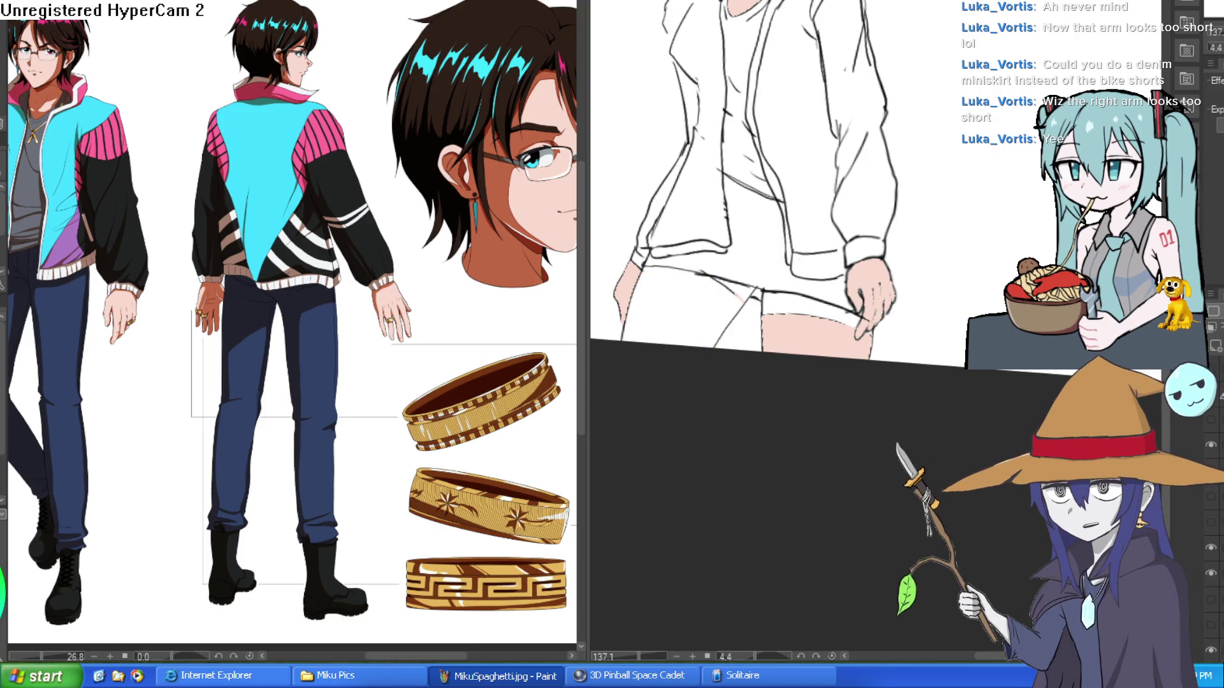
pyautogui.hotkey('ctrl', 'z')
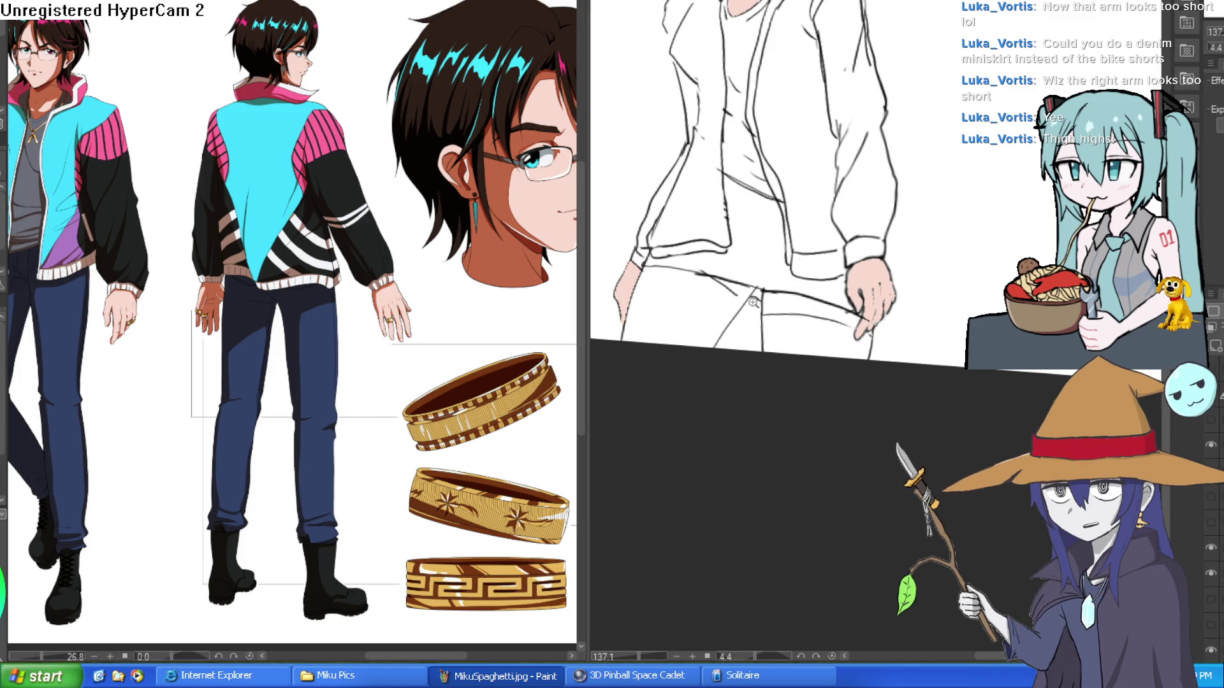
pyautogui.scroll(3, 756, 297)
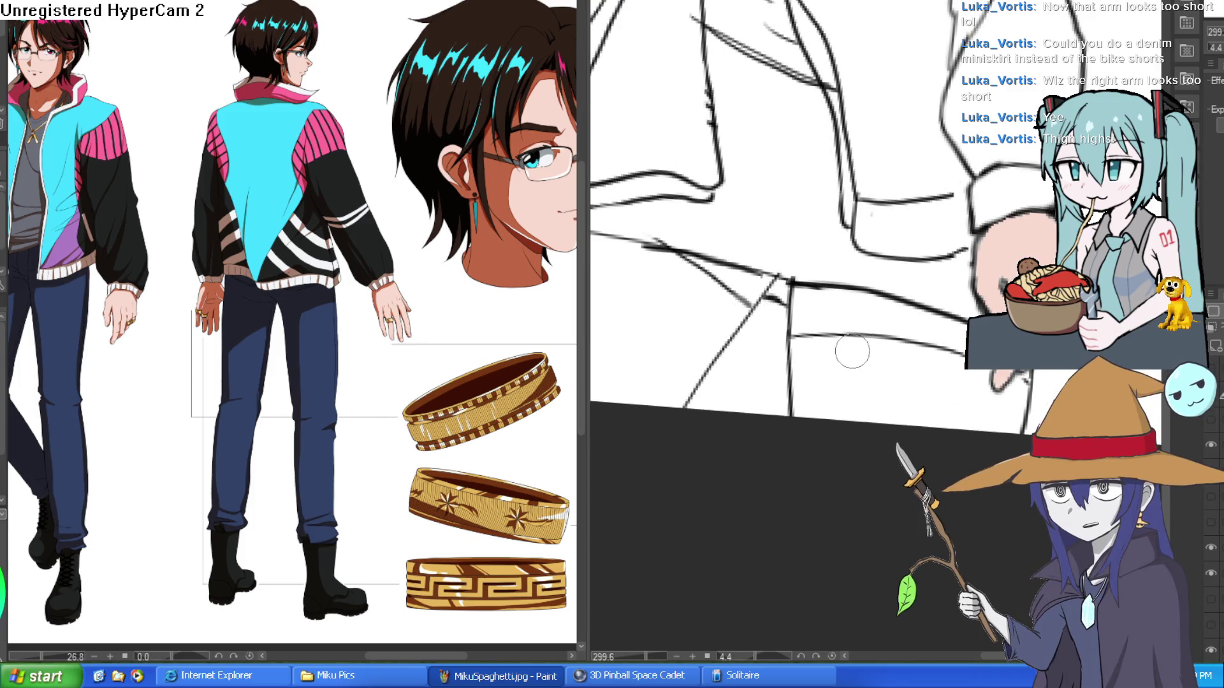
pyautogui.scroll(-3, 624, 274)
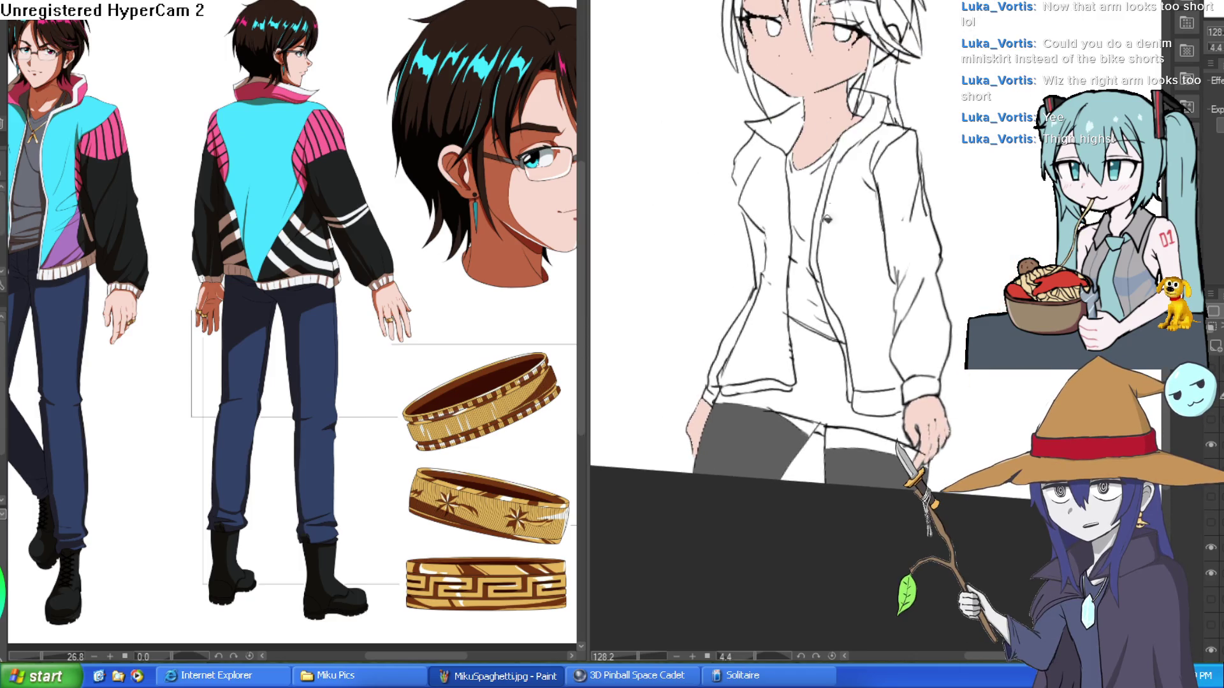
# - Fill the right thigh-high dark grey and the skirt navy
pyautogui.click(858, 425)
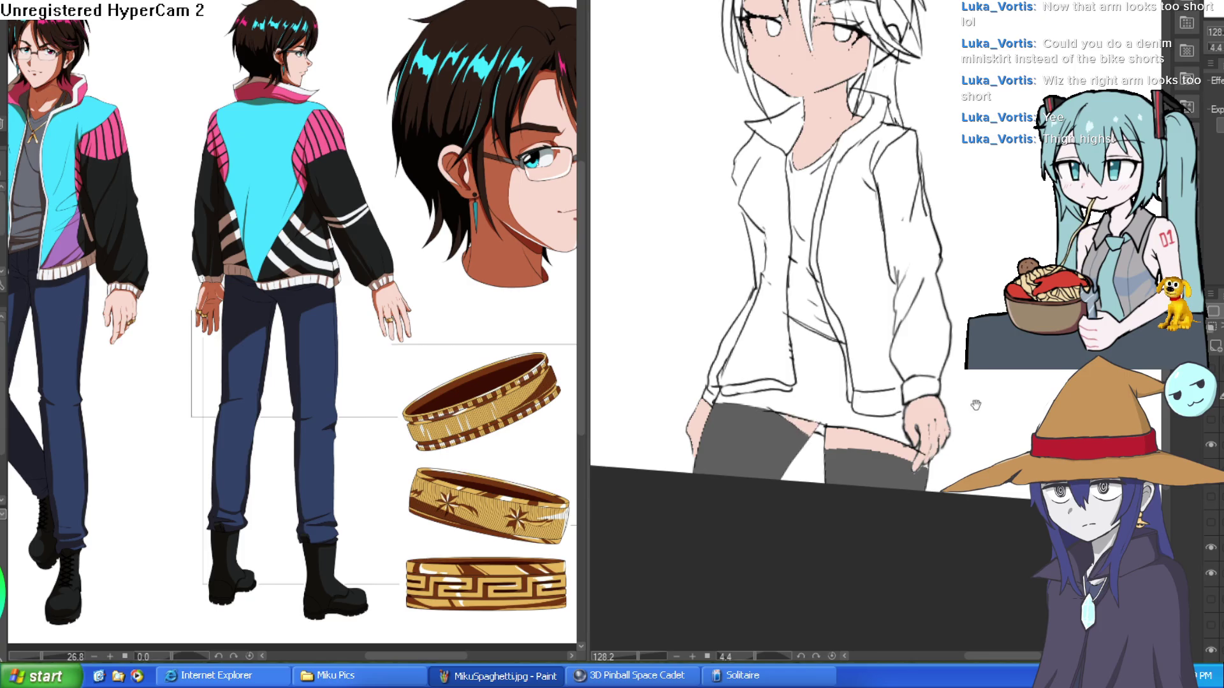
pyautogui.moveTo(975, 405); pyautogui.dragTo(962, 438)
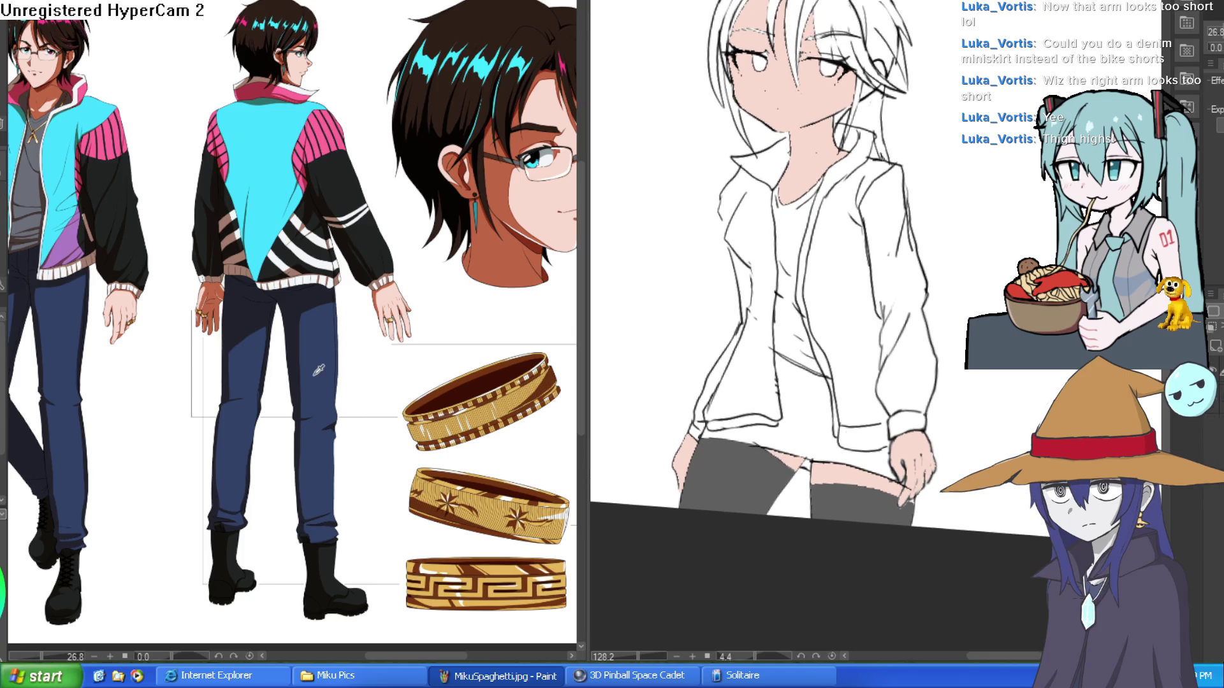
pyautogui.click(823, 425)
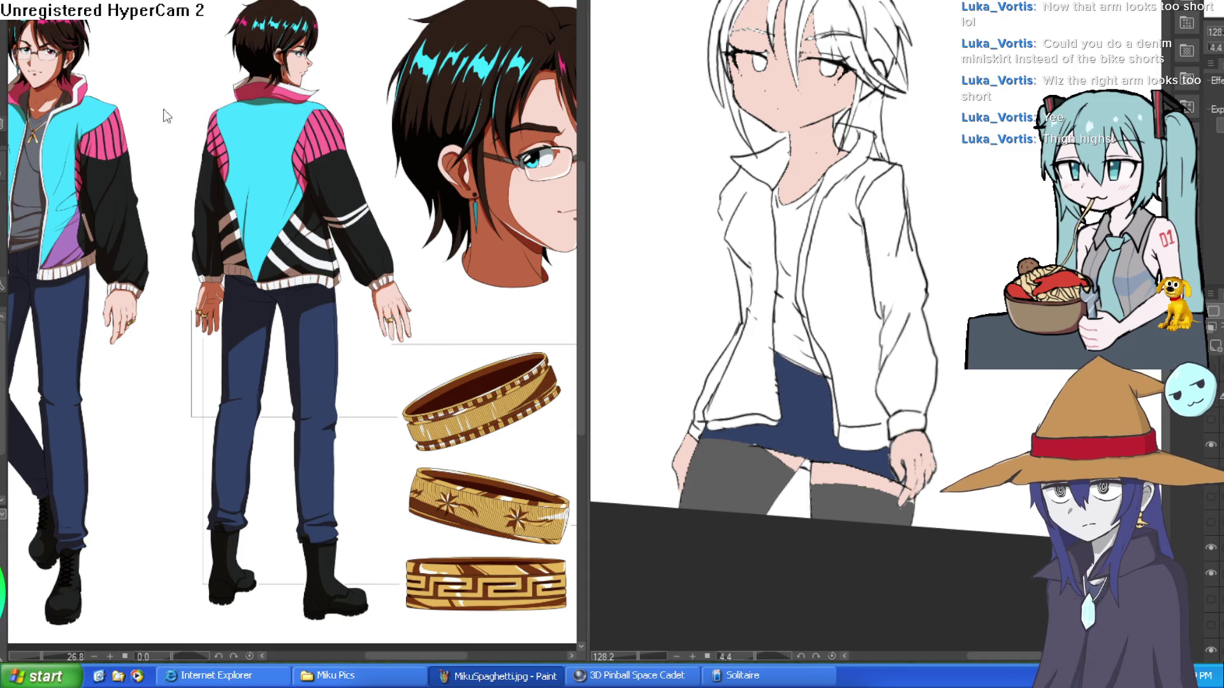
# - Pick cyan from the reference sheet and fill the right and left jacket panels
pyautogui.click(320, 309)
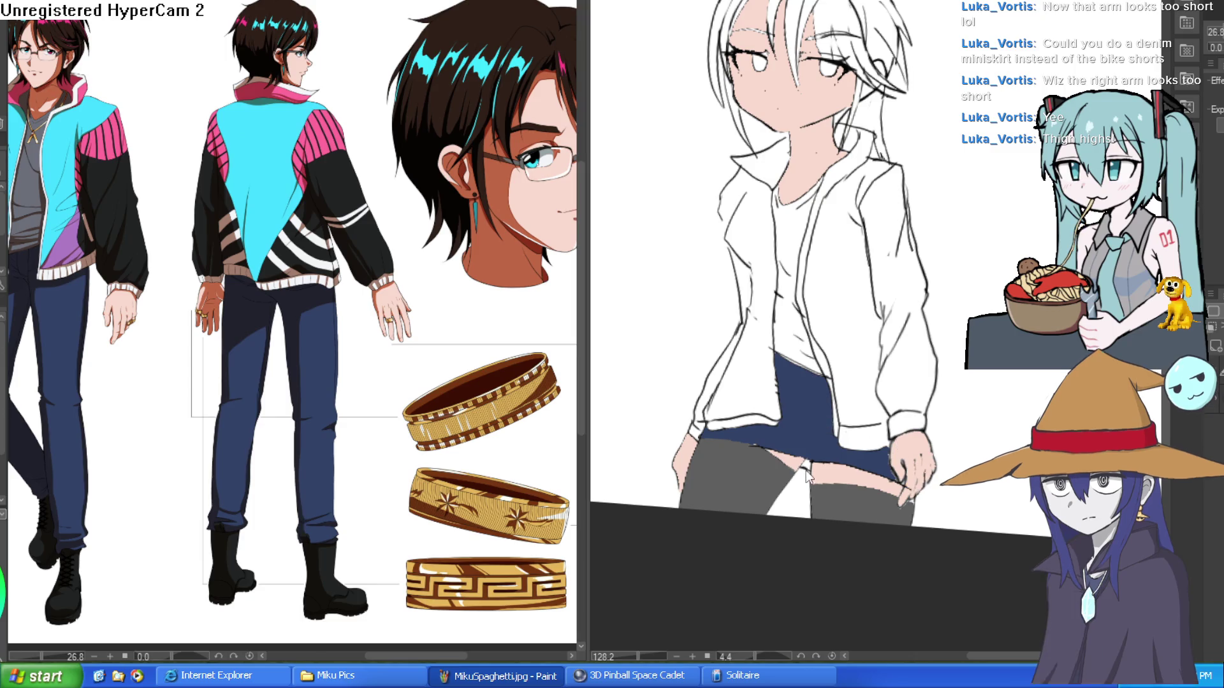
pyautogui.scroll(5, 822, 458)
pyautogui.scroll(-5, 822, 461)
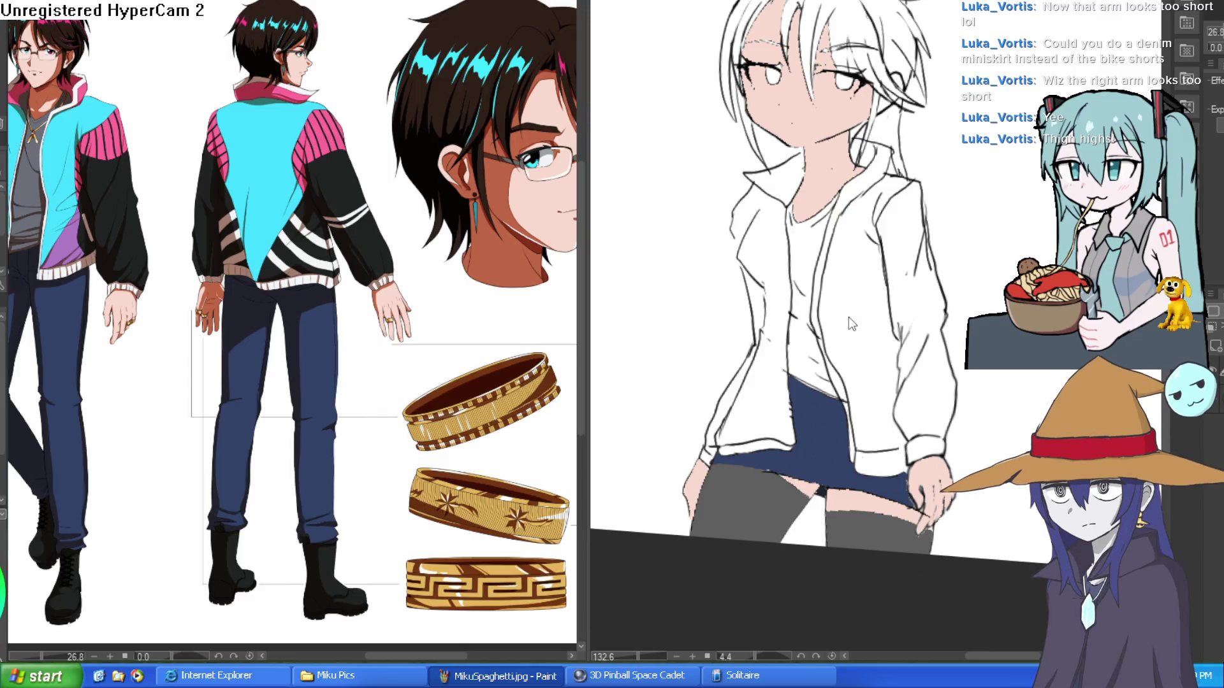
pyautogui.click(861, 317)
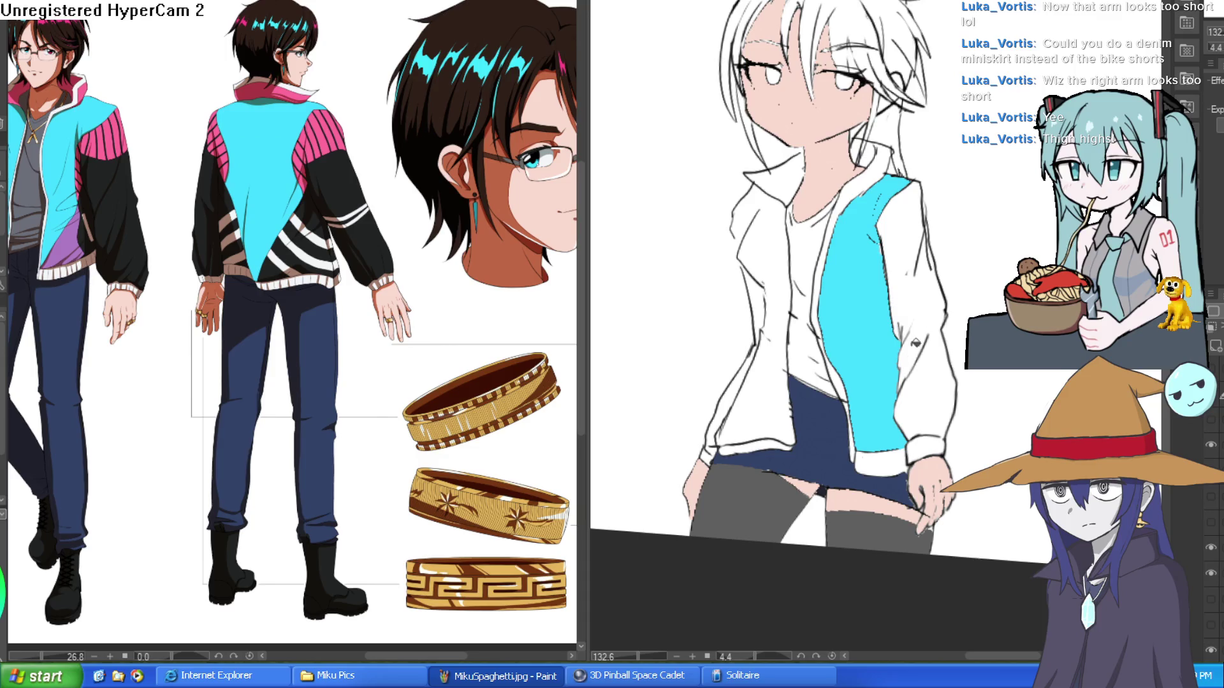
pyautogui.click(773, 373)
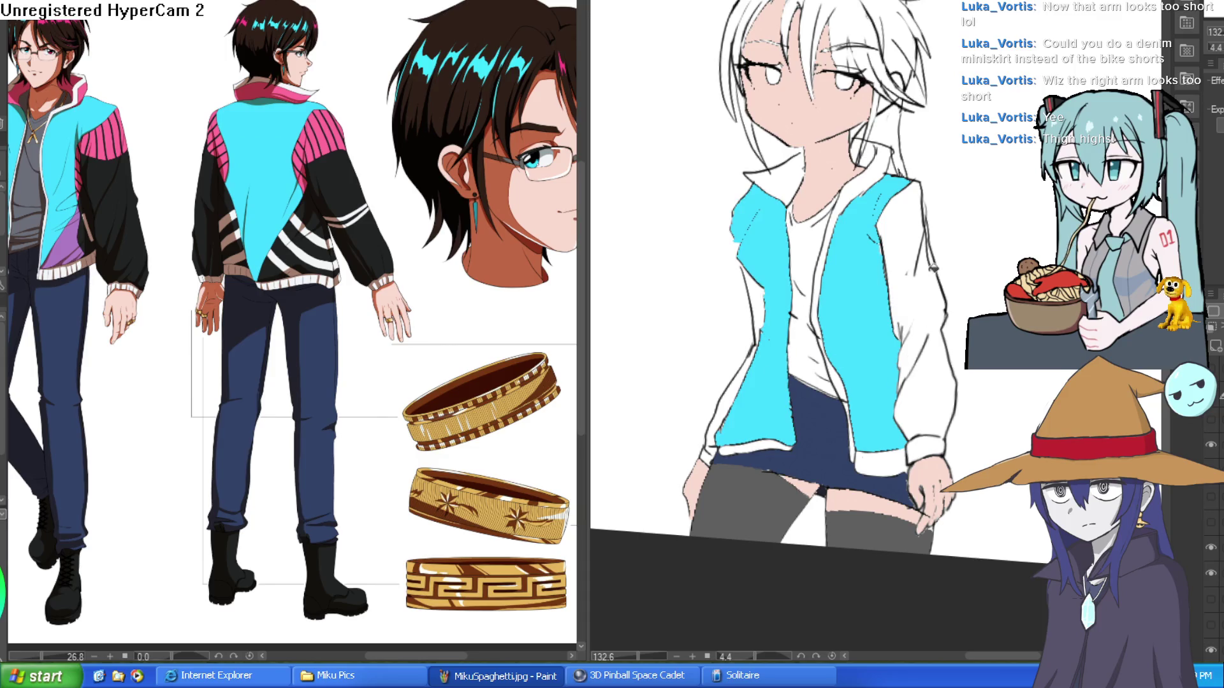
# - Pick purple from the reference jacket and try dividing lines for the lower jacket panel
pyautogui.click(76, 262)
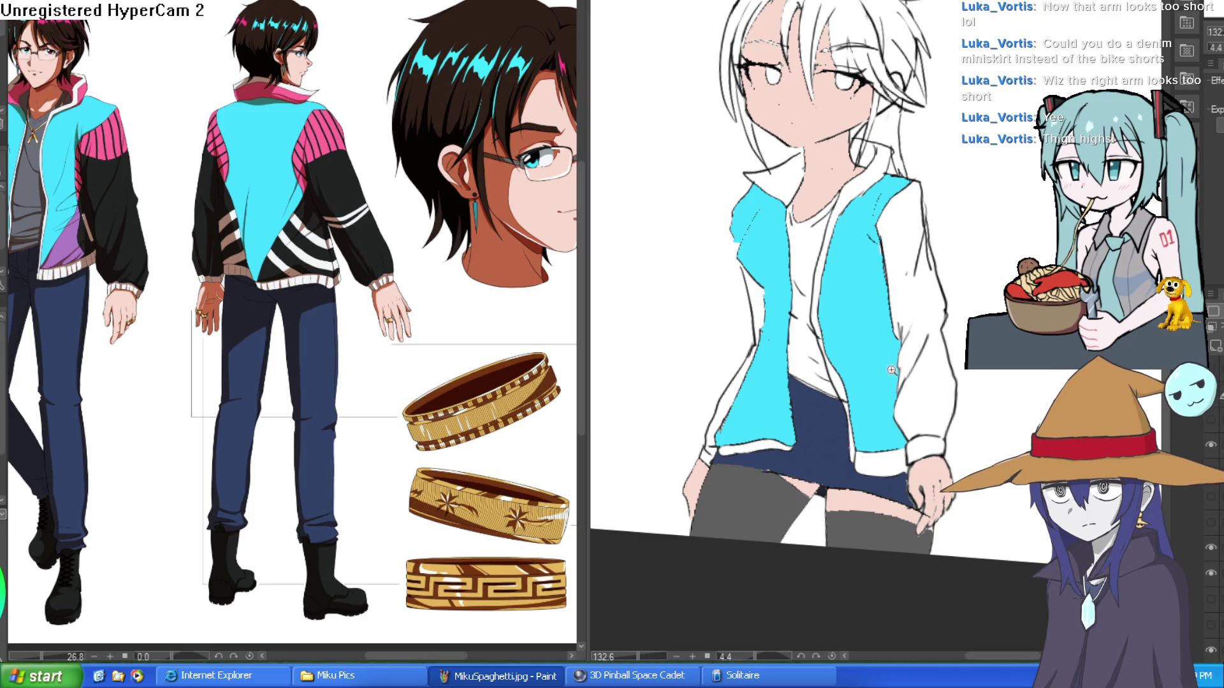
pyautogui.scroll(3, 891, 292)
pyautogui.moveTo(888, 310); pyautogui.dragTo(833, 414)
pyautogui.hotkey('ctrl', 'z')
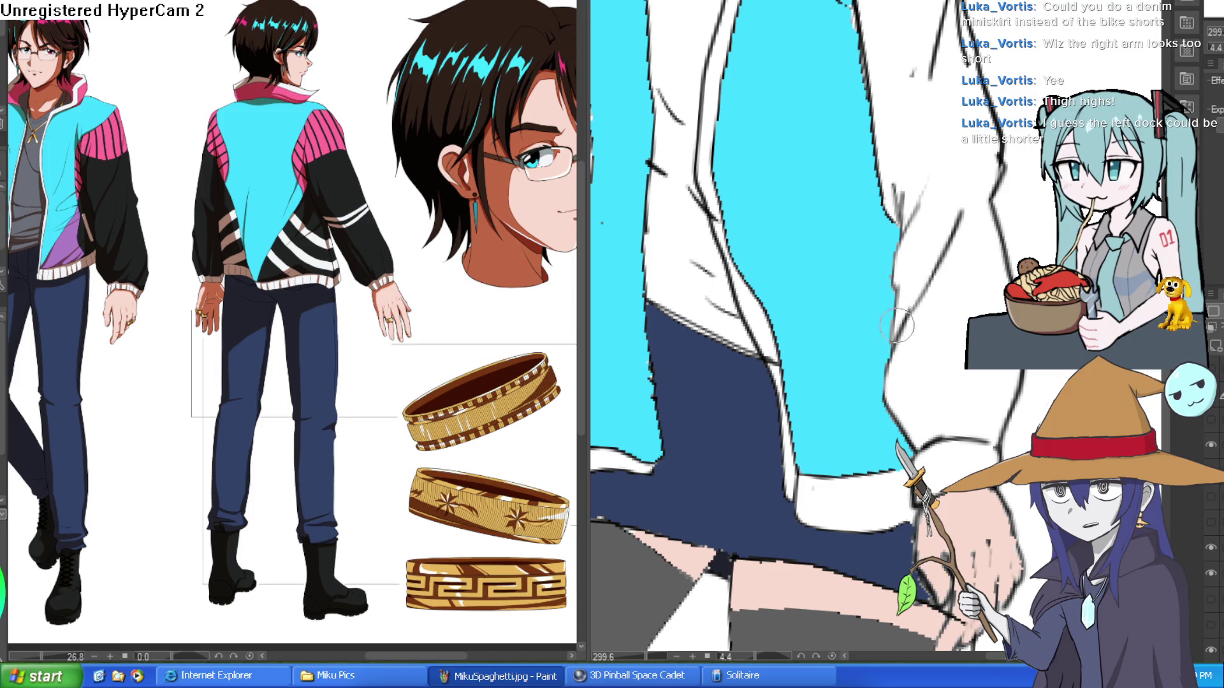
pyautogui.moveTo(893, 287)
pyautogui.mouseDown()
pyautogui.moveTo(793, 405)
pyautogui.moveTo(651, 355)
pyautogui.mouseUp()
pyautogui.hotkey('ctrl', 'z')
pyautogui.moveTo(680, 281)
pyautogui.mouseDown()
pyautogui.moveTo(868, 196)
pyautogui.moveTo(846, 395)
pyautogui.mouseUp()
# - Fill the lower jacket section beside the line with purple
pyautogui.press('g')
pyautogui.click(831, 306)
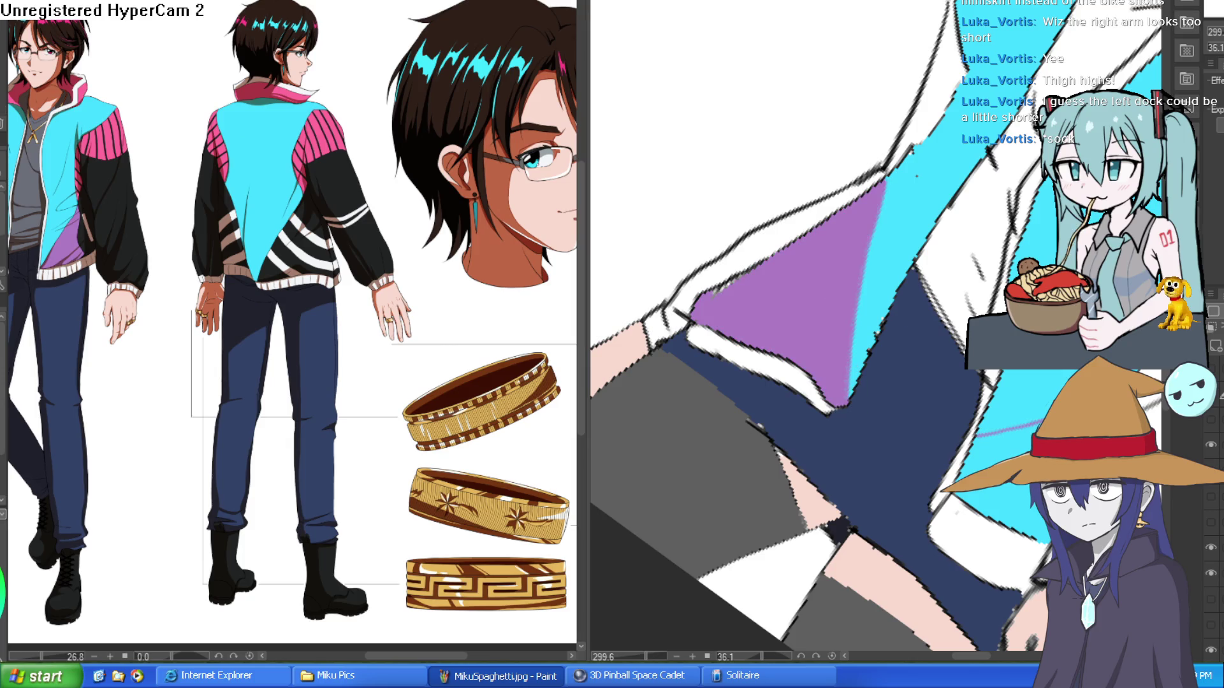
pyautogui.scroll(-5, 929, 304)
pyautogui.moveTo(928, 304); pyautogui.dragTo(932, 297)
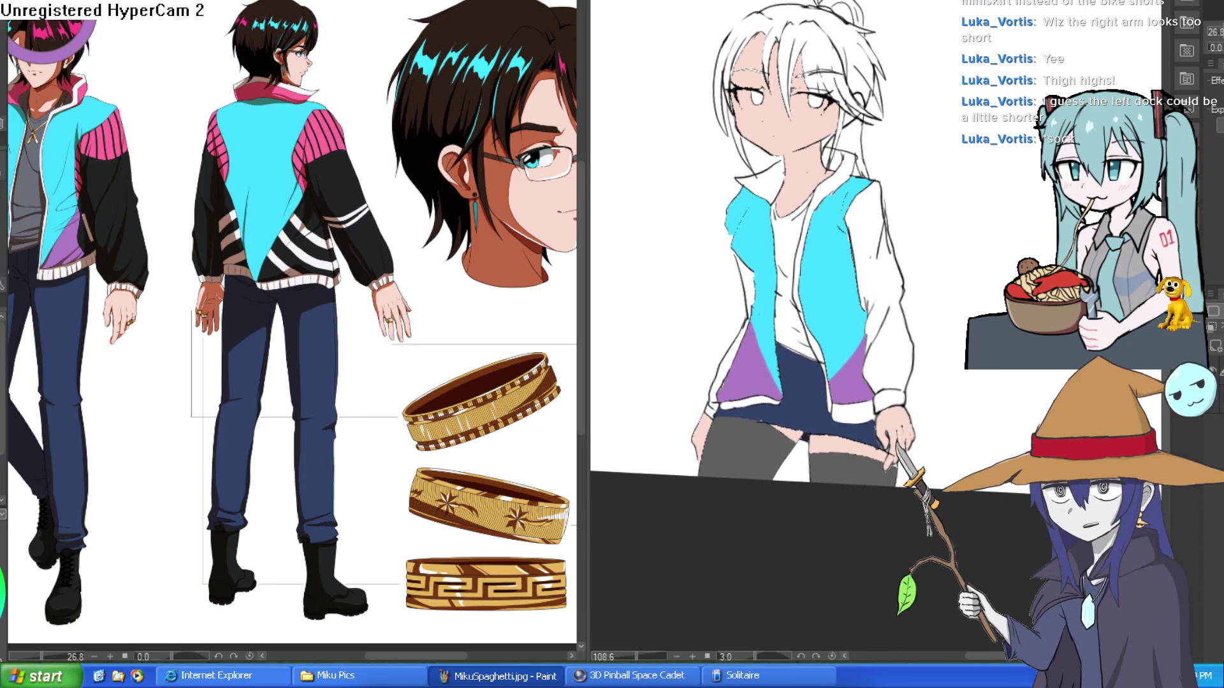
# - Paint a white band across the thigh-high top and a dark waistband line
pyautogui.click(54, 42)
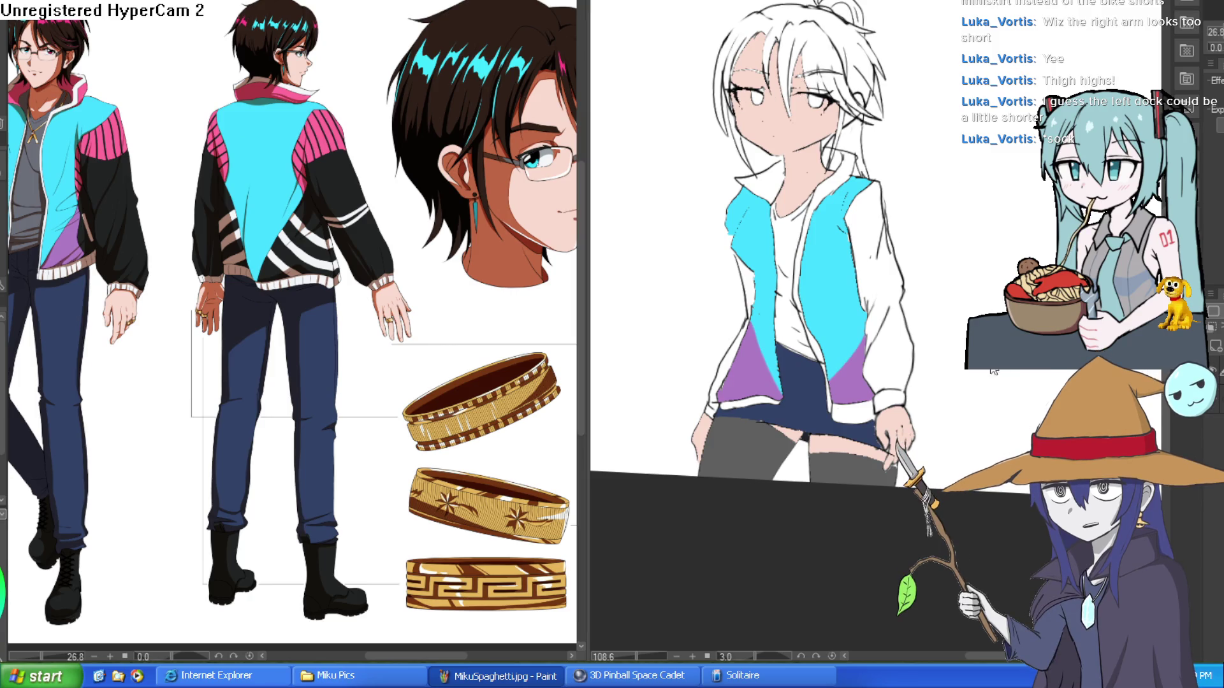
pyautogui.scroll(8, 931, 310)
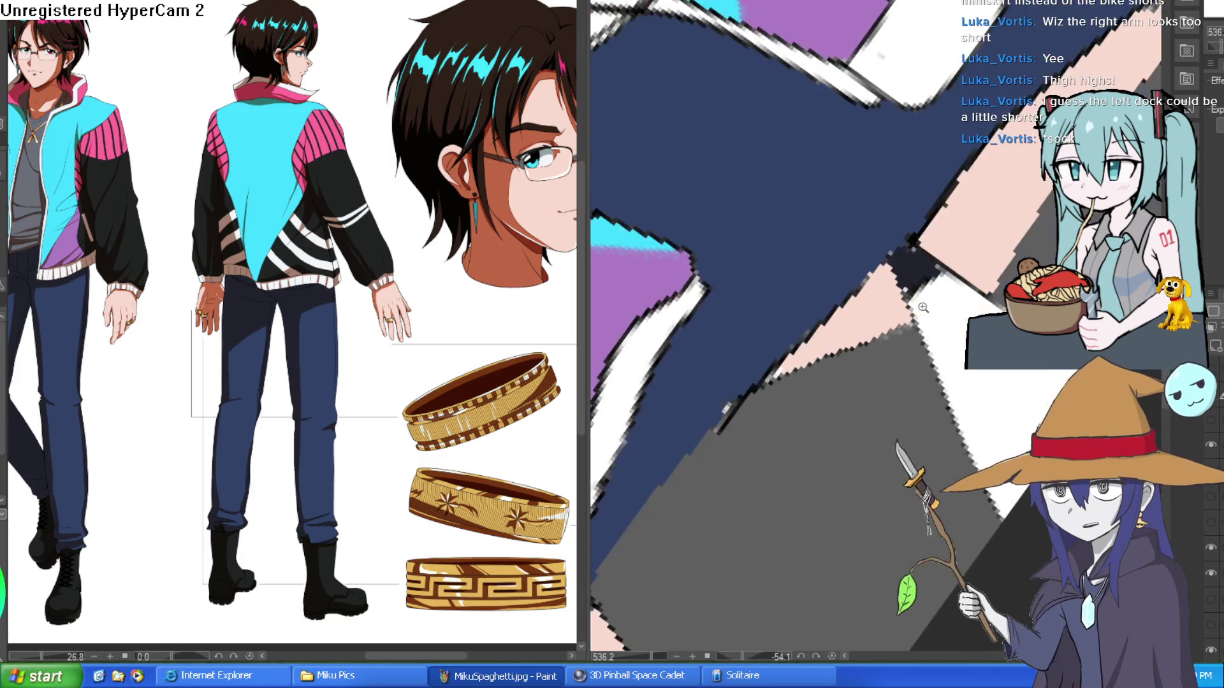
pyautogui.scroll(-5, 931, 310)
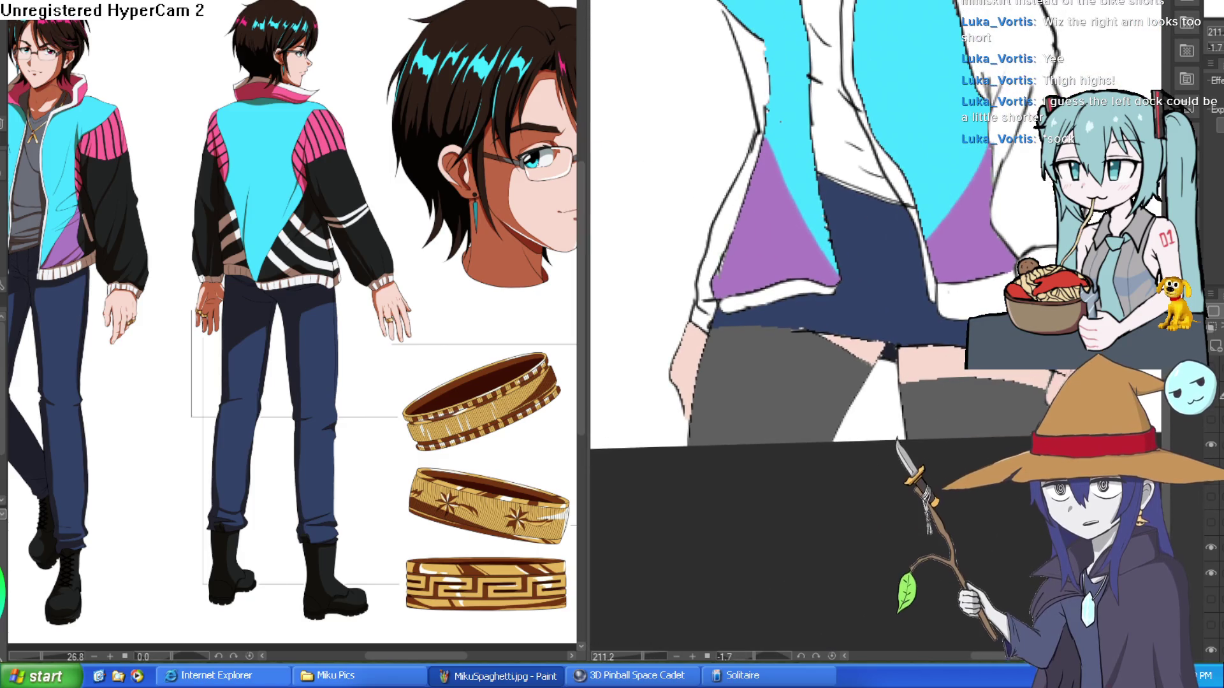
pyautogui.moveTo(868, 369)
pyautogui.mouseDown()
pyautogui.moveTo(716, 342)
pyautogui.moveTo(847, 350)
pyautogui.mouseUp()
pyautogui.moveTo(795, 329); pyautogui.dragTo(859, 358)
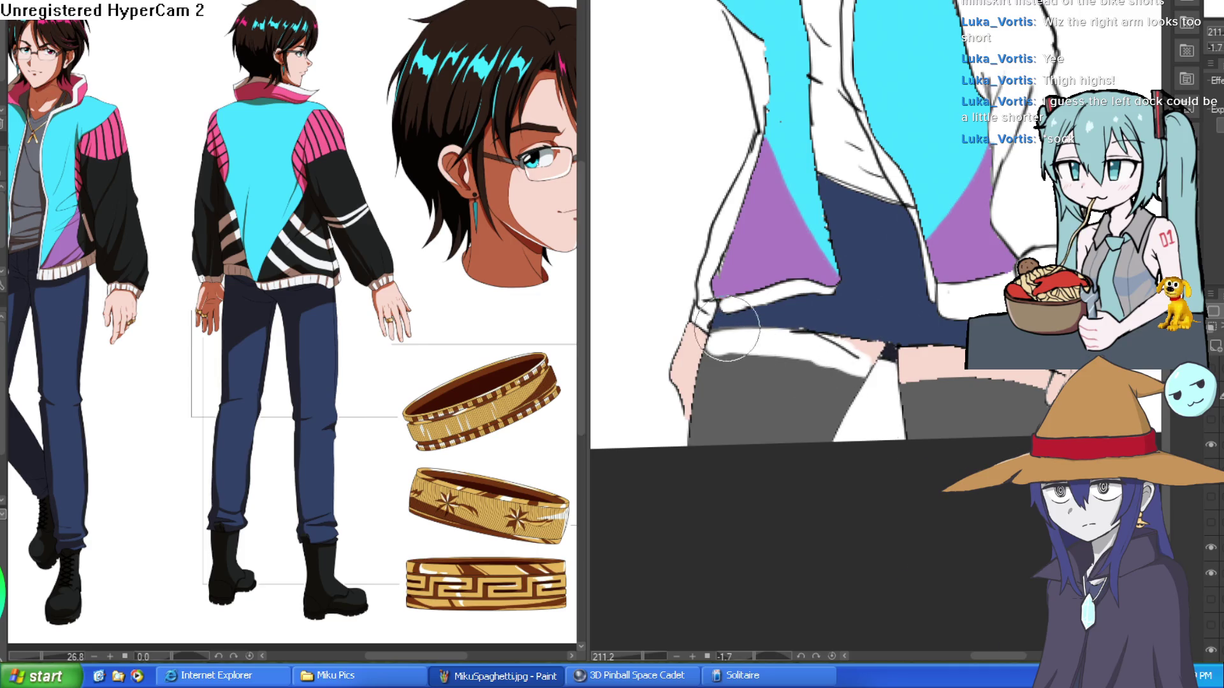
# - Paint skin along the thigh edge strip, then fill part of the hair dark brown
pyautogui.moveTo(810, 191)
pyautogui.mouseDown()
pyautogui.moveTo(937, 319)
pyautogui.moveTo(904, 467)
pyautogui.mouseUp()
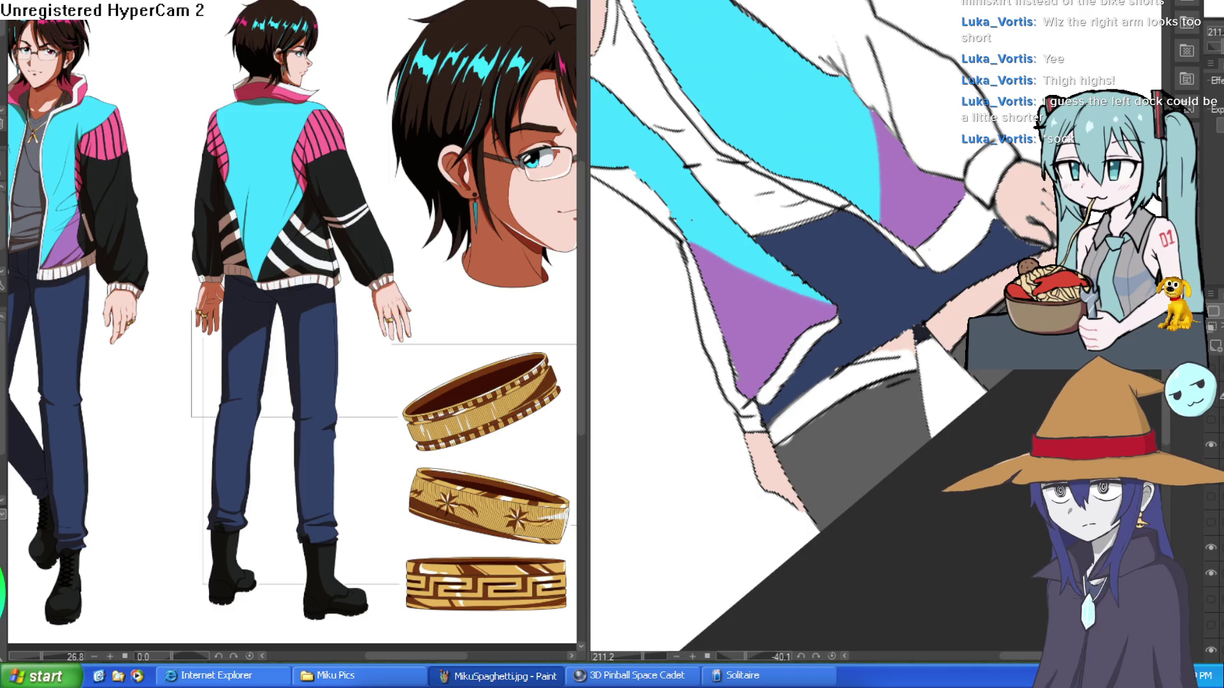
pyautogui.moveTo(995, 309); pyautogui.dragTo(828, 507)
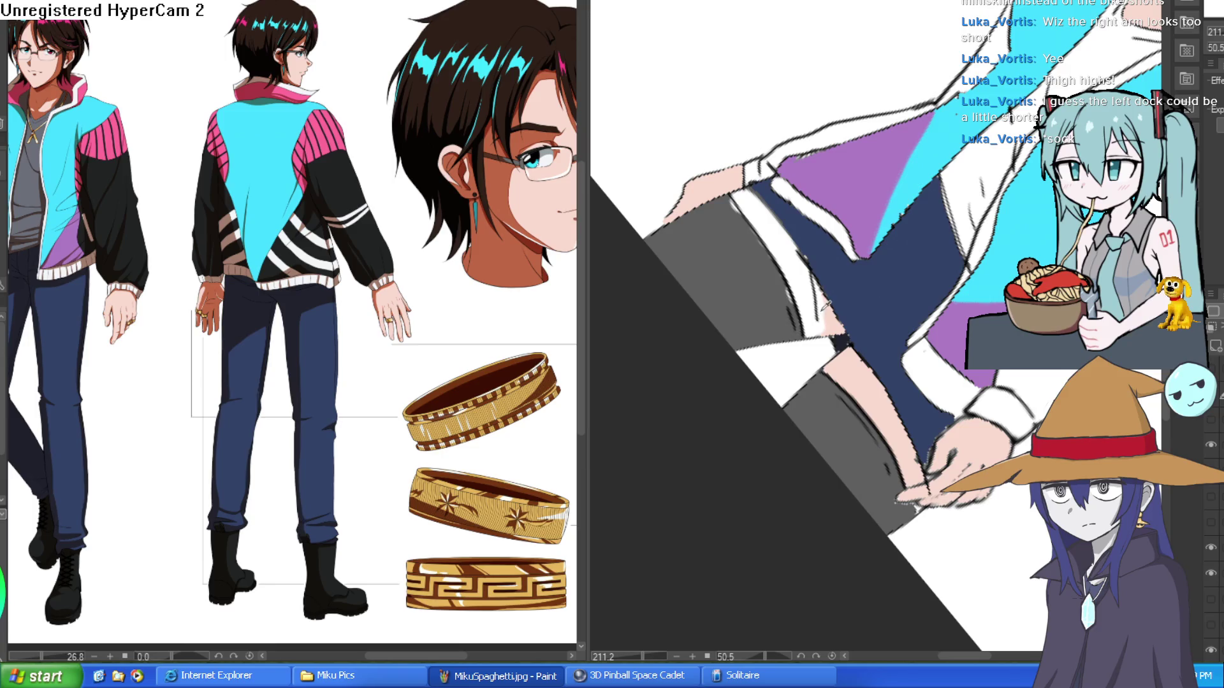
pyautogui.moveTo(820, 337); pyautogui.dragTo(807, 282)
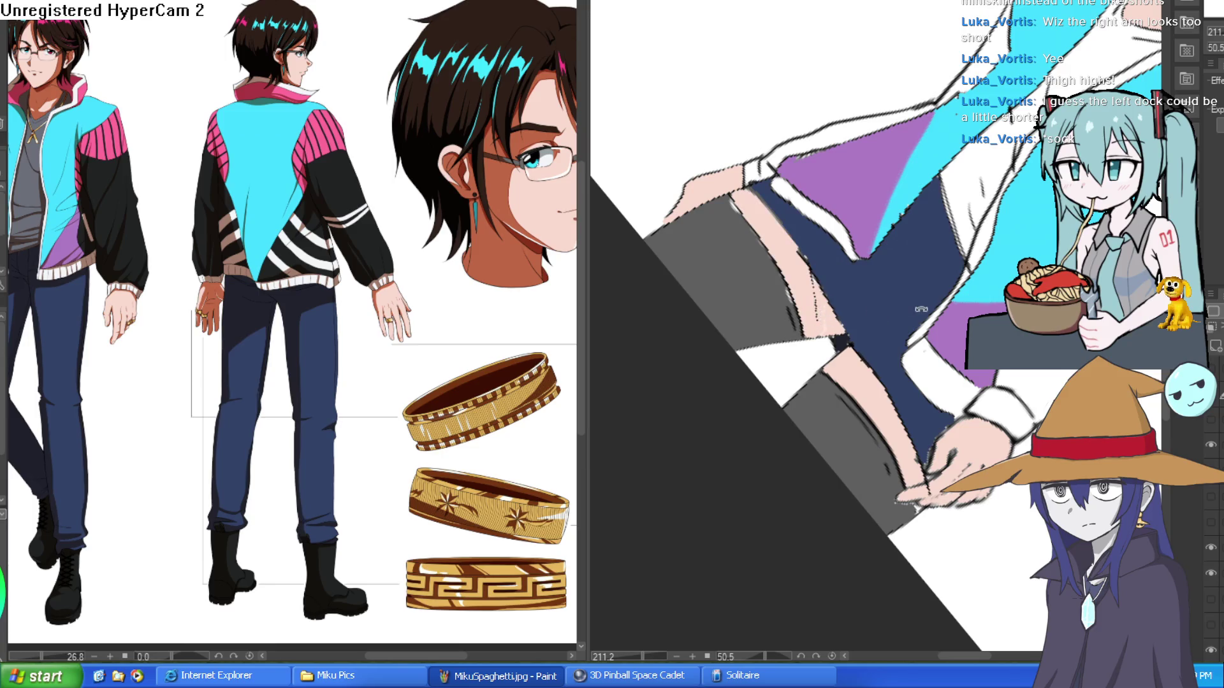
pyautogui.scroll(-3, 917, 310)
pyautogui.moveTo(916, 309)
pyautogui.mouseDown()
pyautogui.moveTo(903, 336)
pyautogui.moveTo(924, 210)
pyautogui.moveTo(665, 178)
pyautogui.mouseUp()
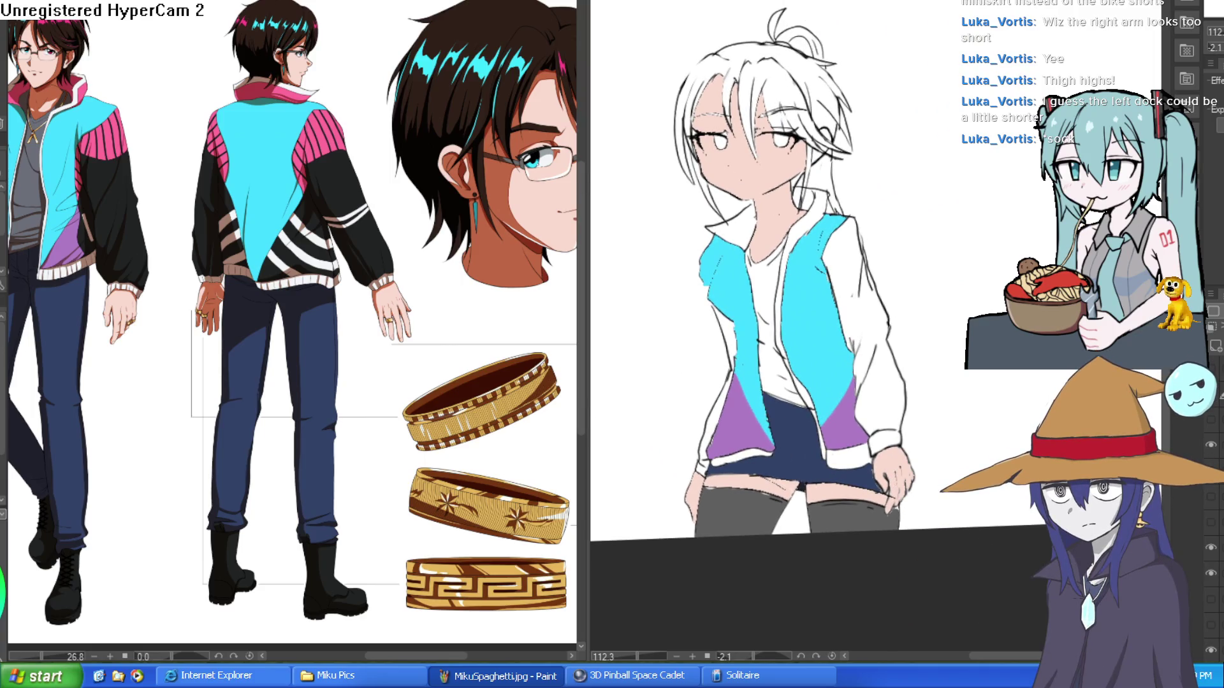
pyautogui.click(788, 77)
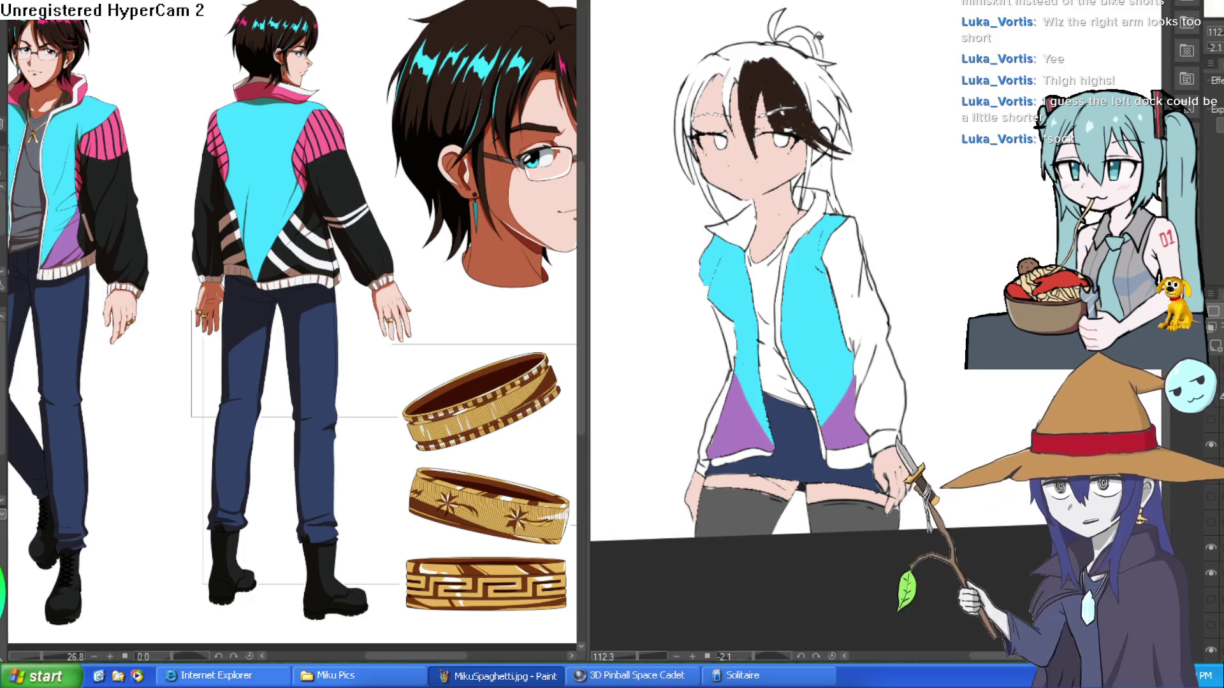
# - Fill the remaining white hair strands dark brown and brush the top bun brown
pyautogui.scroll(5, 705, 43)
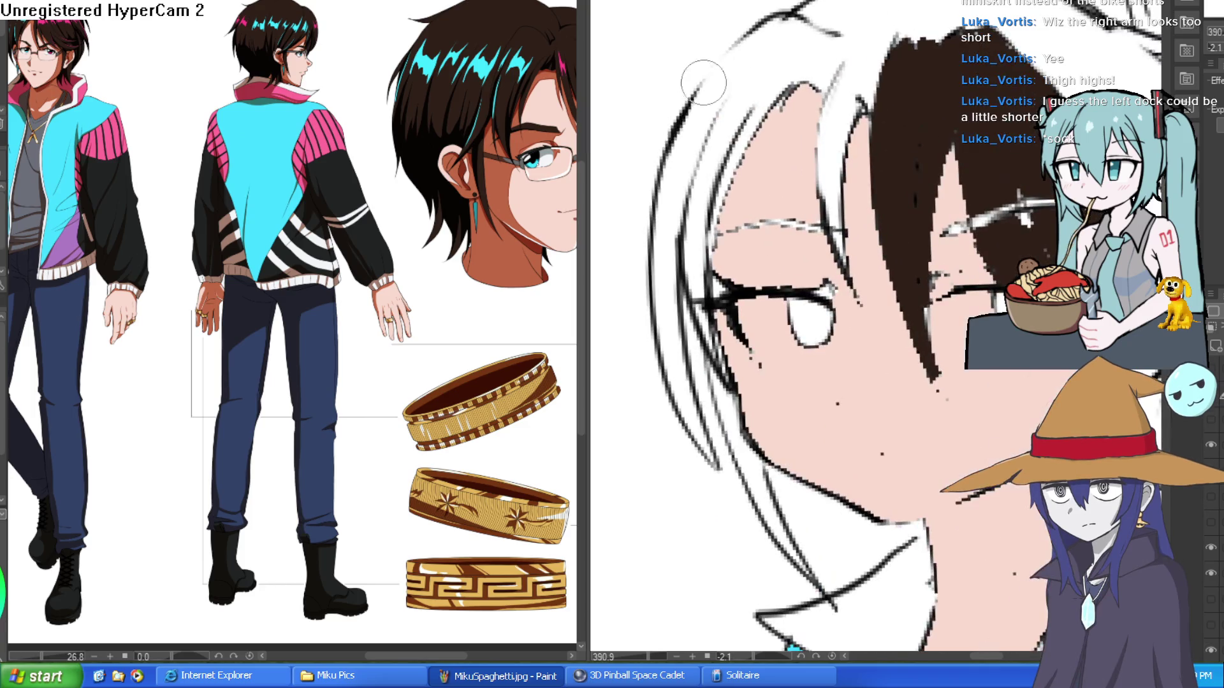
pyautogui.click(794, 63)
pyautogui.click(865, 104)
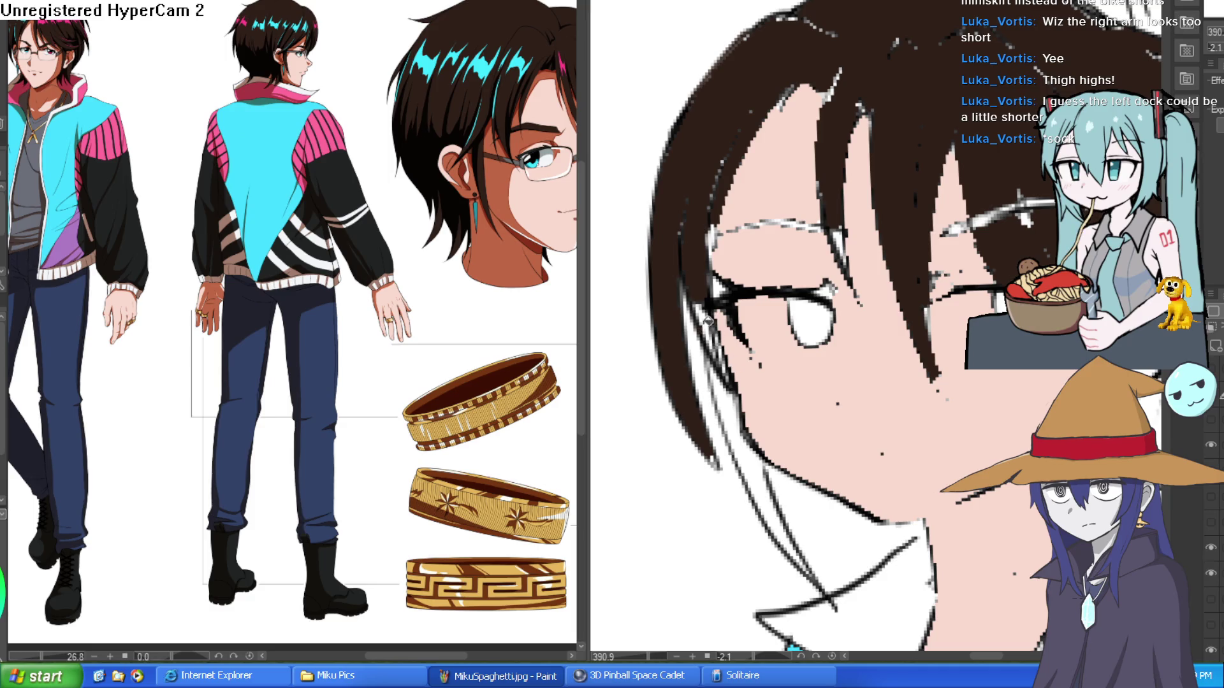
pyautogui.scroll(-2, 867, 270)
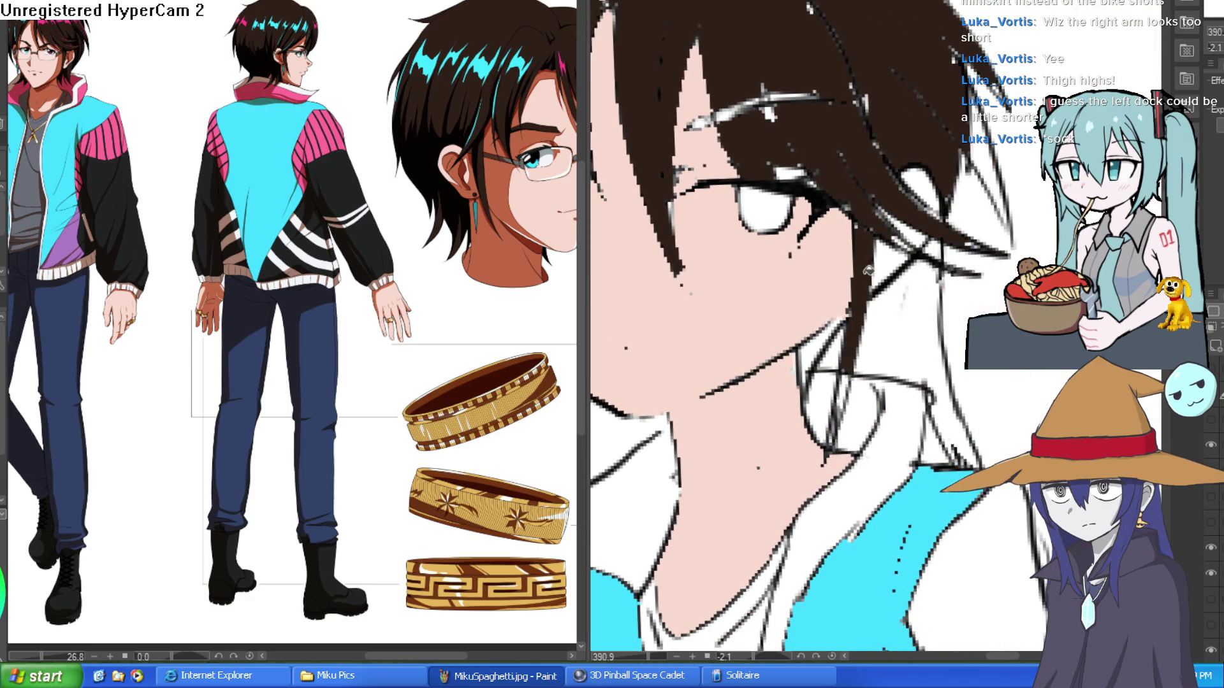
pyautogui.click(921, 331)
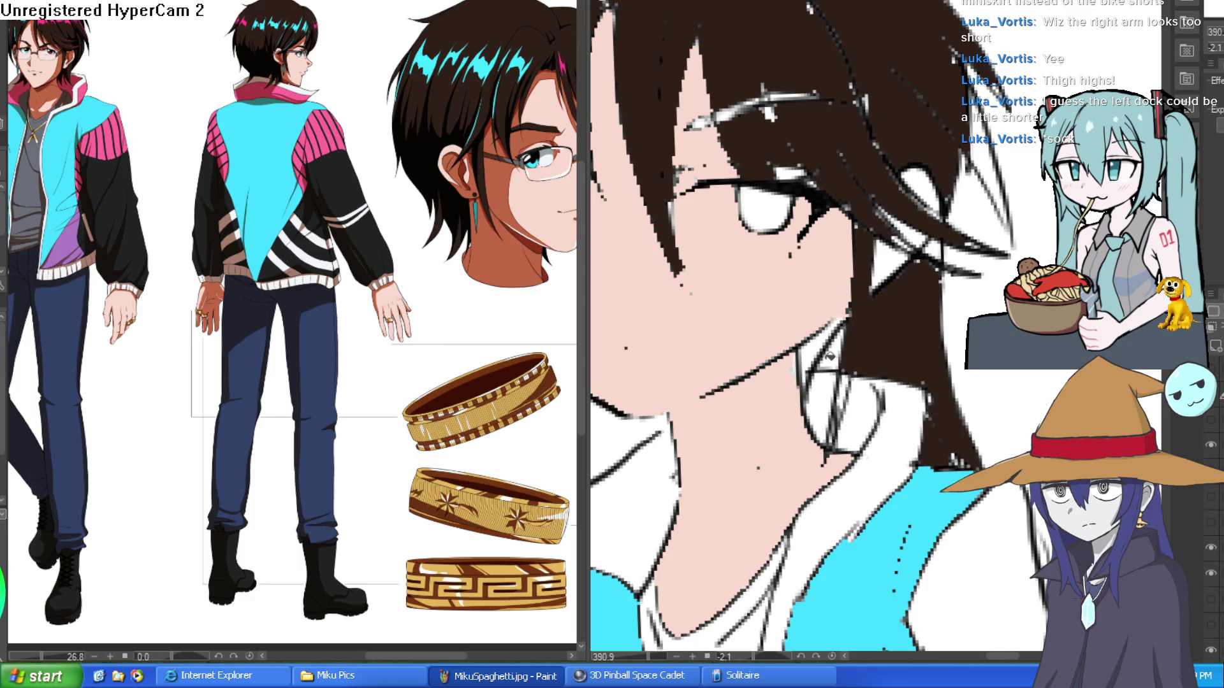
pyautogui.scroll(-2, 918, 432)
pyautogui.moveTo(905, 109)
pyautogui.mouseDown()
pyautogui.moveTo(880, 70)
pyautogui.moveTo(811, 37)
pyautogui.mouseUp()
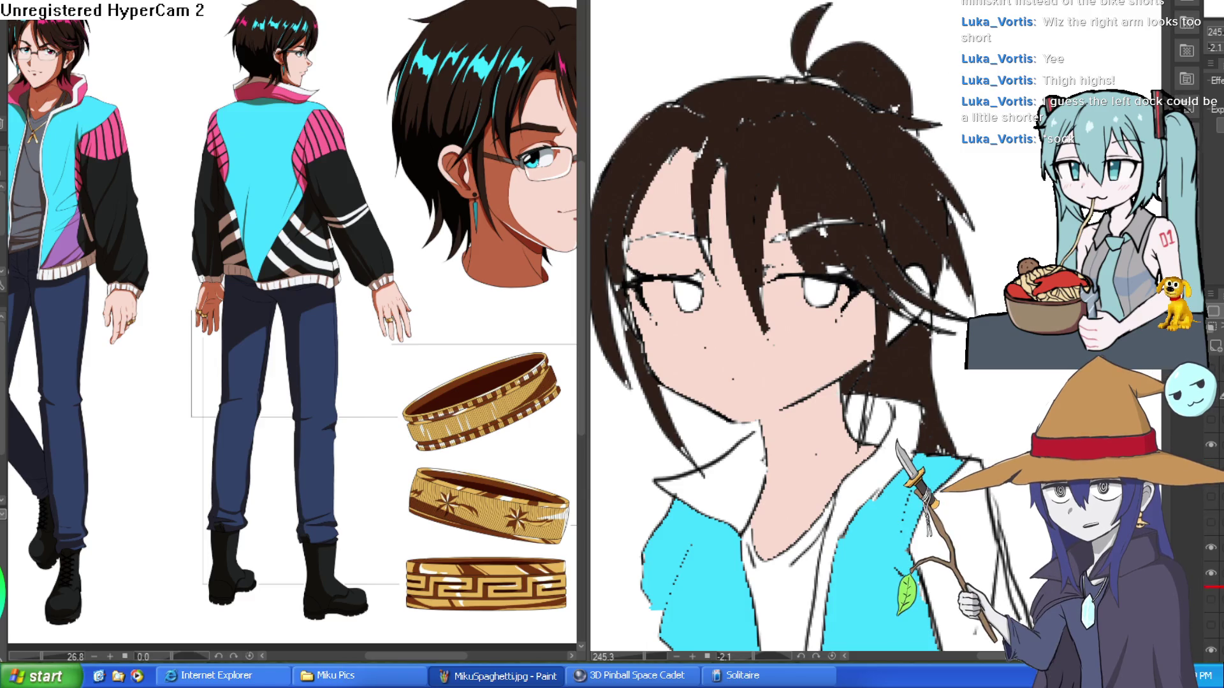
# - Show the line-art layer with mouth and lashes, then paint one glasses lens white
pyautogui.click(1210, 419)
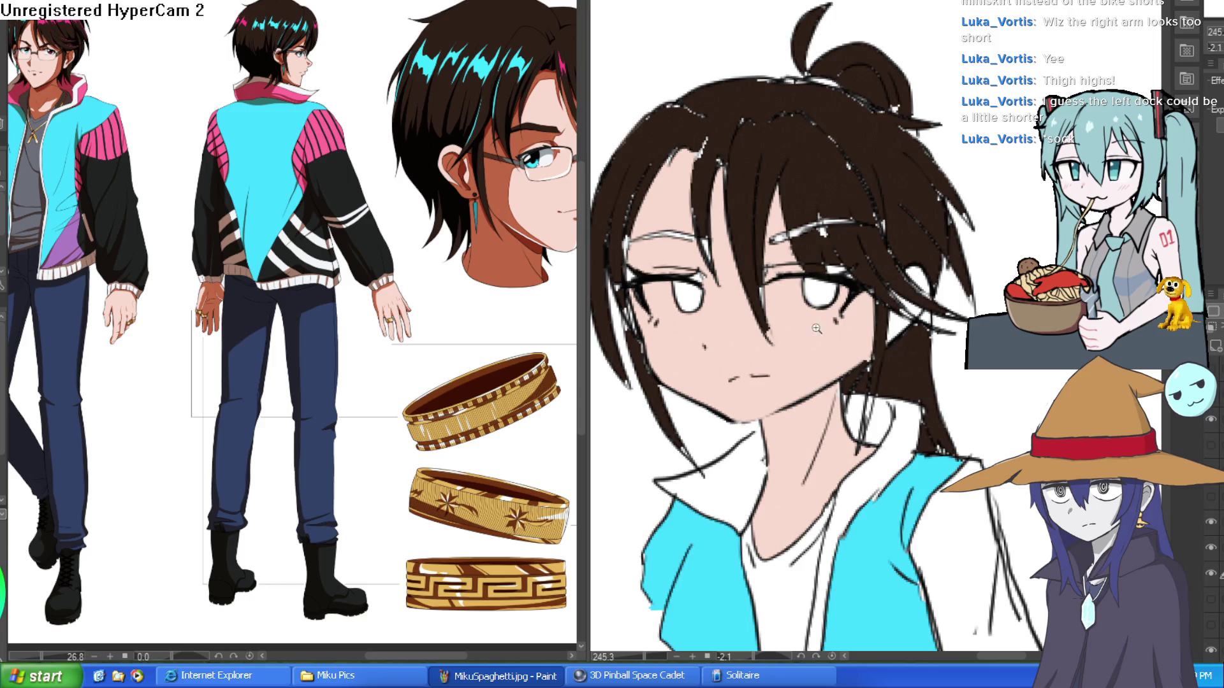
pyautogui.moveTo(827, 334); pyautogui.dragTo(892, 334)
pyautogui.moveTo(944, 247)
pyautogui.mouseDown()
pyautogui.moveTo(834, 240)
pyautogui.moveTo(793, 273)
pyautogui.moveTo(716, 218)
pyautogui.moveTo(796, 234)
pyautogui.moveTo(733, 234)
pyautogui.mouseUp()
pyautogui.moveTo(829, 319)
pyautogui.mouseDown()
pyautogui.moveTo(956, 255)
pyautogui.moveTo(1019, 235)
pyautogui.moveTo(1084, 235)
pyautogui.mouseUp()
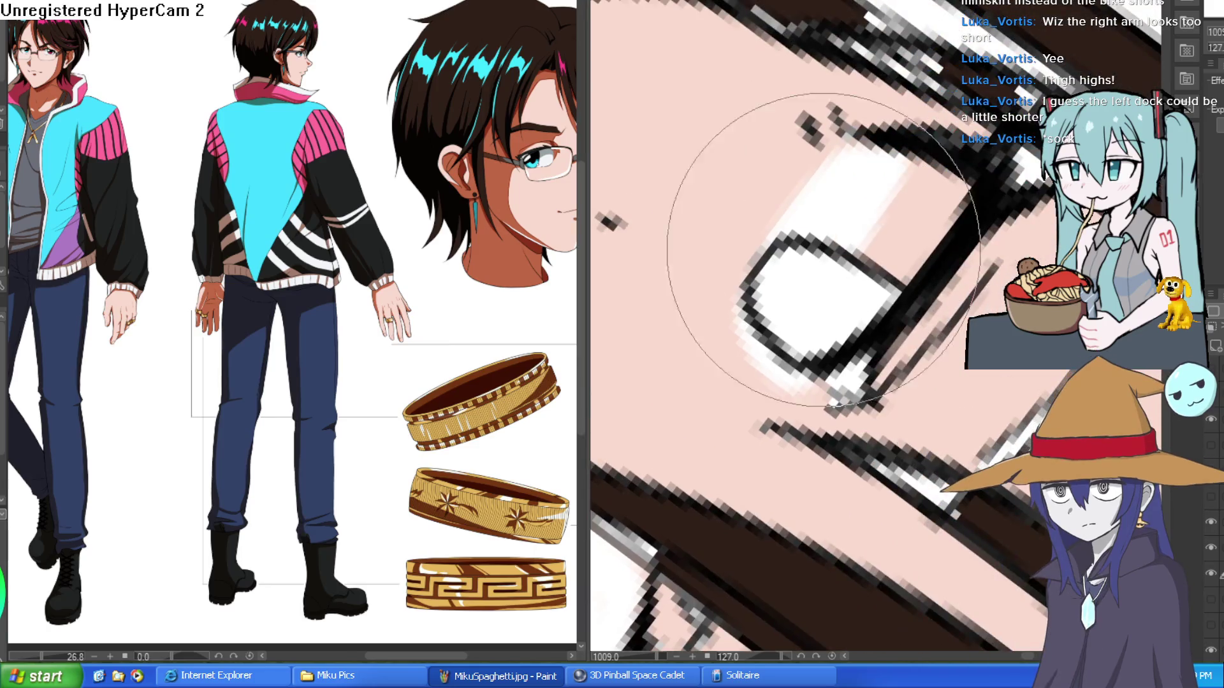
# - Brush dark brown over the eyebrow highlight and the outer corner of the eye
pyautogui.moveTo(824, 249)
pyautogui.mouseDown()
pyautogui.moveTo(892, 191)
pyautogui.moveTo(797, 191)
pyautogui.mouseUp()
pyautogui.moveTo(828, 319); pyautogui.dragTo(893, 268)
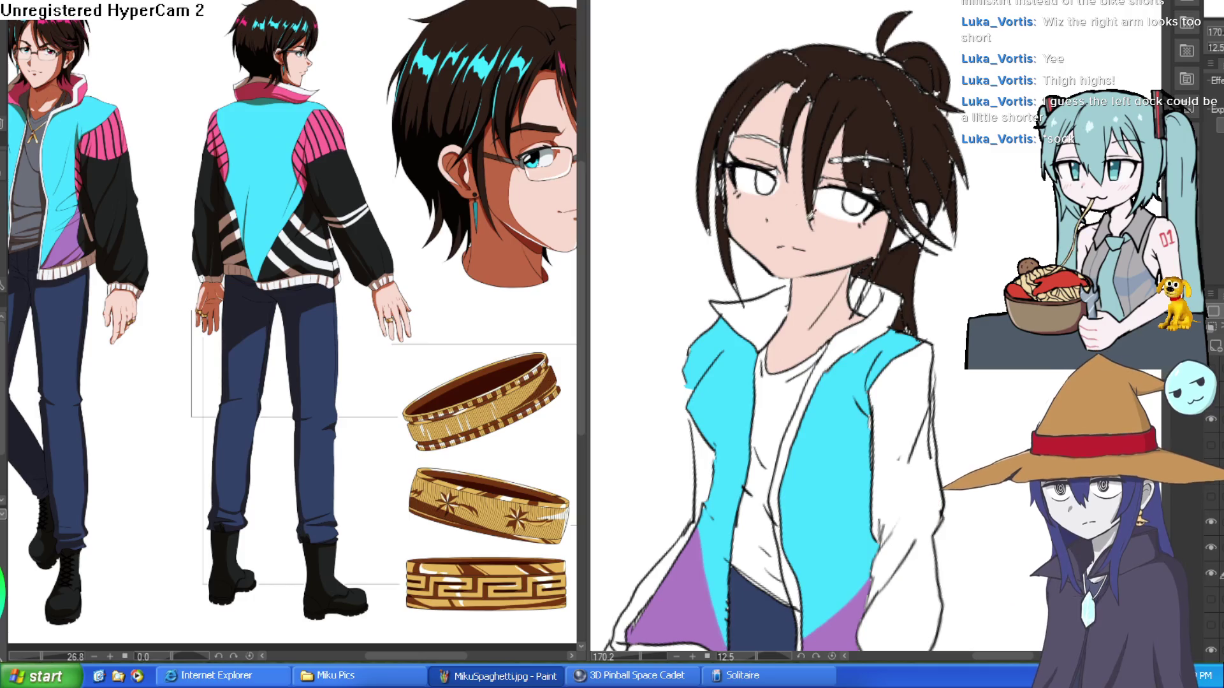
pyautogui.moveTo(828, 319); pyautogui.dragTo(893, 255)
pyautogui.scroll(5, 809, 232)
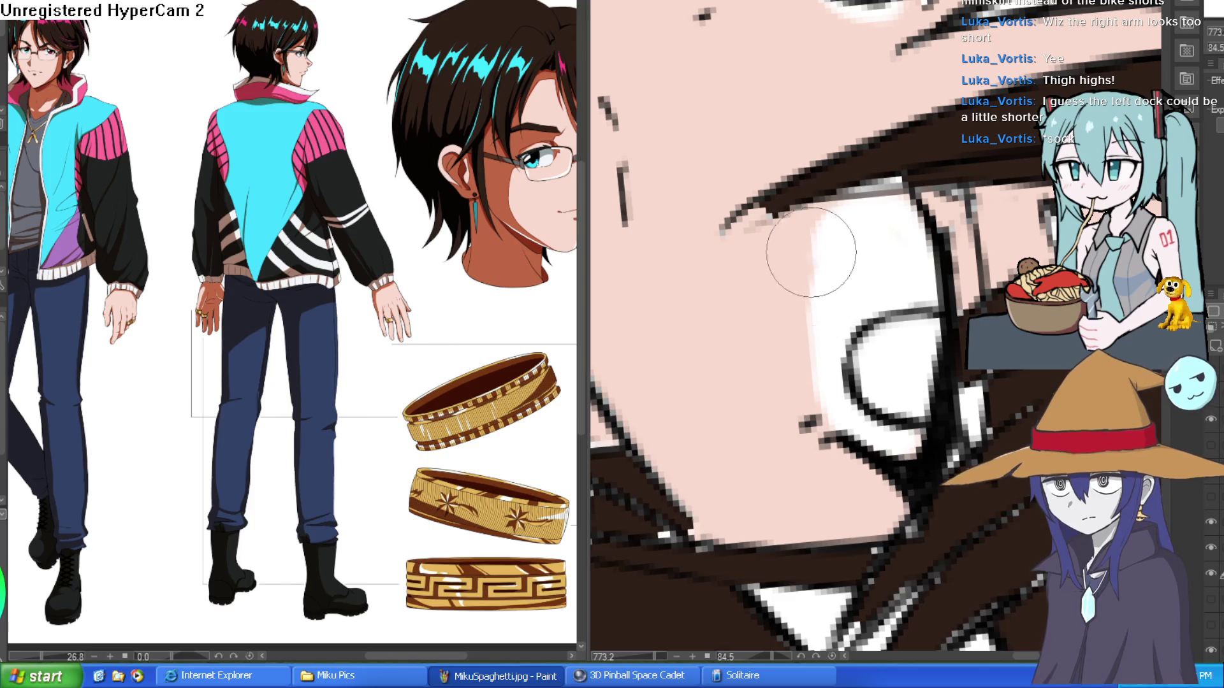
pyautogui.moveTo(883, 179)
pyautogui.mouseDown()
pyautogui.moveTo(742, 153)
pyautogui.moveTo(860, 159)
pyautogui.mouseUp()
pyautogui.scroll(-5, 741, 153)
pyautogui.scroll(5, 893, 191)
pyautogui.moveTo(959, 177)
pyautogui.mouseDown()
pyautogui.moveTo(1049, 295)
pyautogui.moveTo(1031, 414)
pyautogui.mouseUp()
pyautogui.moveTo(765, 211); pyautogui.dragTo(800, 180)
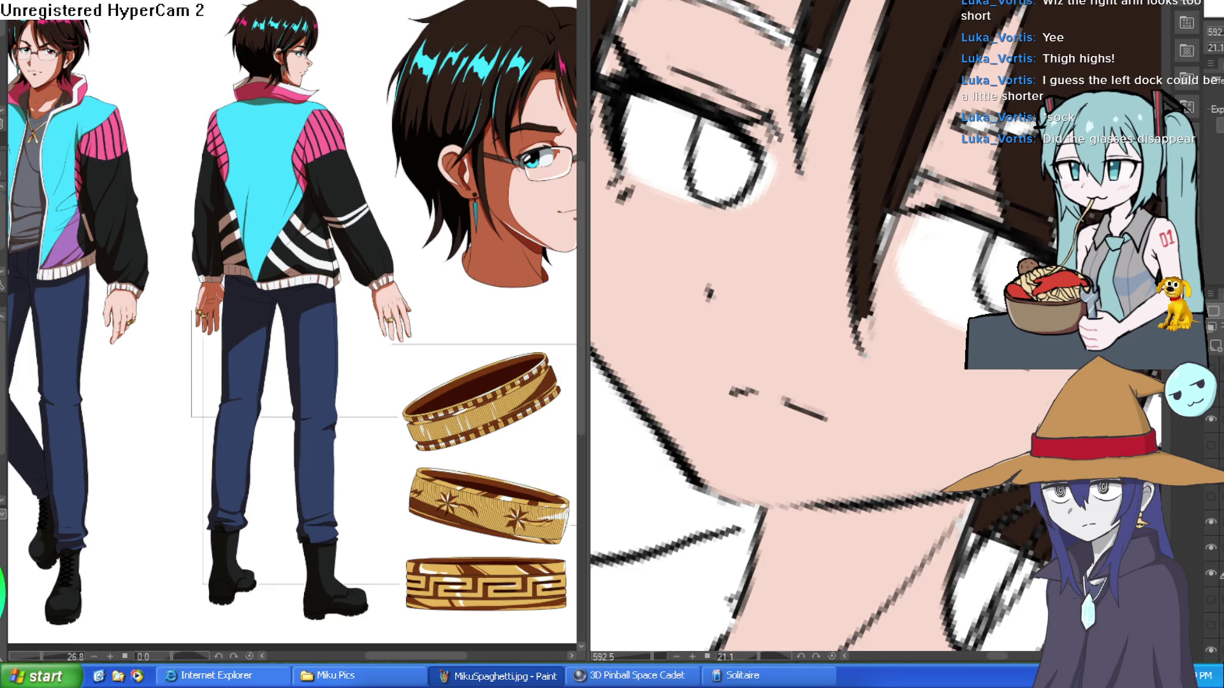
pyautogui.scroll(-5, 902, 286)
pyautogui.scroll(4, 902, 287)
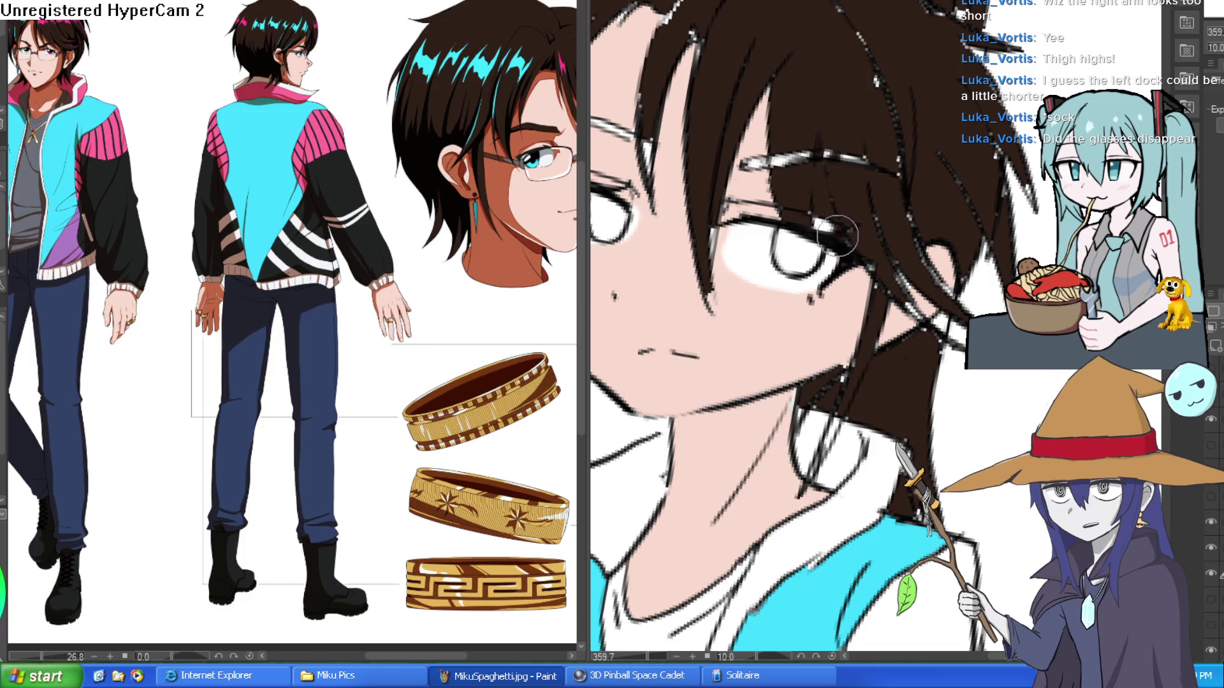
pyautogui.moveTo(763, 162)
pyautogui.mouseDown()
pyautogui.moveTo(829, 155)
pyautogui.moveTo(847, 168)
pyautogui.mouseUp()
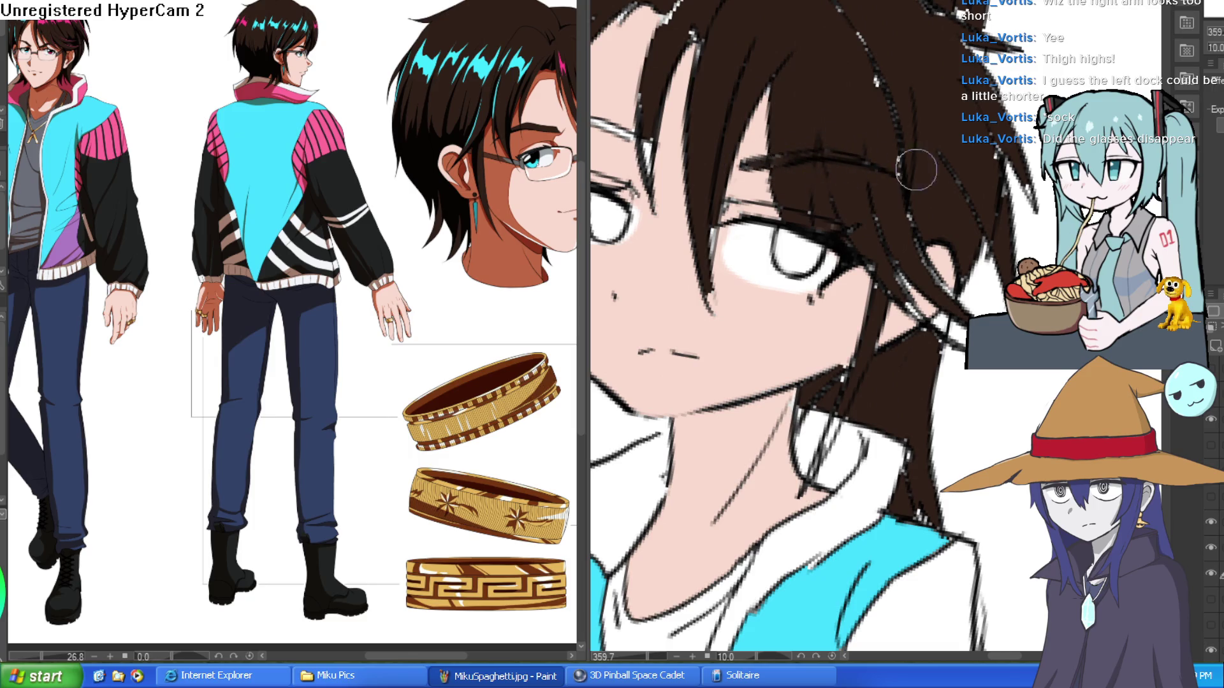
pyautogui.moveTo(854, 245); pyautogui.dragTo(866, 264)
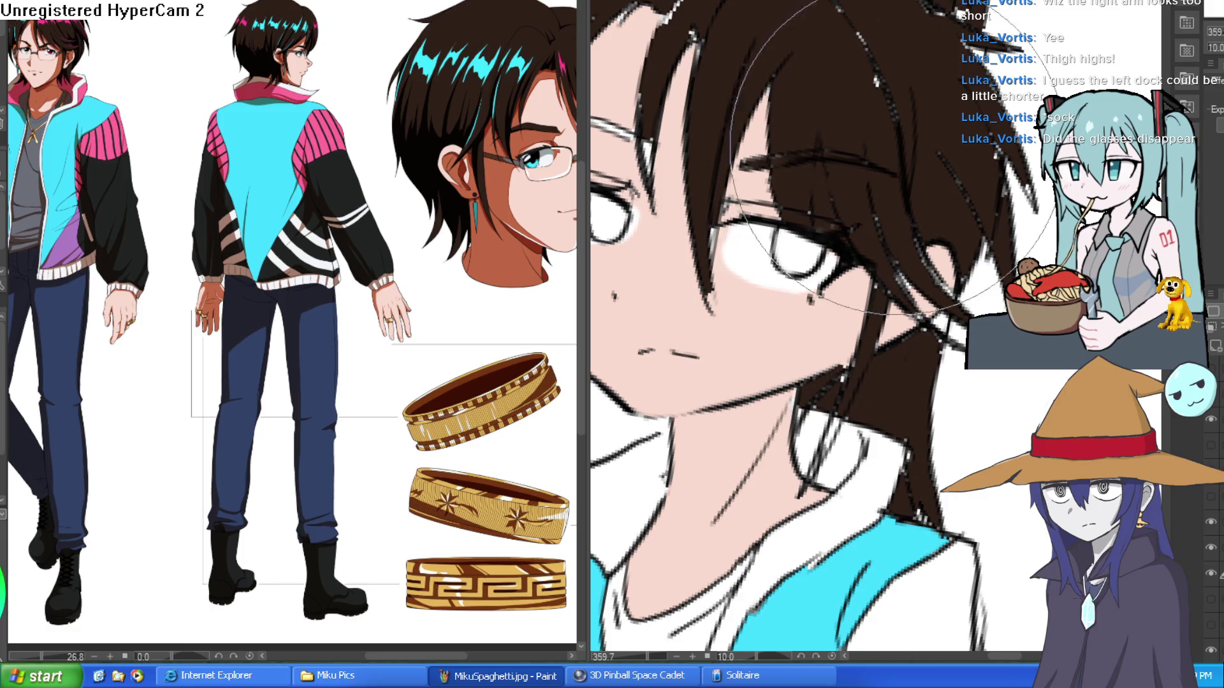
# - Touch up the upper hair strand edges dark brown and make the glasses layer visible
pyautogui.moveTo(879, 39); pyautogui.dragTo(923, 166)
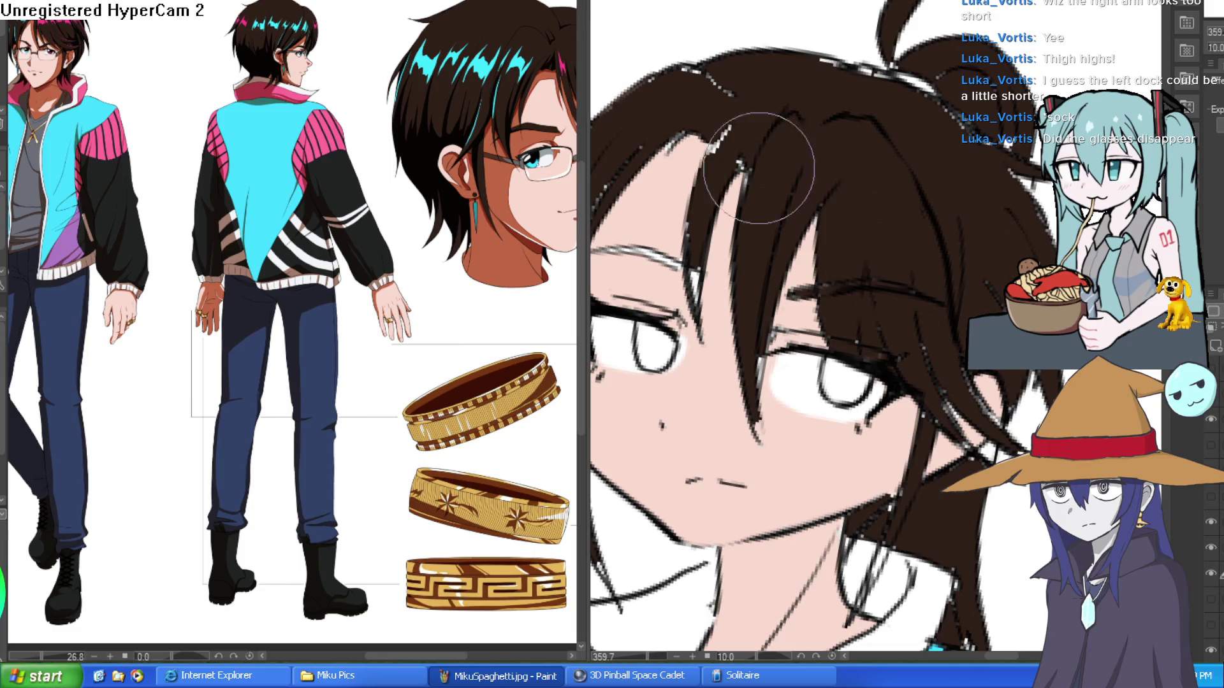
pyautogui.moveTo(743, 164); pyautogui.dragTo(715, 154)
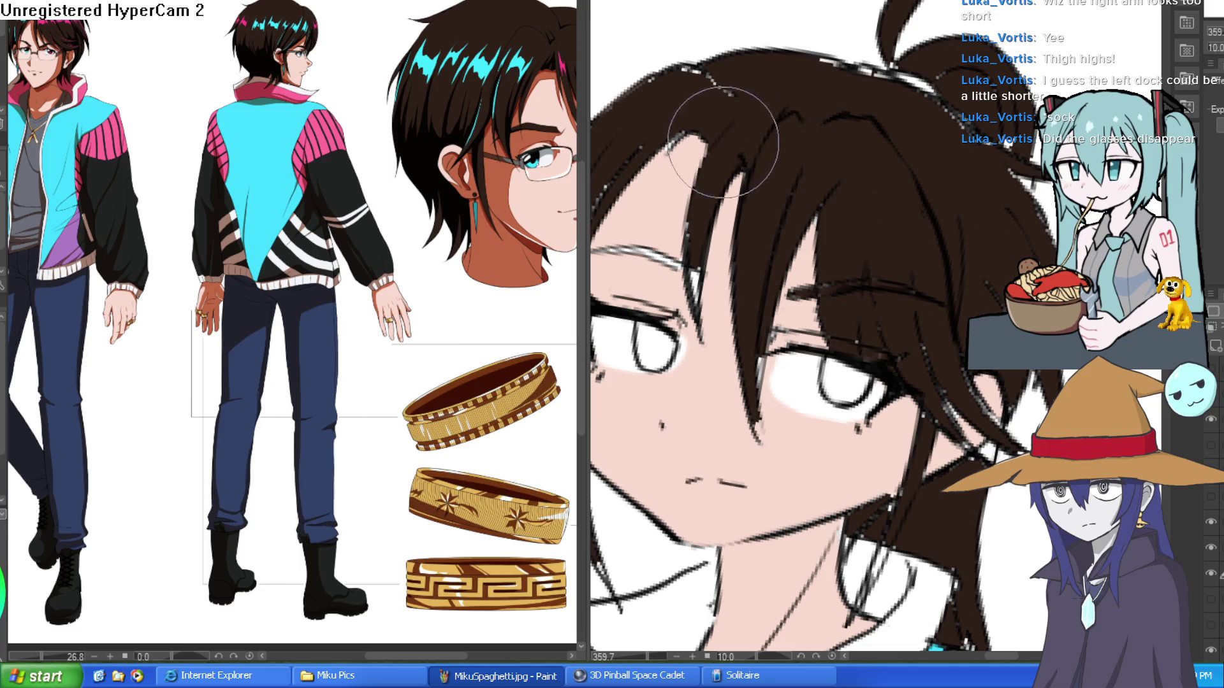
pyautogui.moveTo(820, 109); pyautogui.dragTo(879, 146)
pyautogui.scroll(-3, 858, 122)
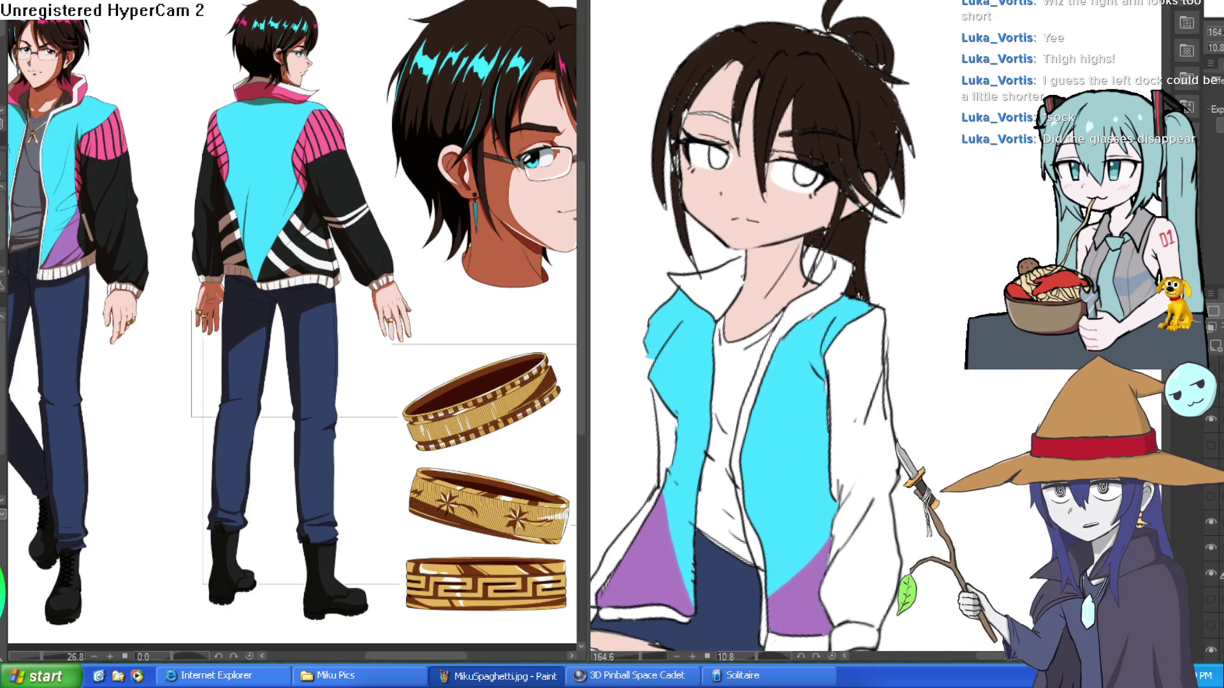
pyautogui.click(1211, 496)
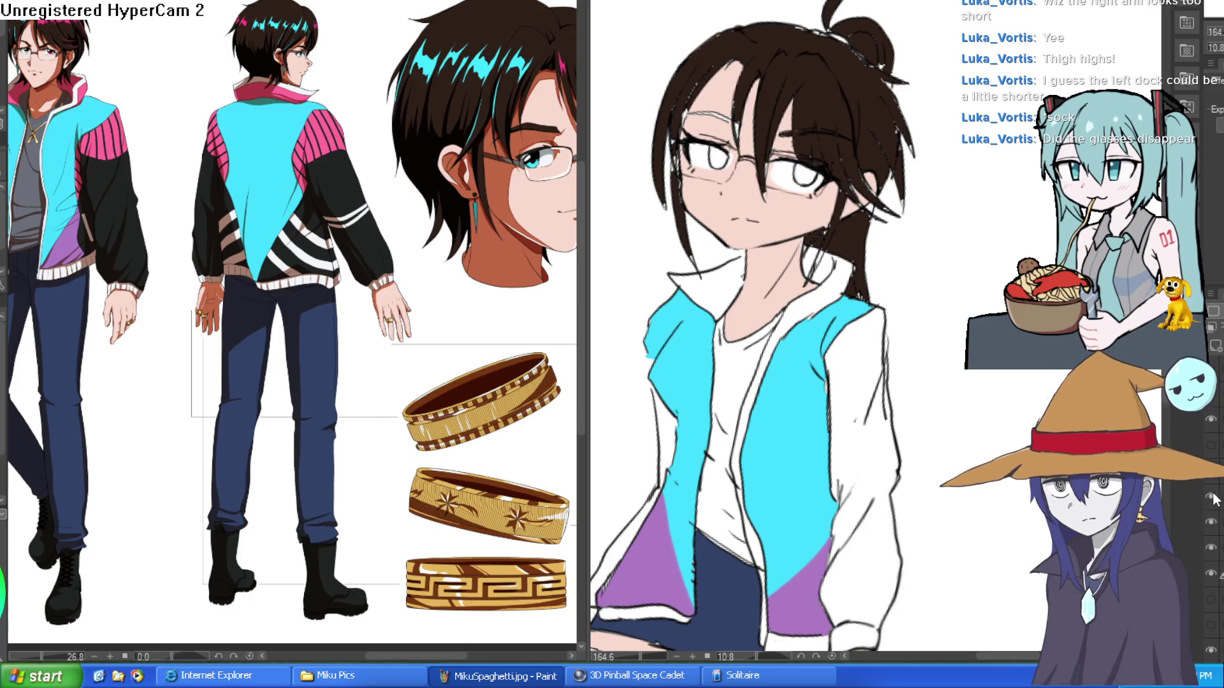
# - With the full figure upright in view, hide the glasses layer and one other layer
pyautogui.moveTo(893, 255); pyautogui.dragTo(876, 284)
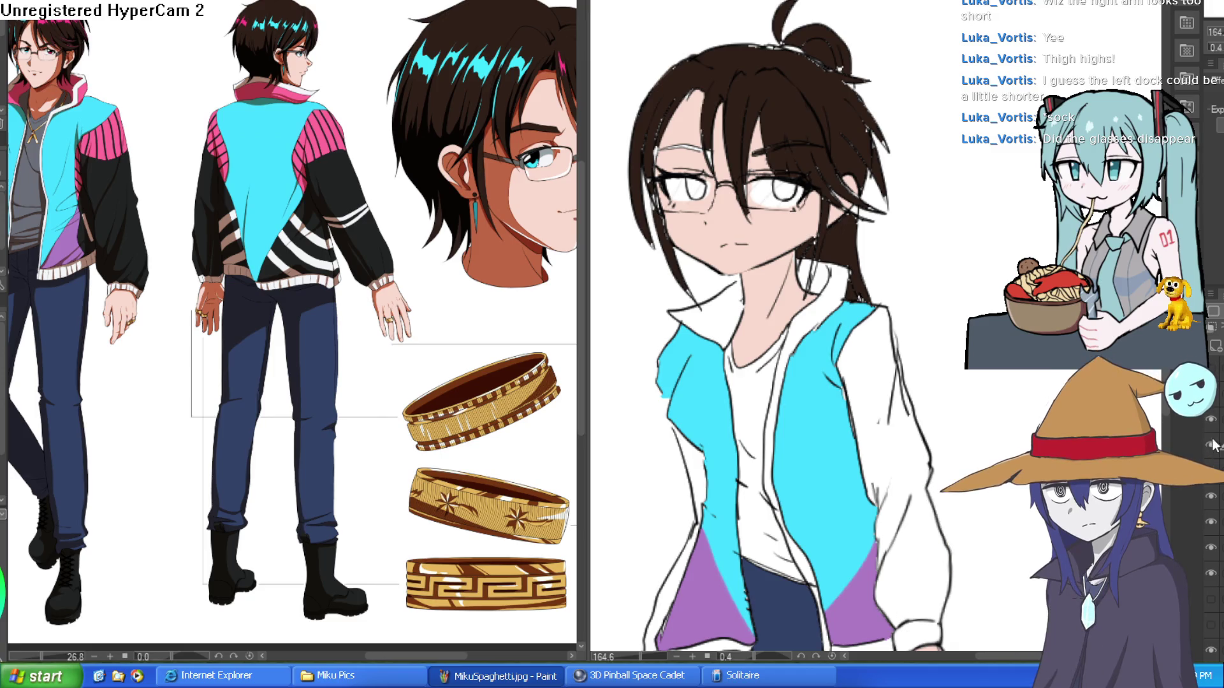
pyautogui.scroll(2, 663, 183)
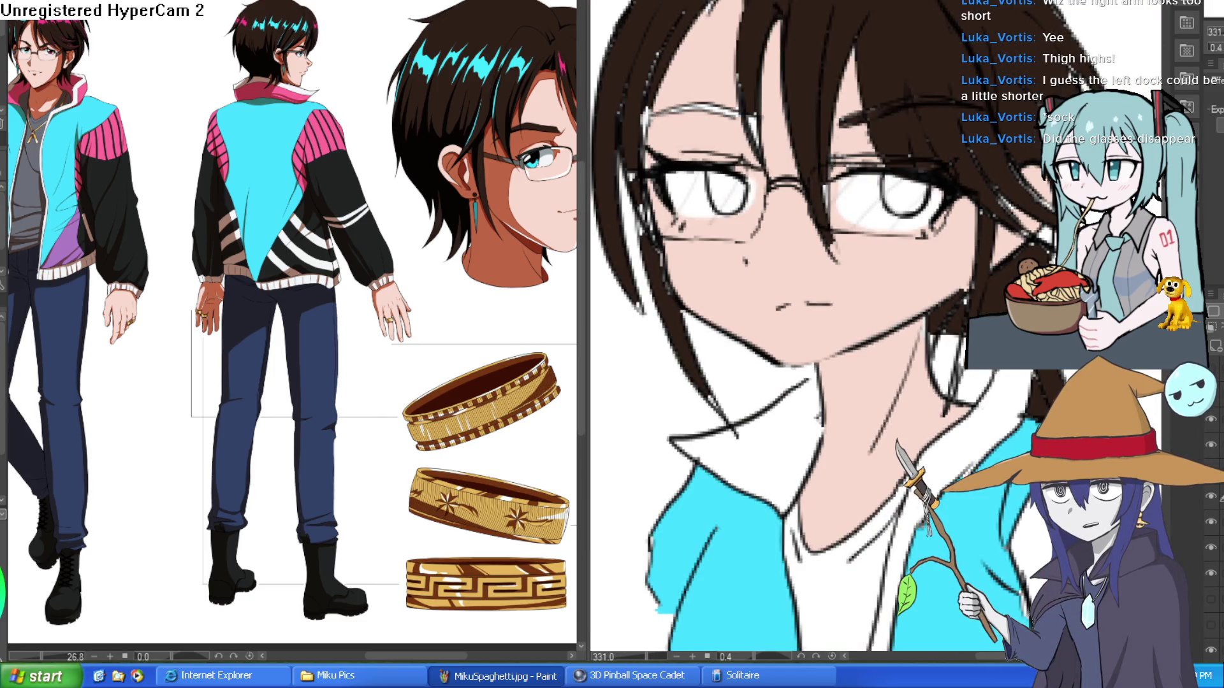
pyautogui.scroll(-2, 982, 269)
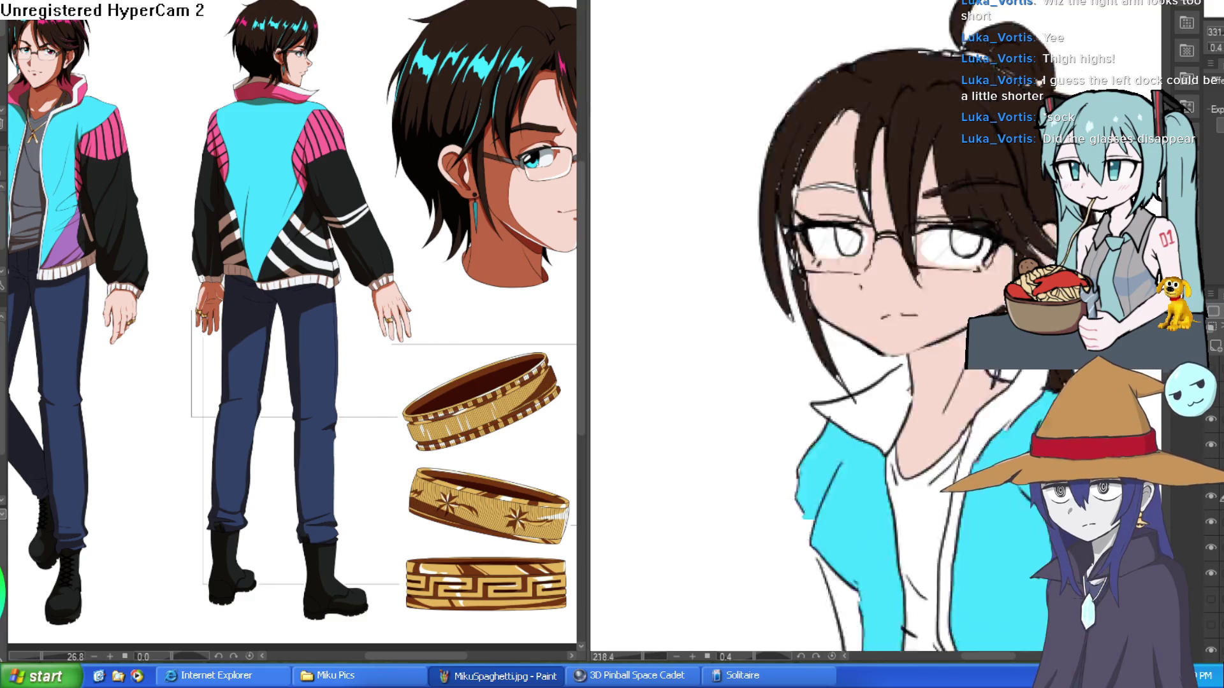
pyautogui.scroll(-3, 981, 269)
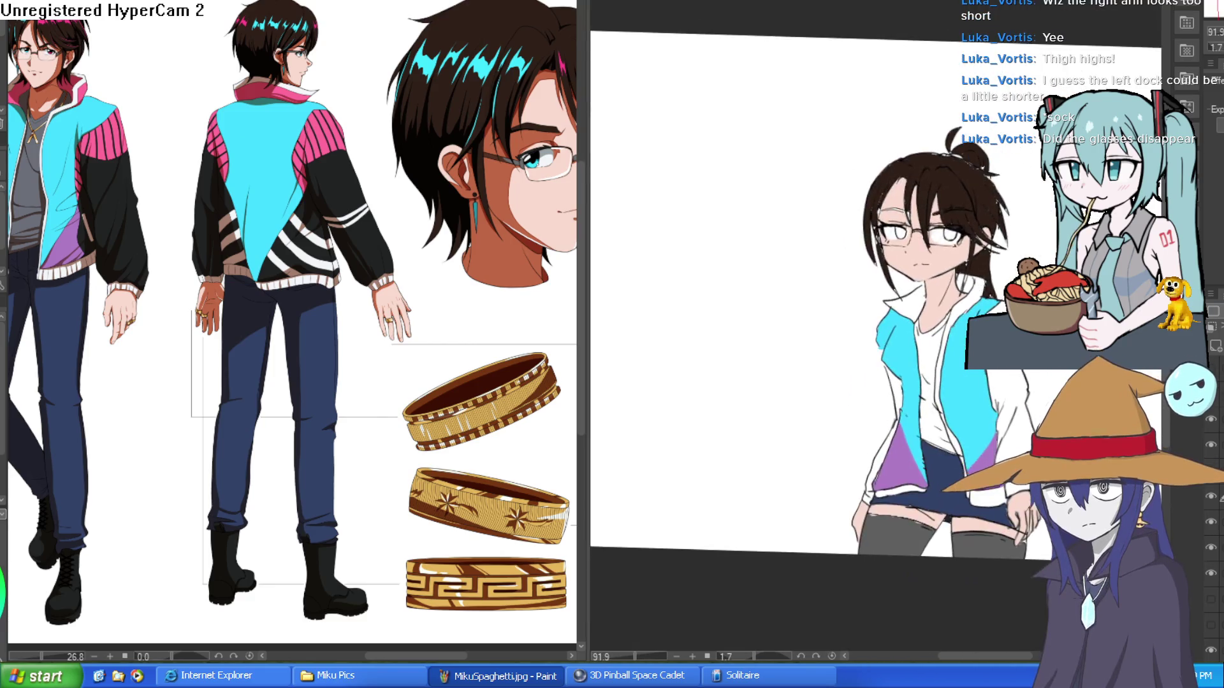
pyautogui.moveTo(982, 269); pyautogui.dragTo(1007, 264)
pyautogui.click(1211, 496)
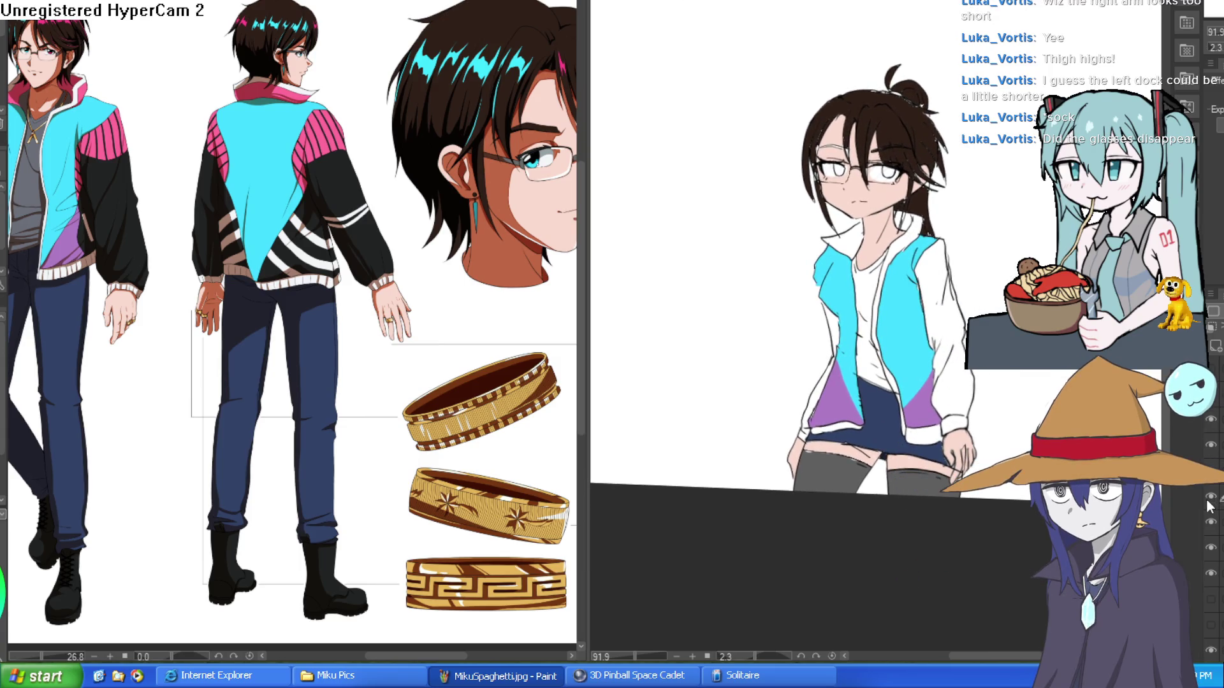
pyautogui.click(1210, 444)
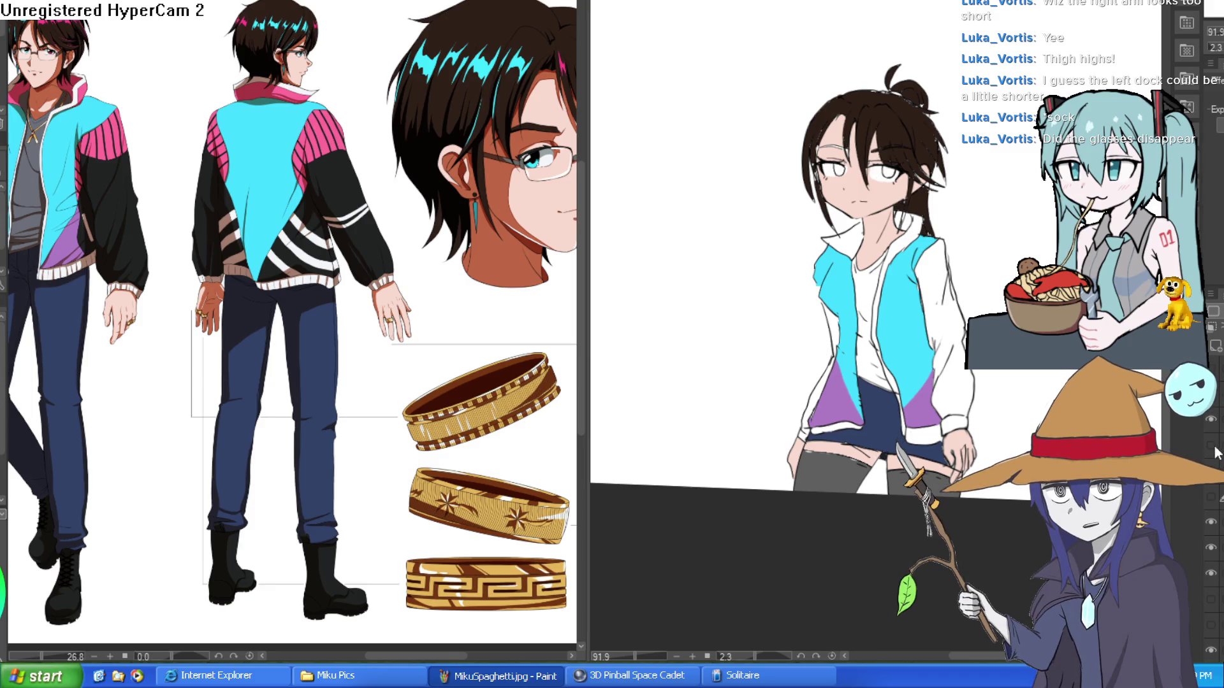
pyautogui.scroll(5, 828, 165)
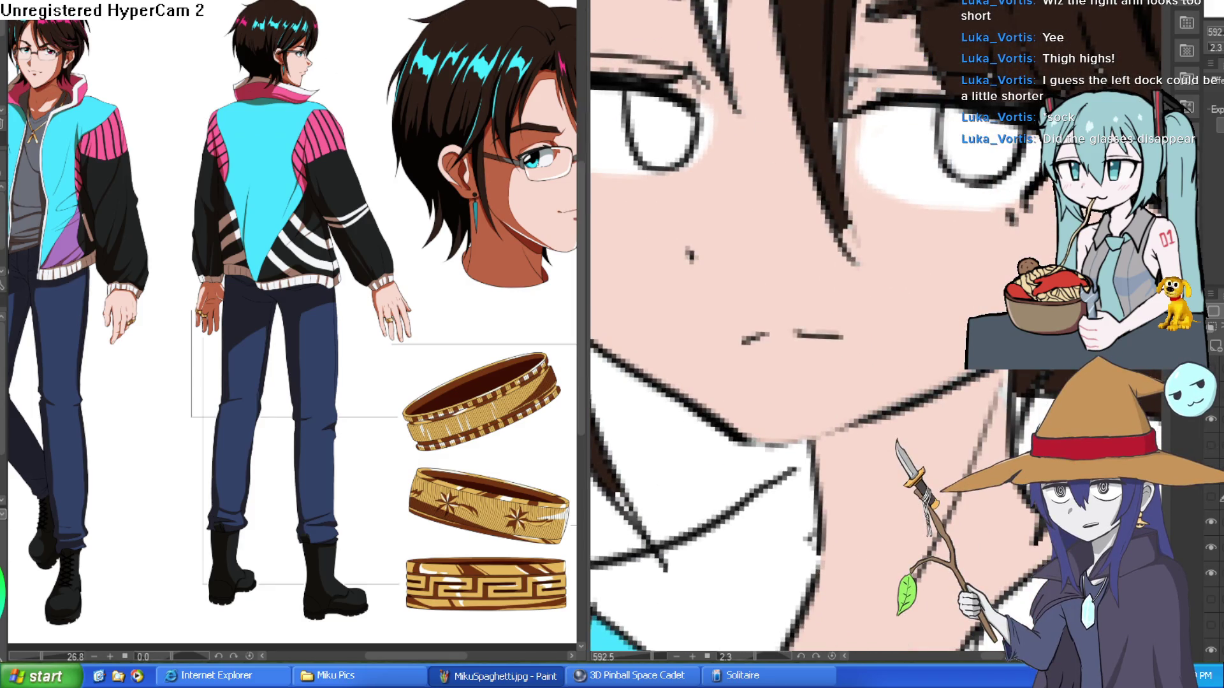
# - Paint over the white rim gaps in the hair strands above the eye, undoing one stray stroke
pyautogui.moveTo(765, 319); pyautogui.dragTo(898, 462)
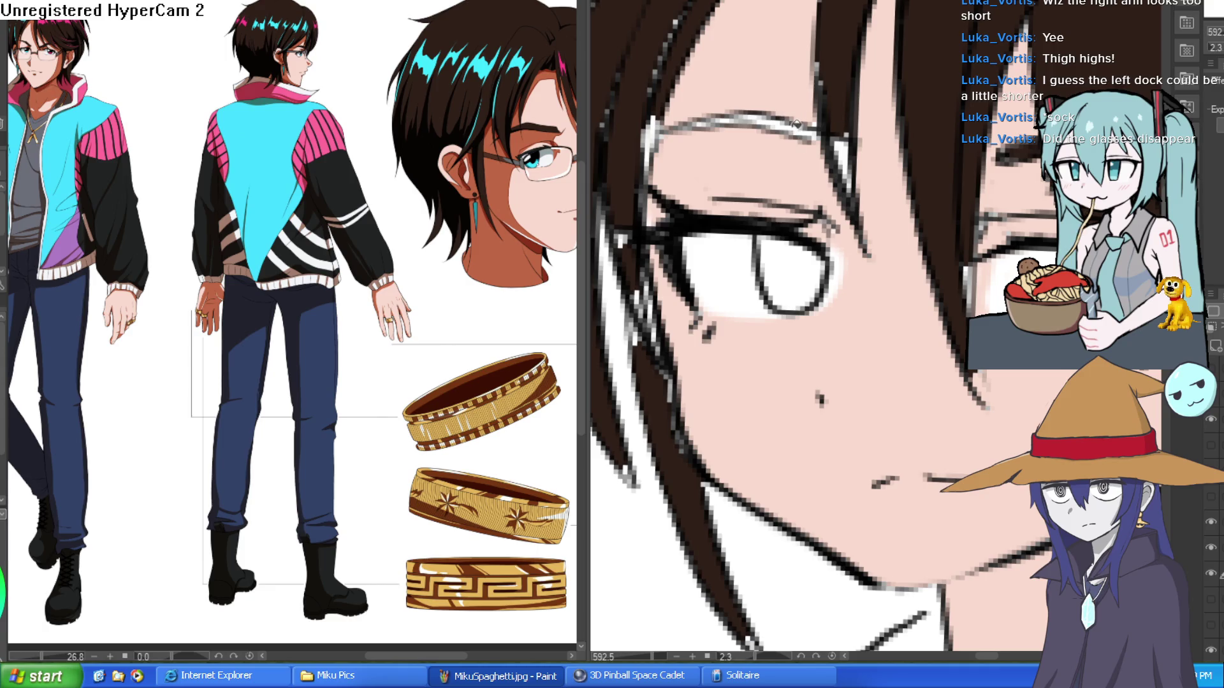
pyautogui.moveTo(813, 134); pyautogui.dragTo(756, 117)
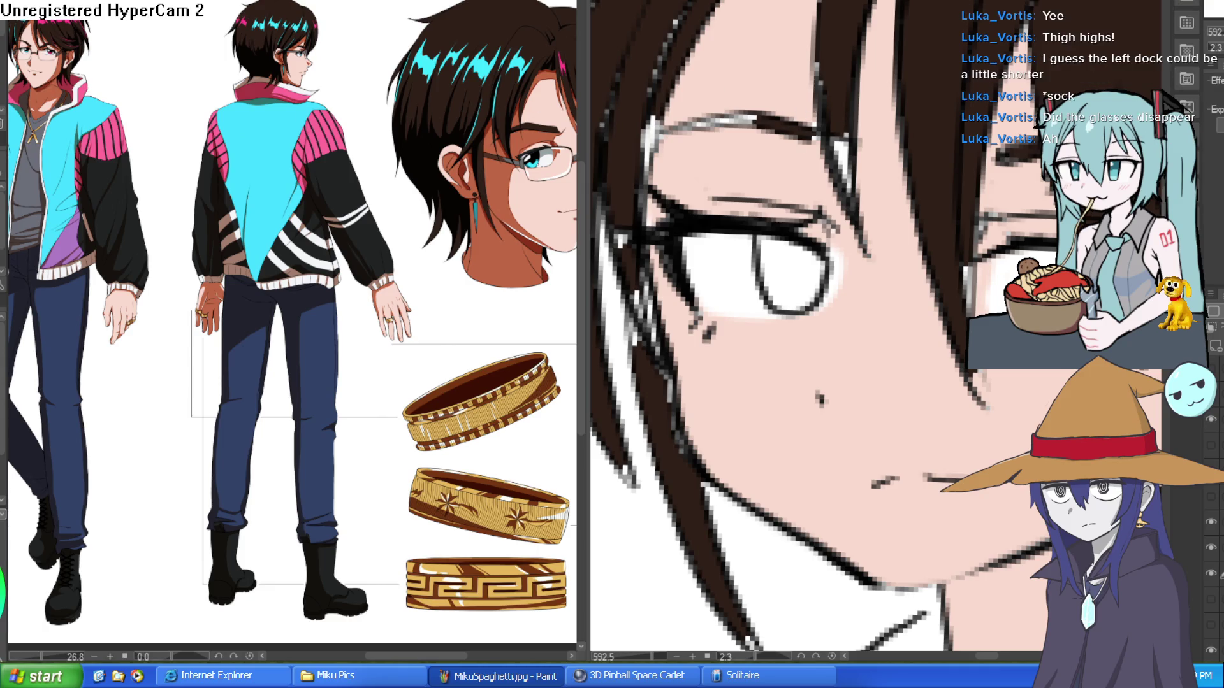
pyautogui.hotkey('ctrl', 'z')
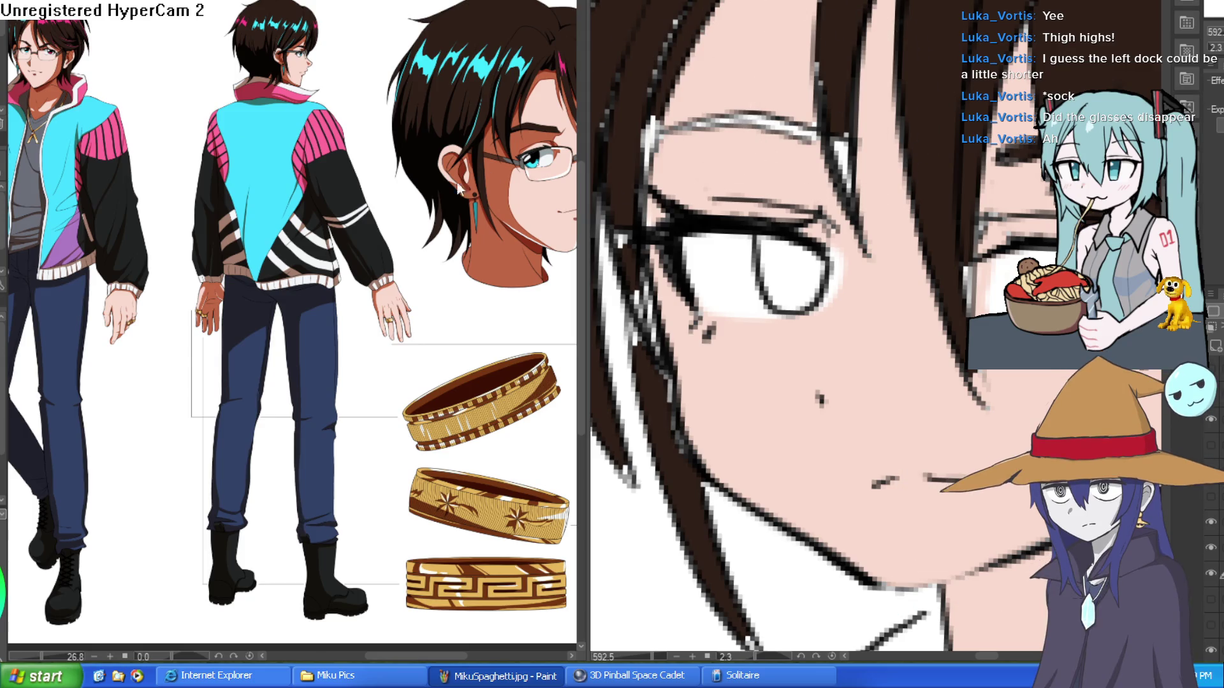
pyautogui.moveTo(854, 217); pyautogui.dragTo(843, 134)
pyautogui.moveTo(825, 70); pyautogui.dragTo(1069, 225)
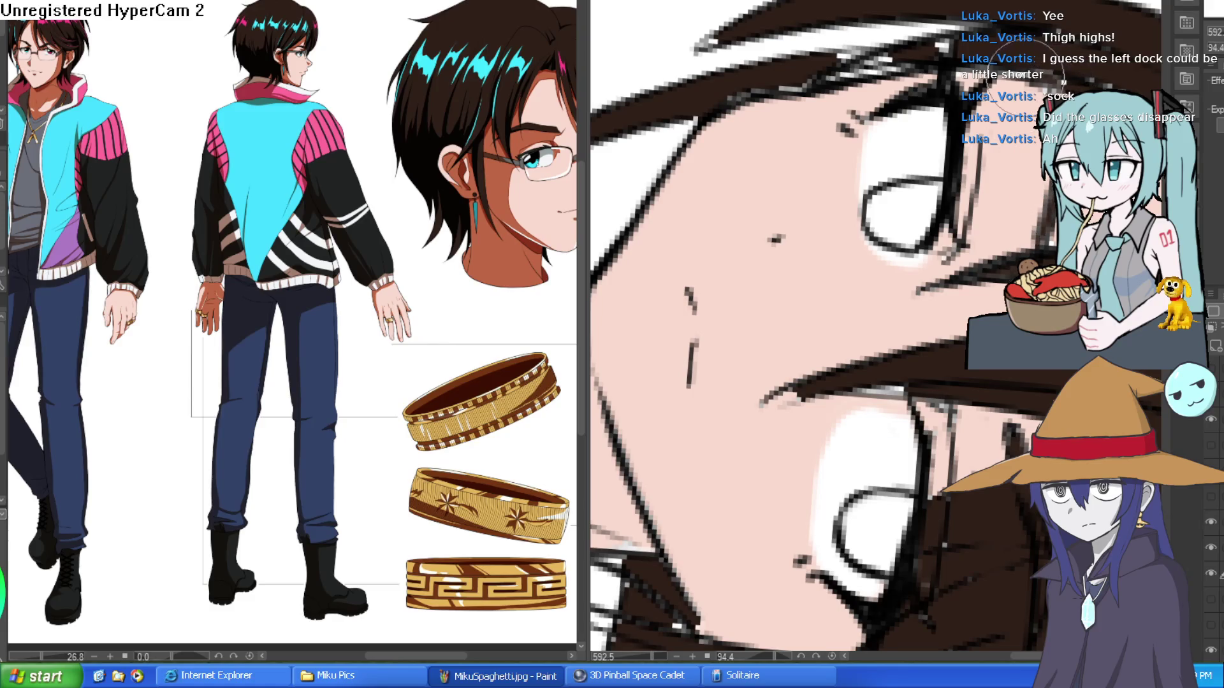
pyautogui.moveTo(905, 70)
pyautogui.mouseDown()
pyautogui.moveTo(874, 73)
pyautogui.moveTo(886, 69)
pyautogui.mouseUp()
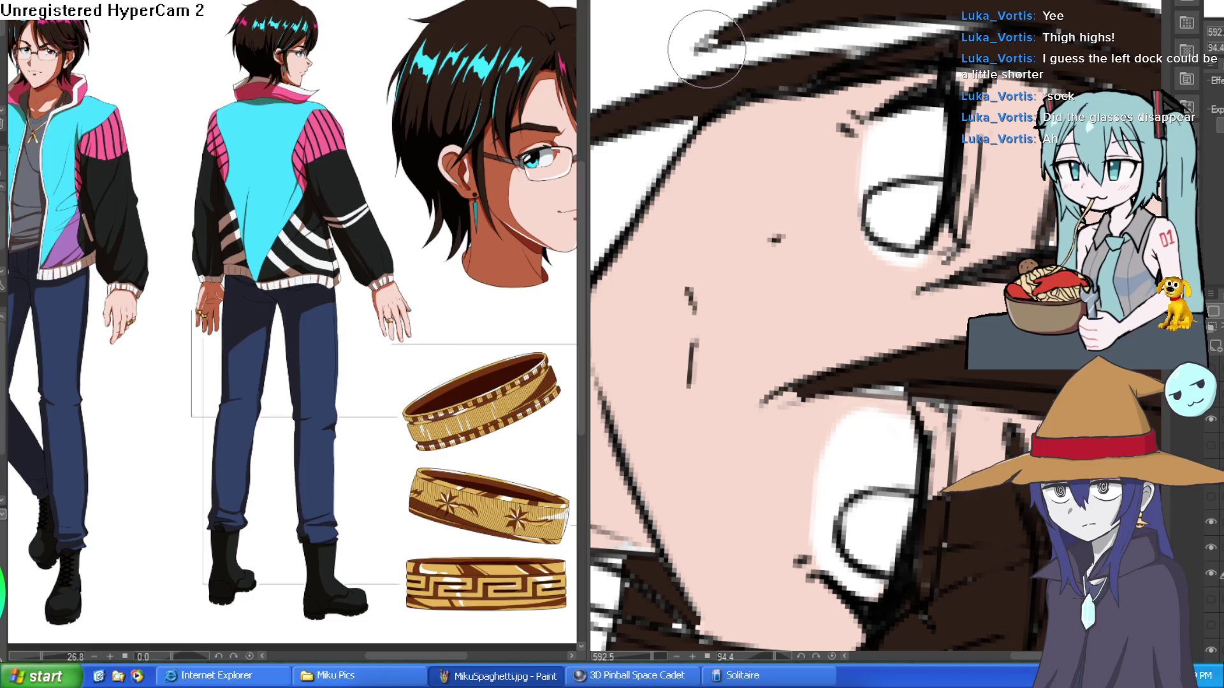
pyautogui.scroll(-5, 854, 169)
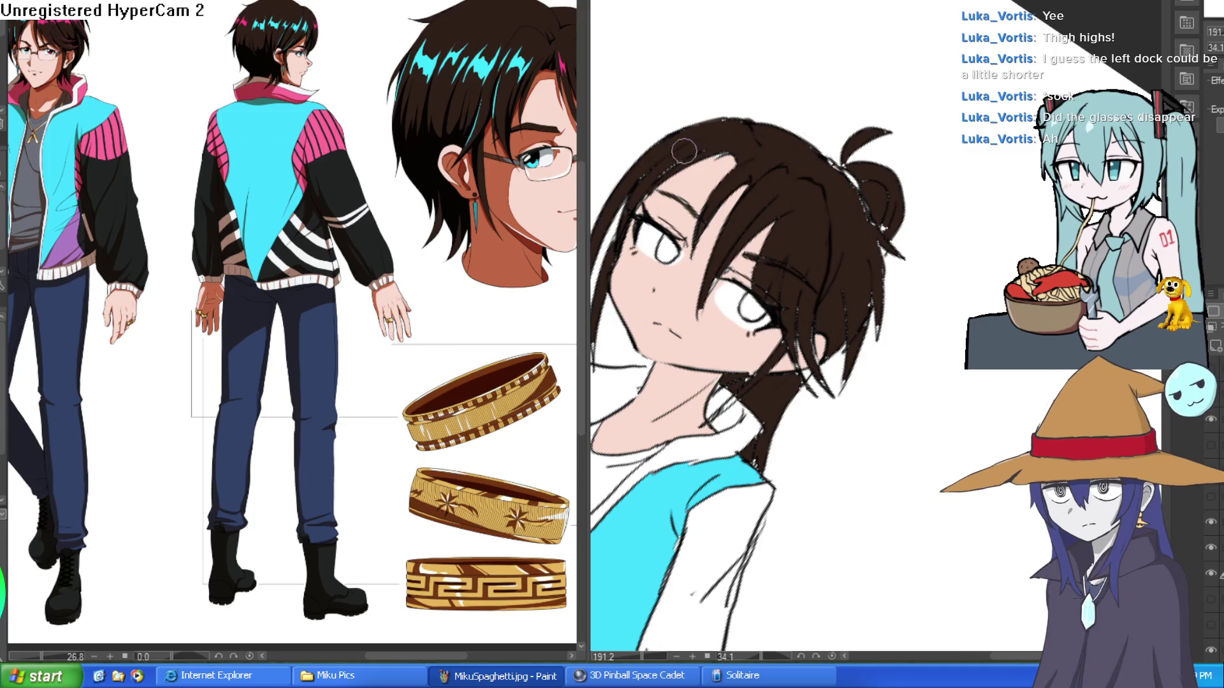
pyautogui.moveTo(724, 127); pyautogui.dragTo(877, 313)
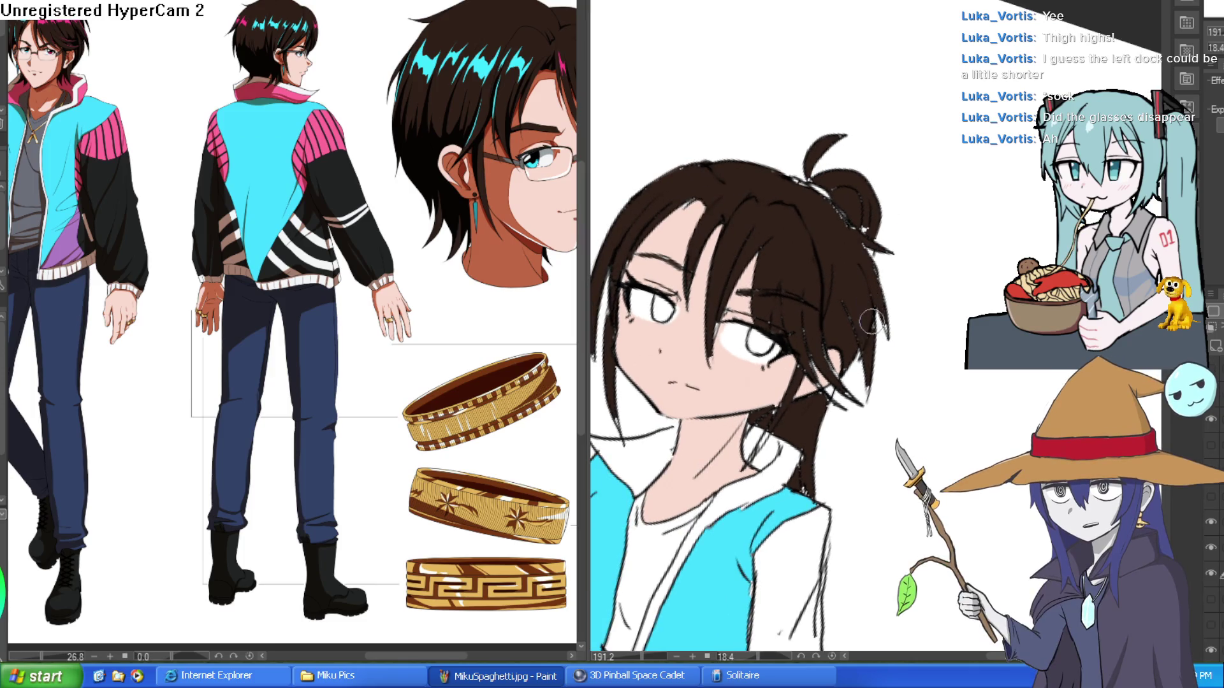
pyautogui.moveTo(903, 266); pyautogui.dragTo(881, 230)
pyautogui.scroll(-5, 881, 230)
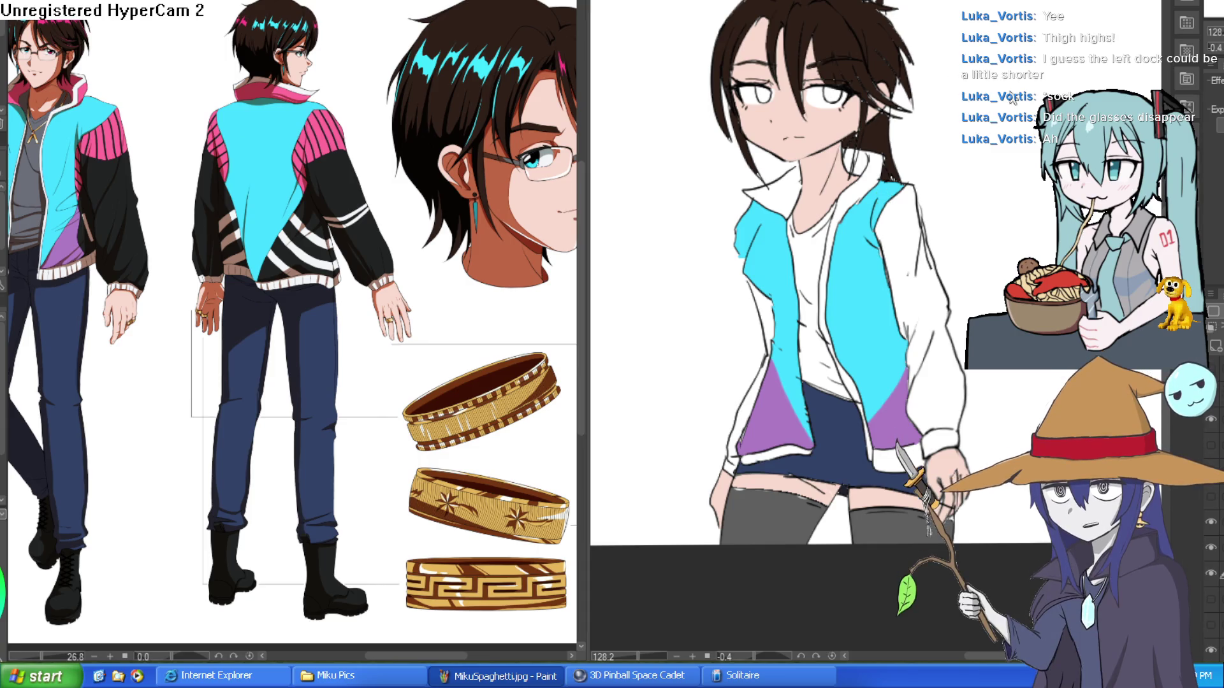
pyautogui.scroll(6, 911, 117)
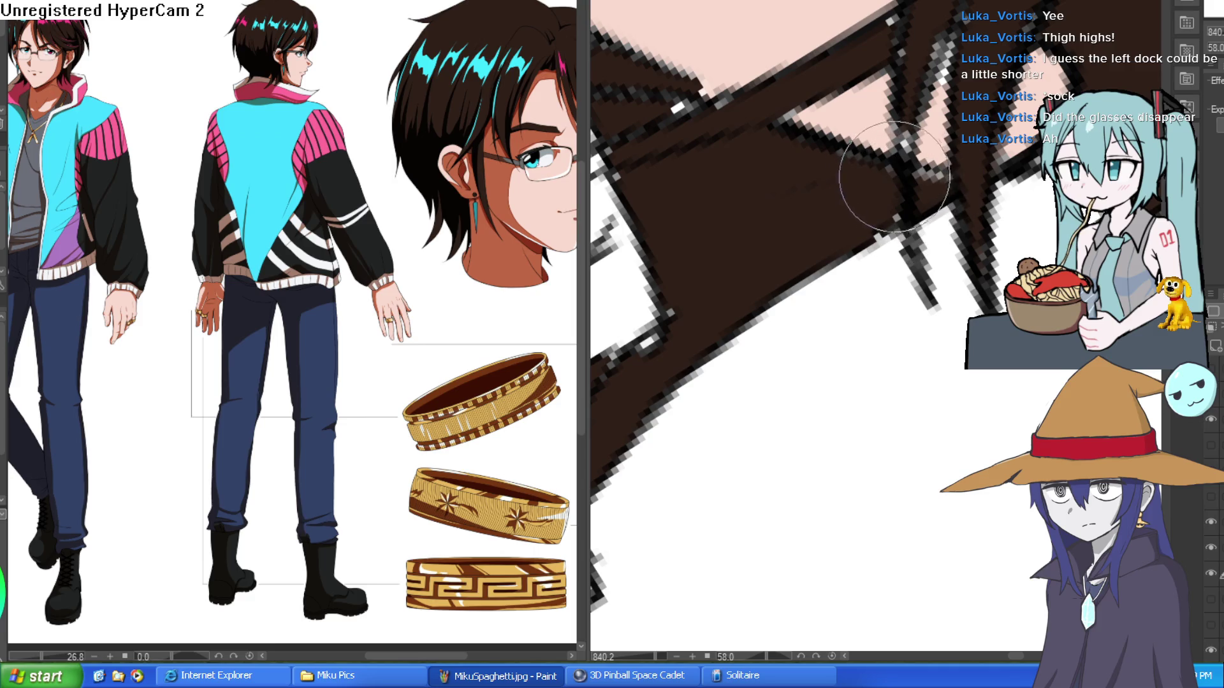
pyautogui.scroll(2, 925, 166)
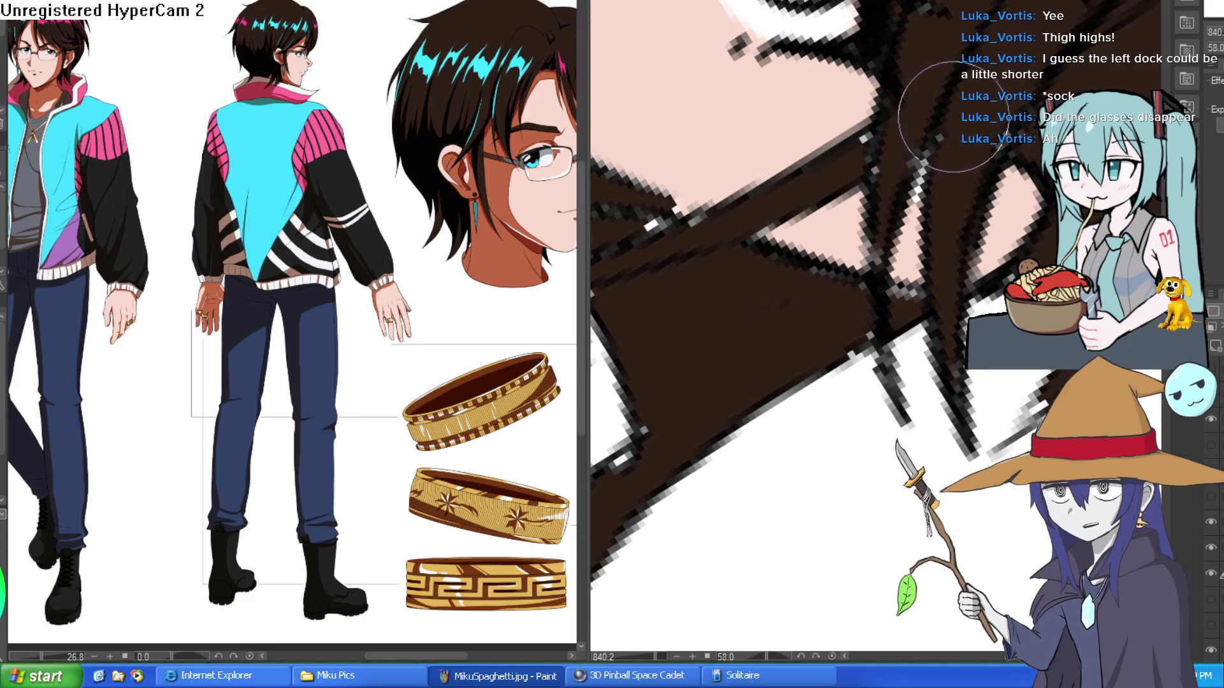
pyautogui.moveTo(875, 150); pyautogui.dragTo(758, 271)
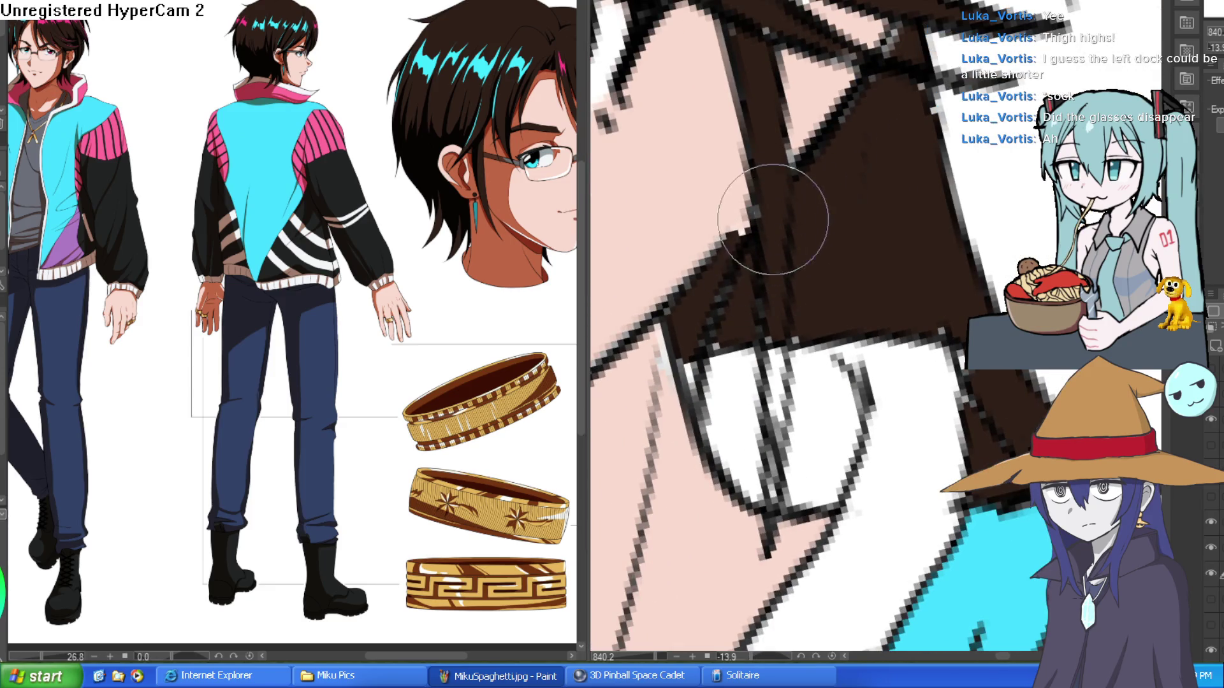
pyautogui.moveTo(836, 251)
pyautogui.mouseDown()
pyautogui.moveTo(888, 204)
pyautogui.moveTo(854, 217)
pyautogui.mouseUp()
pyautogui.scroll(-3, 847, 216)
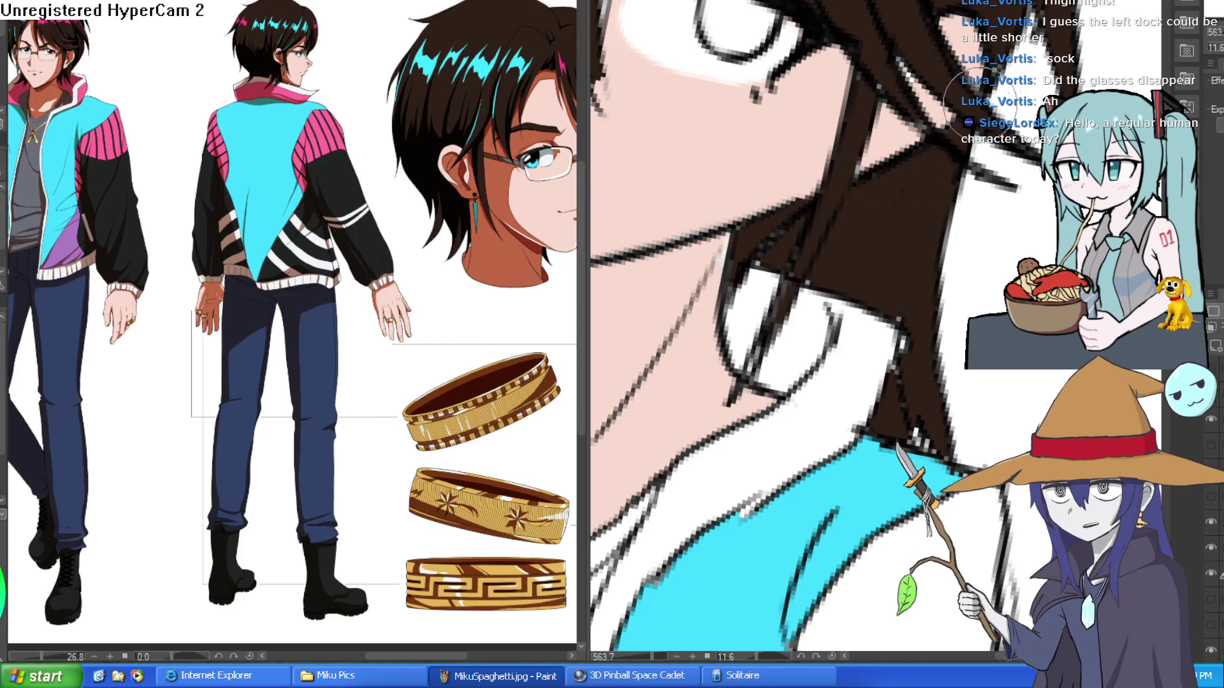
pyautogui.scroll(-3, 1014, 70)
pyautogui.moveTo(1013, 70); pyautogui.dragTo(964, 204)
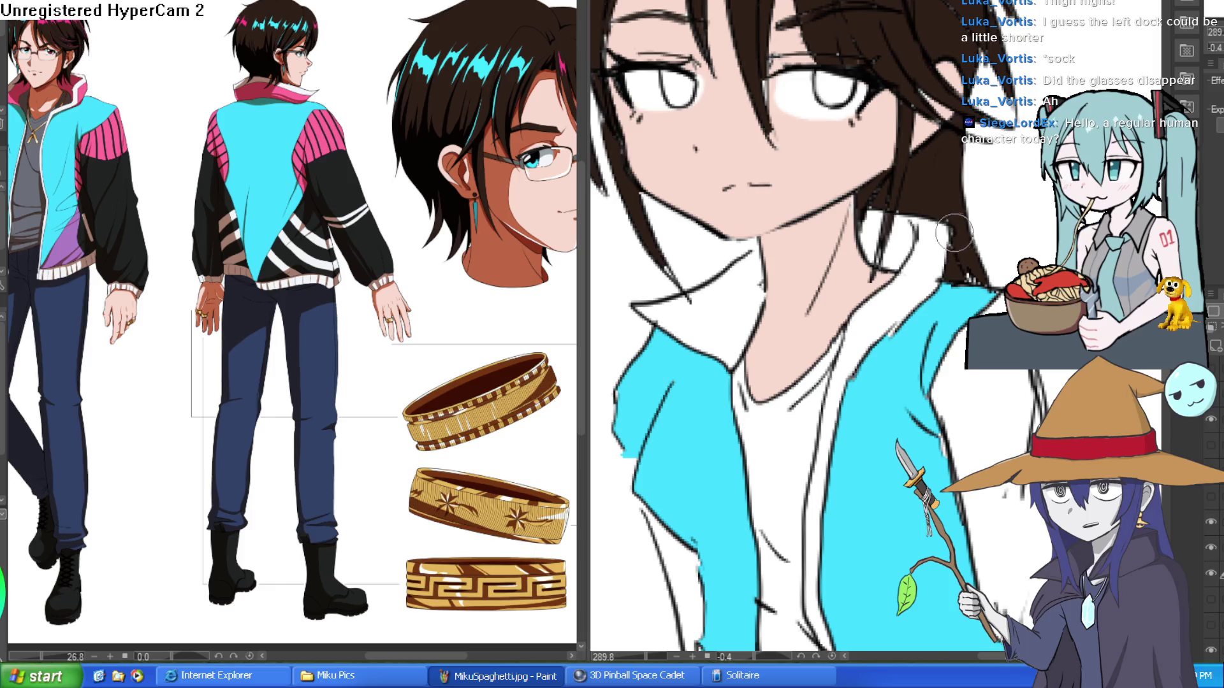
pyautogui.scroll(-4, 975, 274)
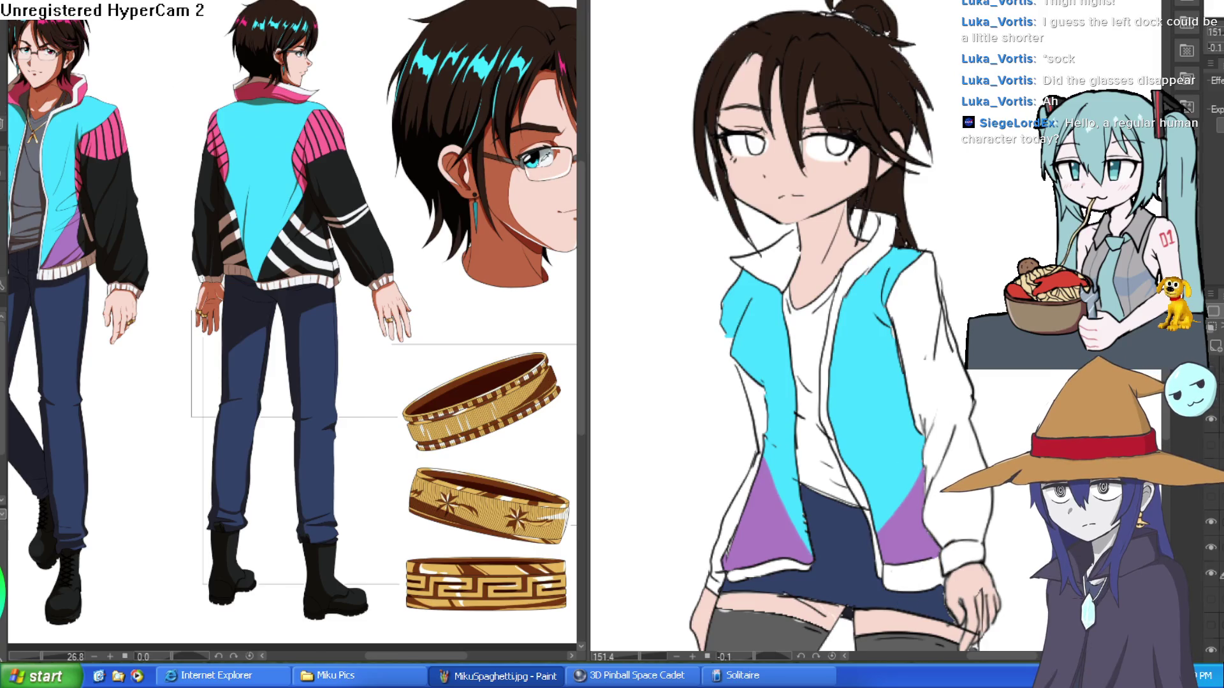
pyautogui.click(541, 167)
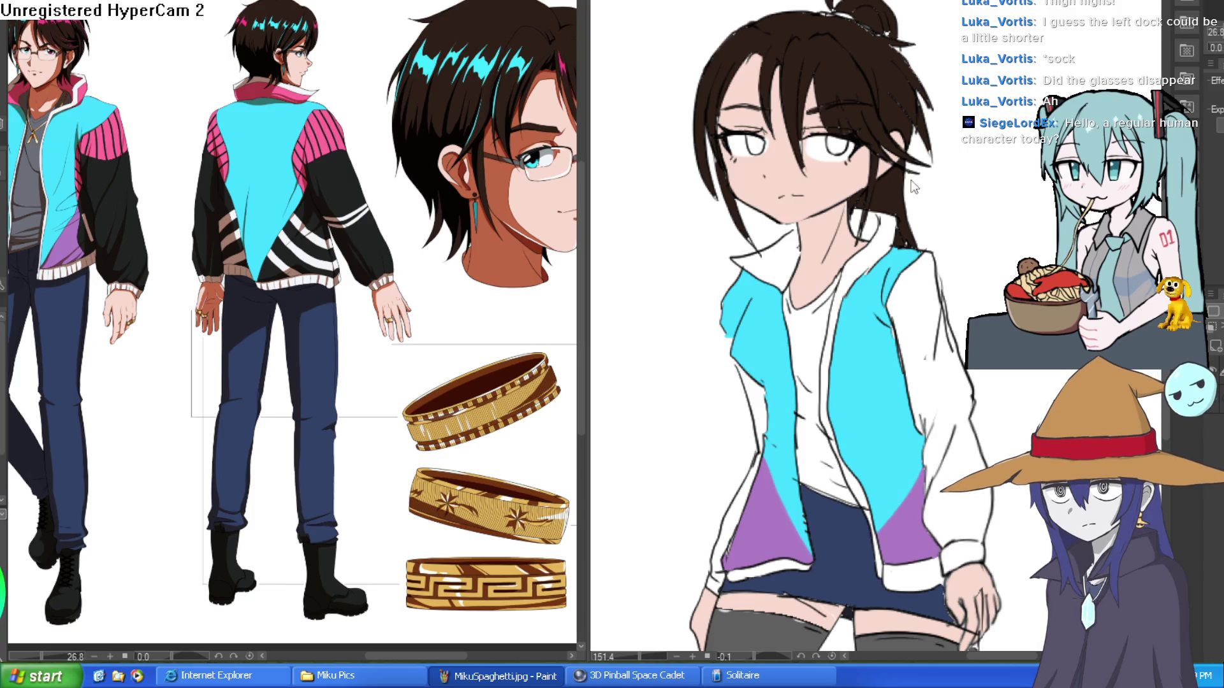
pyautogui.click(896, 145)
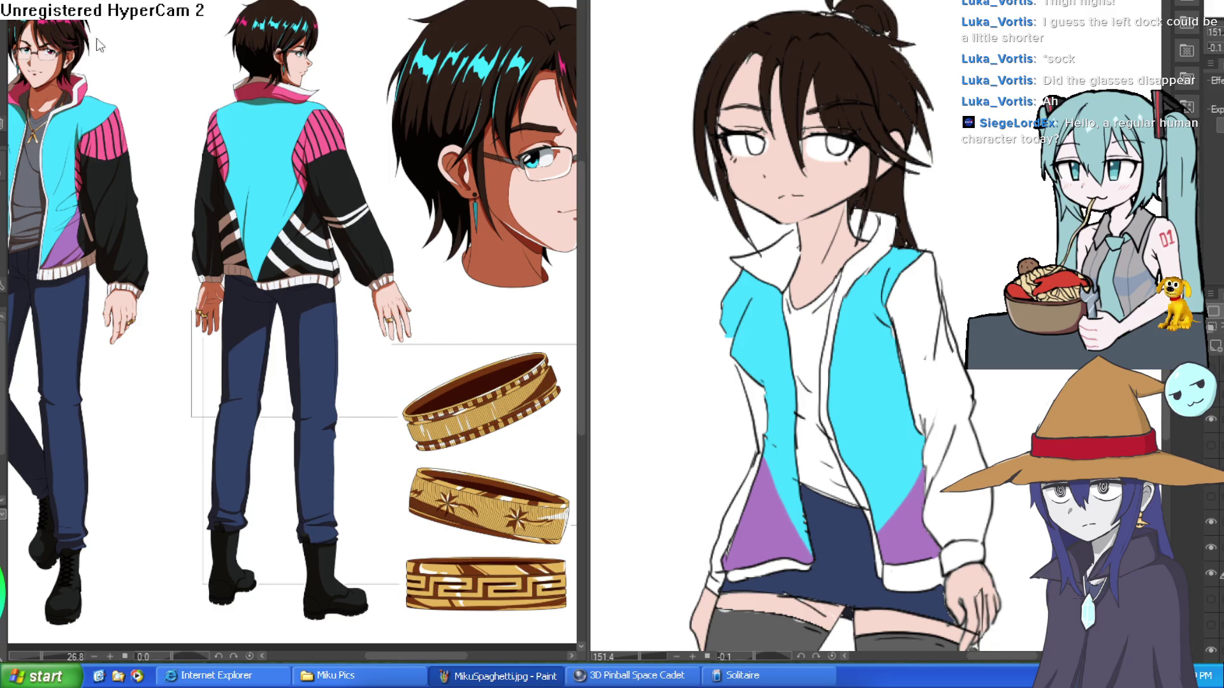
pyautogui.click(827, 20)
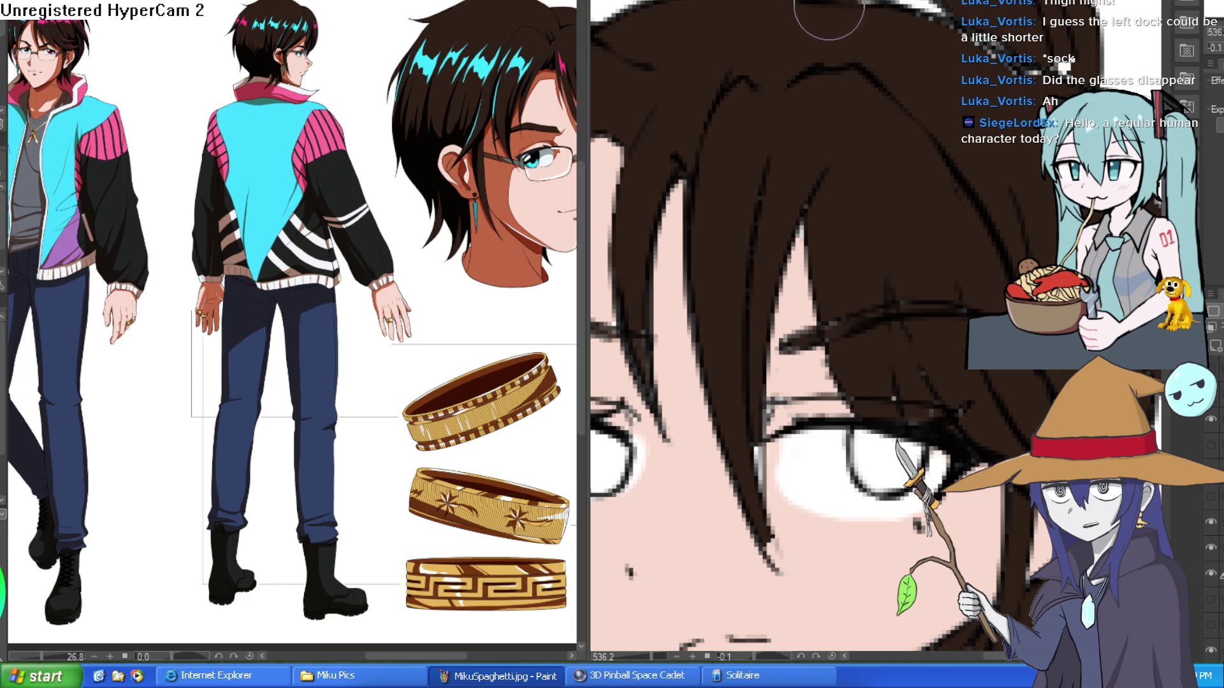
pyautogui.moveTo(934, 75); pyautogui.dragTo(858, 96)
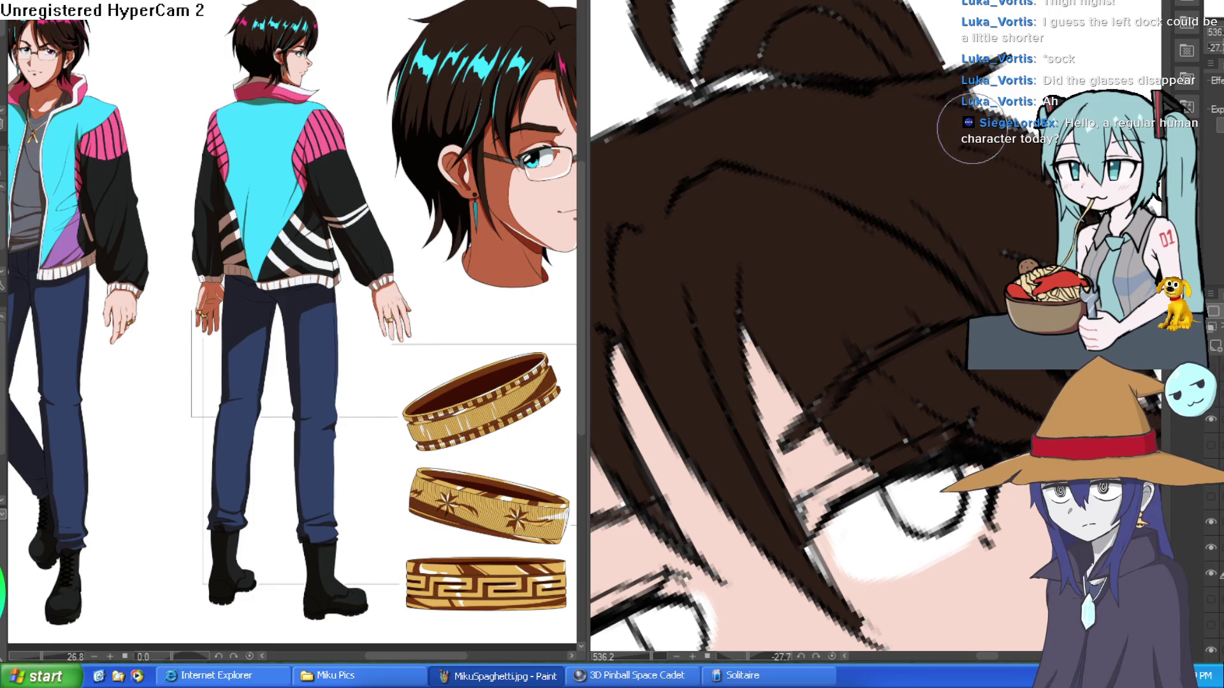
pyautogui.moveTo(858, 96); pyautogui.dragTo(822, 82)
pyautogui.scroll(-5, 809, 325)
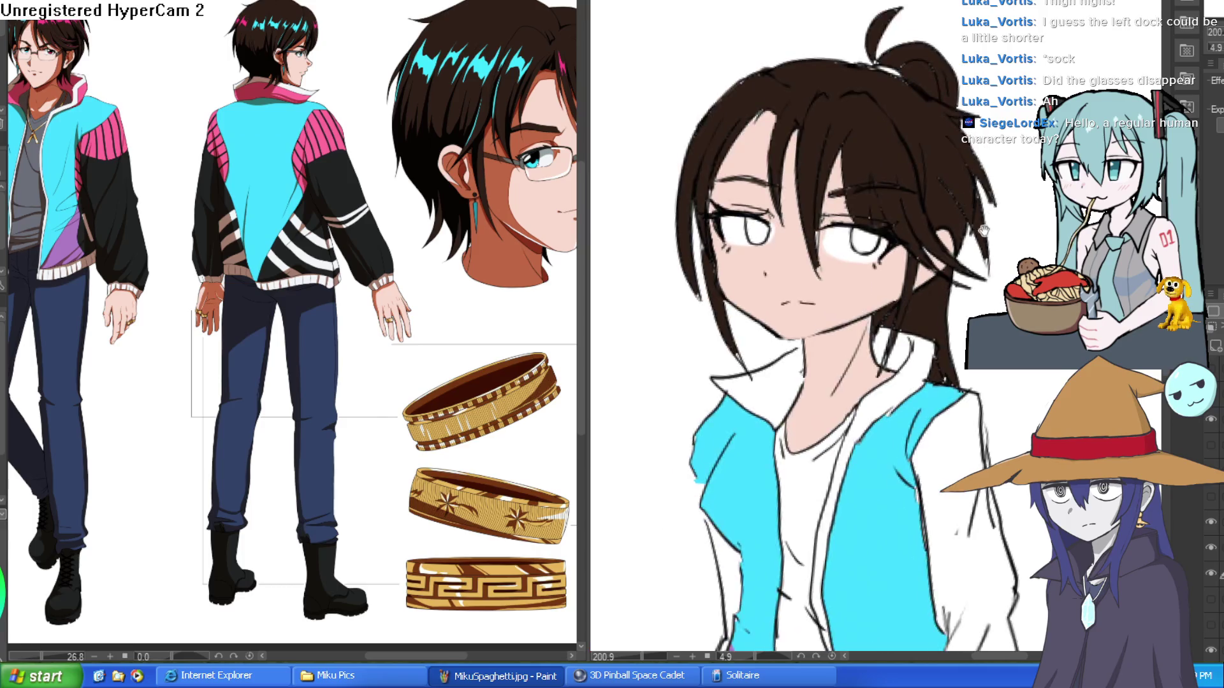
pyautogui.scroll(5, 905, 331)
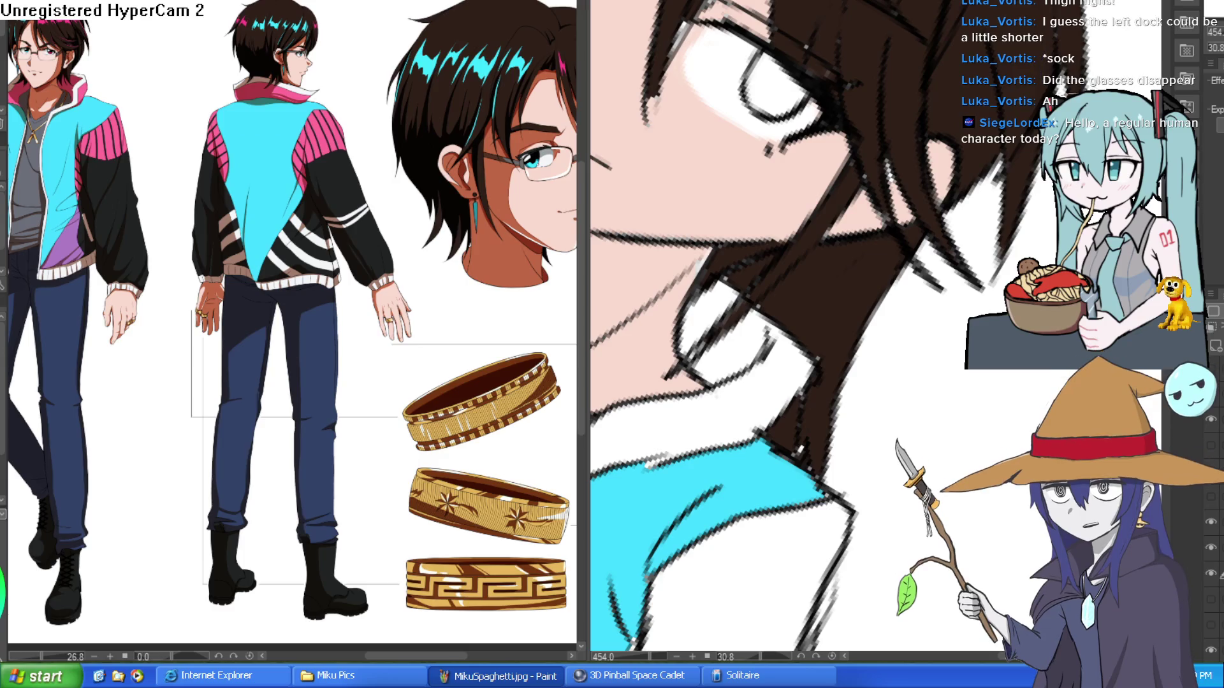
pyautogui.scroll(-5, 810, 325)
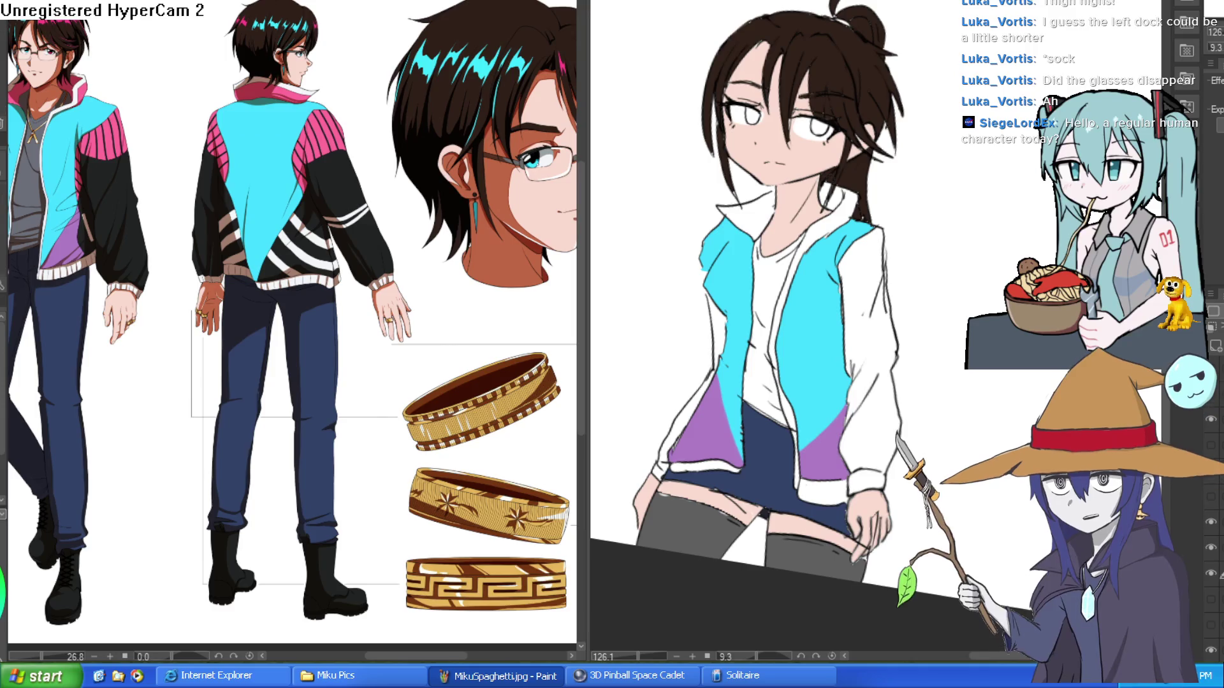
pyautogui.click(232, 151)
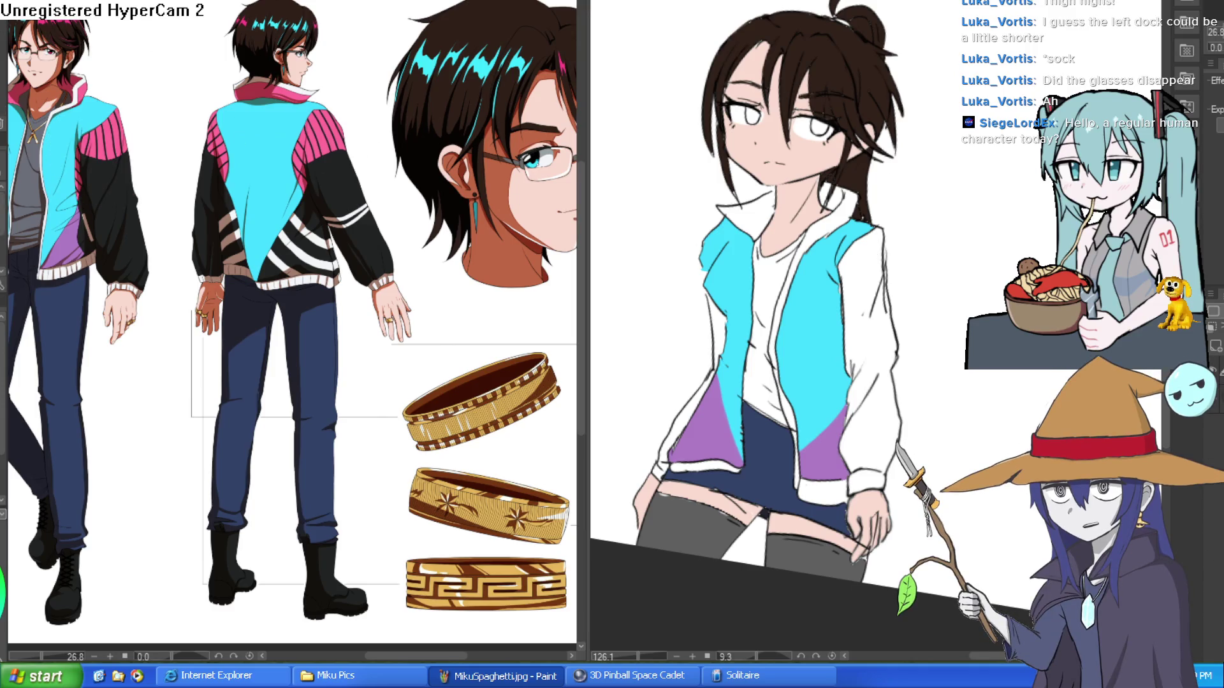
# - Outline and fill both jacket shoulder panels pink
pyautogui.click(855, 294)
pyautogui.scroll(3, 855, 294)
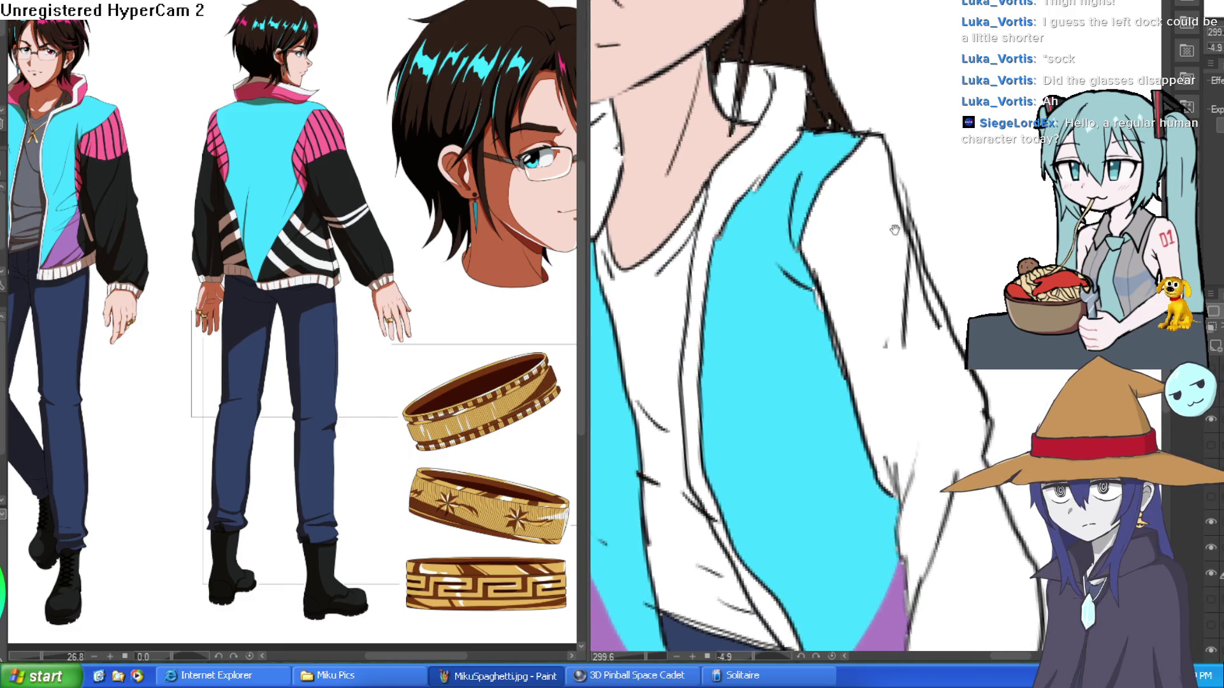
pyautogui.moveTo(898, 257); pyautogui.dragTo(813, 288)
pyautogui.press('g')
pyautogui.click(835, 204)
pyautogui.scroll(-2, 900, 248)
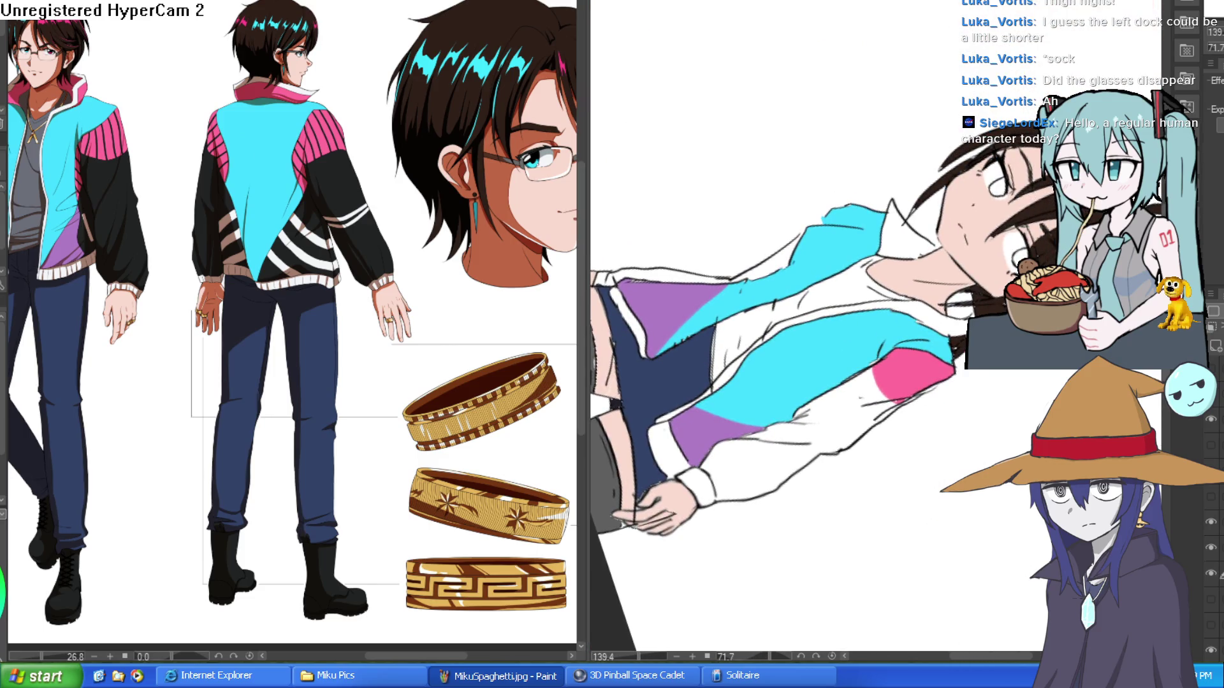
pyautogui.moveTo(933, 156); pyautogui.dragTo(1012, 261)
pyautogui.scroll(3, 907, 202)
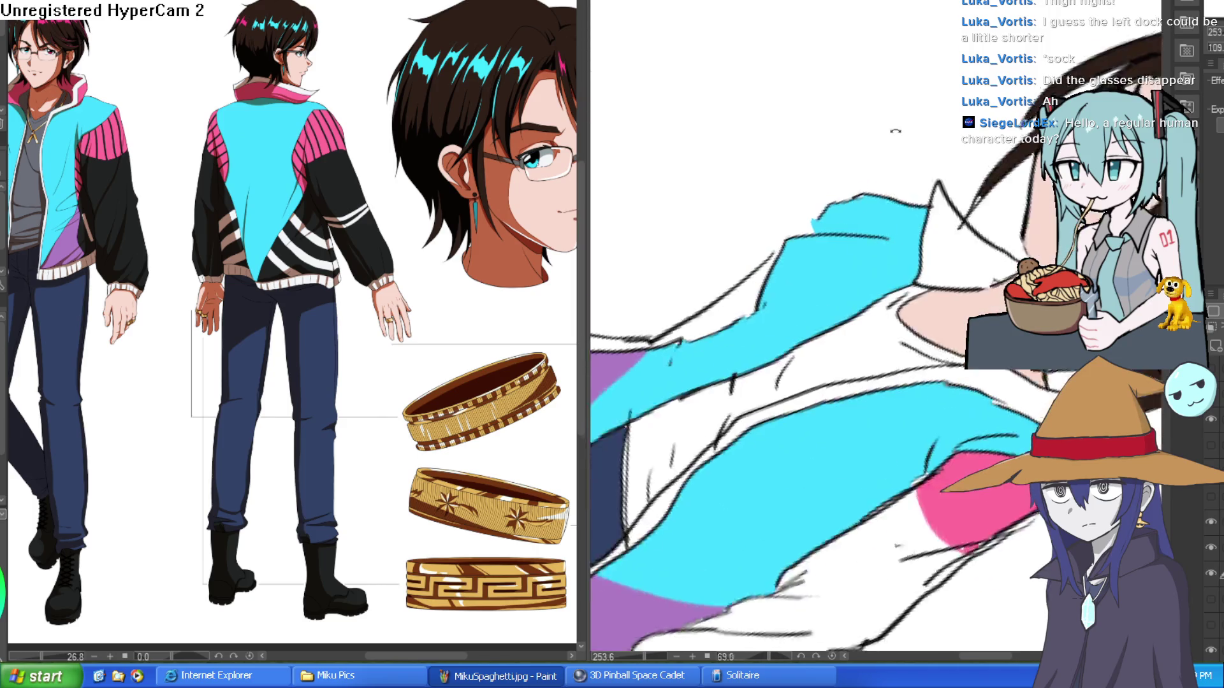
pyautogui.moveTo(801, 235); pyautogui.dragTo(784, 247)
pyautogui.press('g')
pyautogui.click(848, 213)
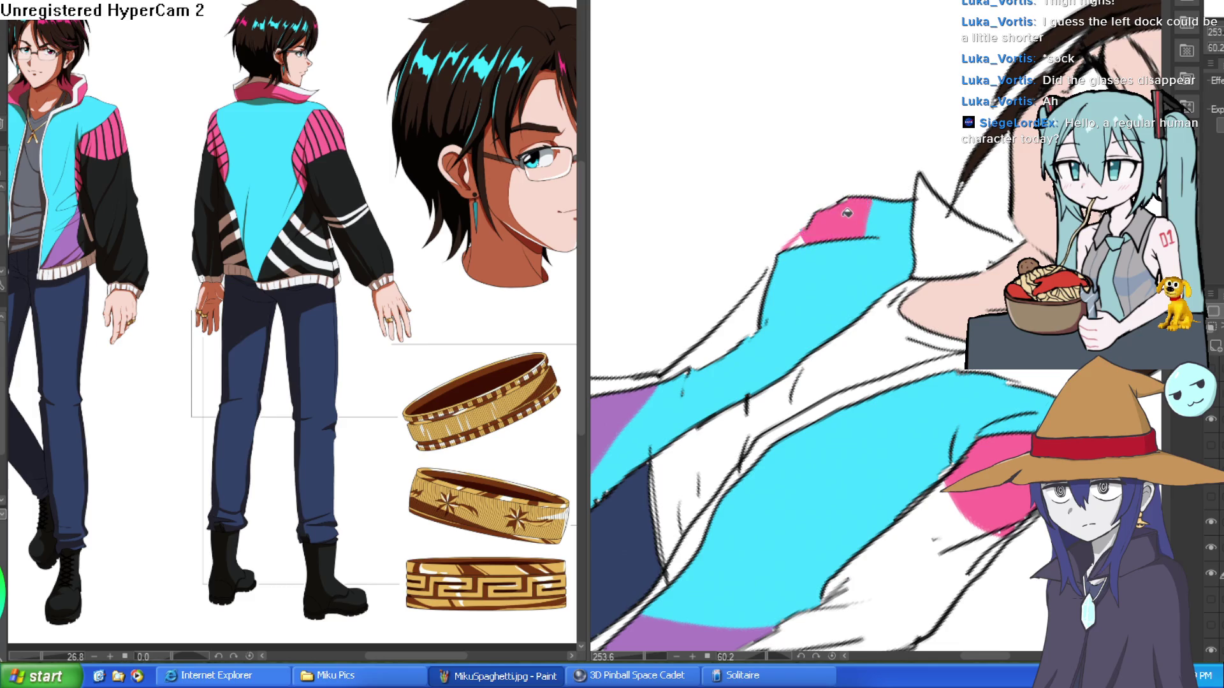
pyautogui.scroll(-5, 927, 222)
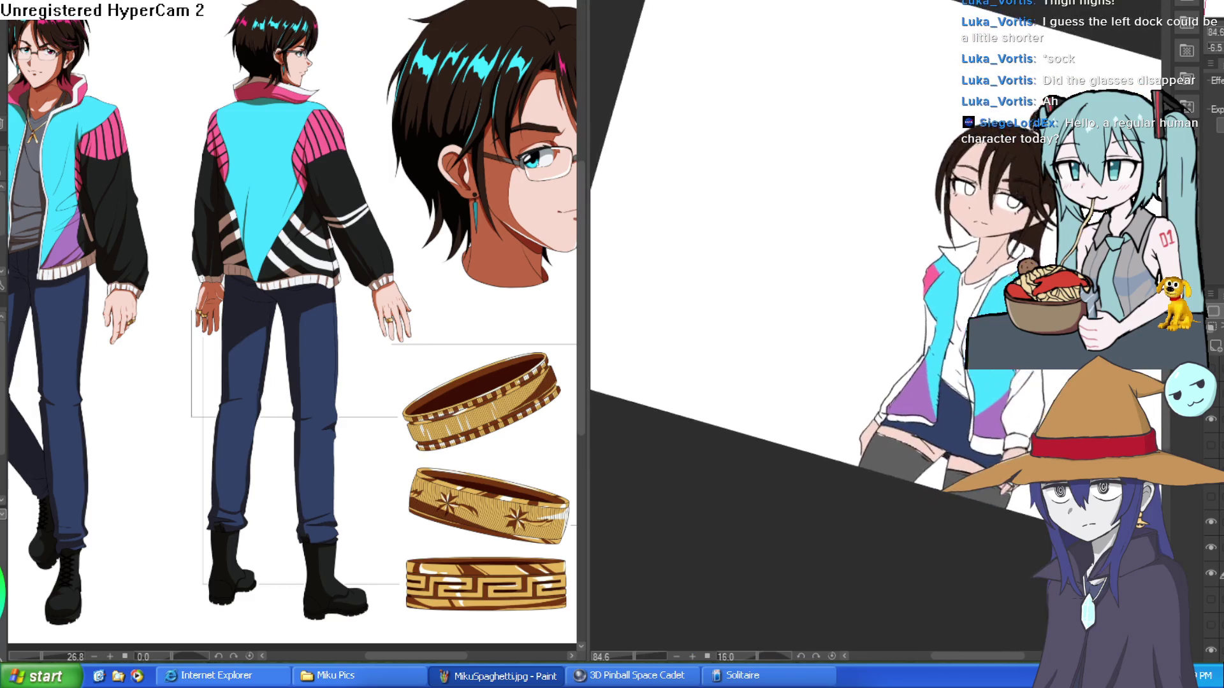
# - Brush a pink stripe up the lapel and along the collar, undoing a stray lapel fill
pyautogui.moveTo(908, 192); pyautogui.dragTo(930, 206)
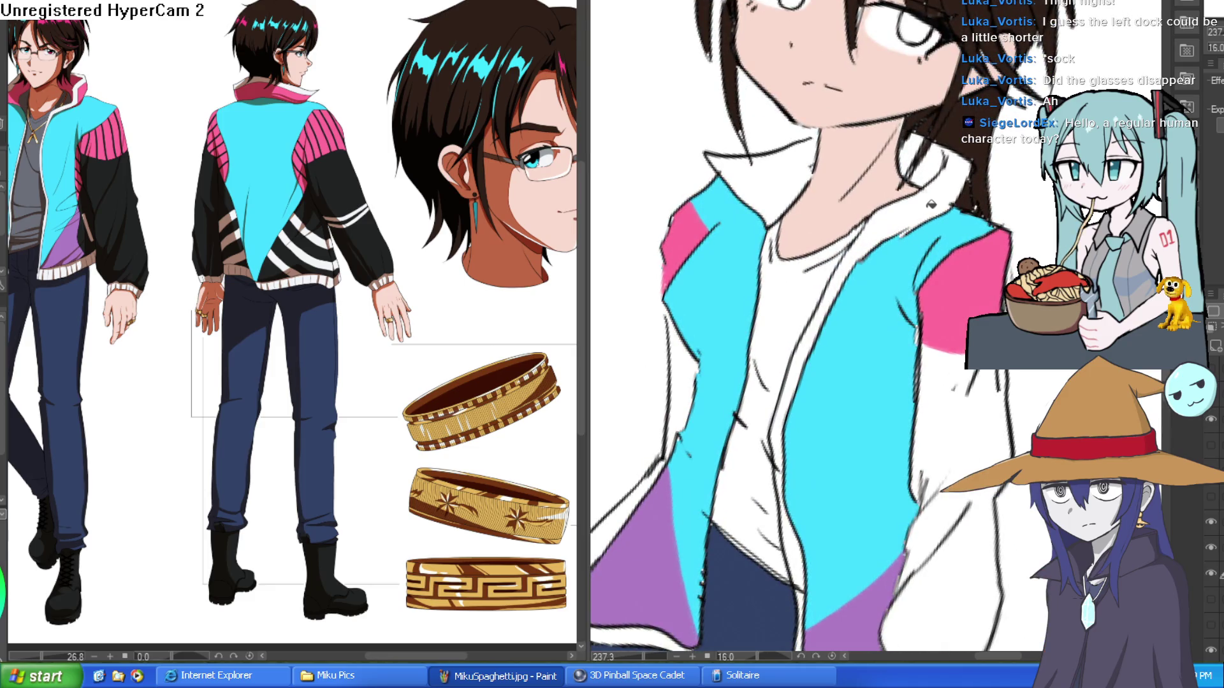
pyautogui.click(931, 204)
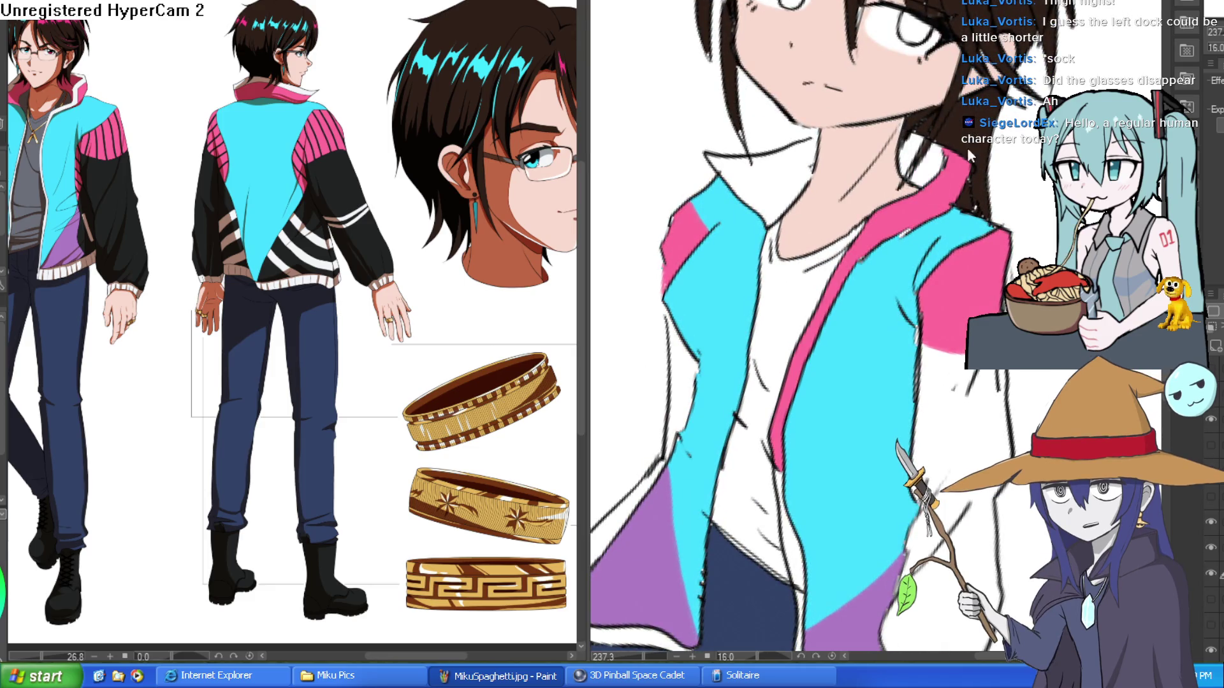
pyautogui.hotkey('ctrl', 'z')
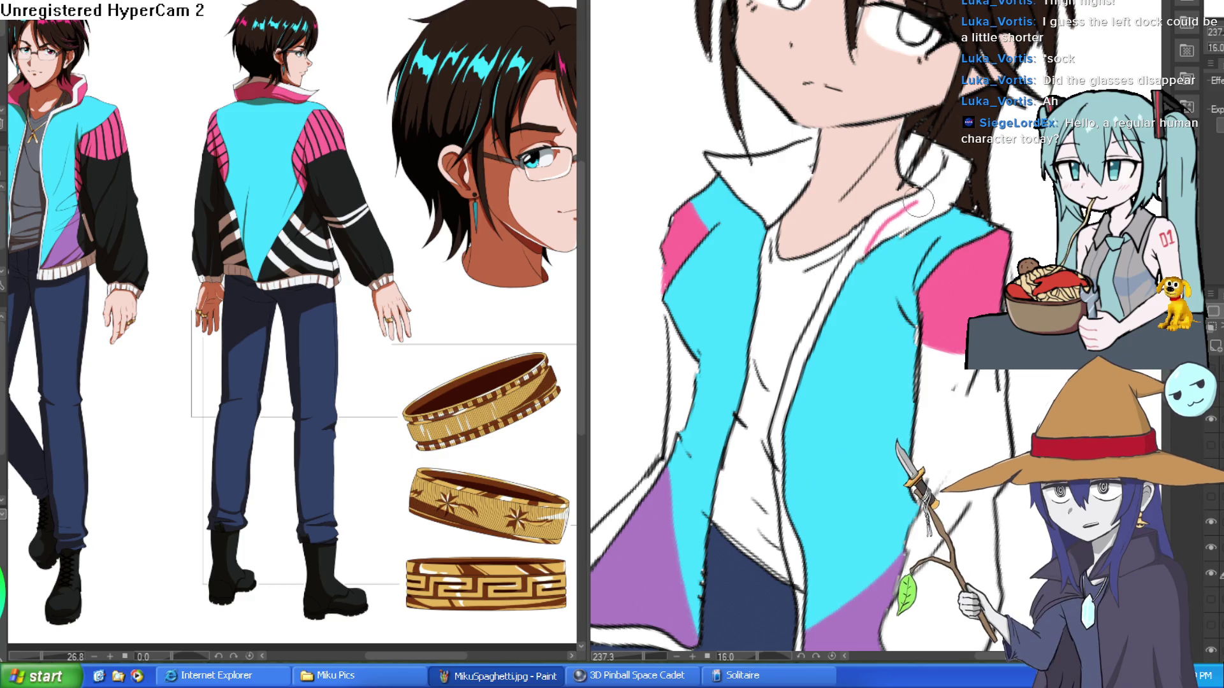
pyautogui.moveTo(926, 200)
pyautogui.mouseDown()
pyautogui.moveTo(942, 179)
pyautogui.moveTo(918, 134)
pyautogui.mouseUp()
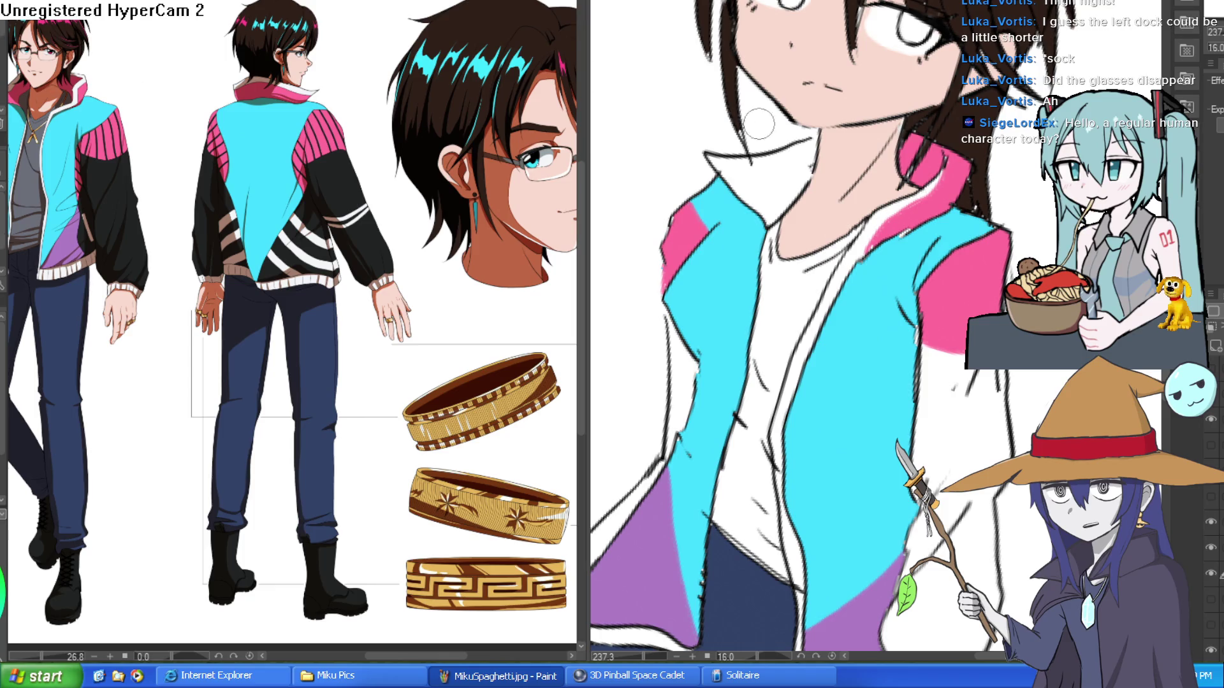
pyautogui.moveTo(813, 157)
pyautogui.mouseDown()
pyautogui.moveTo(720, 167)
pyautogui.moveTo(774, 176)
pyautogui.mouseUp()
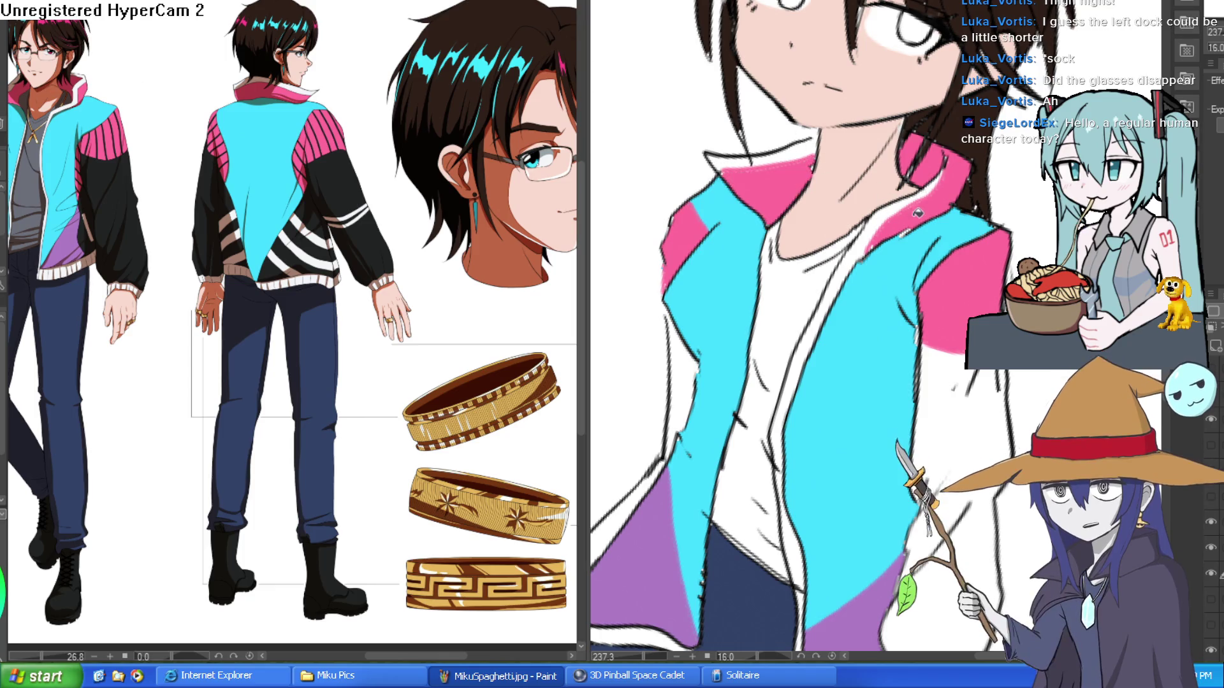
pyautogui.scroll(-5, 915, 271)
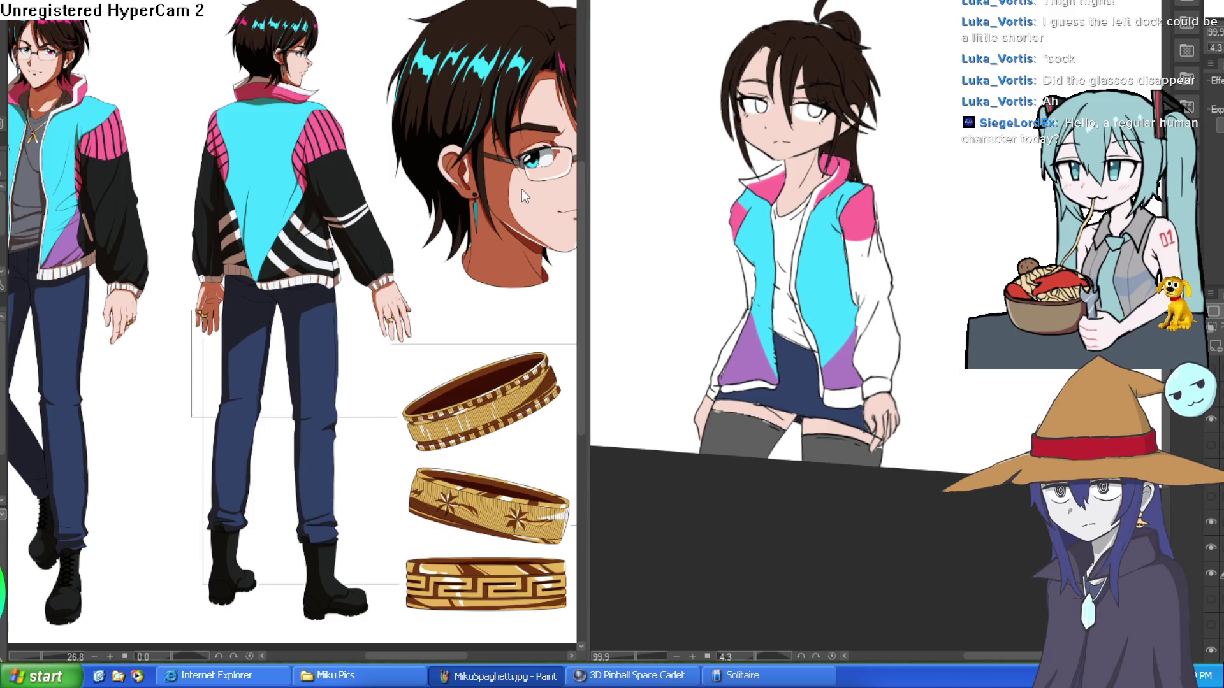
pyautogui.moveTo(521, 196); pyautogui.dragTo(472, 208)
pyautogui.scroll(5, 331, 287)
pyautogui.scroll(-2, 331, 287)
pyautogui.scroll(1, 325, 292)
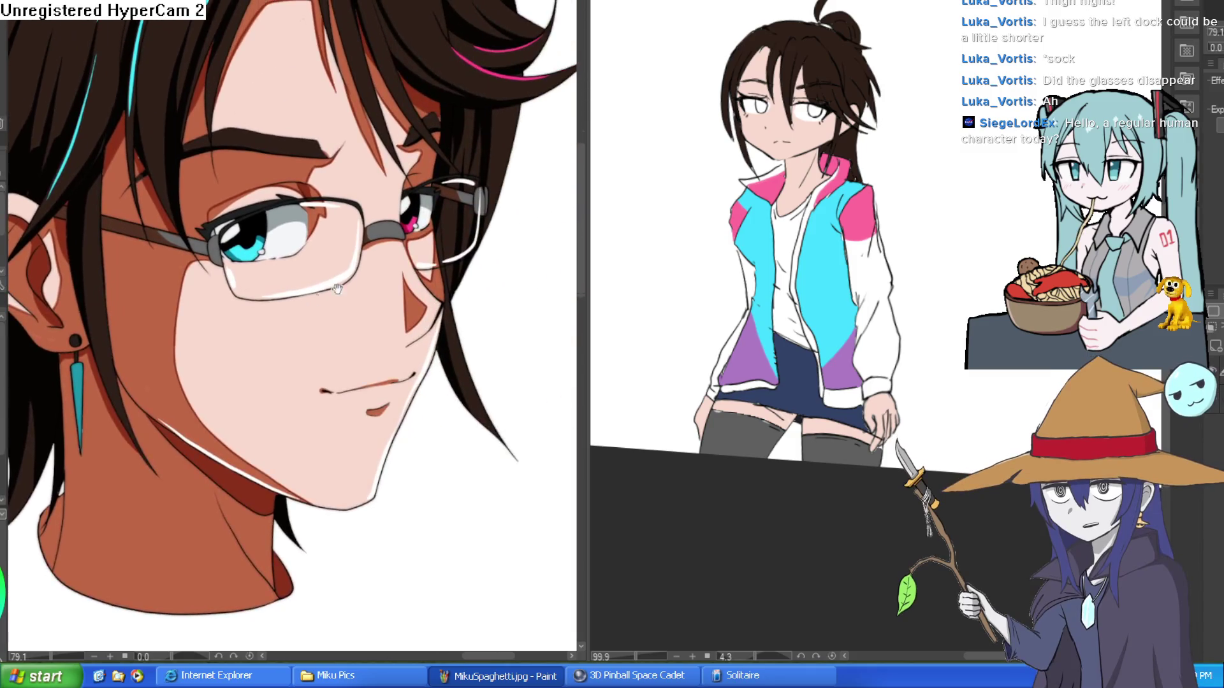
pyautogui.moveTo(324, 292); pyautogui.dragTo(302, 316)
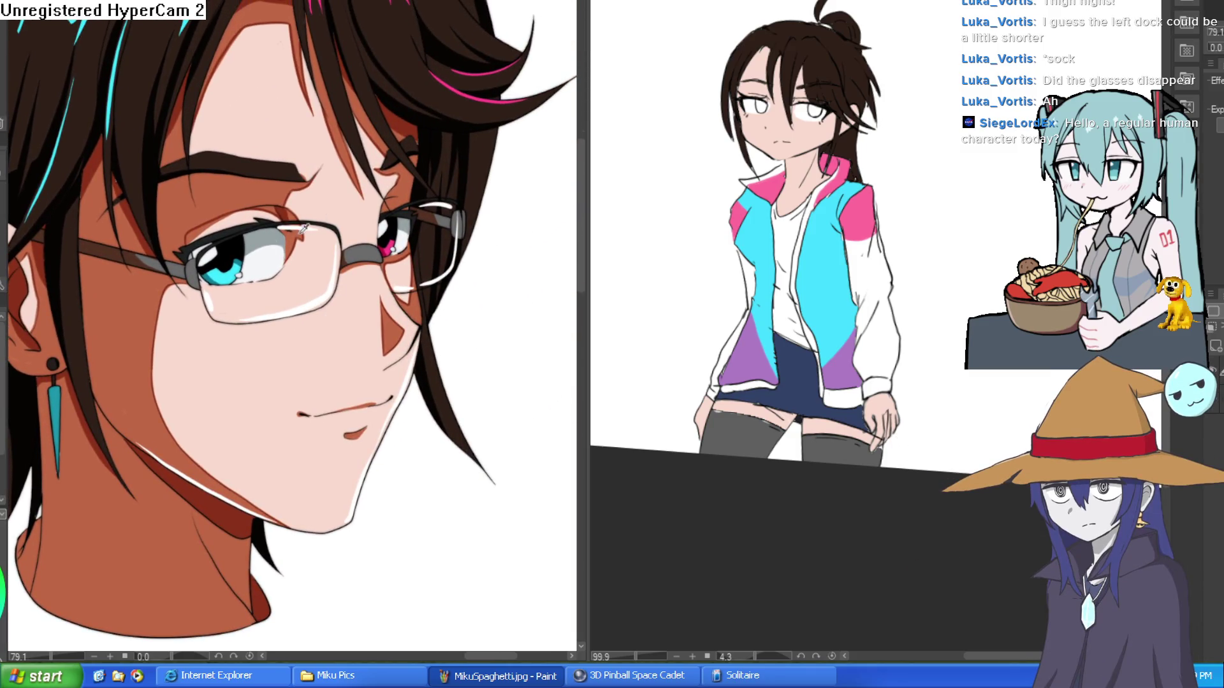
pyautogui.click(220, 273)
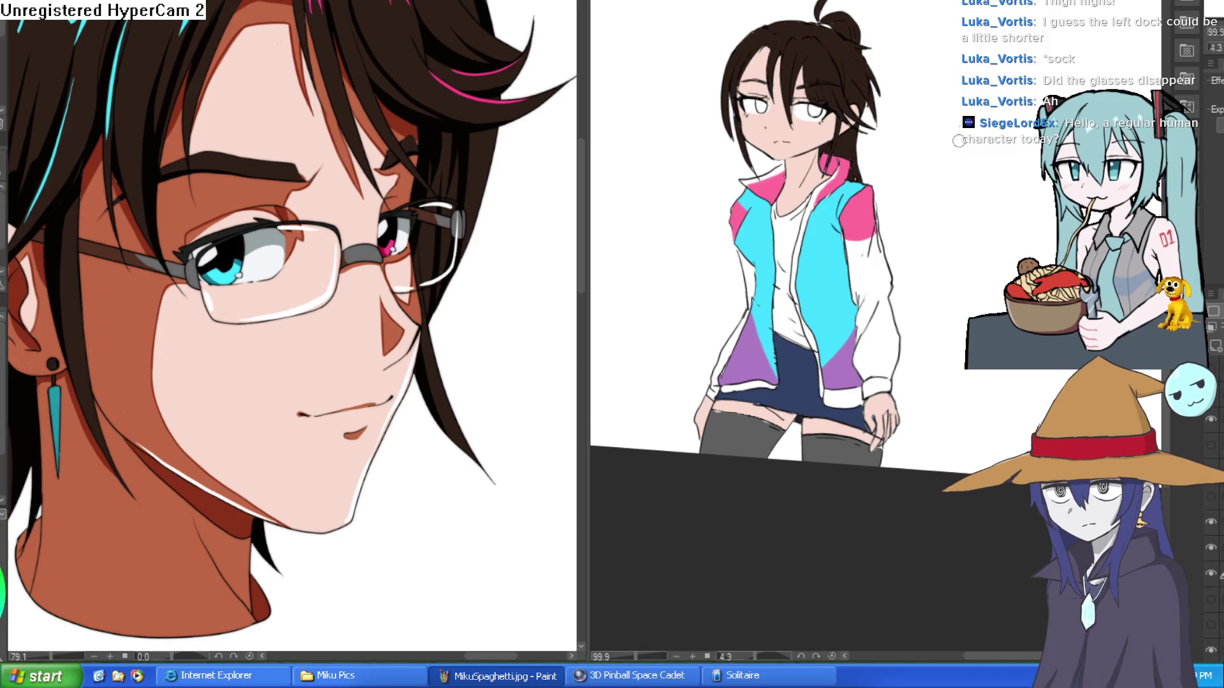
pyautogui.scroll(6, 806, 142)
pyautogui.moveTo(752, 127)
pyautogui.mouseDown()
pyautogui.moveTo(731, 119)
pyautogui.moveTo(752, 115)
pyautogui.moveTo(707, 114)
pyautogui.moveTo(723, 117)
pyautogui.mouseUp()
pyautogui.press(']')
pyautogui.press(']')
pyautogui.press(']')
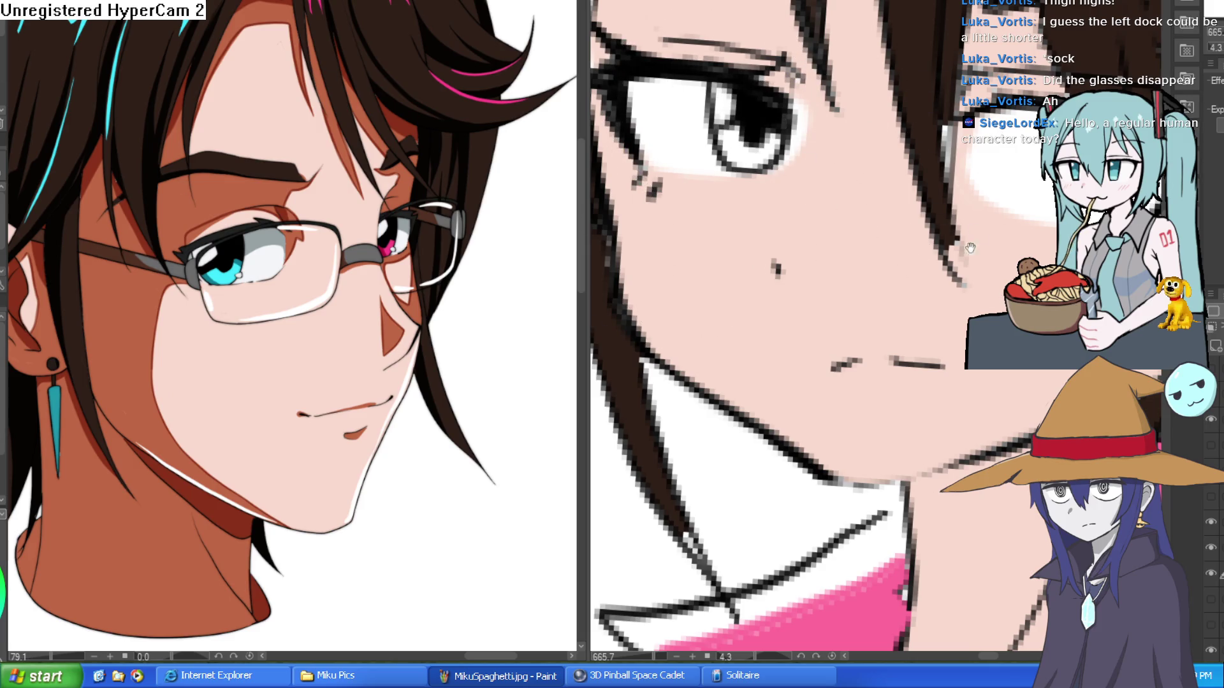
pyautogui.scroll(2, 977, 245)
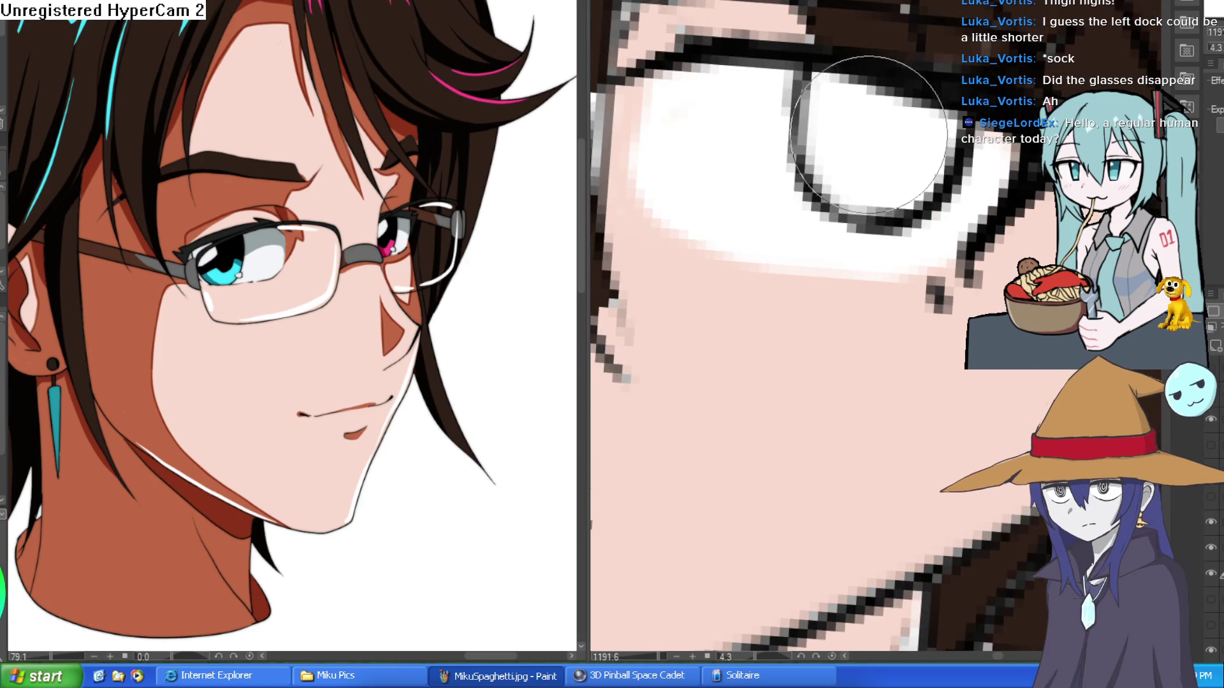
pyautogui.moveTo(869, 135); pyautogui.dragTo(870, 157)
pyautogui.moveTo(829, 121); pyautogui.dragTo(816, 83)
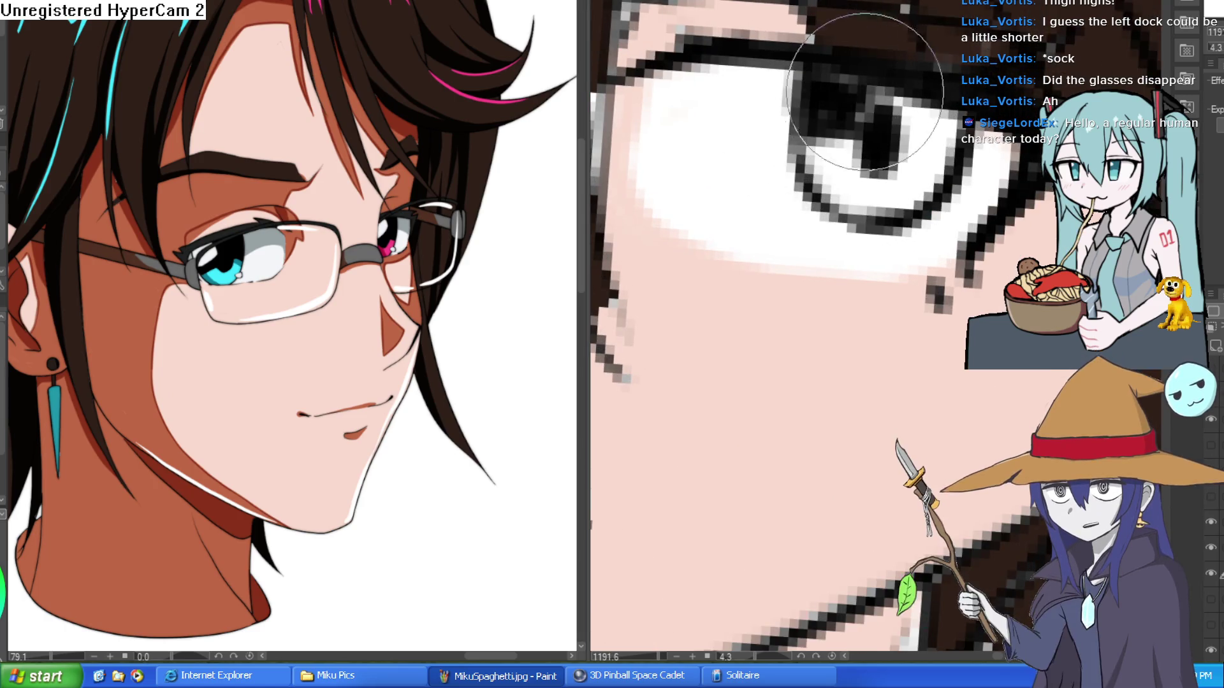
pyautogui.press('e')
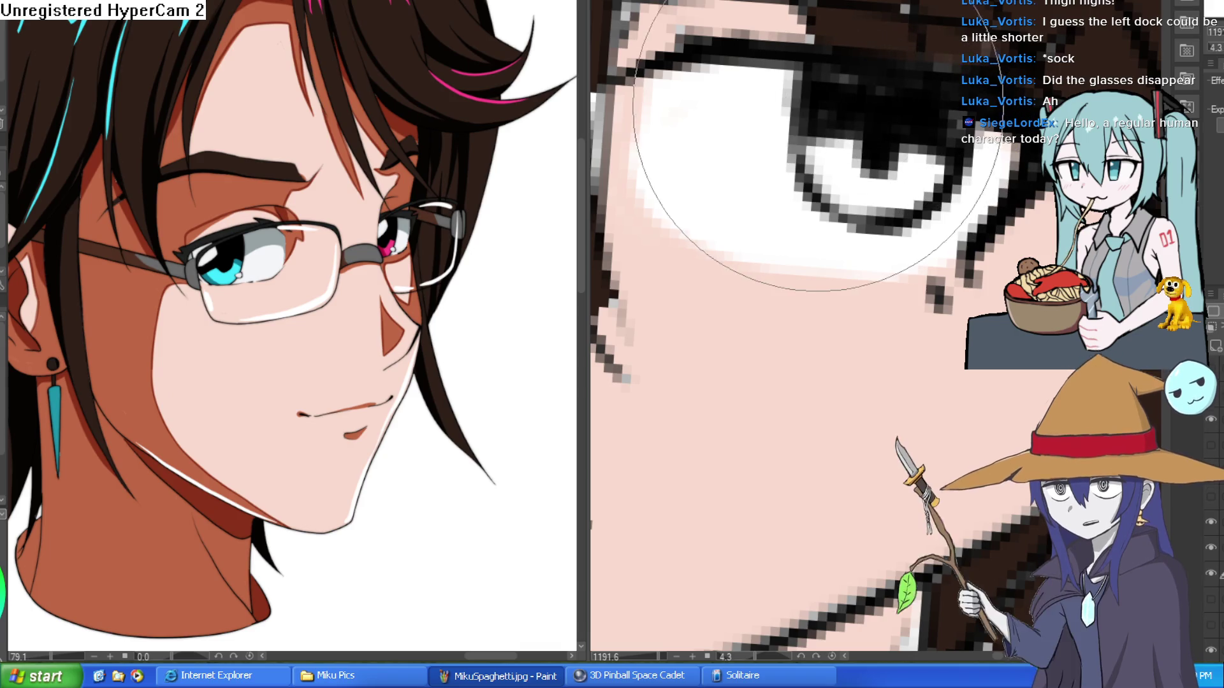
pyautogui.scroll(-5, 937, 132)
pyautogui.scroll(-3, 993, 194)
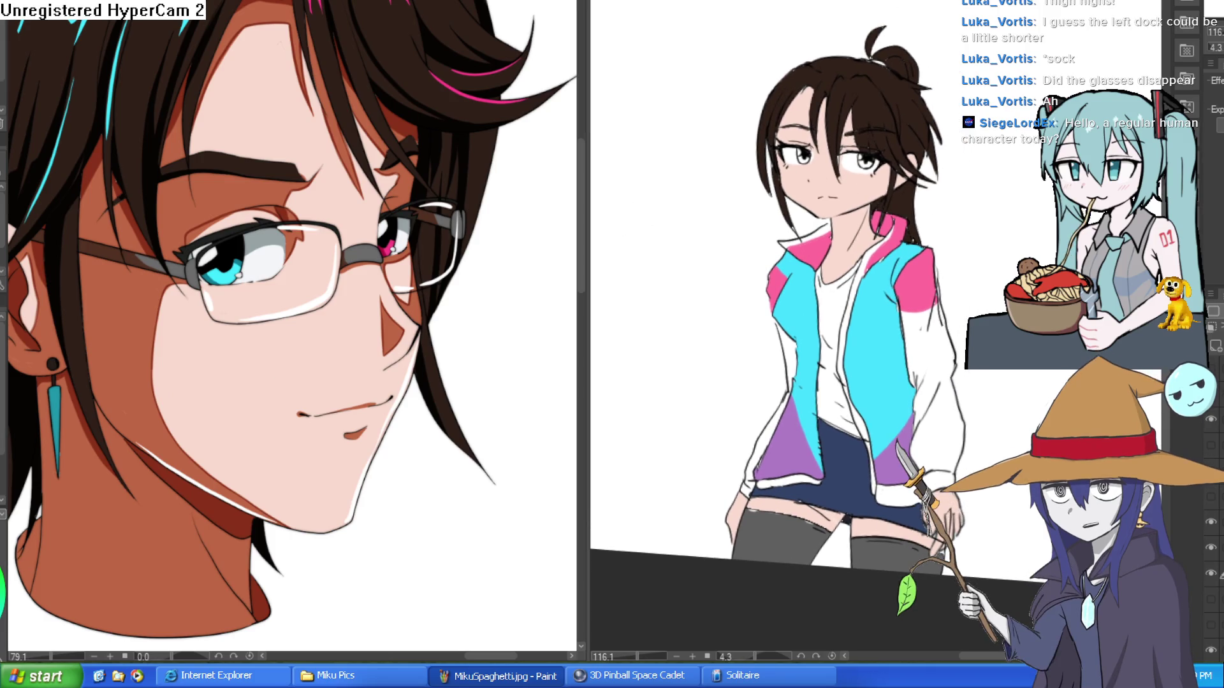
pyautogui.scroll(5, 783, 304)
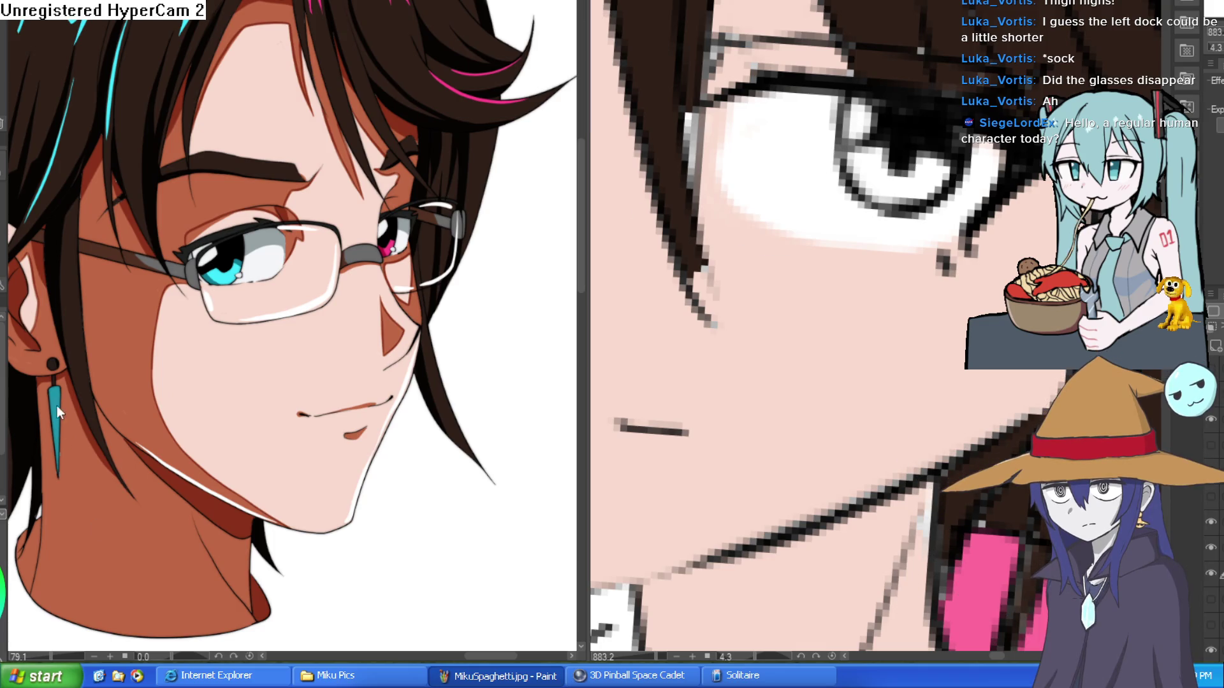
pyautogui.press('Delete')
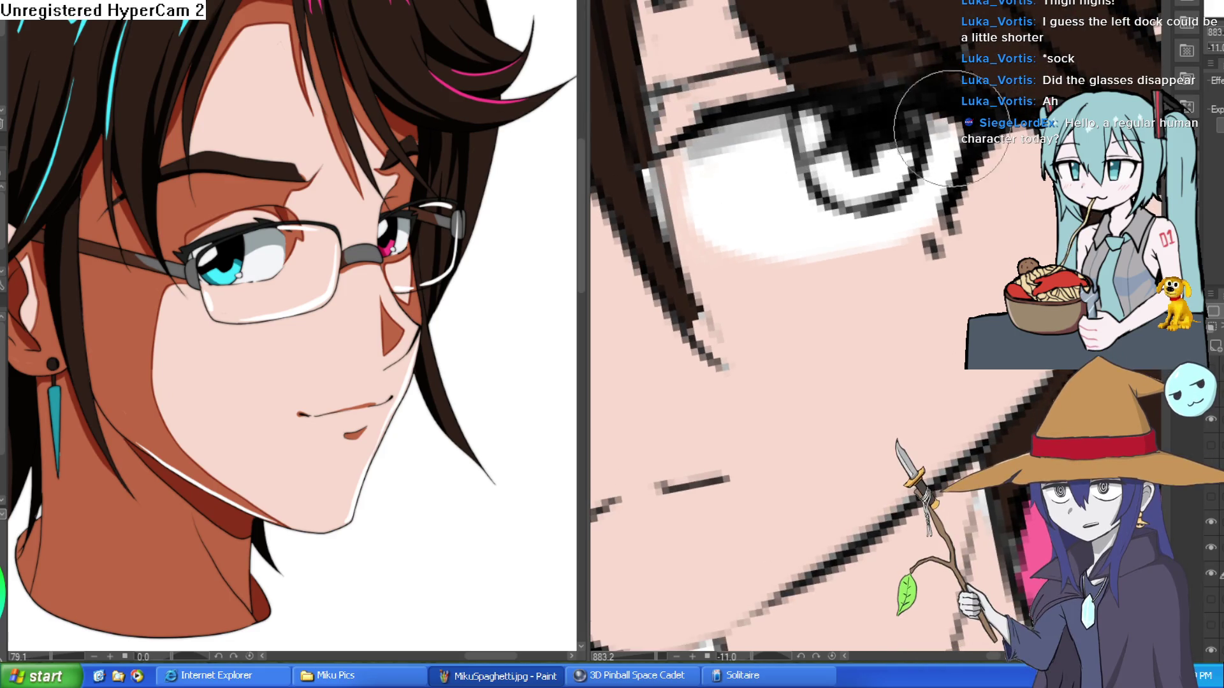
pyautogui.moveTo(953, 124)
pyautogui.mouseDown()
pyautogui.moveTo(893, 146)
pyautogui.moveTo(793, 109)
pyautogui.mouseUp()
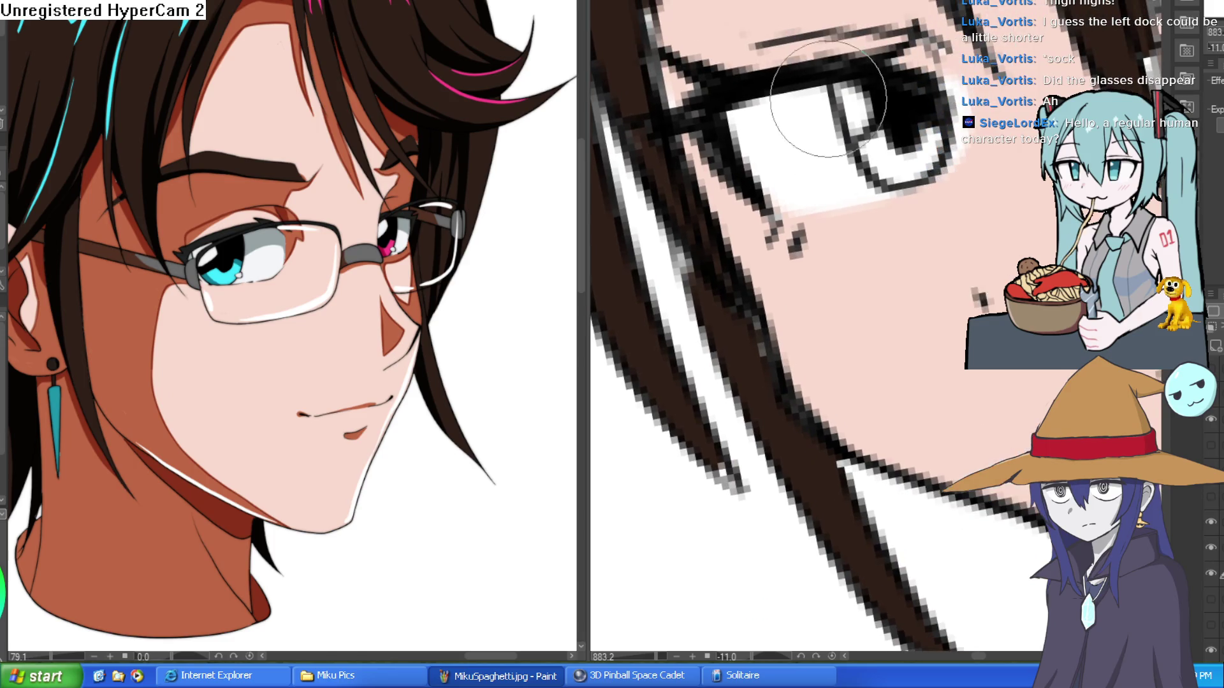
pyautogui.moveTo(765, 319); pyautogui.dragTo(828, 383)
pyautogui.press('Home')
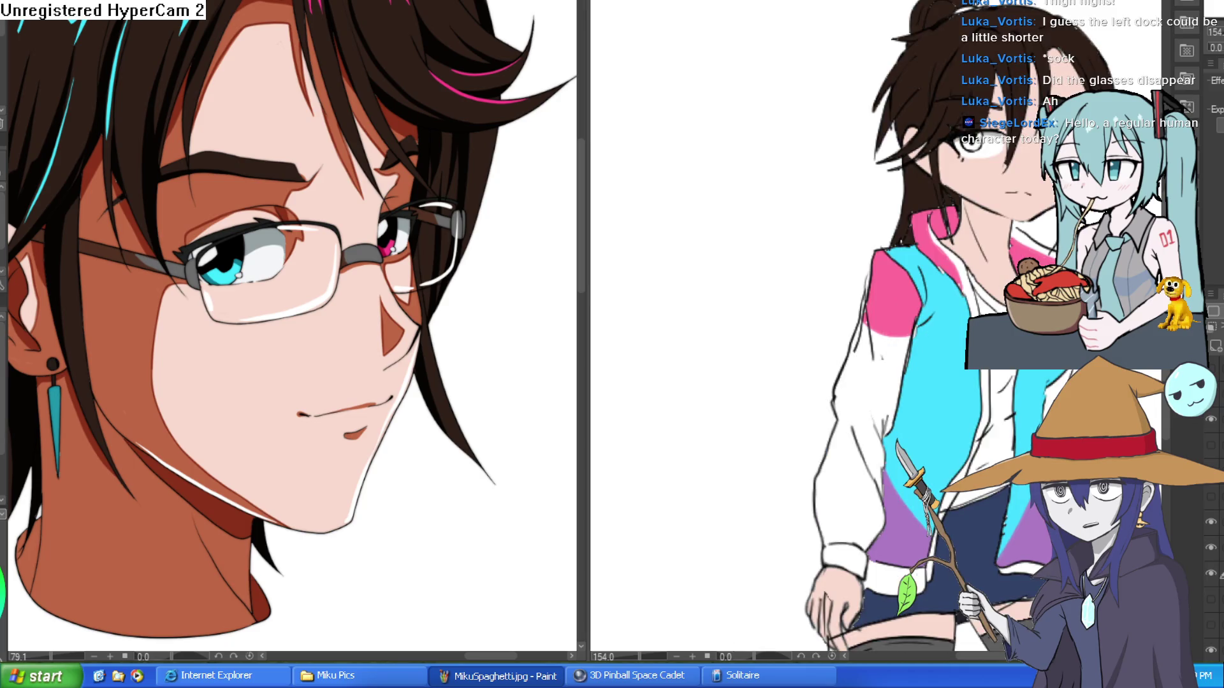
pyautogui.moveTo(892, 287); pyautogui.dragTo(813, 220)
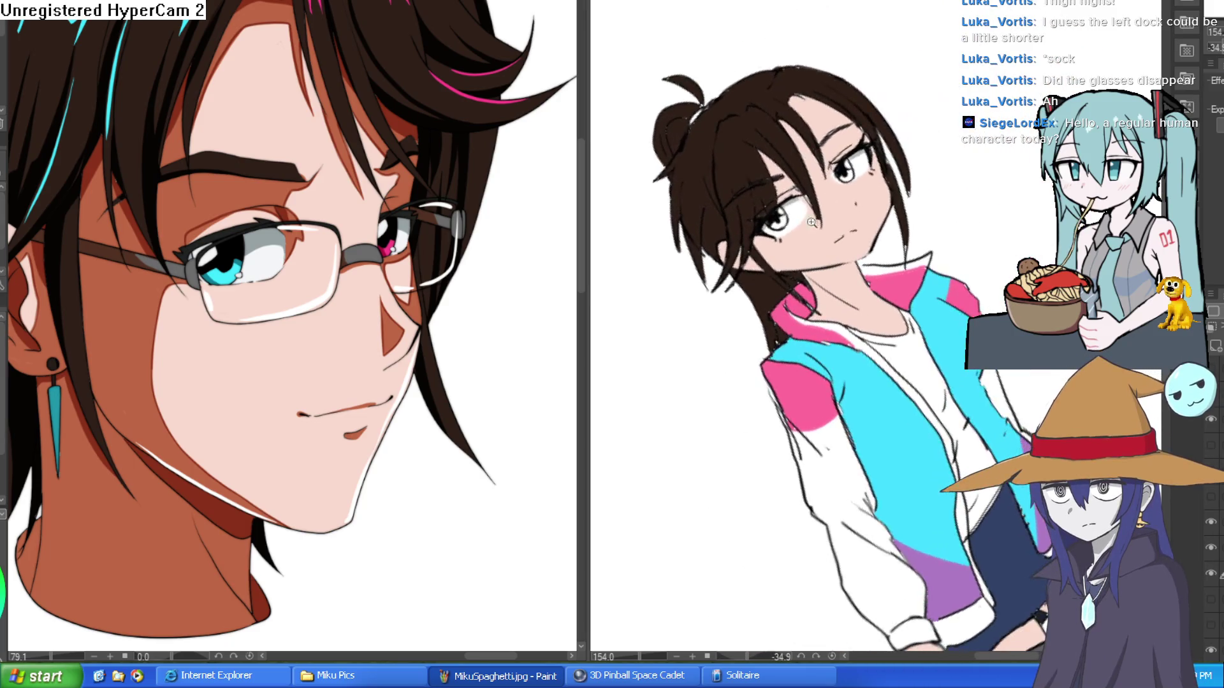
pyautogui.scroll(5, 813, 219)
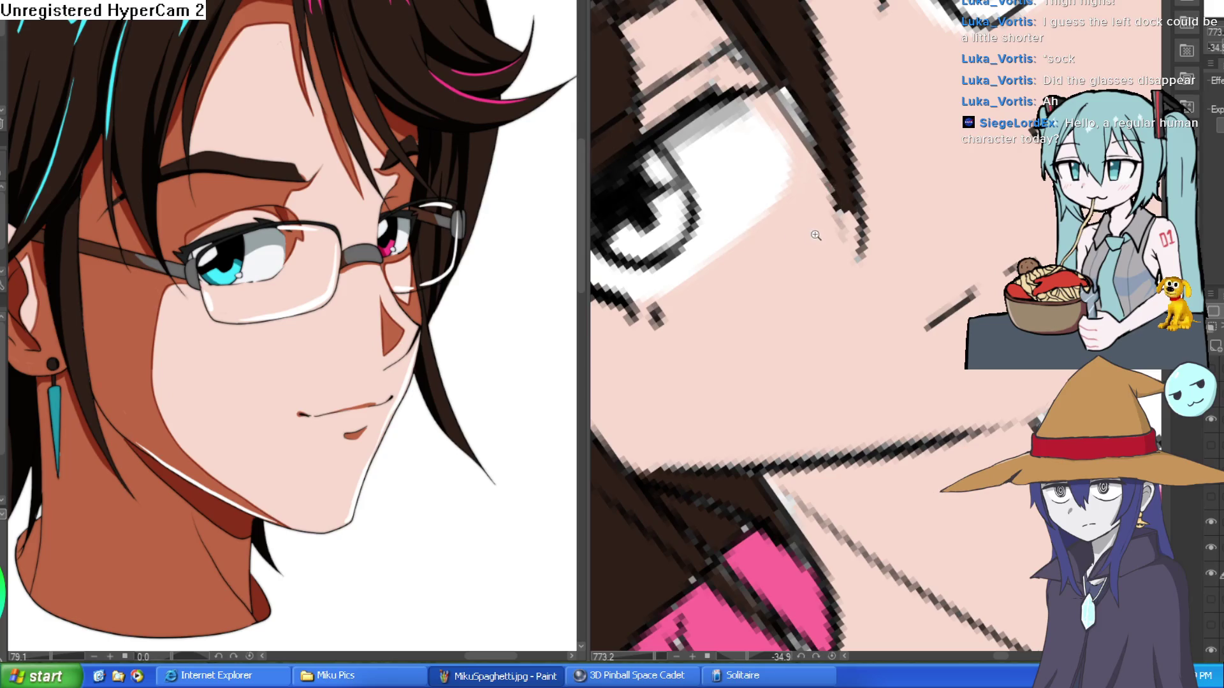
pyautogui.scroll(-5, 704, 281)
pyautogui.moveTo(704, 281)
pyautogui.mouseDown()
pyautogui.moveTo(990, 163)
pyautogui.moveTo(943, 159)
pyautogui.moveTo(975, 167)
pyautogui.moveTo(939, 171)
pyautogui.mouseUp()
pyautogui.scroll(5, 877, 167)
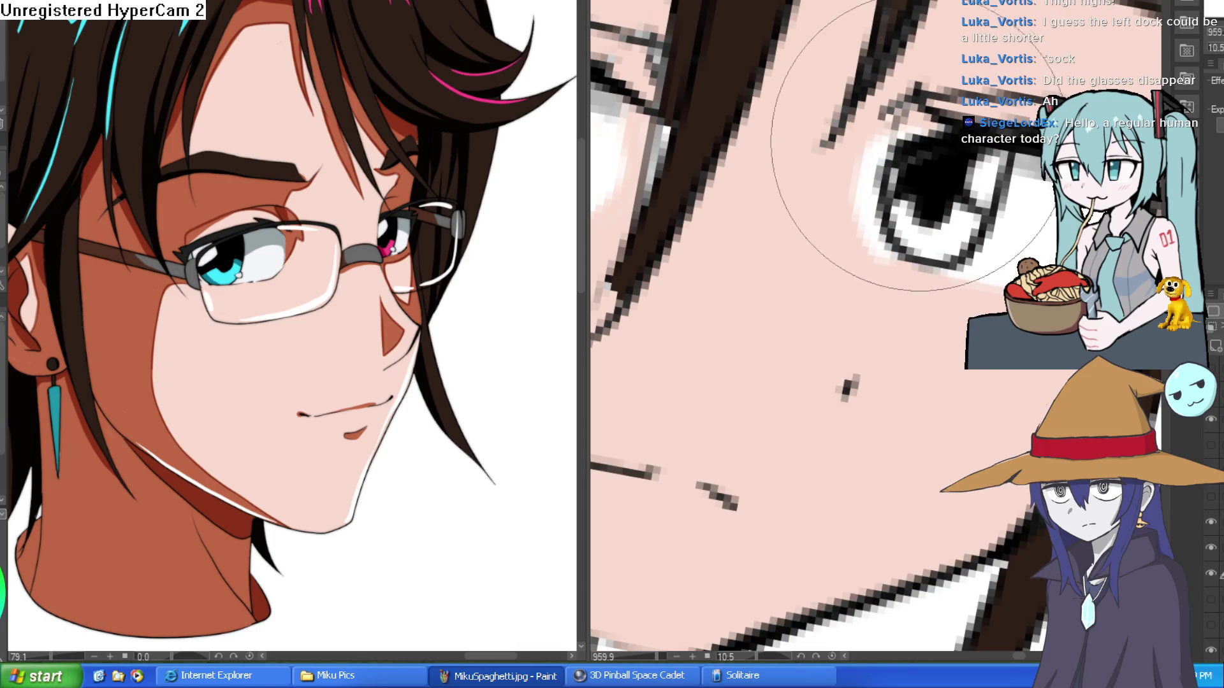
pyautogui.scroll(-4, 889, 153)
pyautogui.moveTo(937, 153)
pyautogui.mouseDown()
pyautogui.moveTo(952, 102)
pyautogui.moveTo(979, 118)
pyautogui.mouseUp()
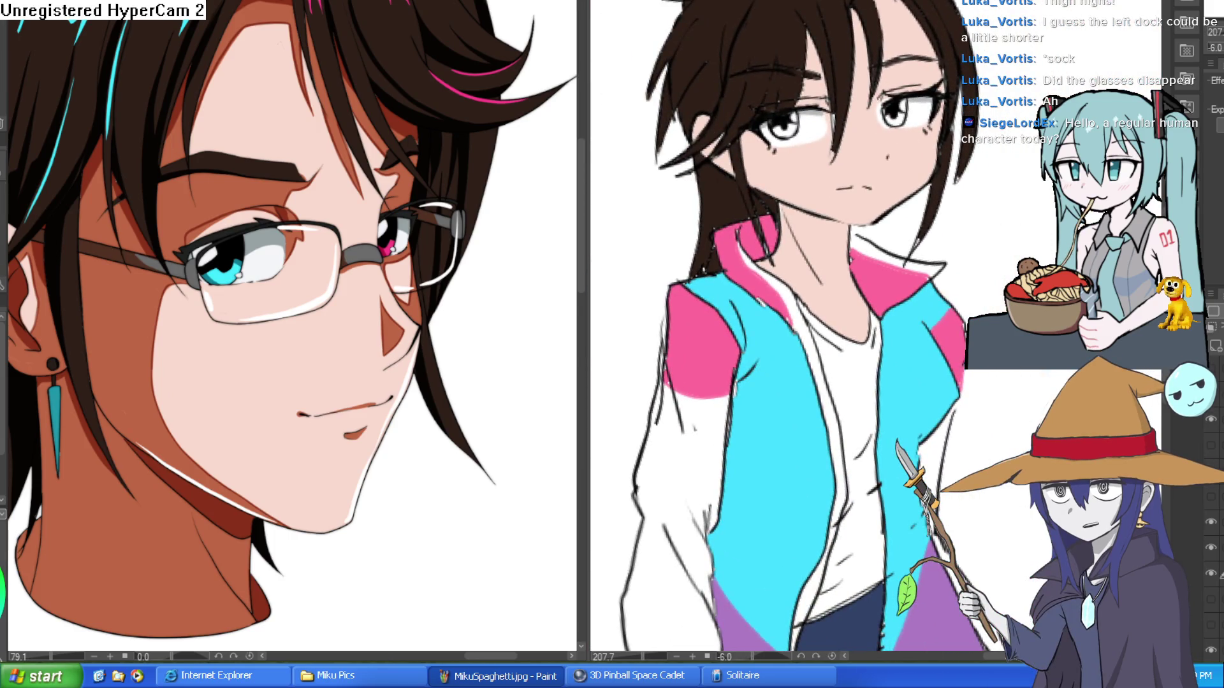
pyautogui.click(220, 277)
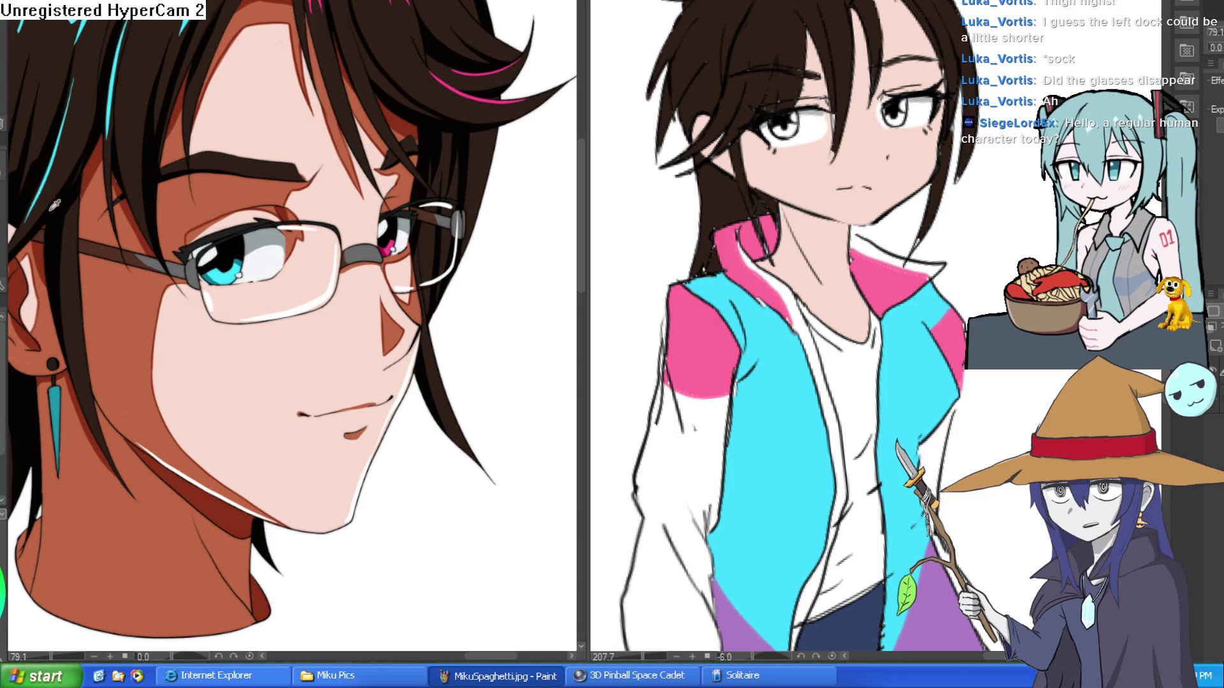
pyautogui.scroll(5, 886, 121)
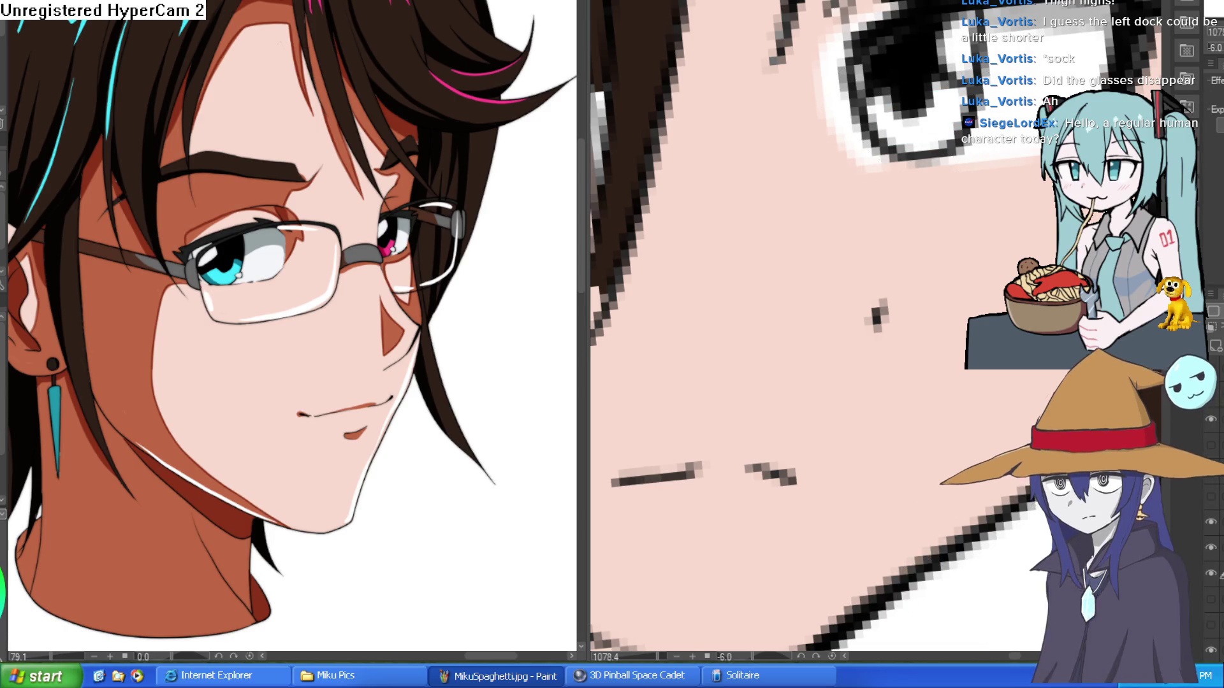
pyautogui.moveTo(927, 128); pyautogui.dragTo(956, 153)
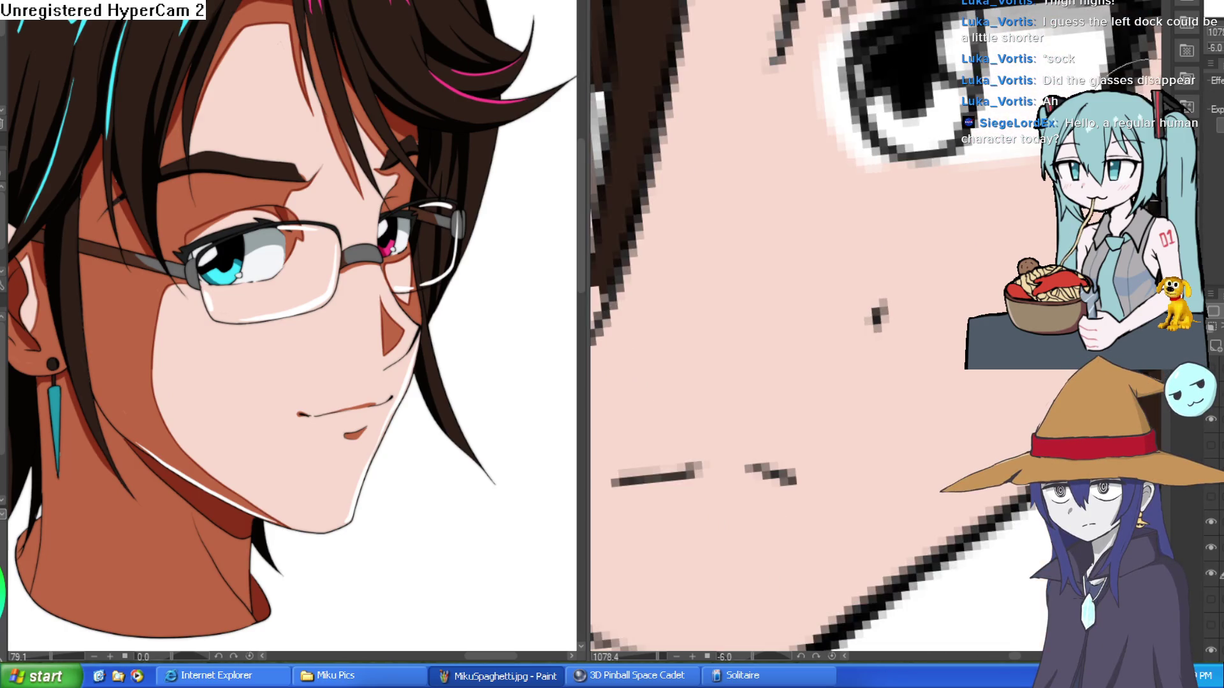
pyautogui.moveTo(829, 255)
pyautogui.mouseDown()
pyautogui.moveTo(730, 164)
pyautogui.moveTo(754, 161)
pyautogui.moveTo(704, 236)
pyautogui.moveTo(686, 156)
pyautogui.moveTo(752, 137)
pyautogui.moveTo(733, 166)
pyautogui.mouseUp()
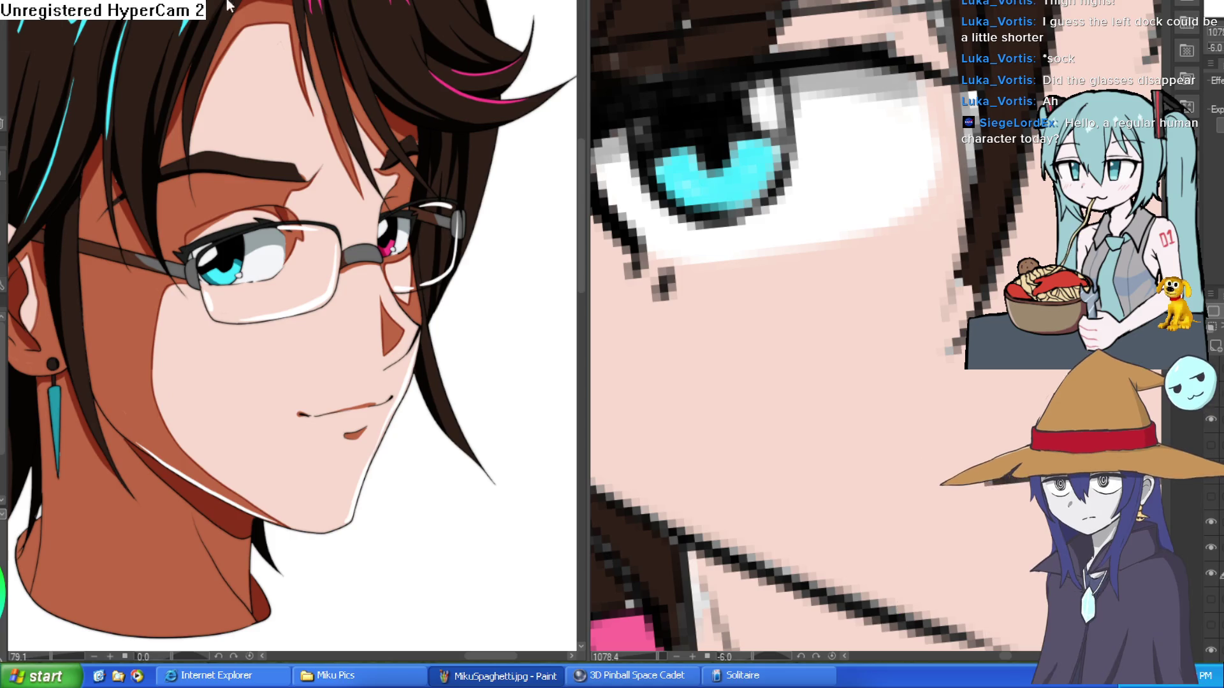
# - Sample the reference's pink iris, fill the girl's uncoloured iris pink, and mirror the view to check
pyautogui.keyDown('alt'); pyautogui.click(394, 245); pyautogui.keyUp('alt')
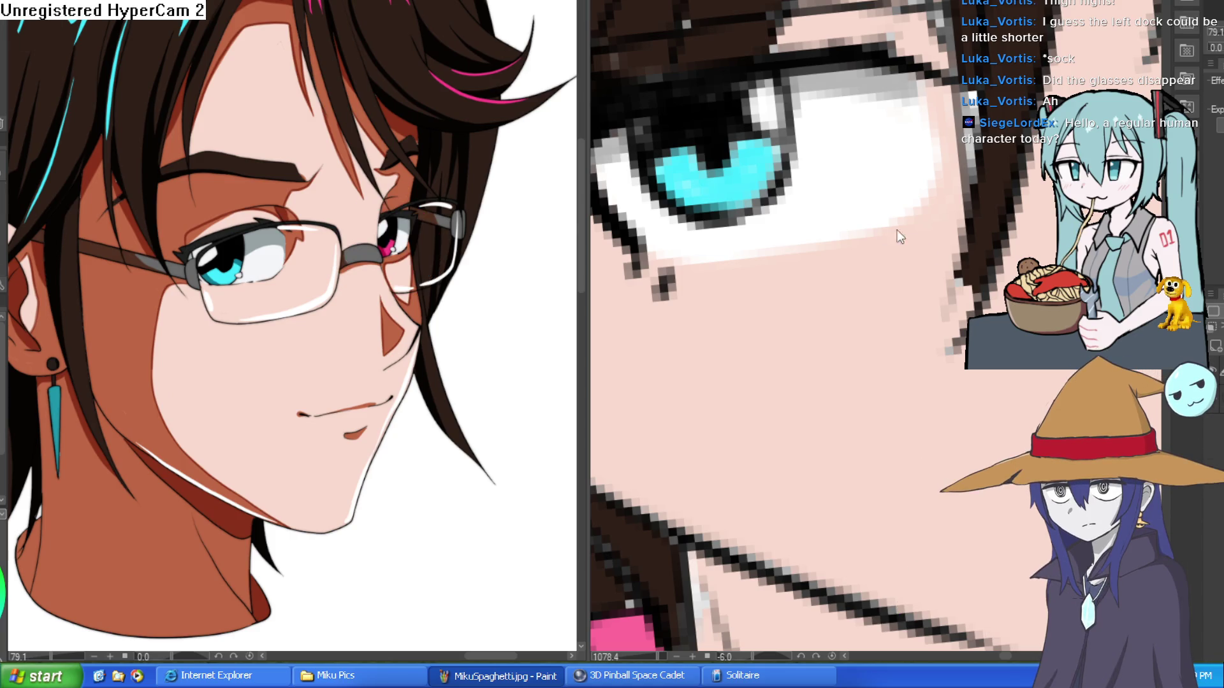
pyautogui.moveTo(938, 271); pyautogui.dragTo(800, 304)
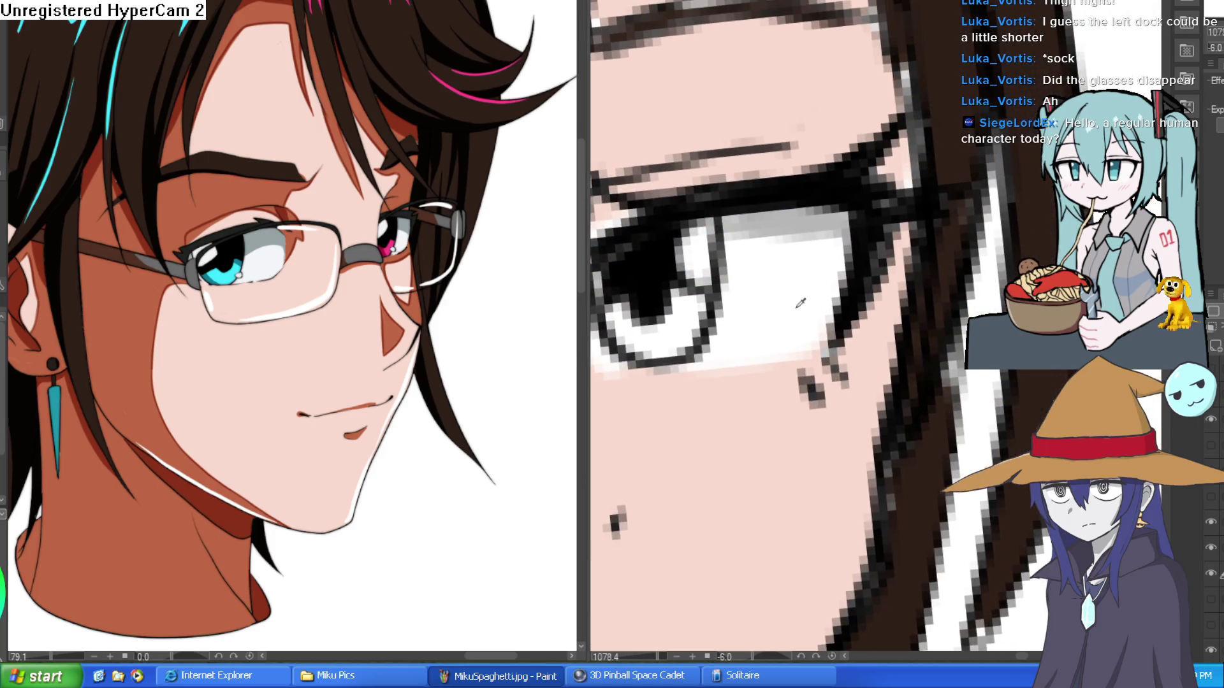
pyautogui.click(665, 322)
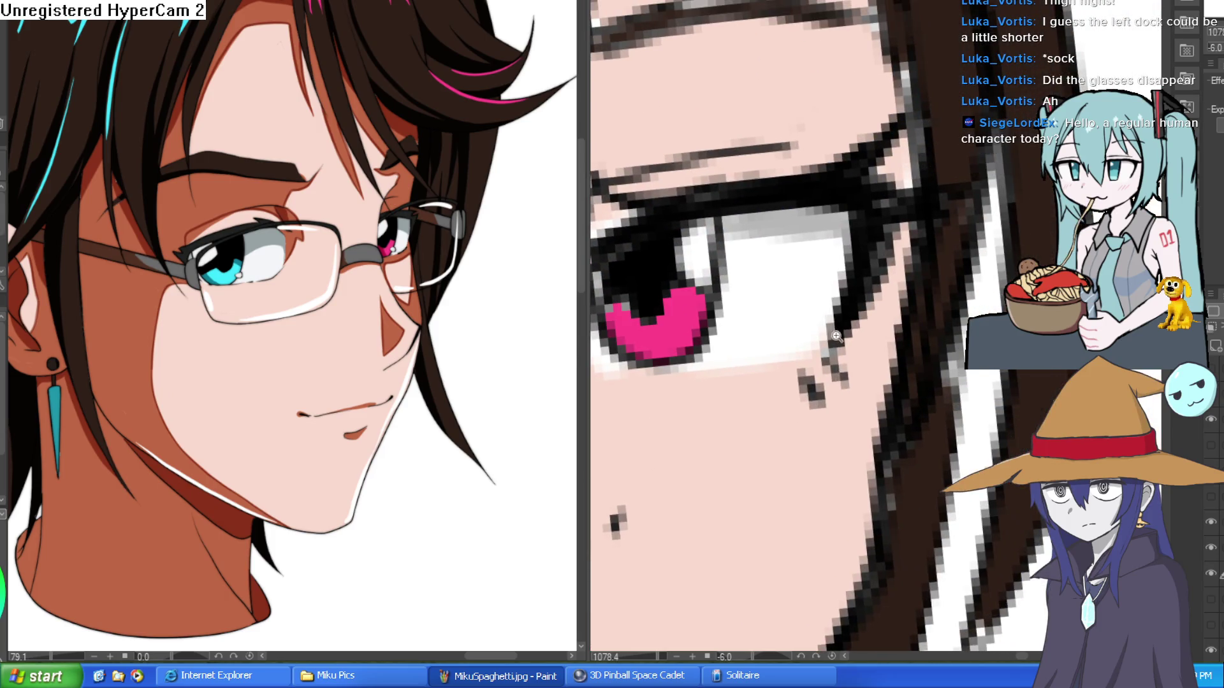
pyautogui.hotkey('ctrl', '0')
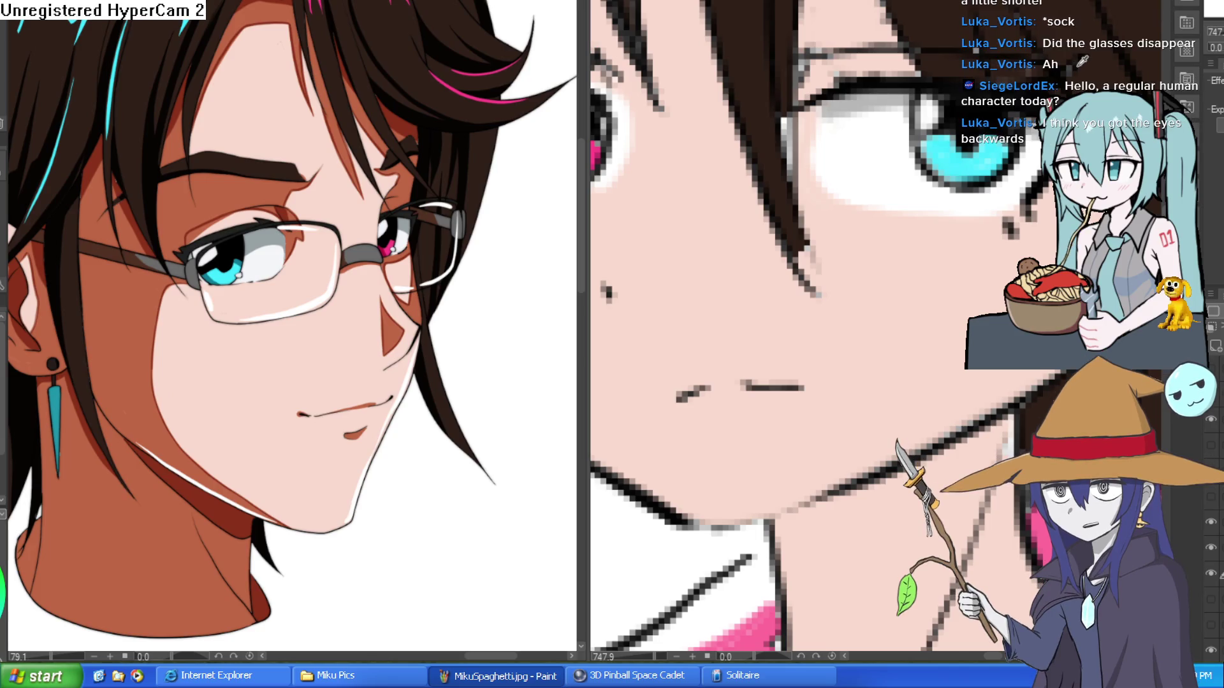
pyautogui.scroll(-5, 950, 207)
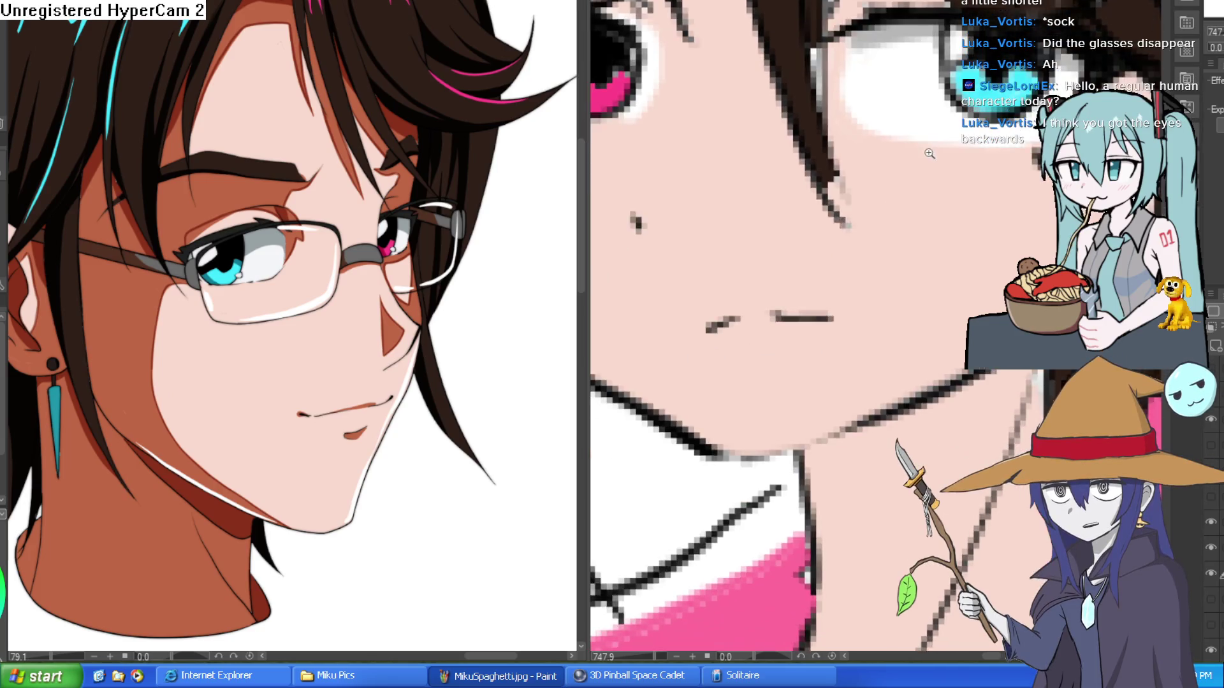
pyautogui.moveTo(962, 210)
pyautogui.mouseDown()
pyautogui.moveTo(934, 199)
pyautogui.moveTo(955, 178)
pyautogui.mouseUp()
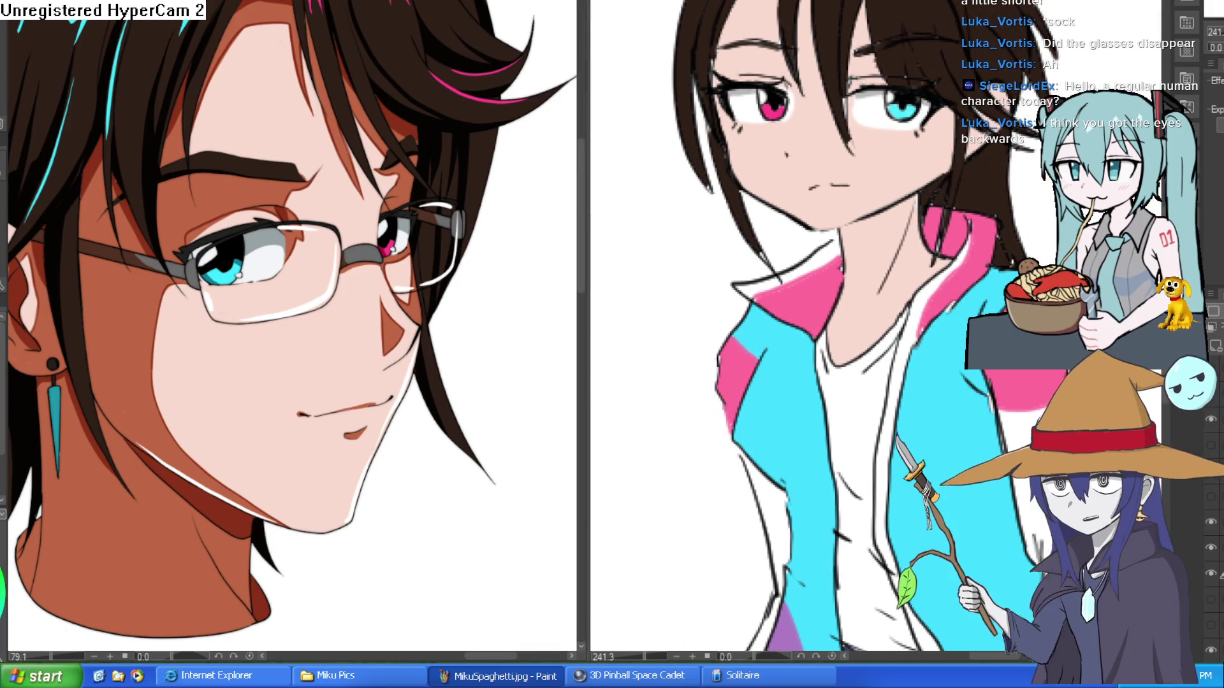
pyautogui.press('h')
pyautogui.scroll(-5, 901, 307)
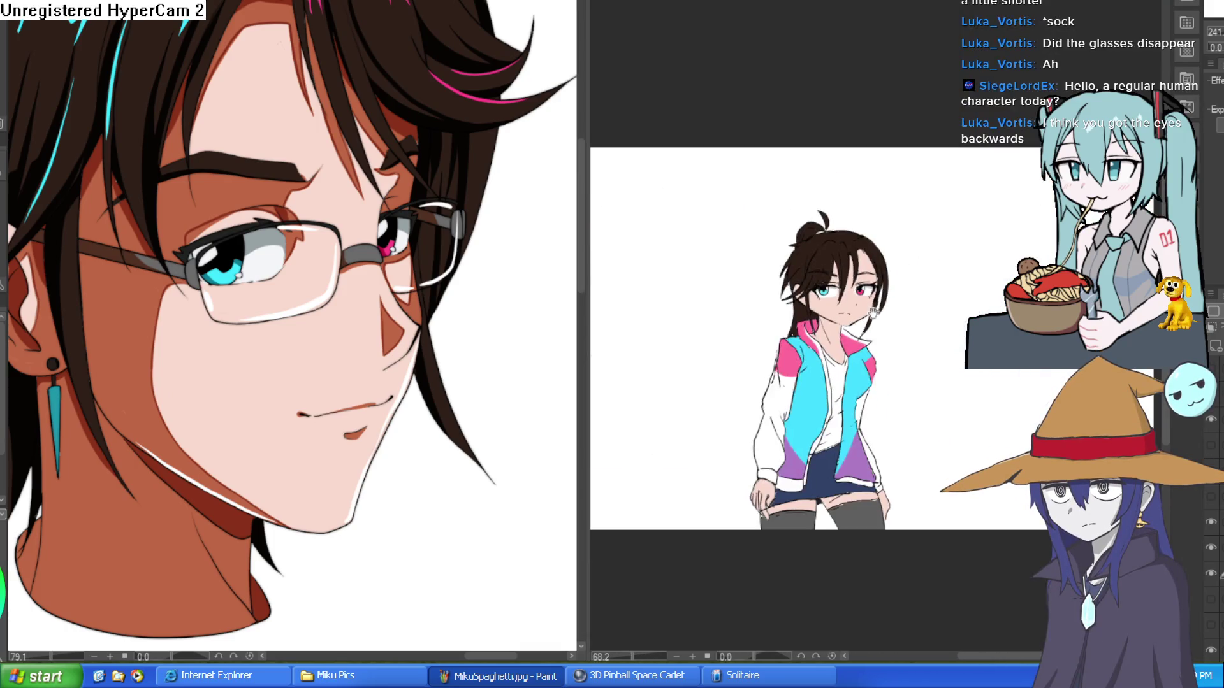
pyautogui.scroll(6, 837, 271)
pyautogui.scroll(-1, 836, 272)
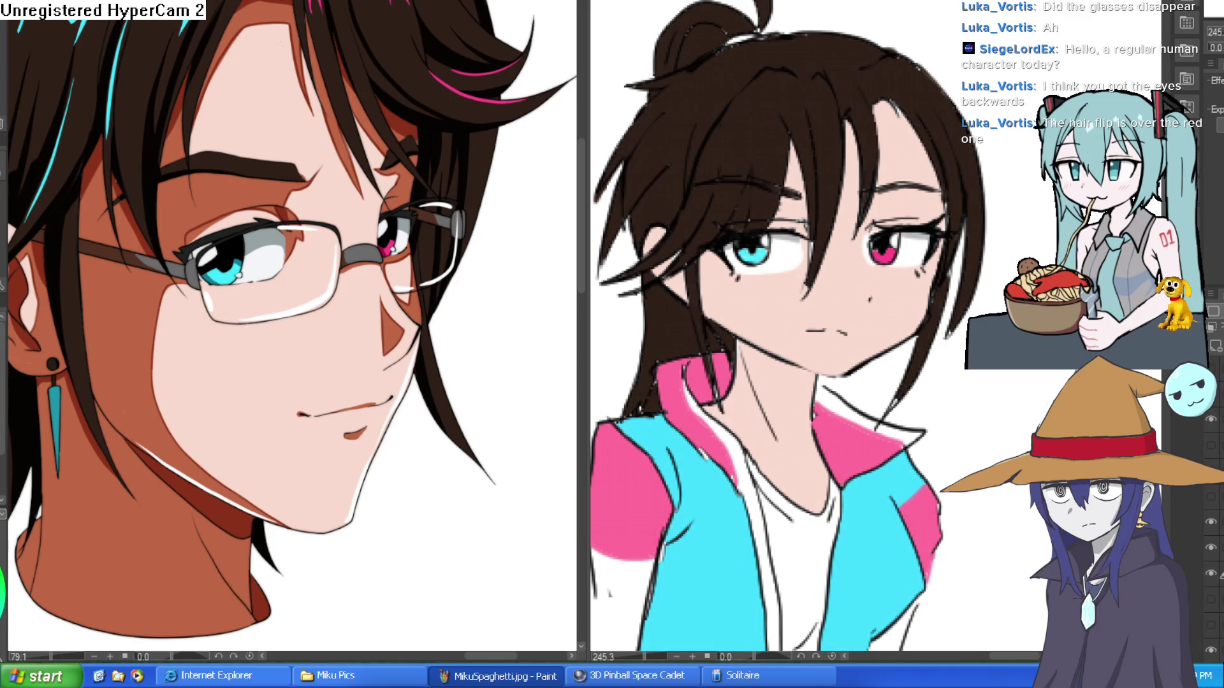
pyautogui.scroll(-4, 1058, 376)
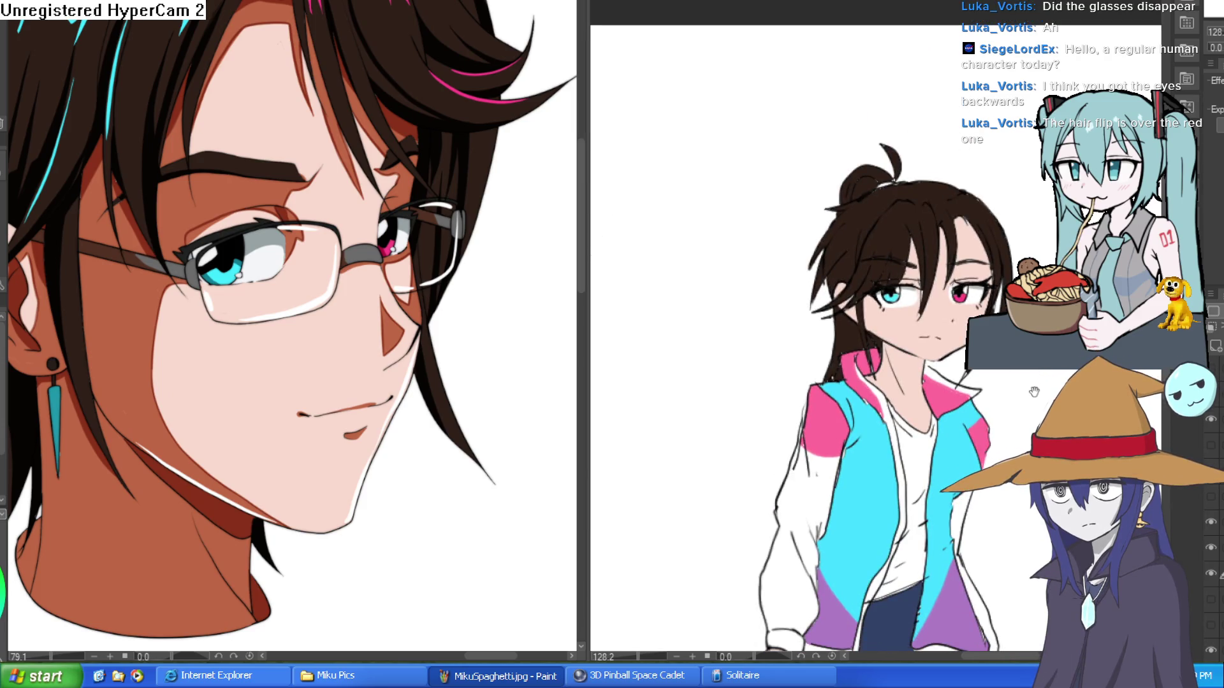
pyautogui.moveTo(1034, 391); pyautogui.dragTo(1026, 371)
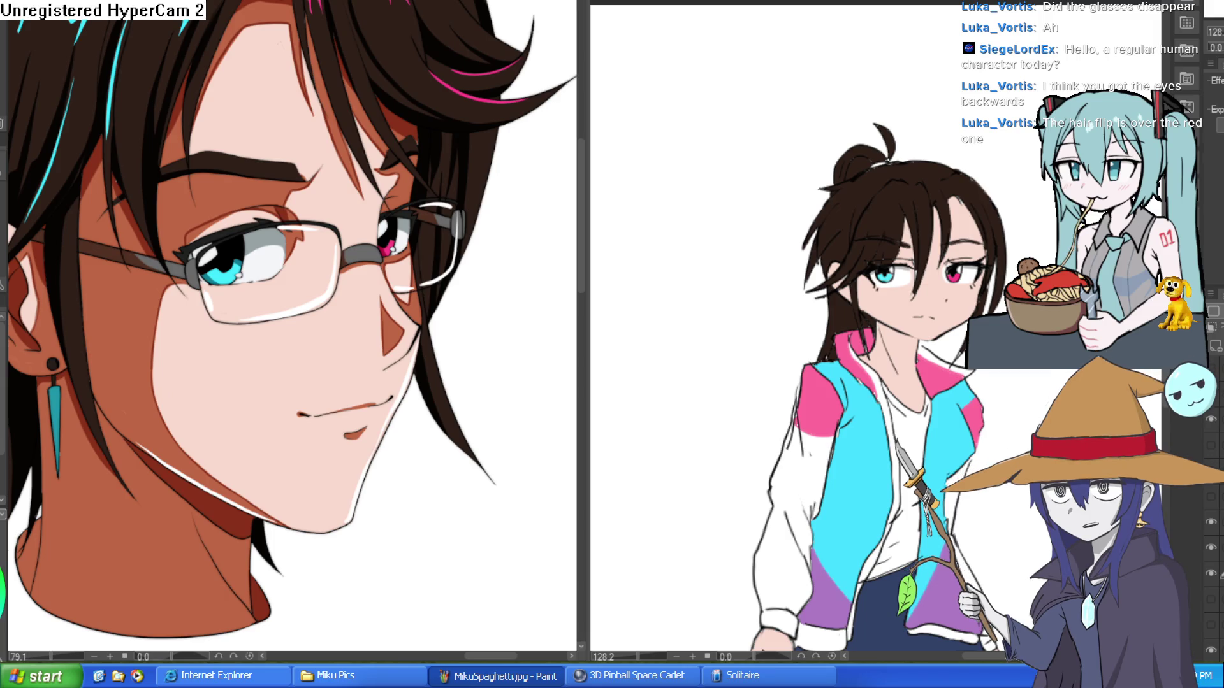
pyautogui.scroll(-1, 880, 357)
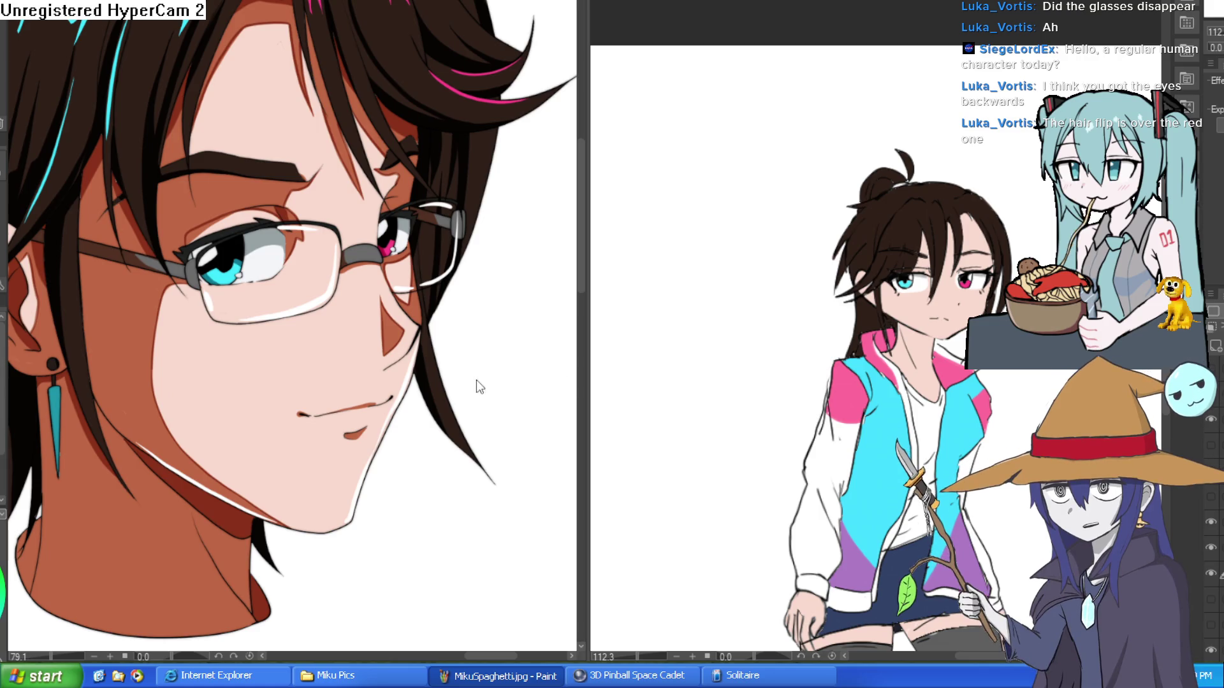
pyautogui.scroll(-6, 485, 393)
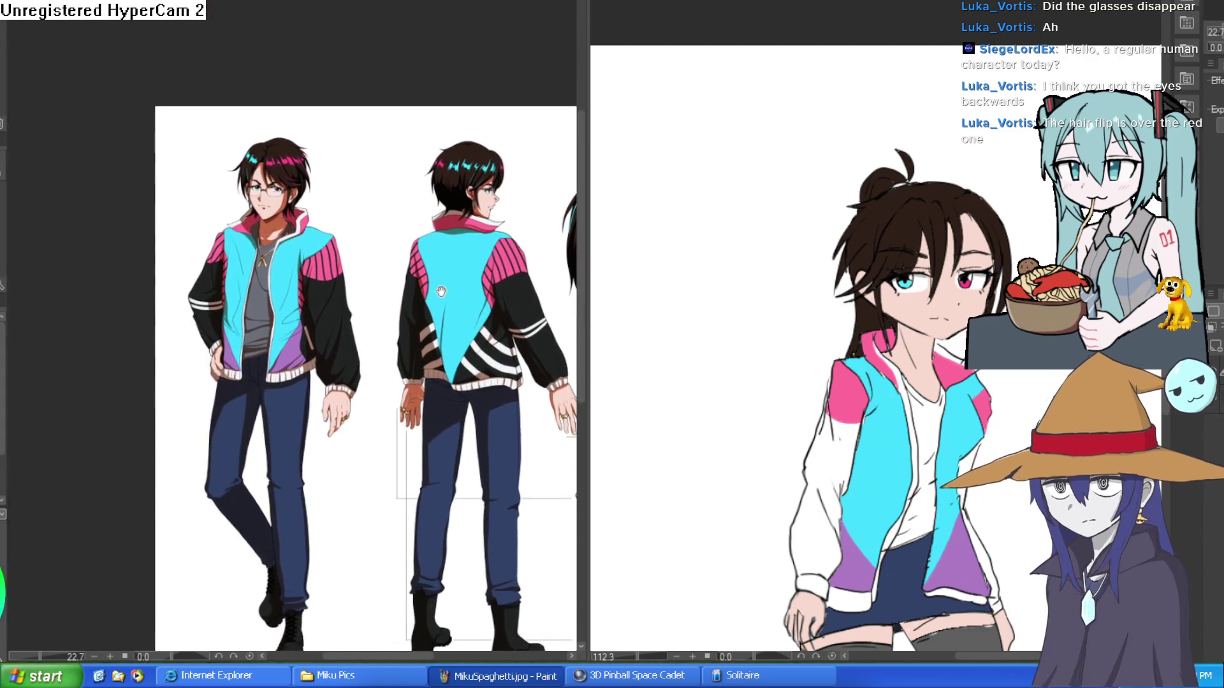
pyautogui.scroll(6, 544, 288)
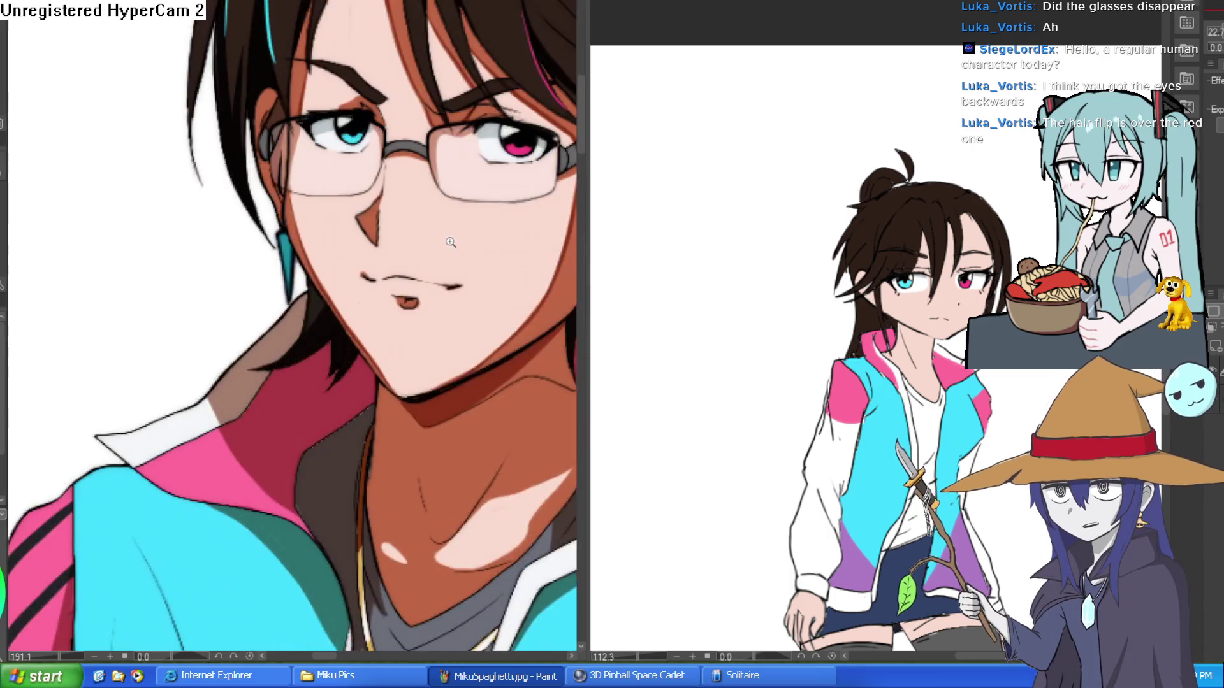
pyautogui.press('h')
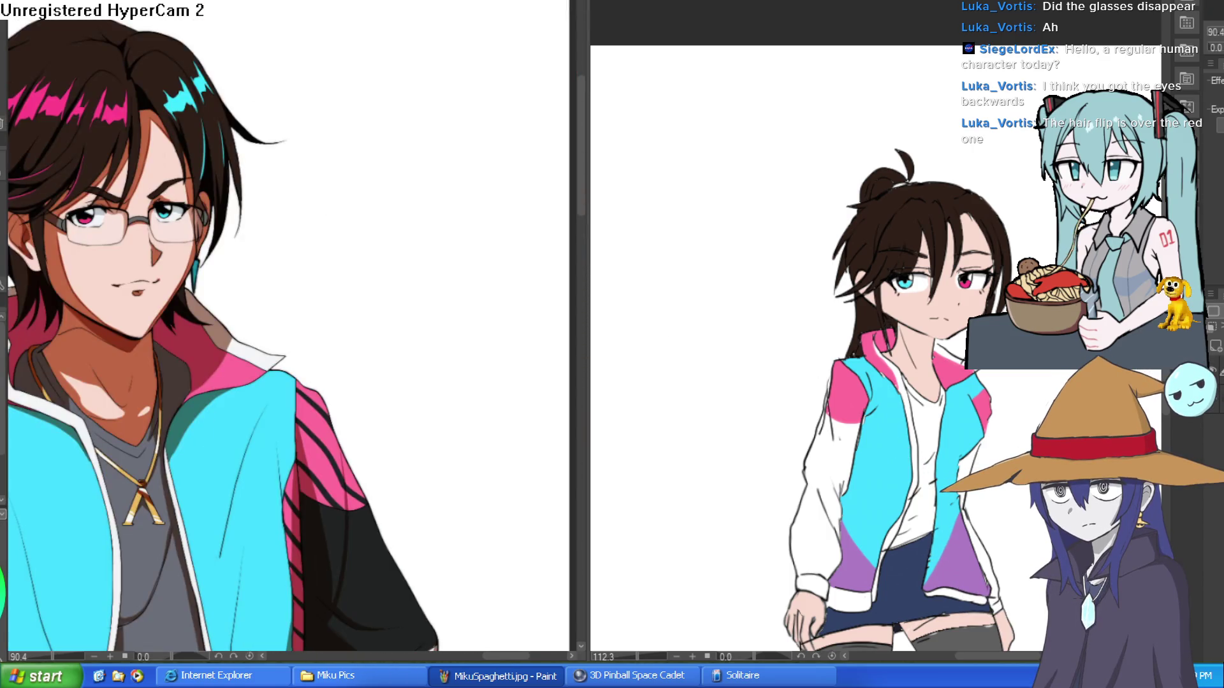
pyautogui.press('h')
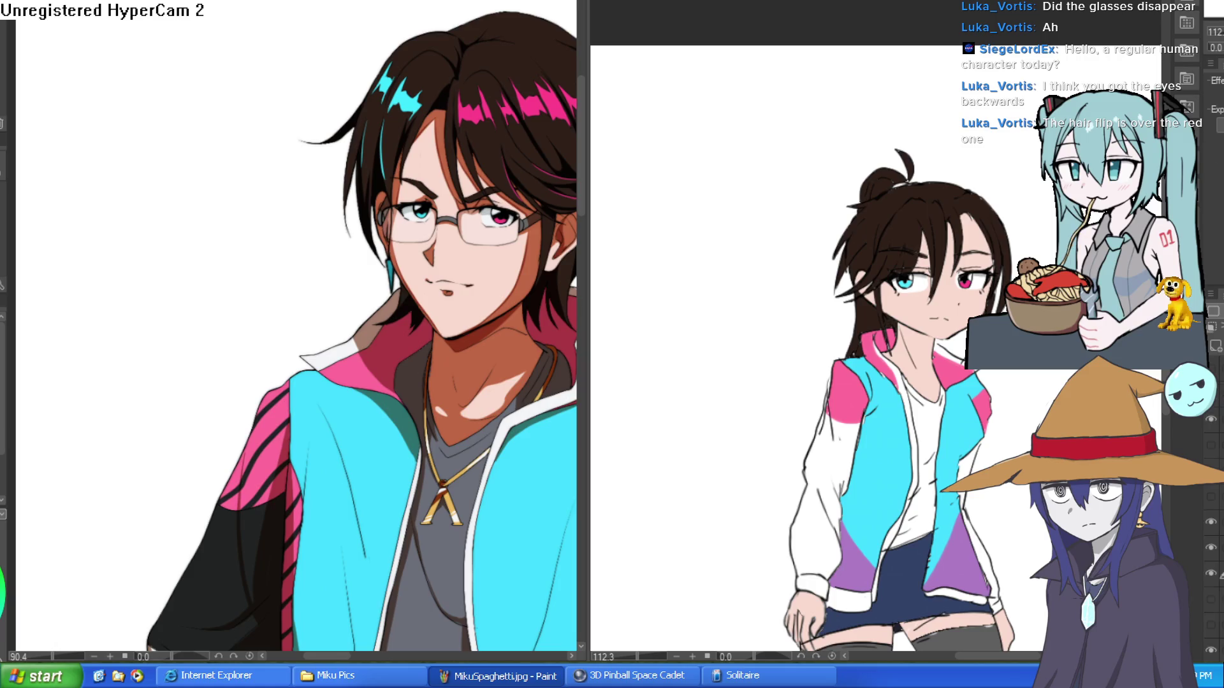
pyautogui.press('h')
pyautogui.moveTo(1015, 271); pyautogui.dragTo(947, 219)
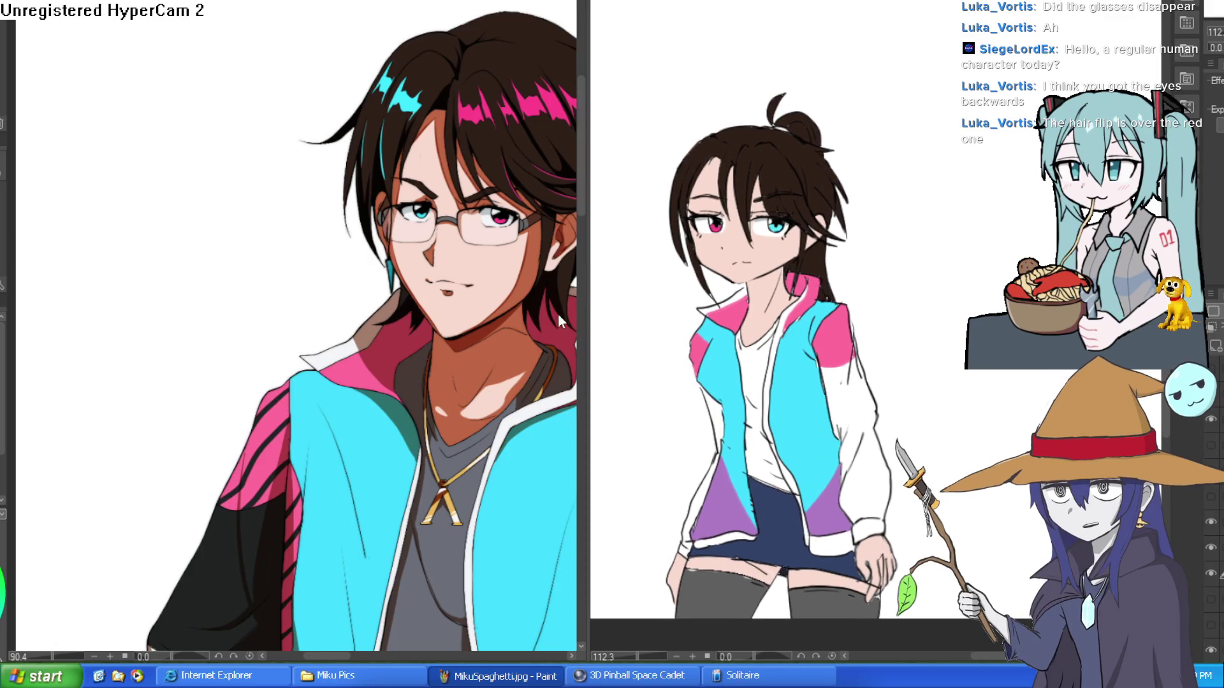
pyautogui.click(466, 308)
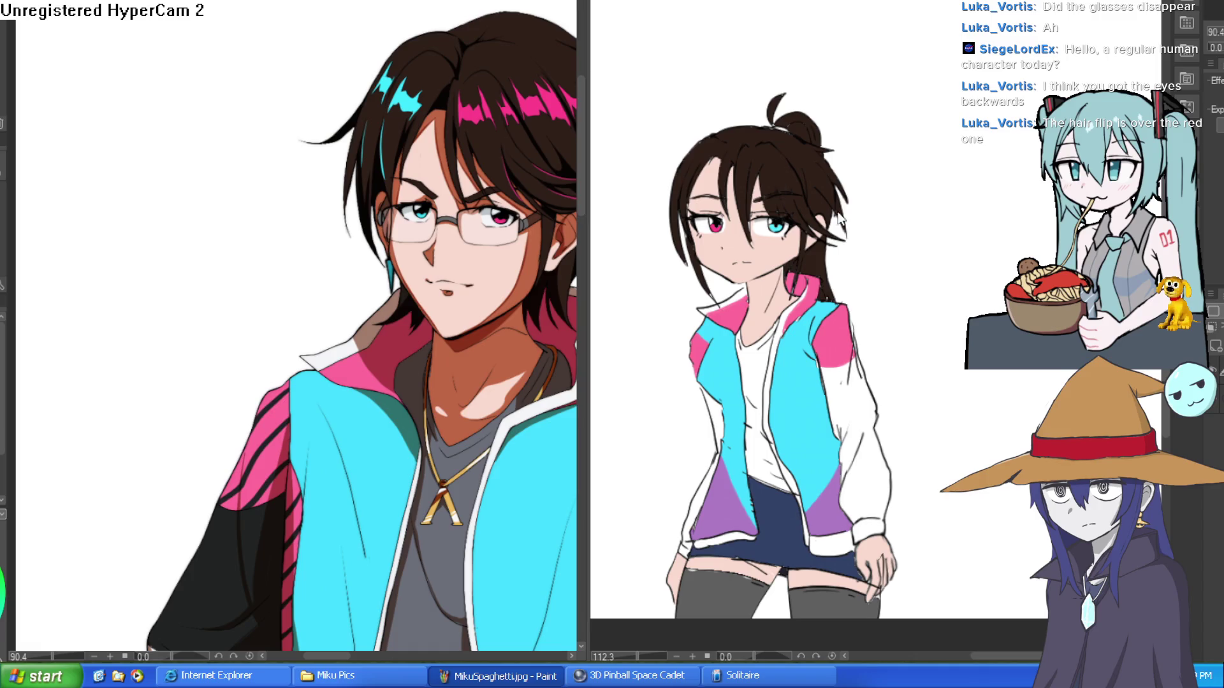
# - Recolour one iris cyan and paint the other pink, matching the reference's eye order
pyautogui.scroll(5, 740, 221)
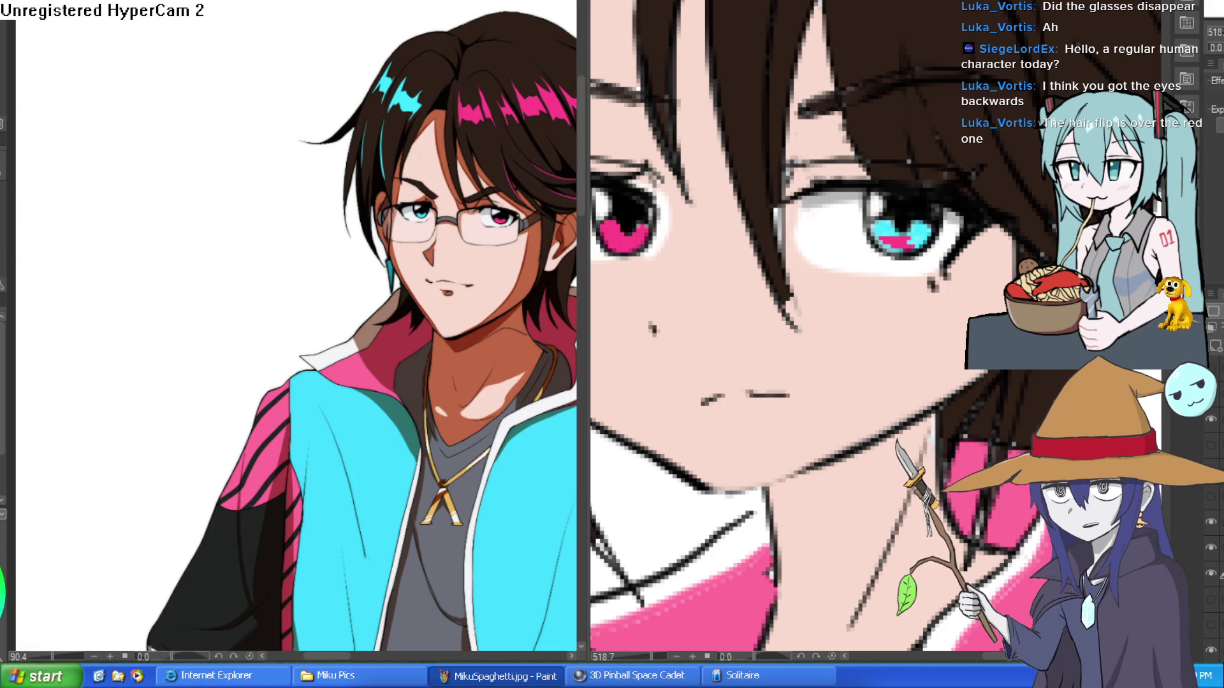
pyautogui.click(622, 233)
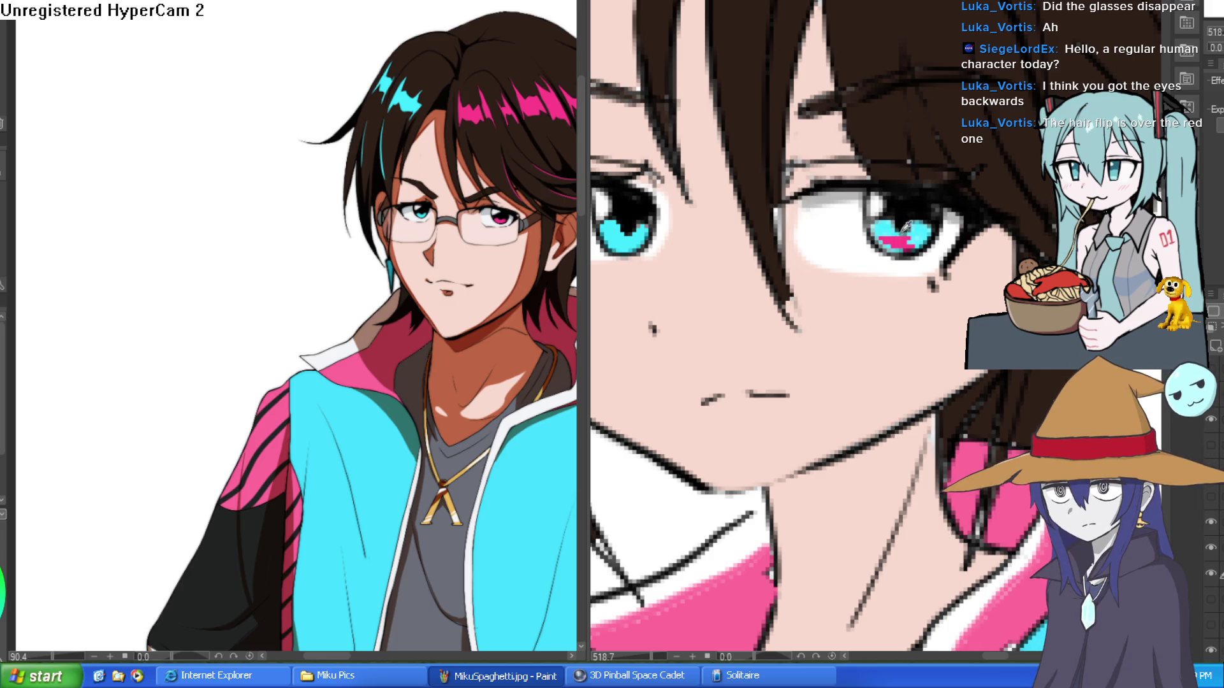
pyautogui.moveTo(889, 241)
pyautogui.mouseDown()
pyautogui.moveTo(918, 237)
pyautogui.moveTo(883, 234)
pyautogui.moveTo(892, 225)
pyautogui.moveTo(887, 241)
pyautogui.mouseUp()
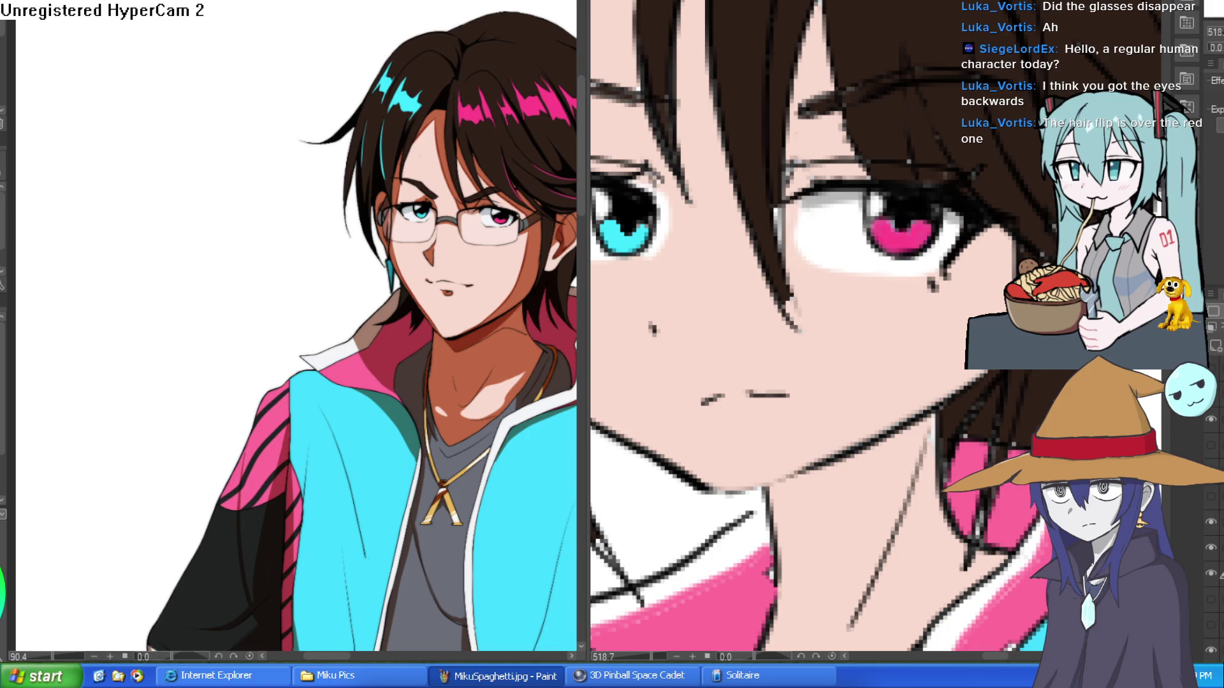
pyautogui.scroll(-4, 887, 240)
pyautogui.scroll(3, 974, 253)
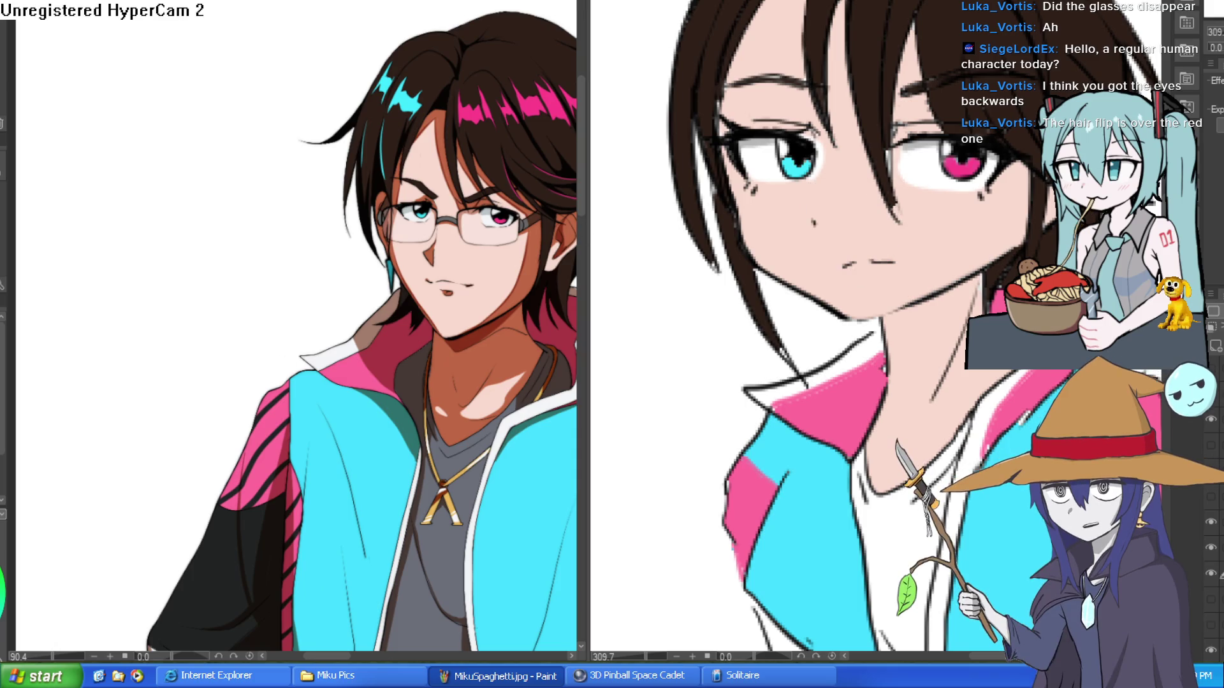
pyautogui.scroll(3, 829, 204)
# - Add a small pink touch above the girl's nose
pyautogui.moveTo(725, 258)
pyautogui.mouseDown()
pyautogui.moveTo(727, 229)
pyautogui.moveTo(710, 241)
pyautogui.moveTo(718, 268)
pyautogui.mouseUp()
pyautogui.scroll(-6, 717, 269)
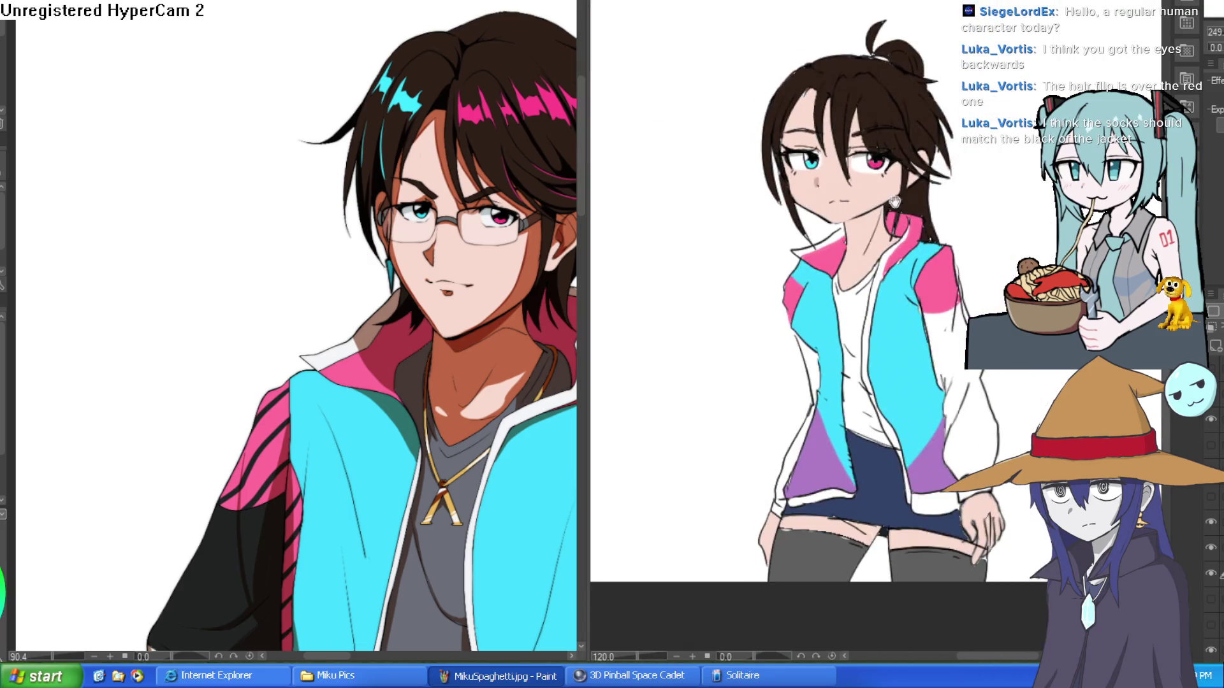
pyautogui.scroll(6, 937, 169)
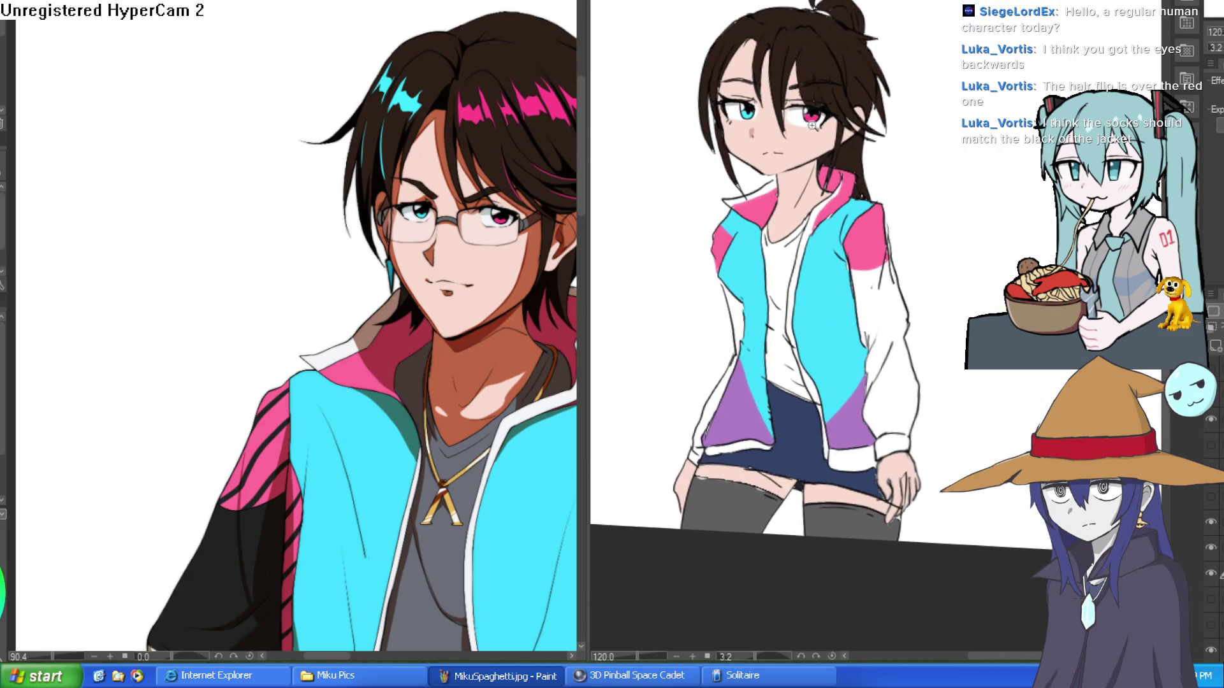
pyautogui.scroll(-3, 885, 158)
pyautogui.scroll(-4, 985, 231)
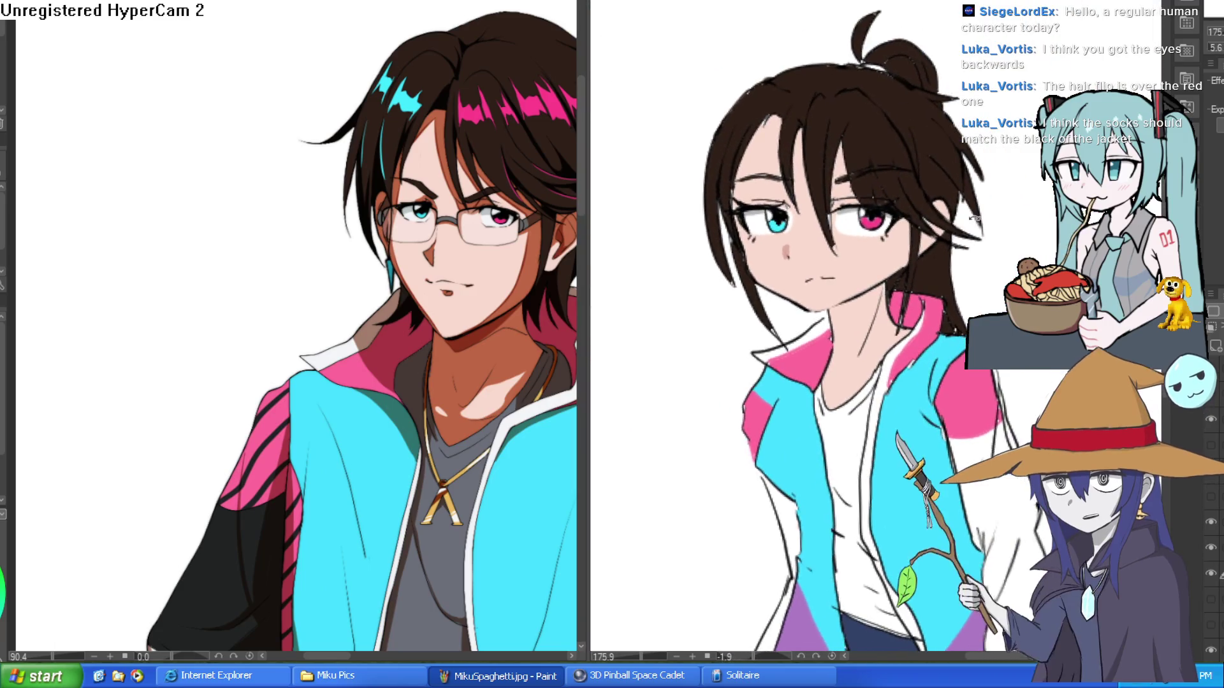
pyautogui.moveTo(984, 230); pyautogui.dragTo(960, 175)
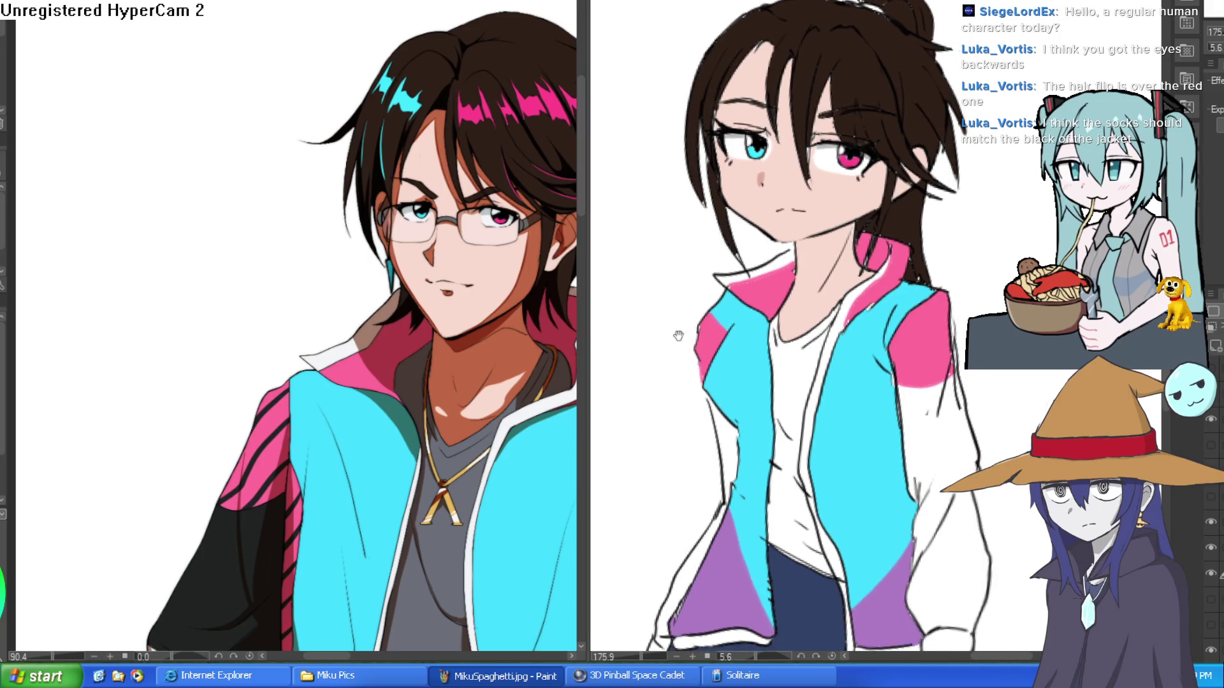
pyautogui.moveTo(622, 343); pyautogui.dragTo(964, 264)
# - Sample black from the reference jacket and fill both sleeves black, after undoing two trial fills
pyautogui.click(379, 510)
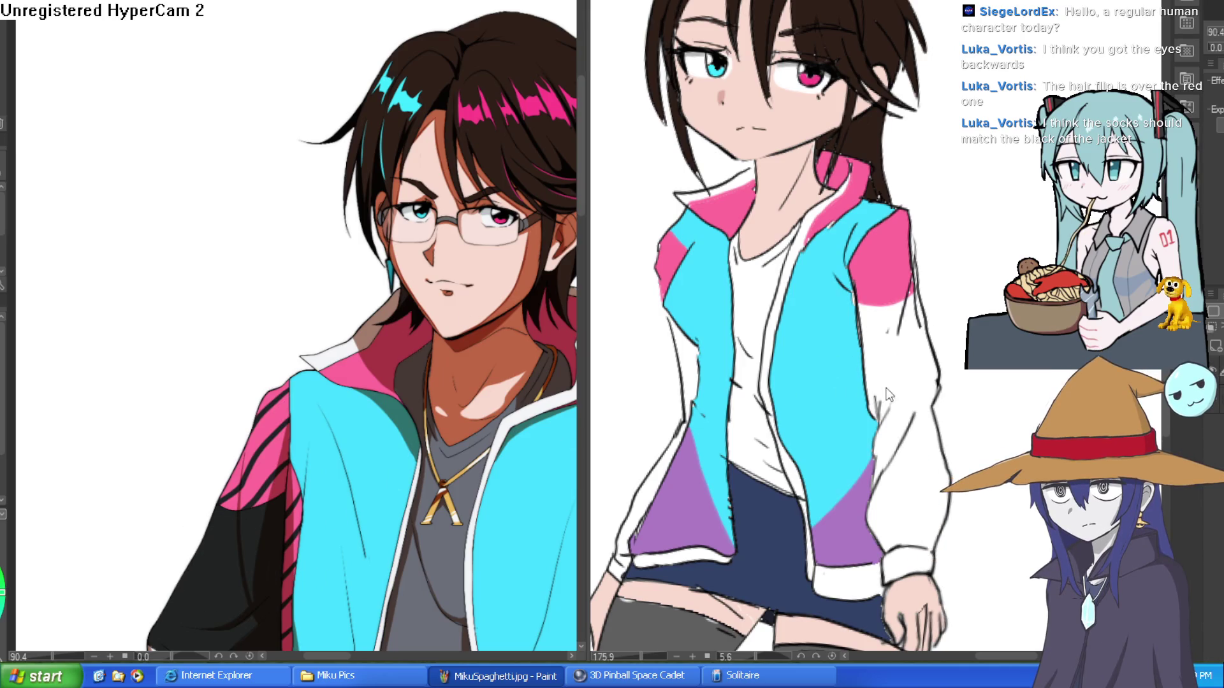
pyautogui.click(923, 381)
pyautogui.hotkey('ctrl', 'z')
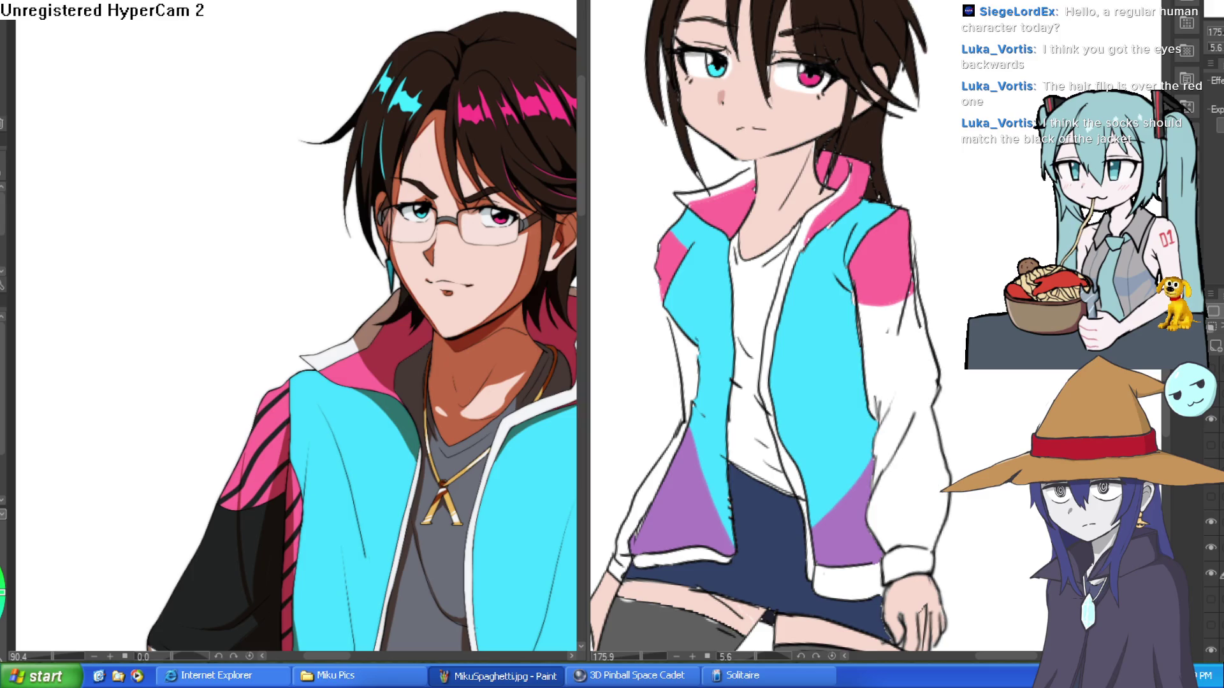
pyautogui.click(923, 358)
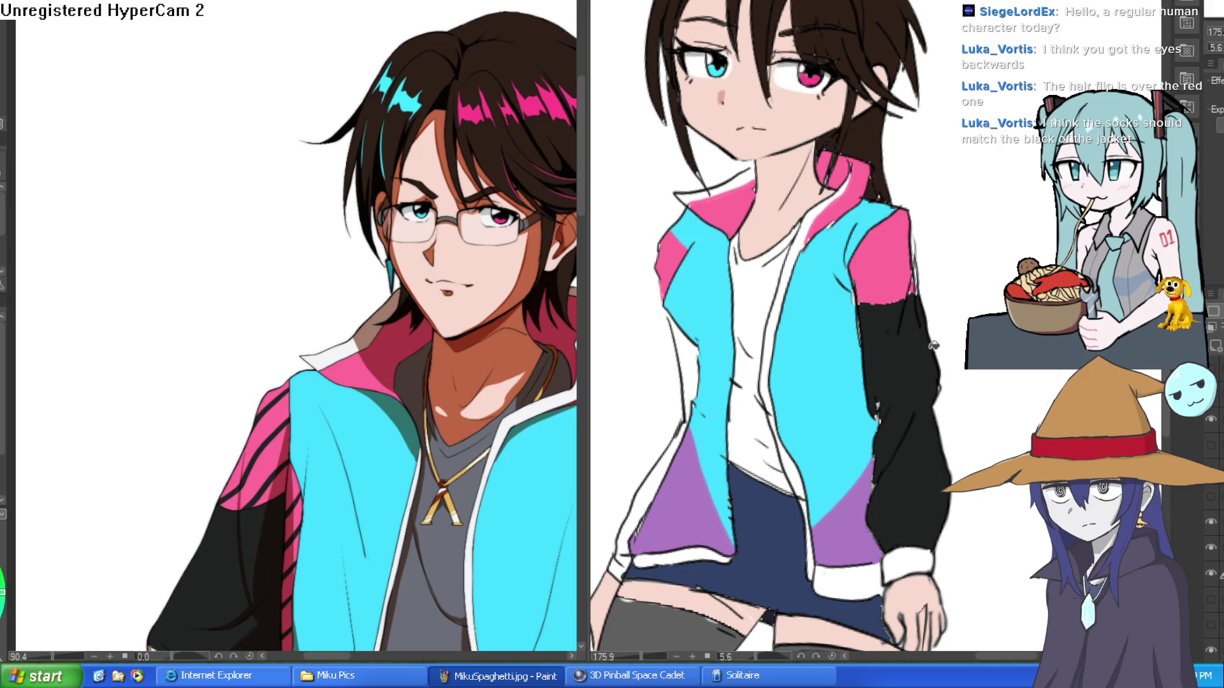
pyautogui.hotkey('ctrl', 'z')
pyautogui.click(694, 394)
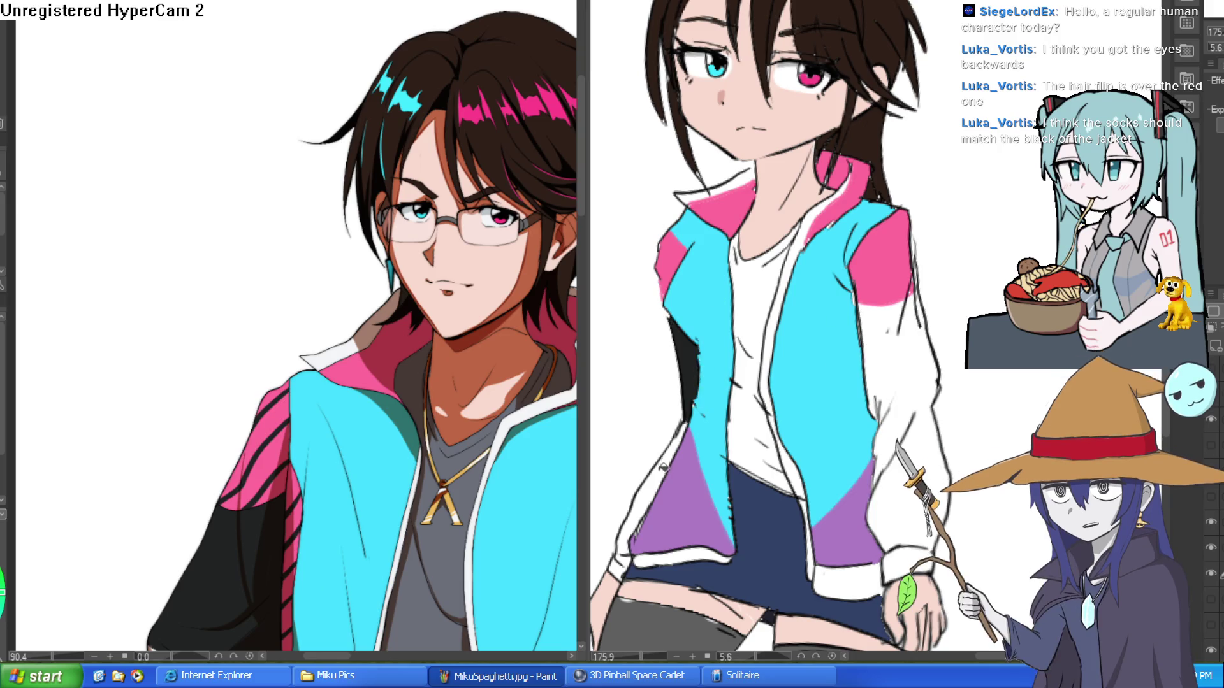
pyautogui.click(644, 491)
pyautogui.click(936, 358)
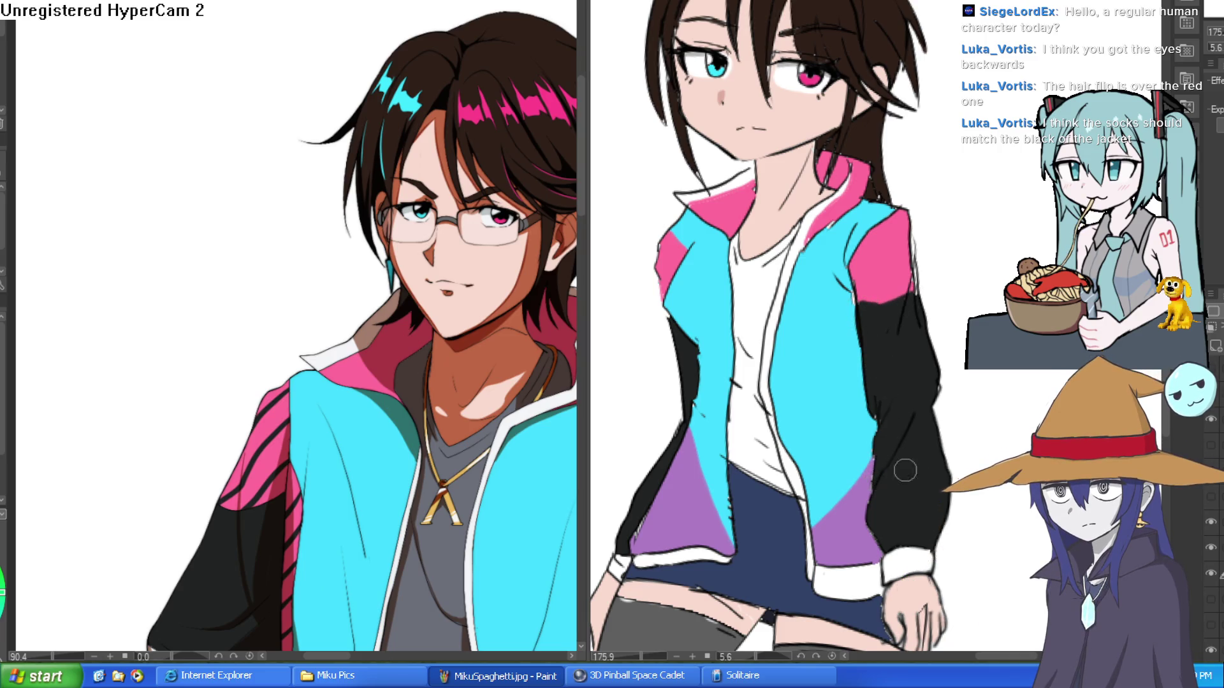
pyautogui.scroll(-5, 892, 471)
pyautogui.scroll(4, 917, 360)
pyautogui.moveTo(927, 336)
pyautogui.mouseDown()
pyautogui.moveTo(921, 312)
pyautogui.moveTo(926, 361)
pyautogui.mouseUp()
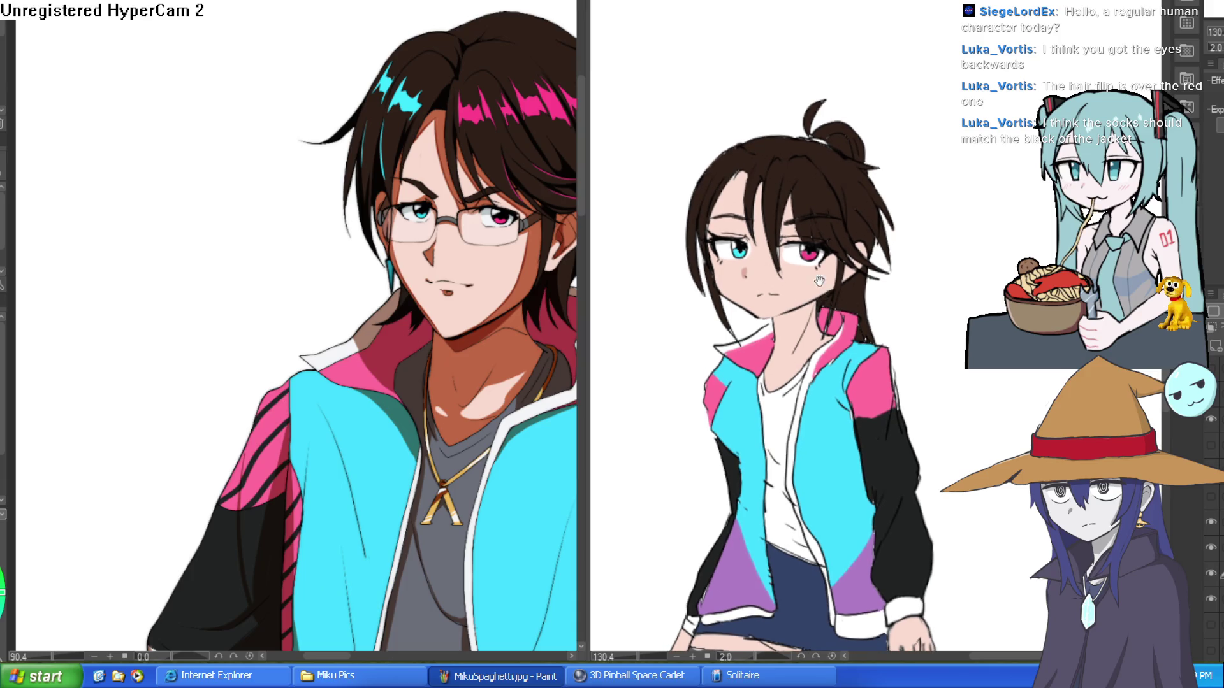
# - Paint dark vertical stripes on the pink shoulder panel, checking the reference jacket's stripes
pyautogui.moveTo(804, 273); pyautogui.dragTo(792, 292)
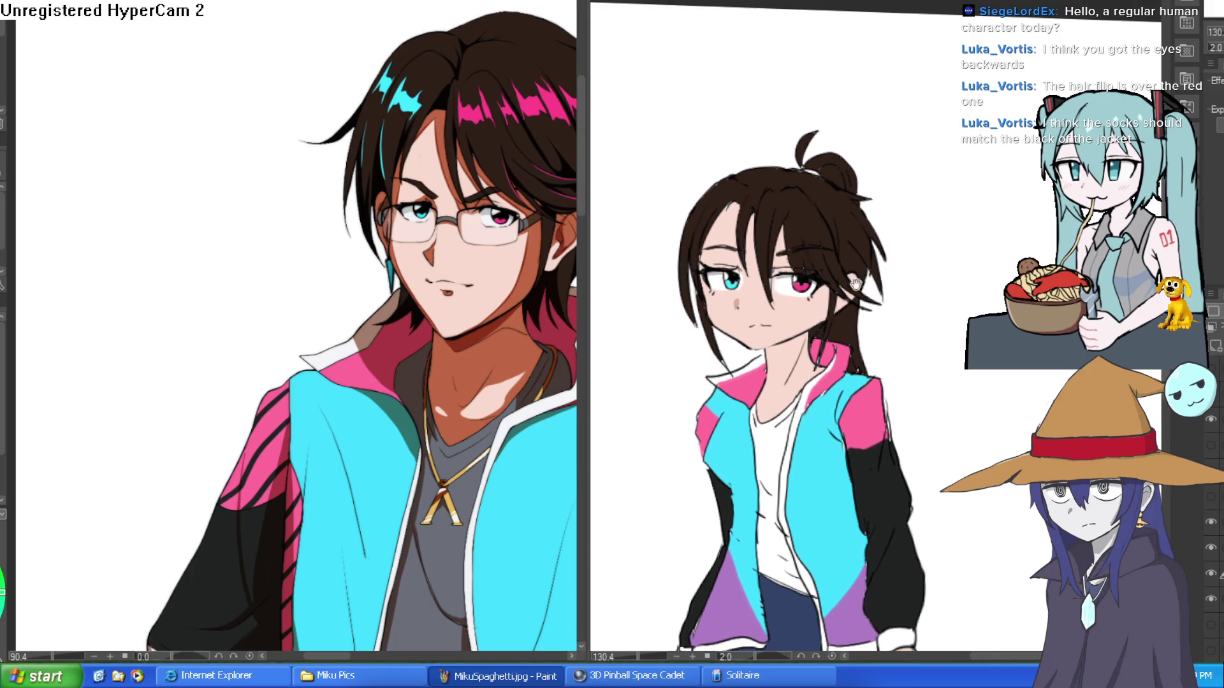
pyautogui.click(843, 295)
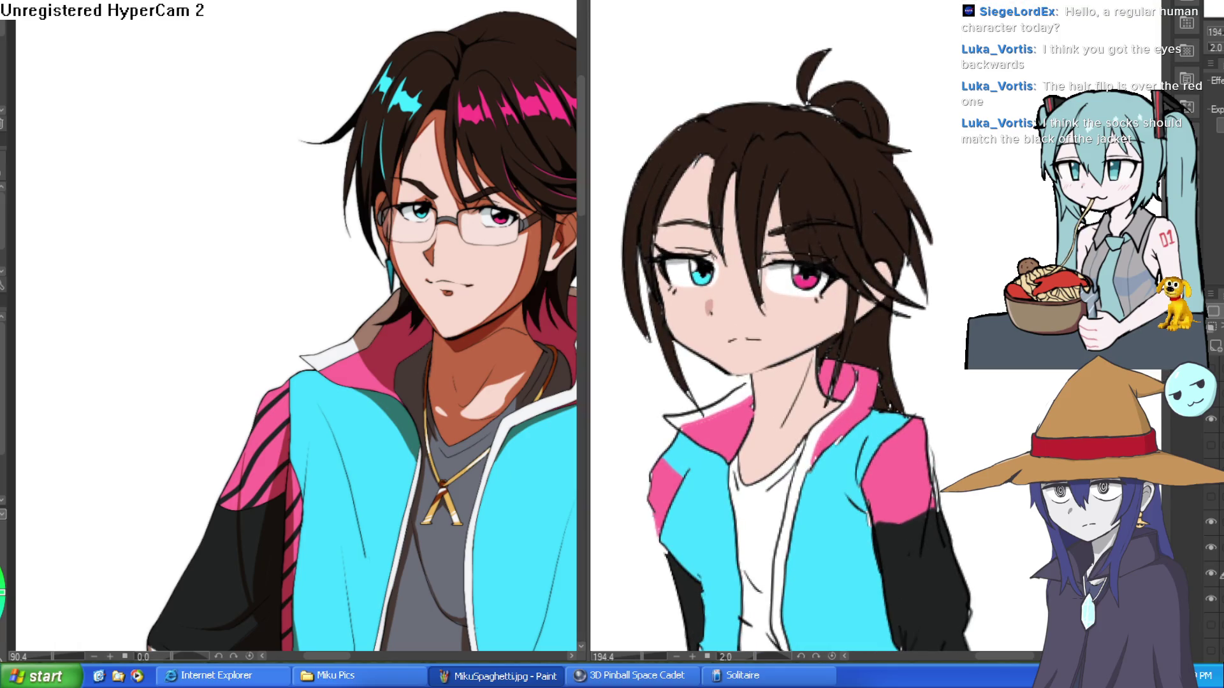
pyautogui.moveTo(753, 432); pyautogui.dragTo(755, 295)
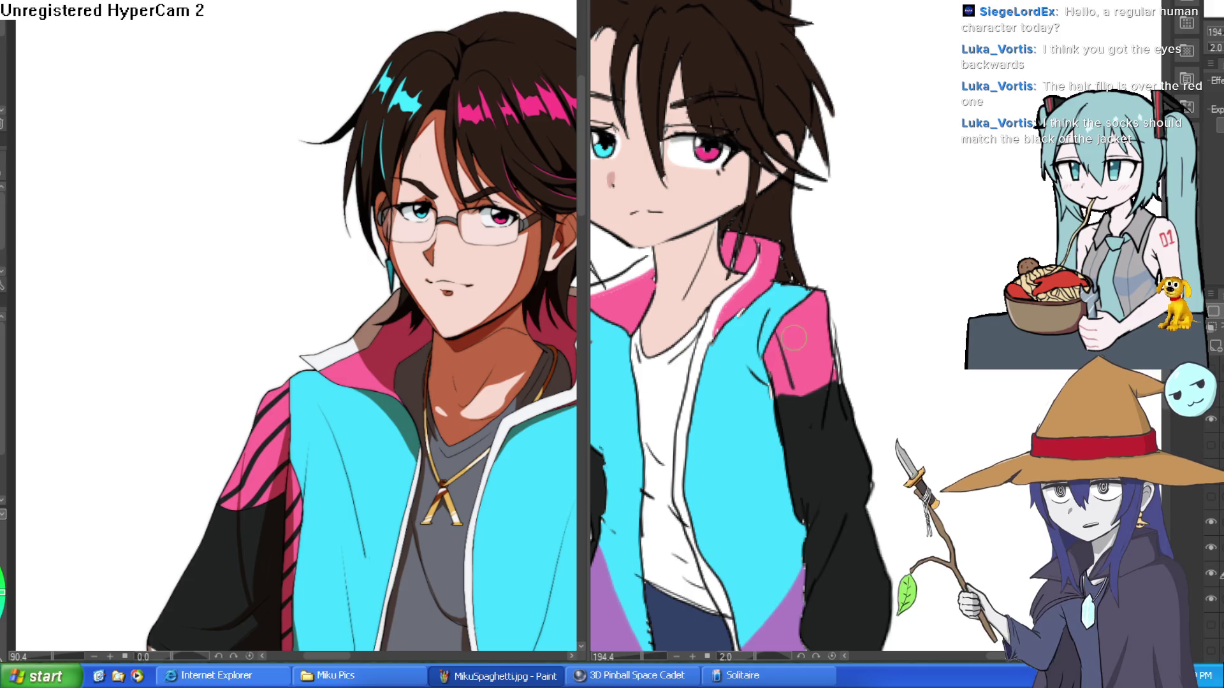
pyautogui.moveTo(779, 326); pyautogui.dragTo(790, 399)
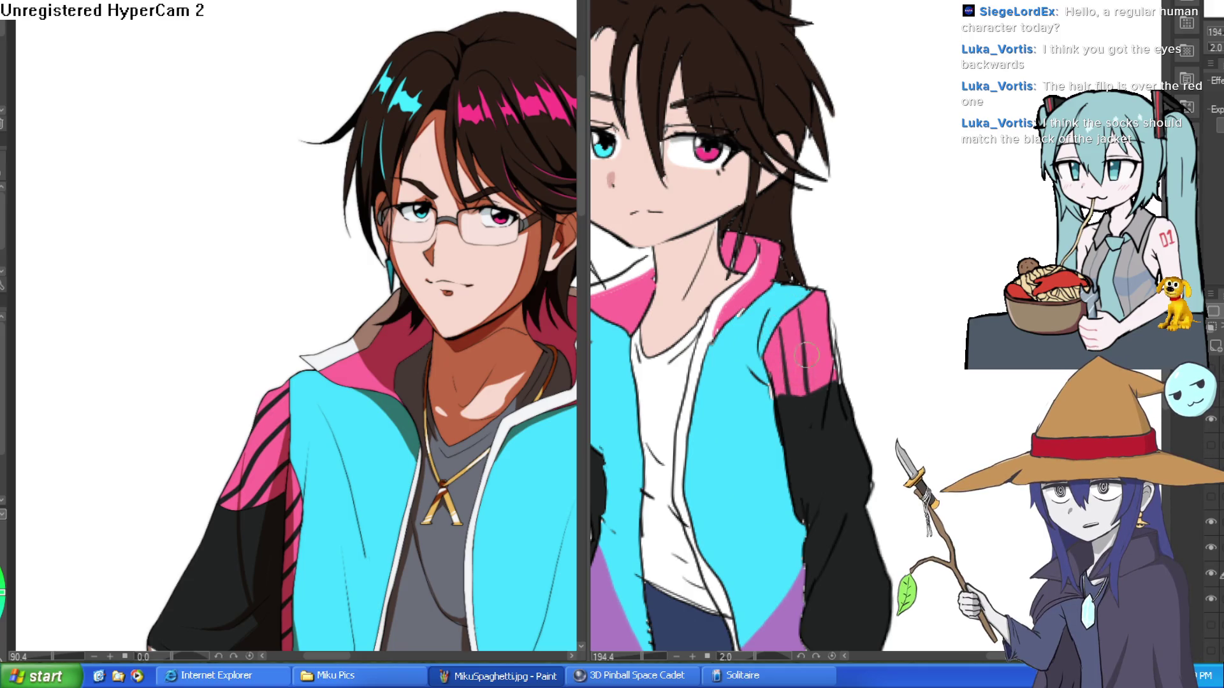
pyautogui.moveTo(469, 498); pyautogui.dragTo(488, 369)
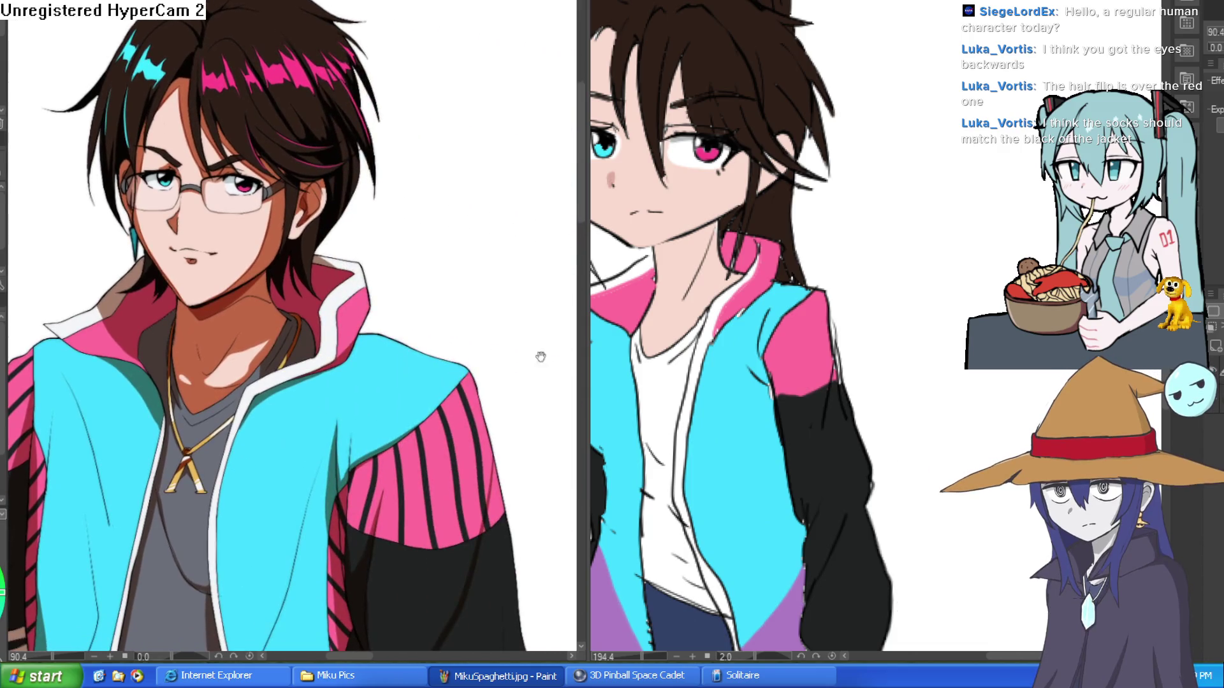
pyautogui.click(779, 346)
pyautogui.moveTo(779, 346); pyautogui.dragTo(790, 411)
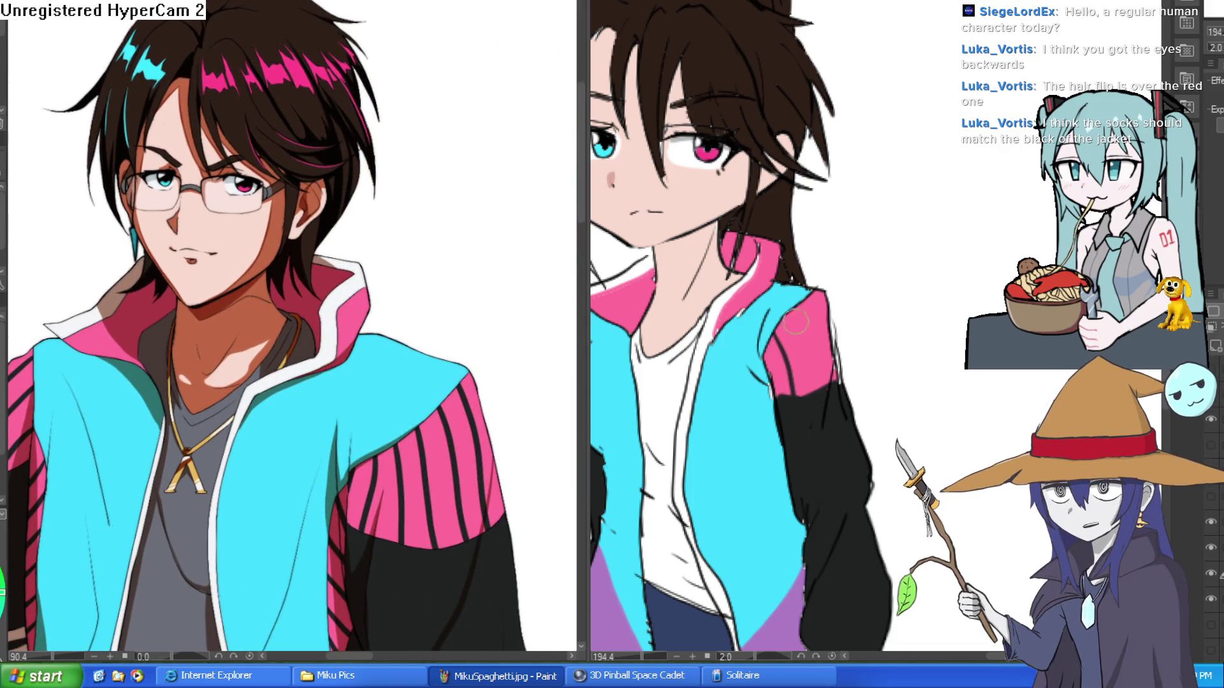
pyautogui.moveTo(829, 354)
pyautogui.mouseDown()
pyautogui.moveTo(918, 325)
pyautogui.moveTo(1026, 320)
pyautogui.moveTo(798, 312)
pyautogui.mouseUp()
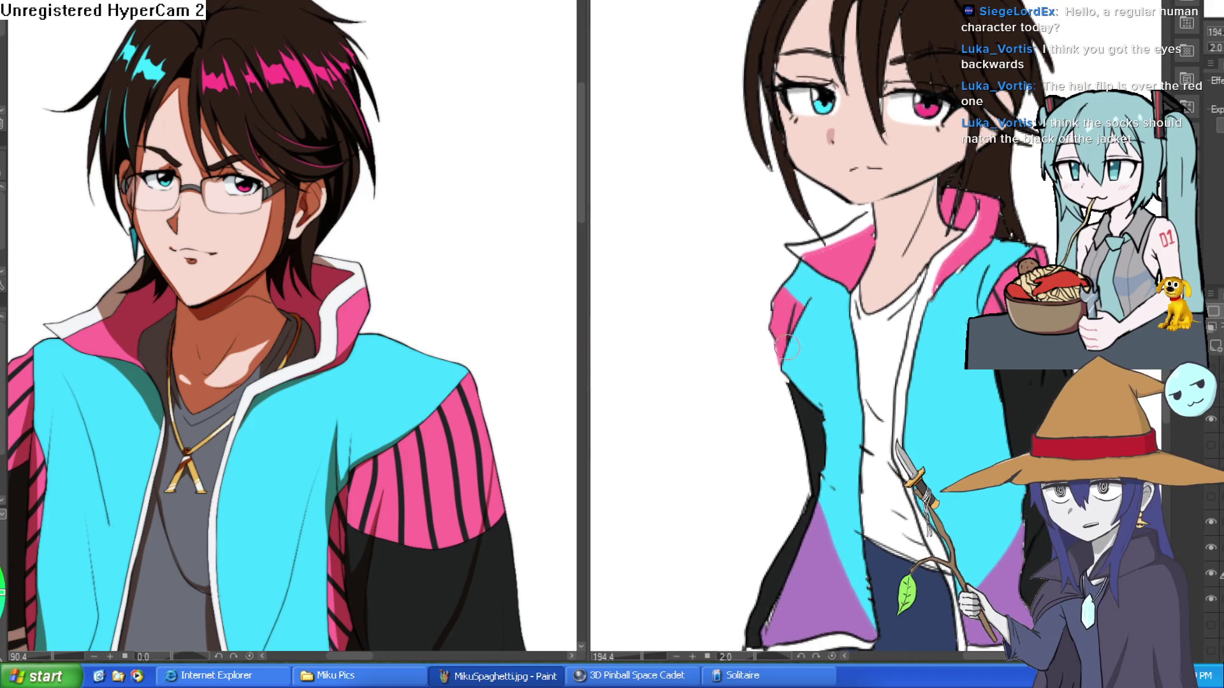
pyautogui.scroll(-3, 788, 344)
pyautogui.moveTo(953, 395)
pyautogui.mouseDown()
pyautogui.moveTo(838, 357)
pyautogui.moveTo(786, 306)
pyautogui.moveTo(809, 314)
pyautogui.mouseUp()
pyautogui.scroll(-5, 520, 373)
pyautogui.moveTo(520, 373)
pyautogui.mouseDown()
pyautogui.moveTo(376, 311)
pyautogui.moveTo(348, 256)
pyautogui.moveTo(308, 237)
pyautogui.mouseUp()
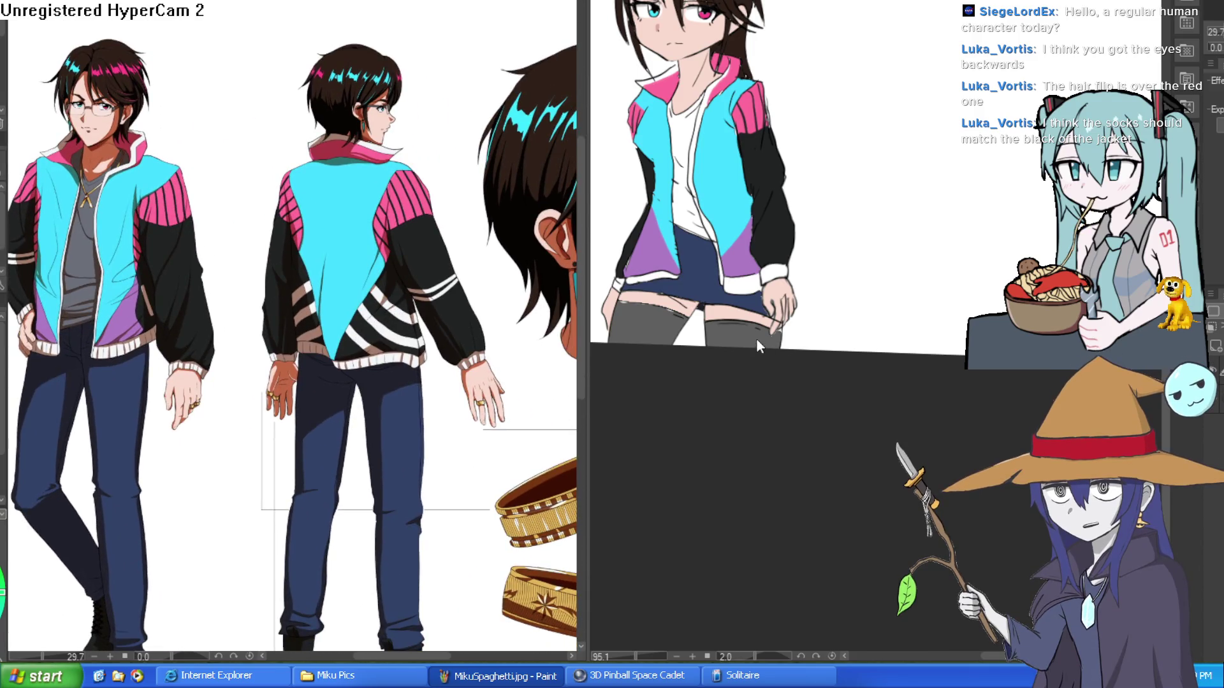
# - Paint white horizontal stripes across the grey thigh-highs, undoing one stray stroke
pyautogui.click(742, 349)
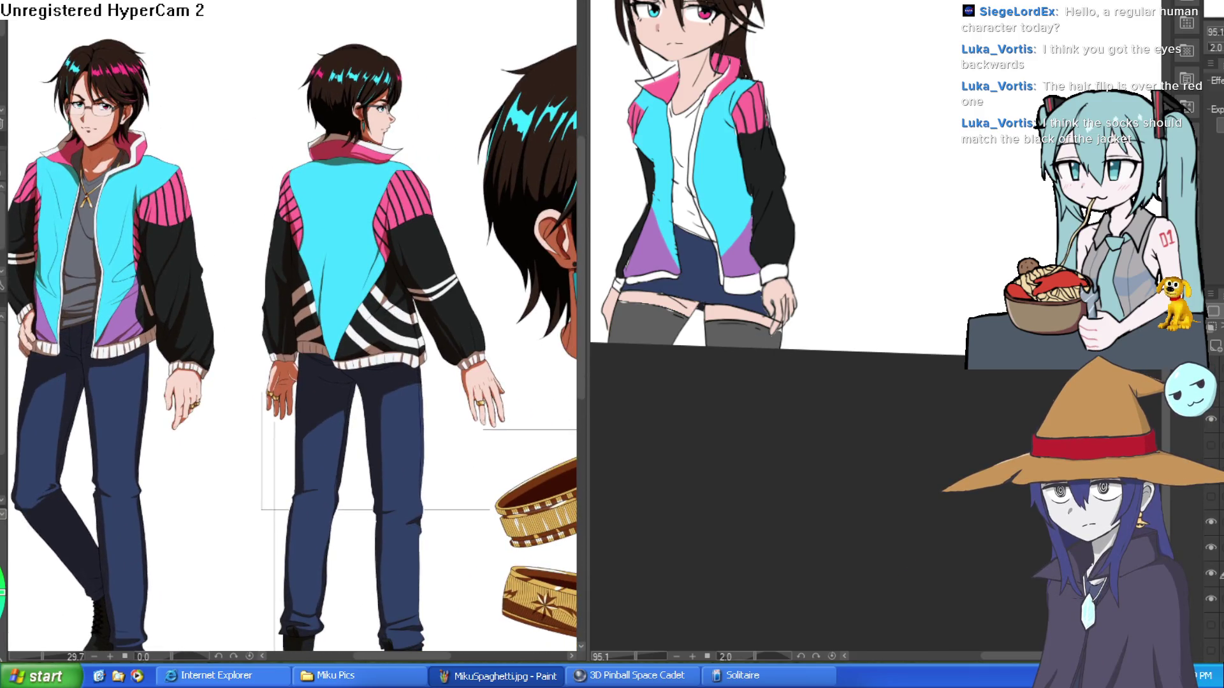
pyautogui.scroll(5, 736, 265)
pyautogui.moveTo(736, 265)
pyautogui.mouseDown()
pyautogui.moveTo(901, 327)
pyautogui.moveTo(802, 389)
pyautogui.moveTo(948, 250)
pyautogui.mouseUp()
pyautogui.hotkey('ctrl', 'z')
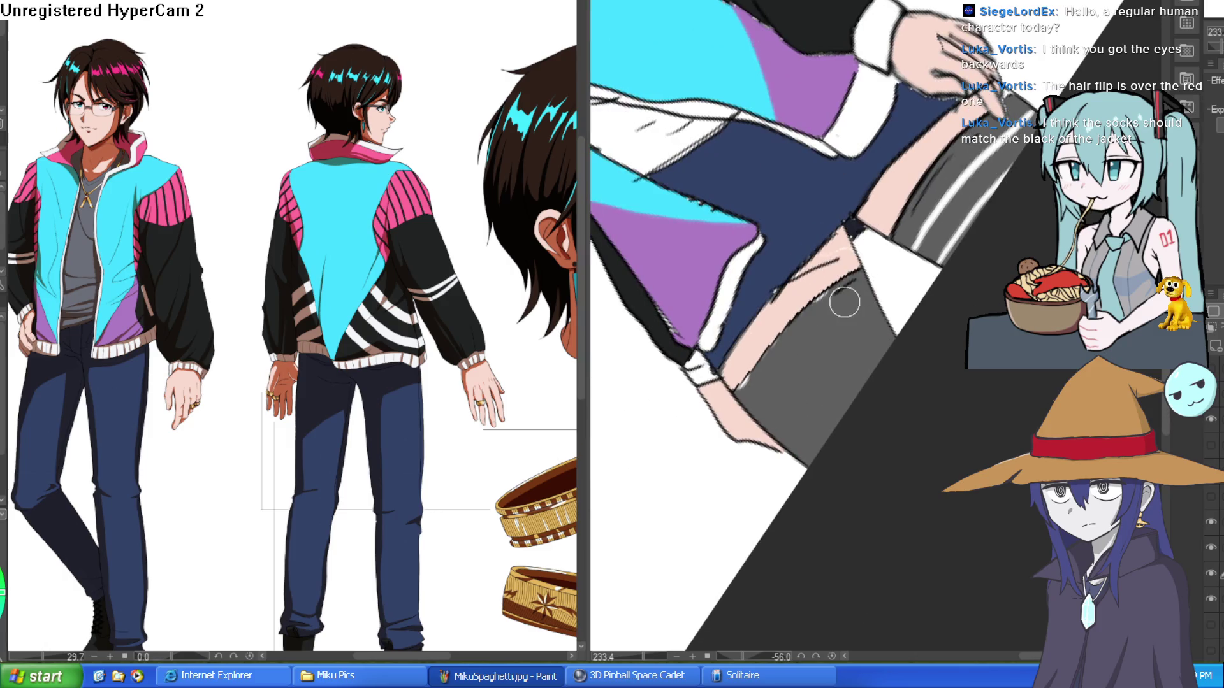
pyautogui.moveTo(776, 438)
pyautogui.mouseDown()
pyautogui.moveTo(872, 337)
pyautogui.moveTo(861, 395)
pyautogui.mouseUp()
pyautogui.scroll(-5, 850, 415)
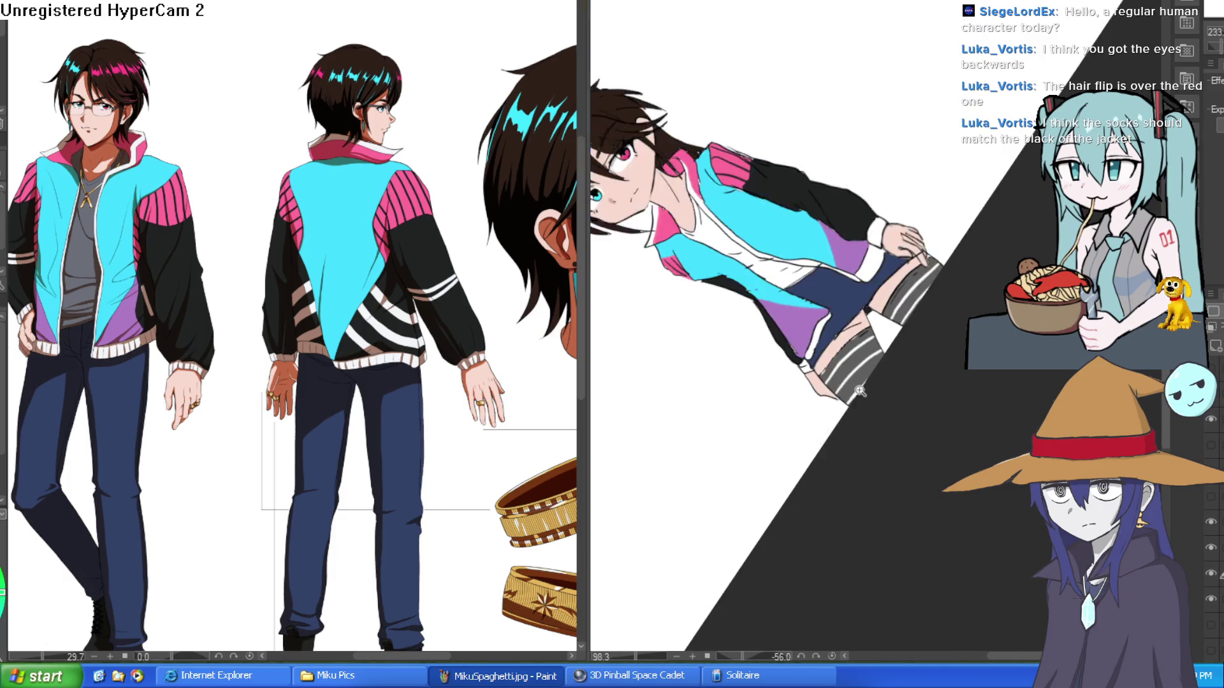
pyautogui.scroll(6, 919, 336)
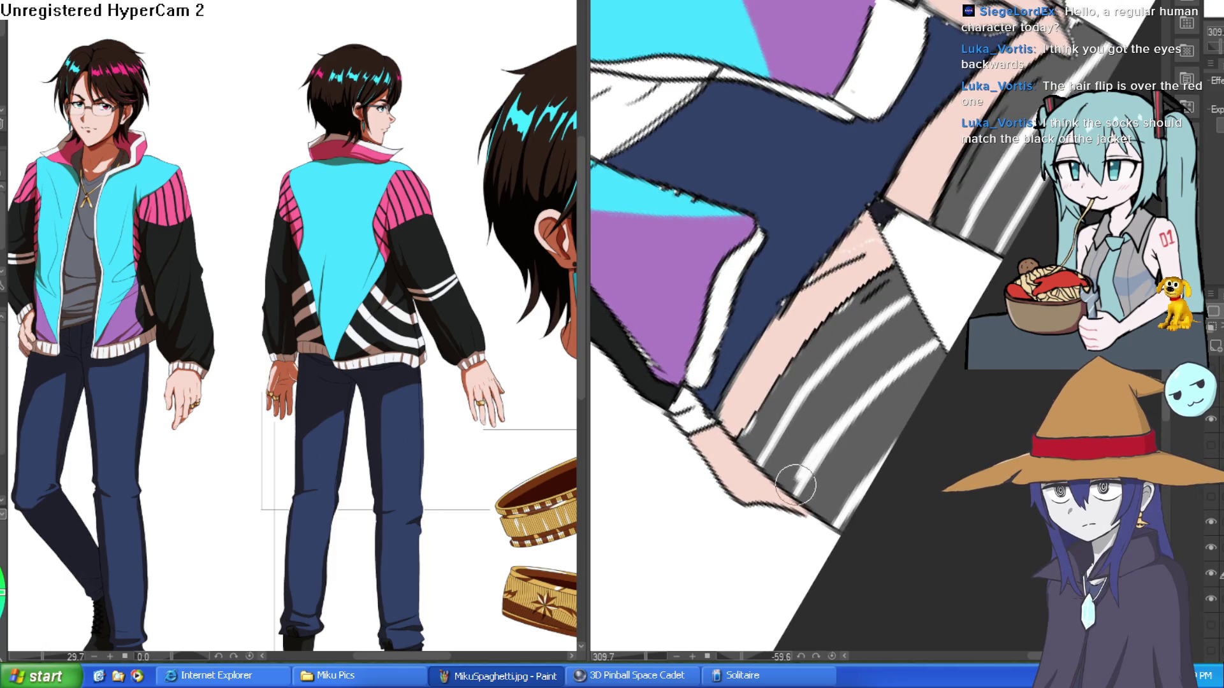
pyautogui.moveTo(793, 396)
pyautogui.mouseDown()
pyautogui.moveTo(901, 300)
pyautogui.moveTo(913, 321)
pyautogui.mouseUp()
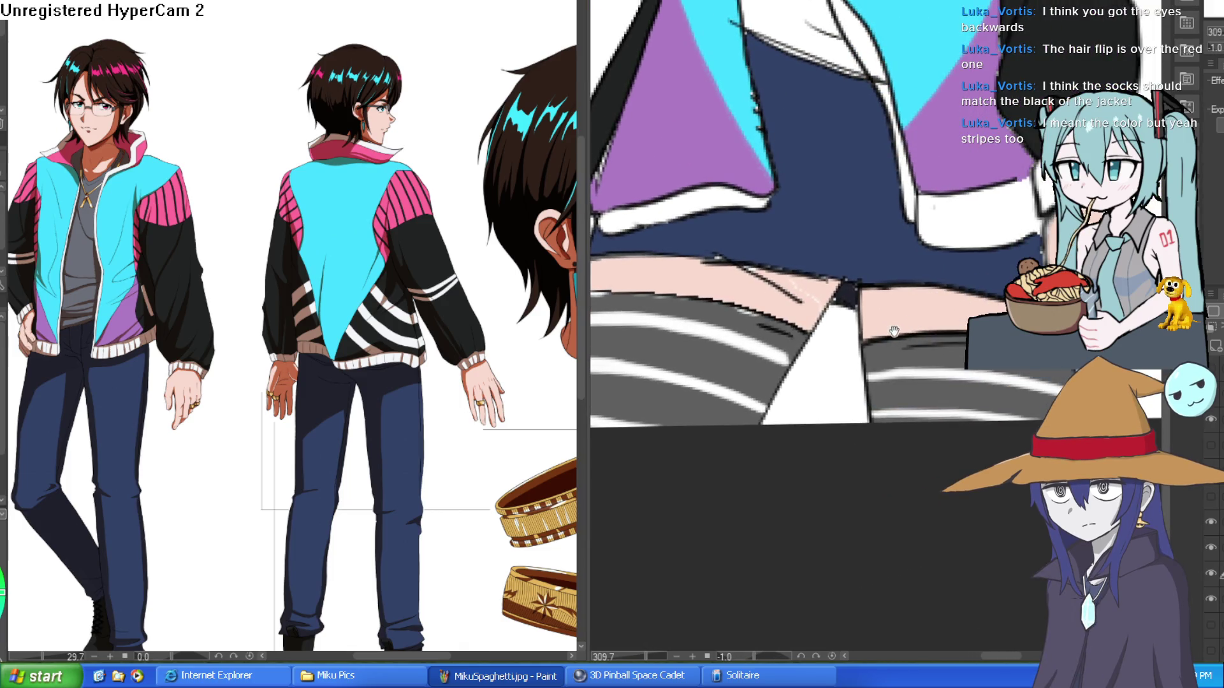
pyautogui.scroll(-5, 894, 329)
pyautogui.moveTo(914, 380)
pyautogui.mouseDown()
pyautogui.moveTo(905, 357)
pyautogui.moveTo(905, 397)
pyautogui.mouseUp()
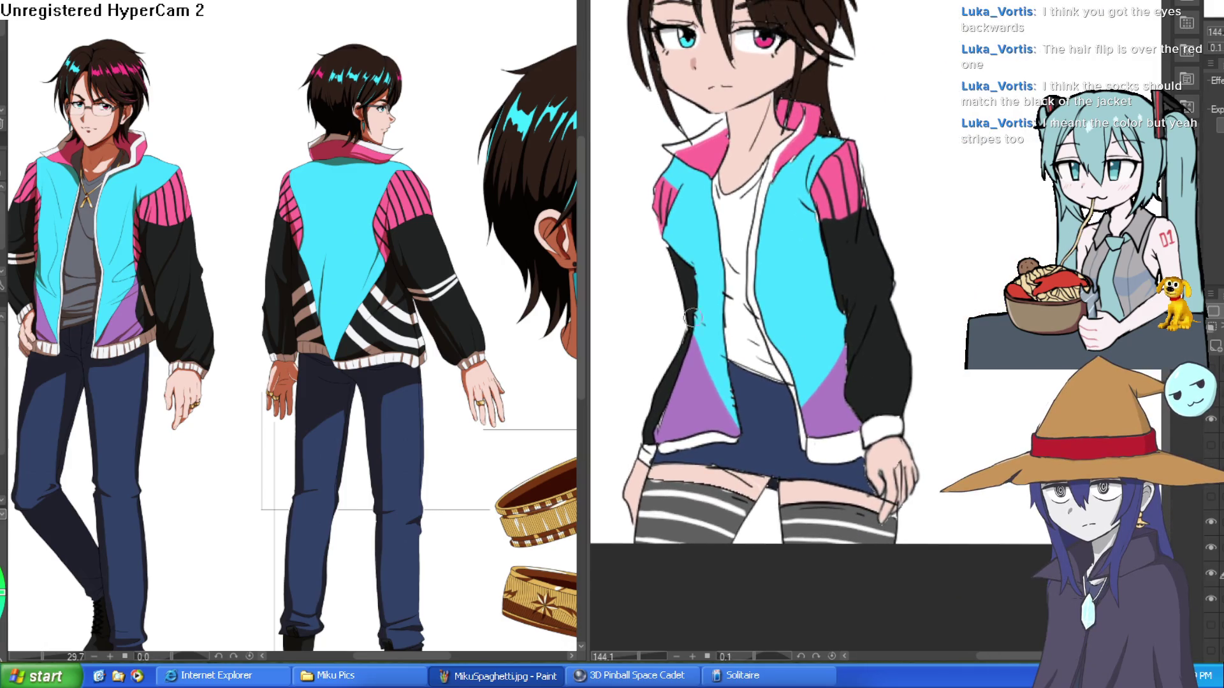
# - Sample the reference shirt's grey and fill the girl's white shirt with it
pyautogui.keyDown('alt'); pyautogui.click(72, 247); pyautogui.keyUp('alt')
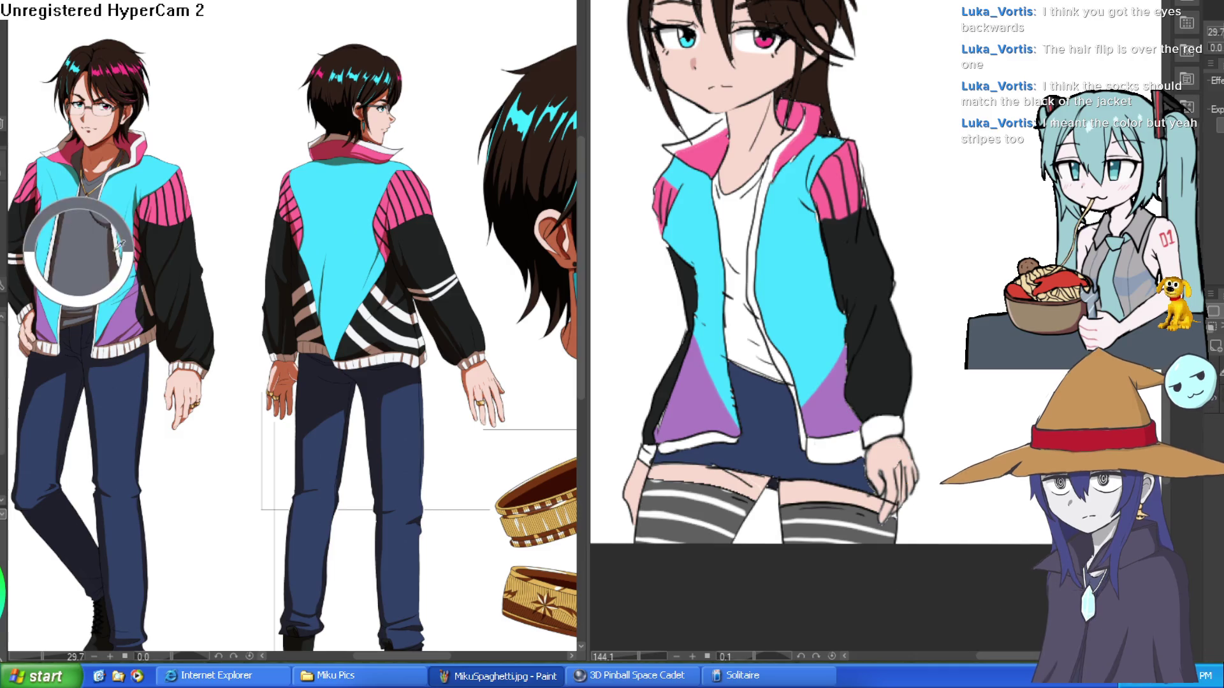
pyautogui.click(741, 242)
pyautogui.click(743, 300)
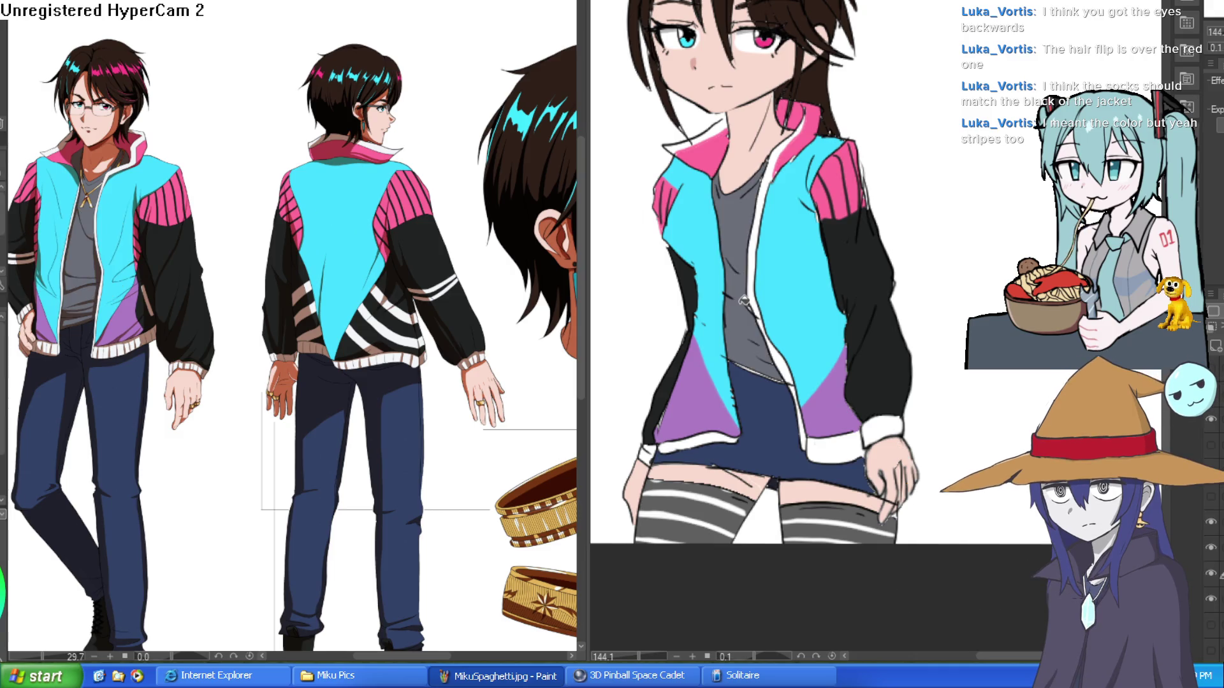
# - Pick the jacket colour from the drawing and touch up the jacket's cyan edge
pyautogui.scroll(-2, 824, 360)
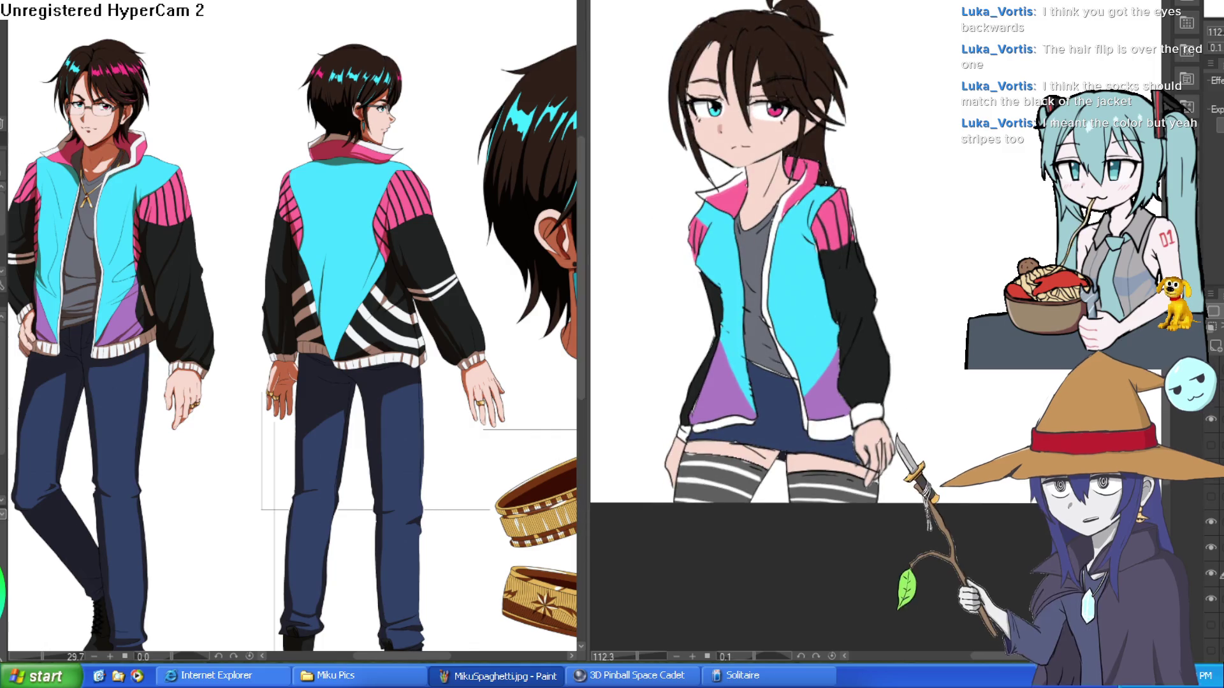
pyautogui.keyDown('alt'); pyautogui.click(772, 246); pyautogui.keyUp('alt')
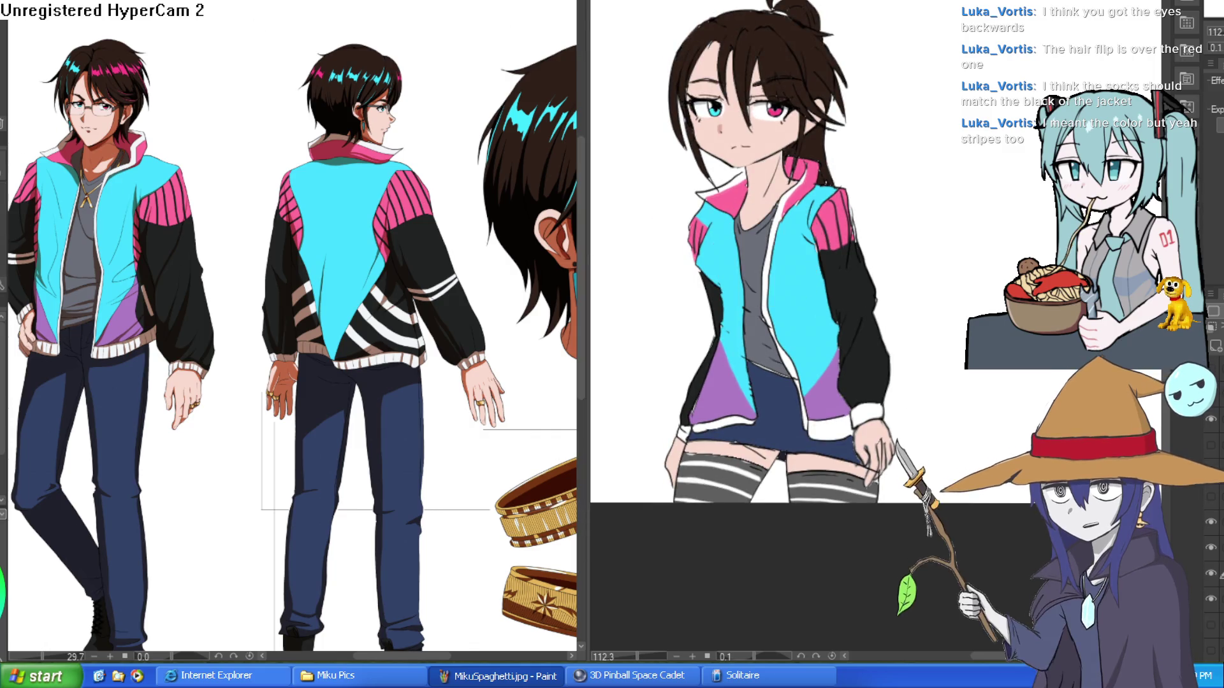
pyautogui.scroll(4, 701, 123)
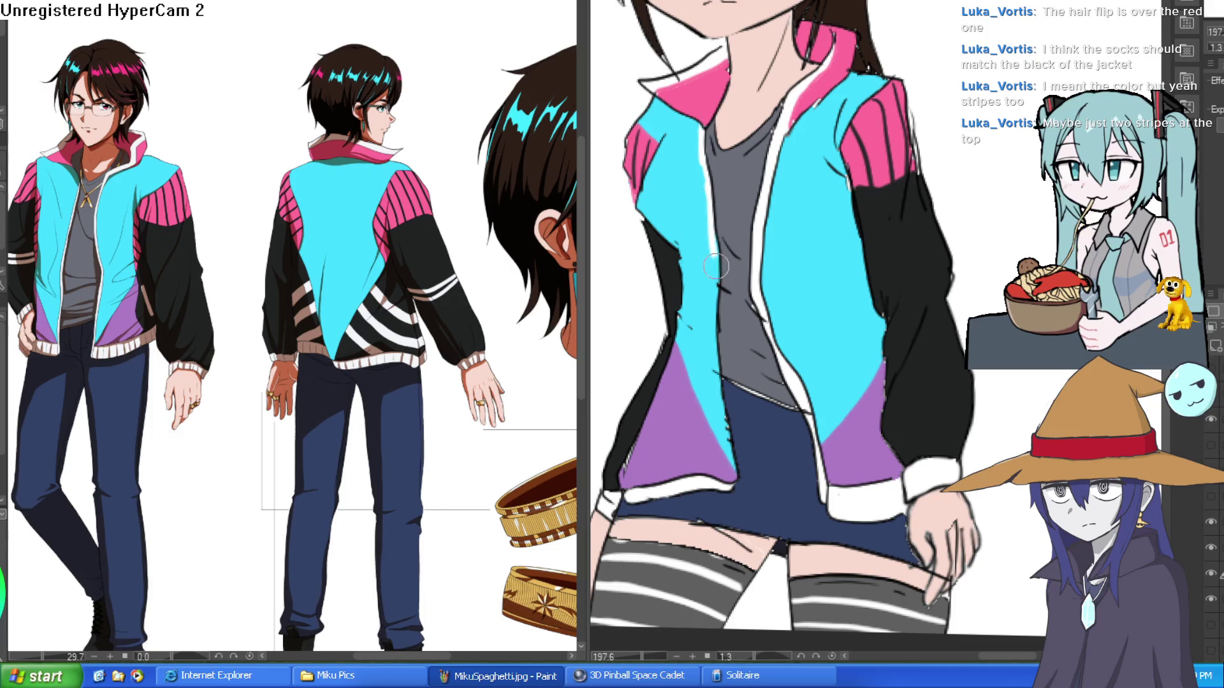
pyautogui.moveTo(722, 400); pyautogui.dragTo(733, 478)
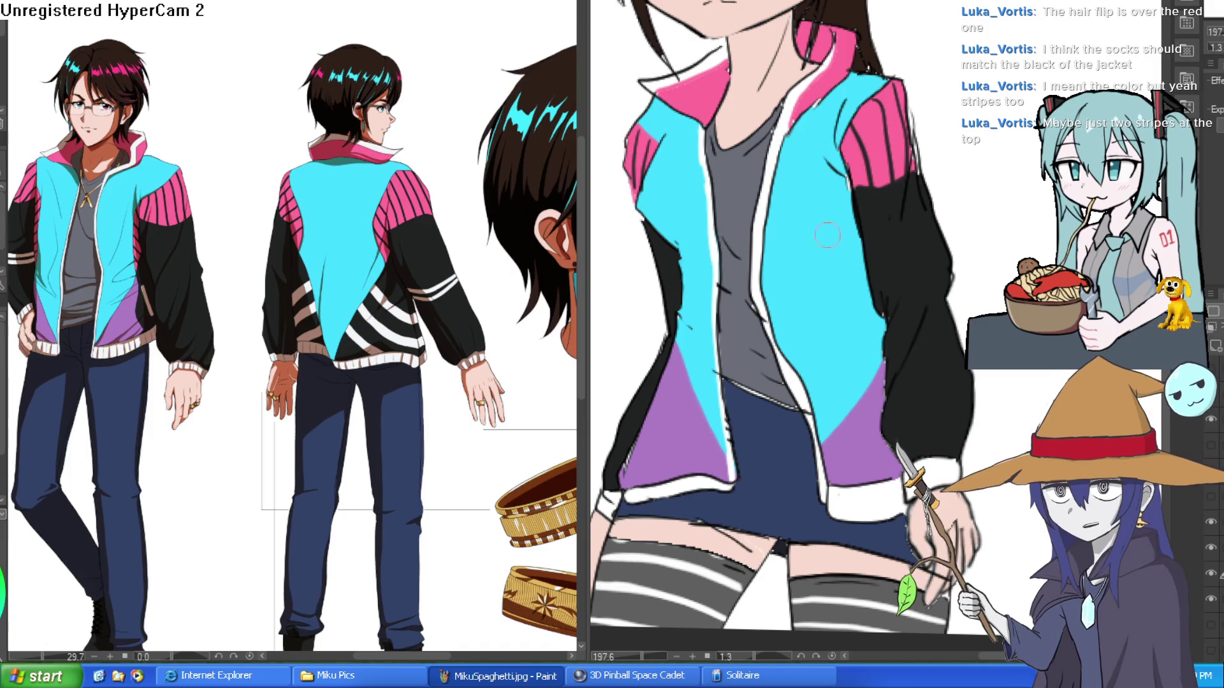
pyautogui.scroll(-2, 945, 287)
pyautogui.scroll(-4, 945, 286)
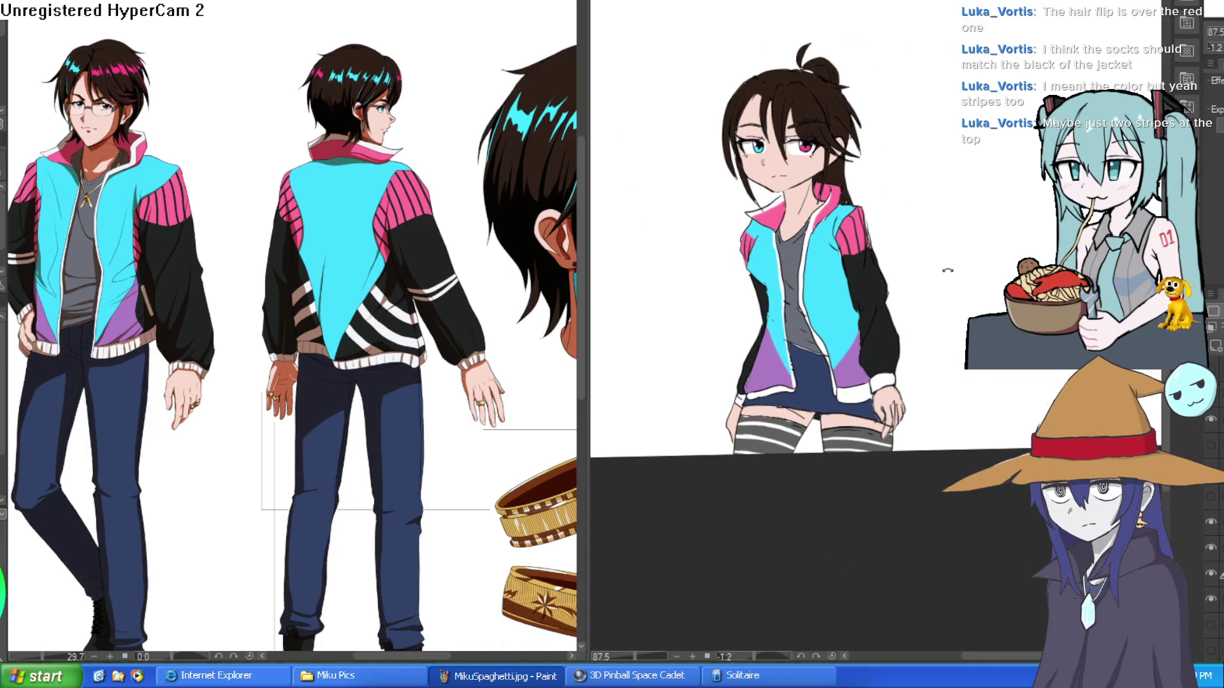
# - Darken and thicken the girl's jawline and repaint the hair tip by her ear, undoing a stray stroke
pyautogui.moveTo(935, 238); pyautogui.dragTo(932, 261)
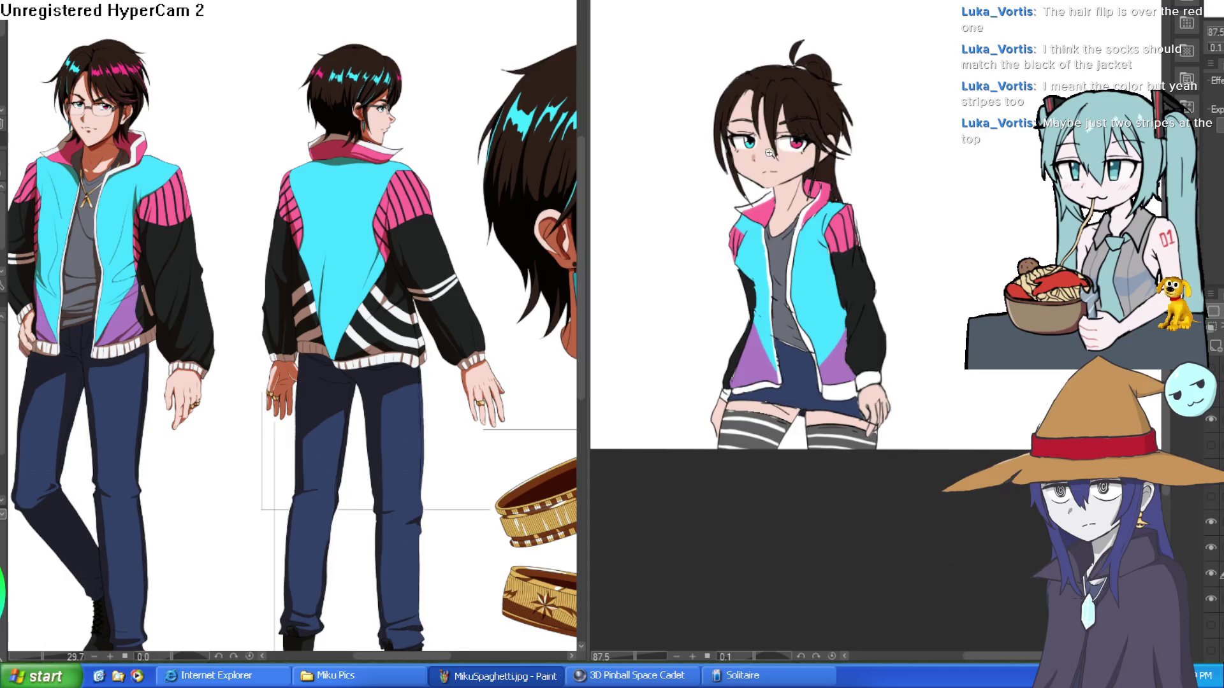
pyautogui.scroll(10, 837, 238)
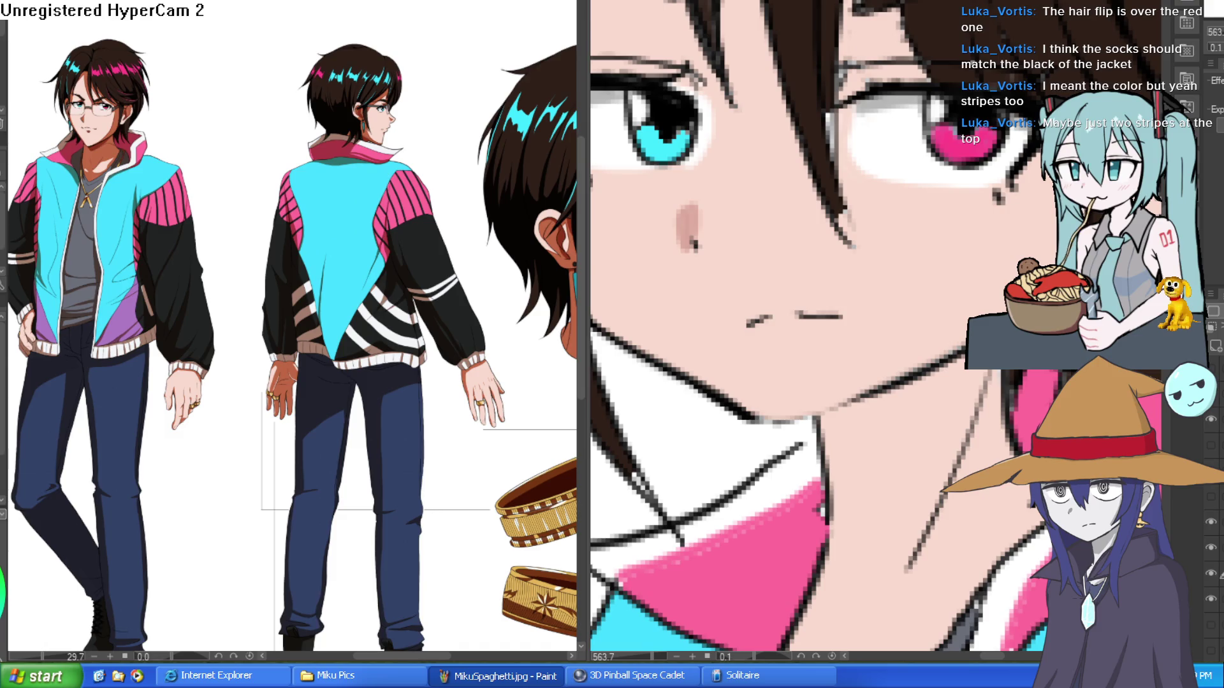
pyautogui.moveTo(1055, 203); pyautogui.dragTo(844, 404)
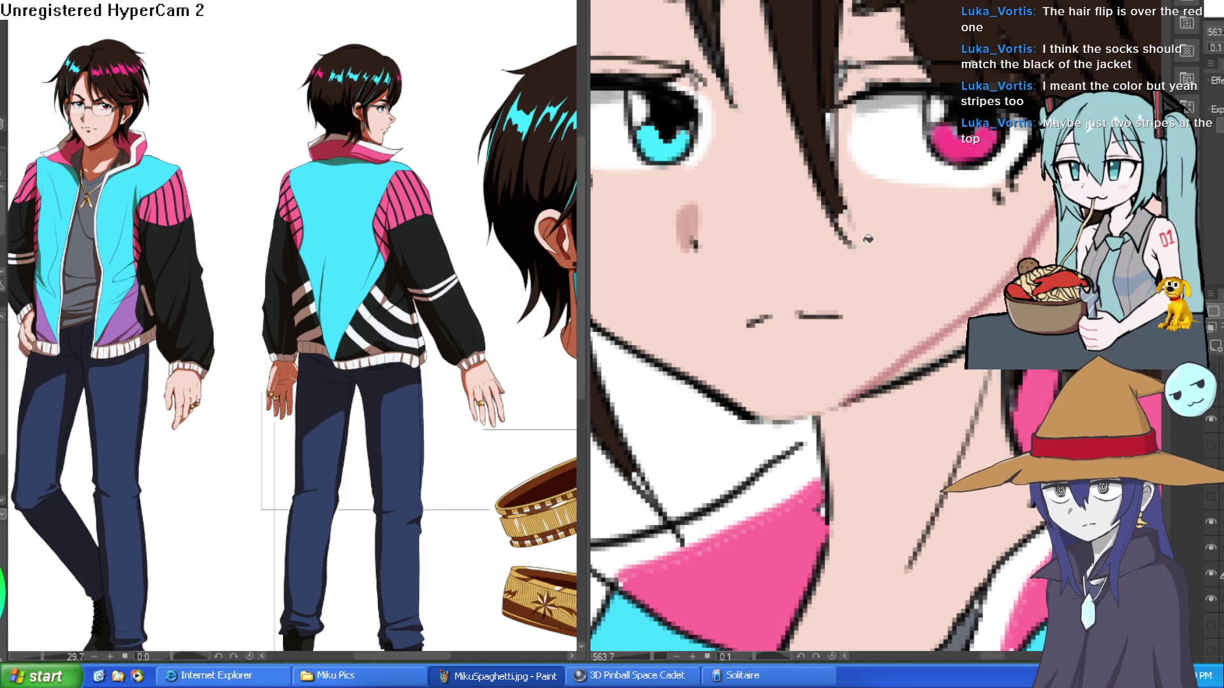
pyautogui.hotkey('ctrl', 'z')
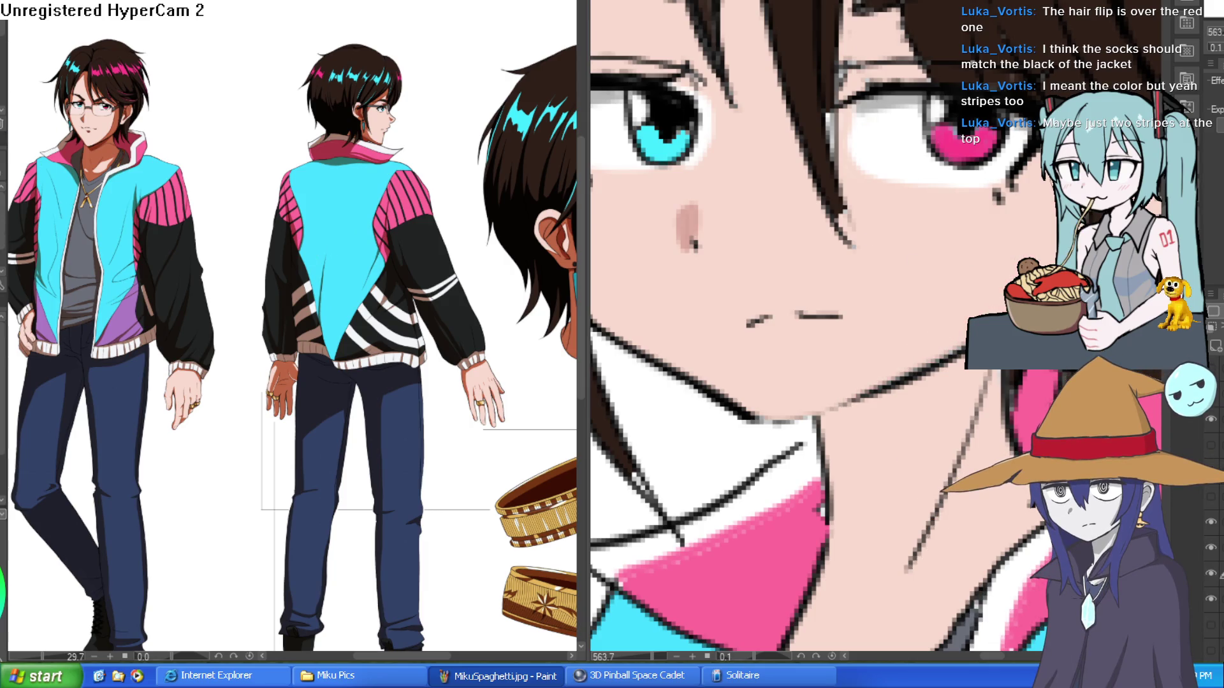
pyautogui.moveTo(994, 300); pyautogui.dragTo(902, 373)
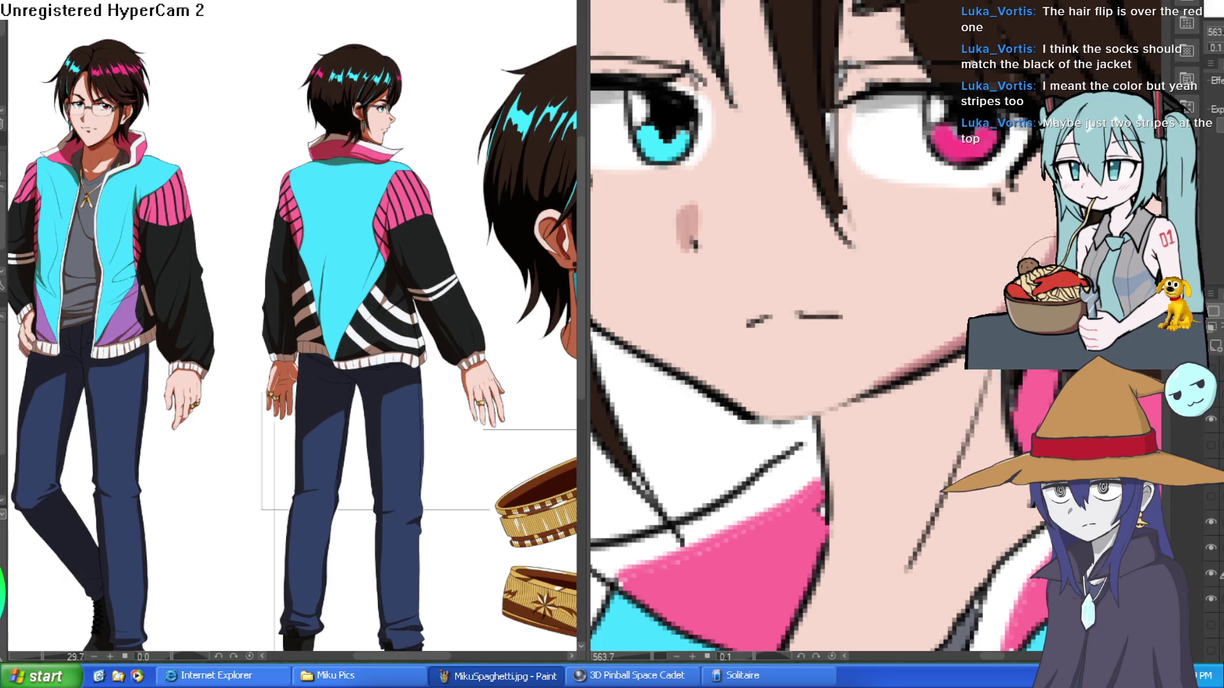
pyautogui.moveTo(1052, 201)
pyautogui.mouseDown()
pyautogui.moveTo(758, 283)
pyautogui.moveTo(816, 233)
pyautogui.mouseUp()
pyautogui.moveTo(924, 235)
pyautogui.mouseDown()
pyautogui.moveTo(902, 241)
pyautogui.moveTo(929, 197)
pyautogui.moveTo(905, 176)
pyautogui.mouseUp()
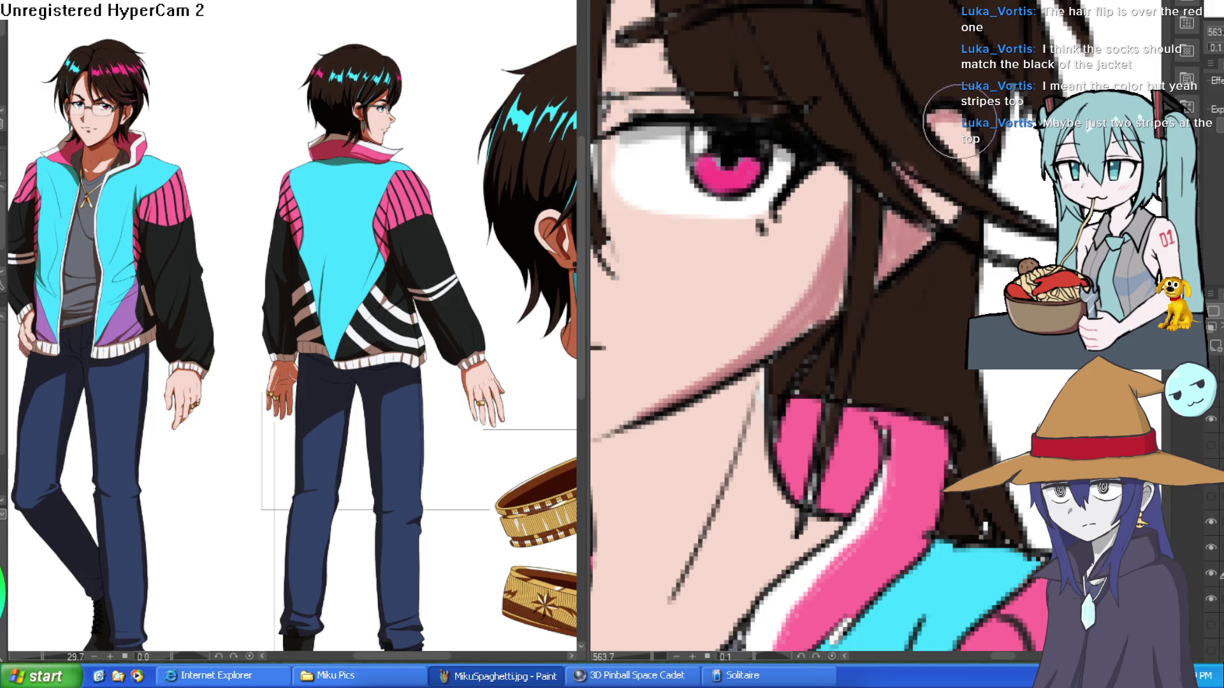
# - Rotate the view along the legs and brighten the sock's highlight stripe to white
pyautogui.scroll(-5, 1019, 228)
pyautogui.scroll(4, 967, 206)
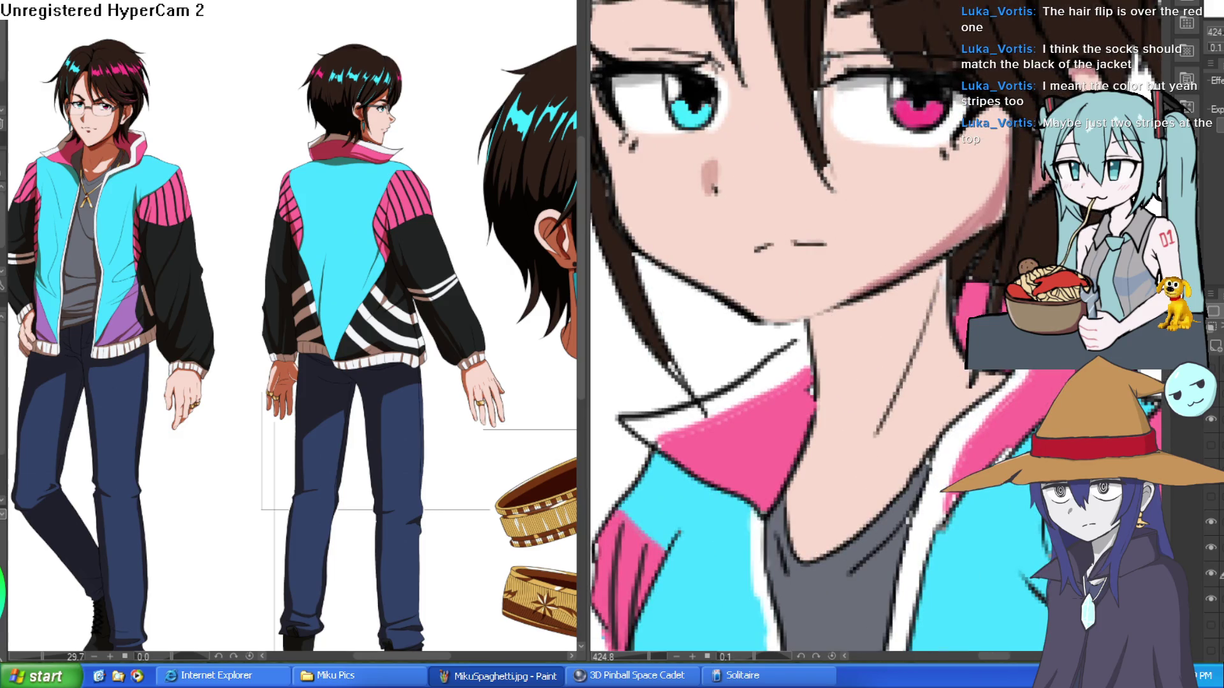
pyautogui.scroll(-4, 962, 192)
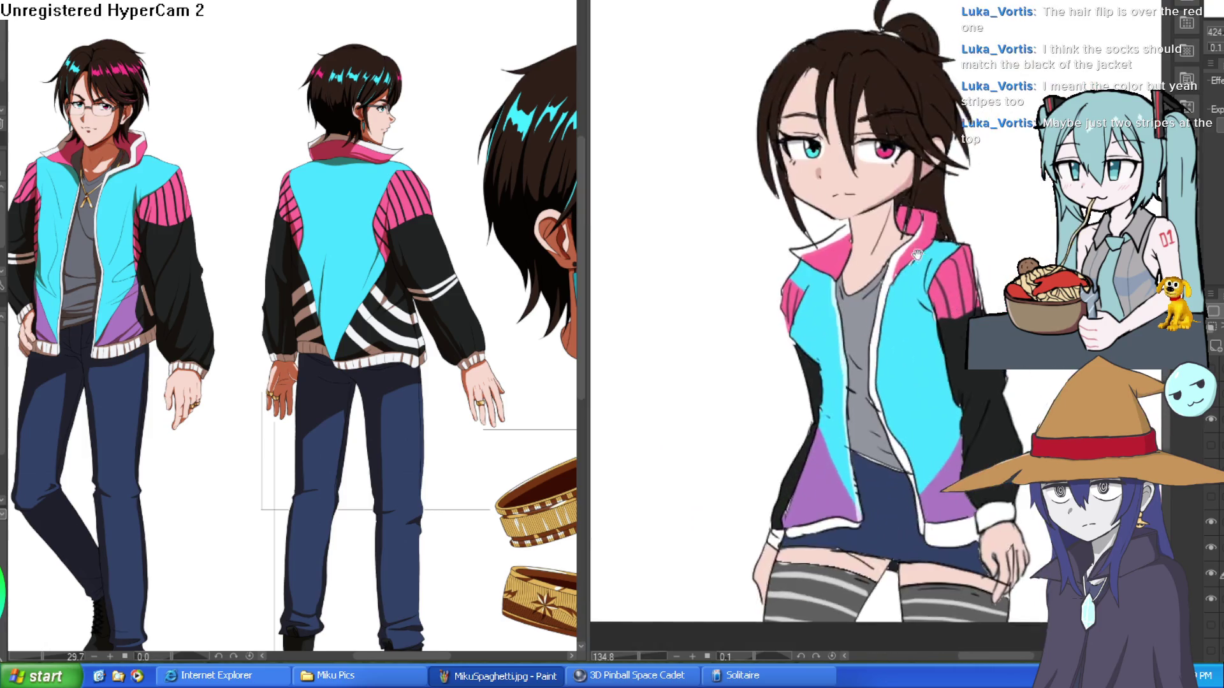
pyautogui.scroll(-3, 961, 191)
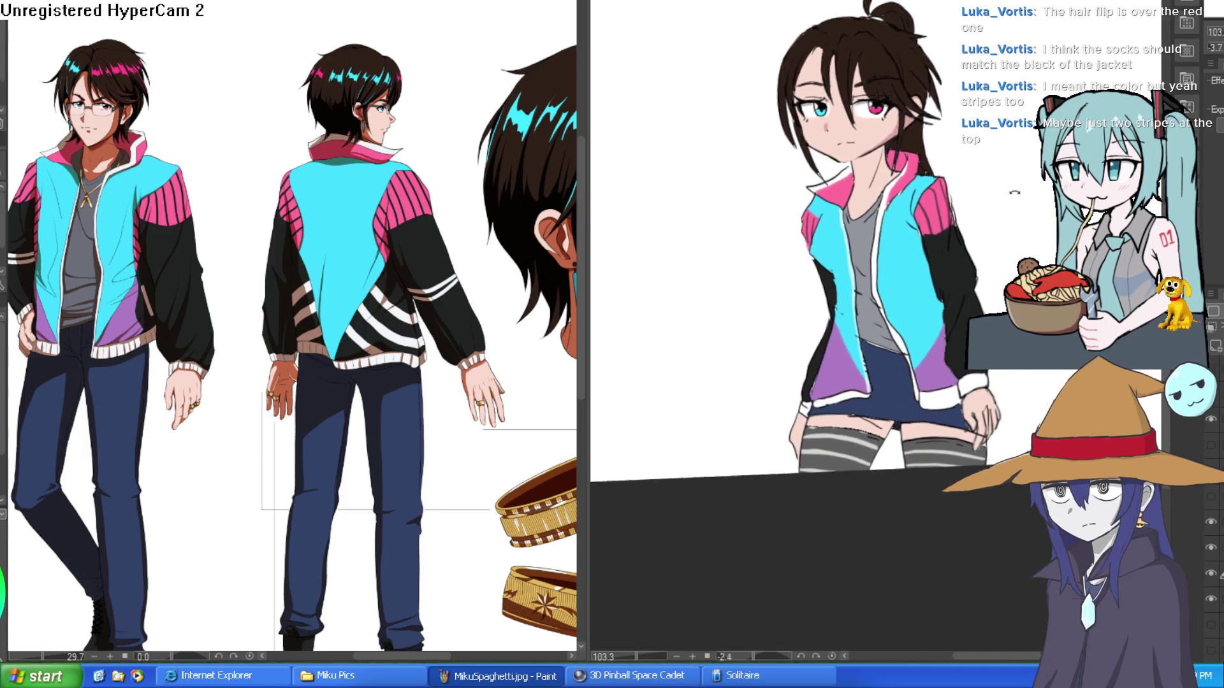
pyautogui.moveTo(967, 219); pyautogui.dragTo(946, 193)
pyautogui.scroll(5, 945, 193)
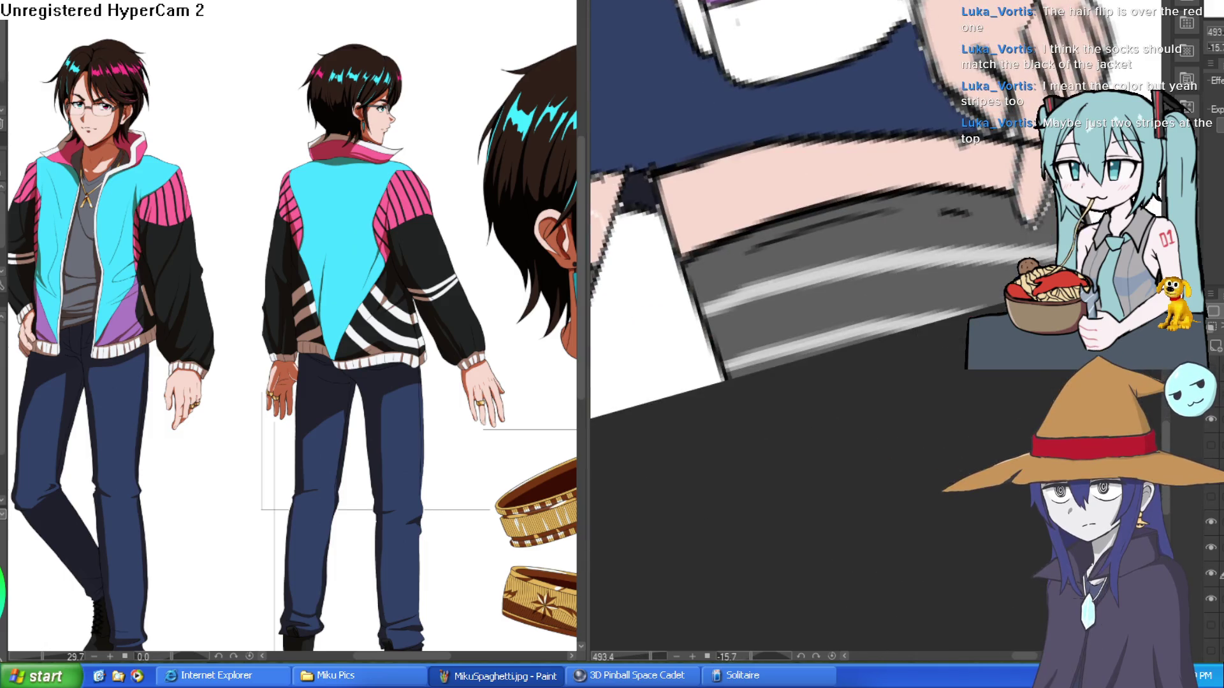
pyautogui.moveTo(765, 372); pyautogui.dragTo(964, 330)
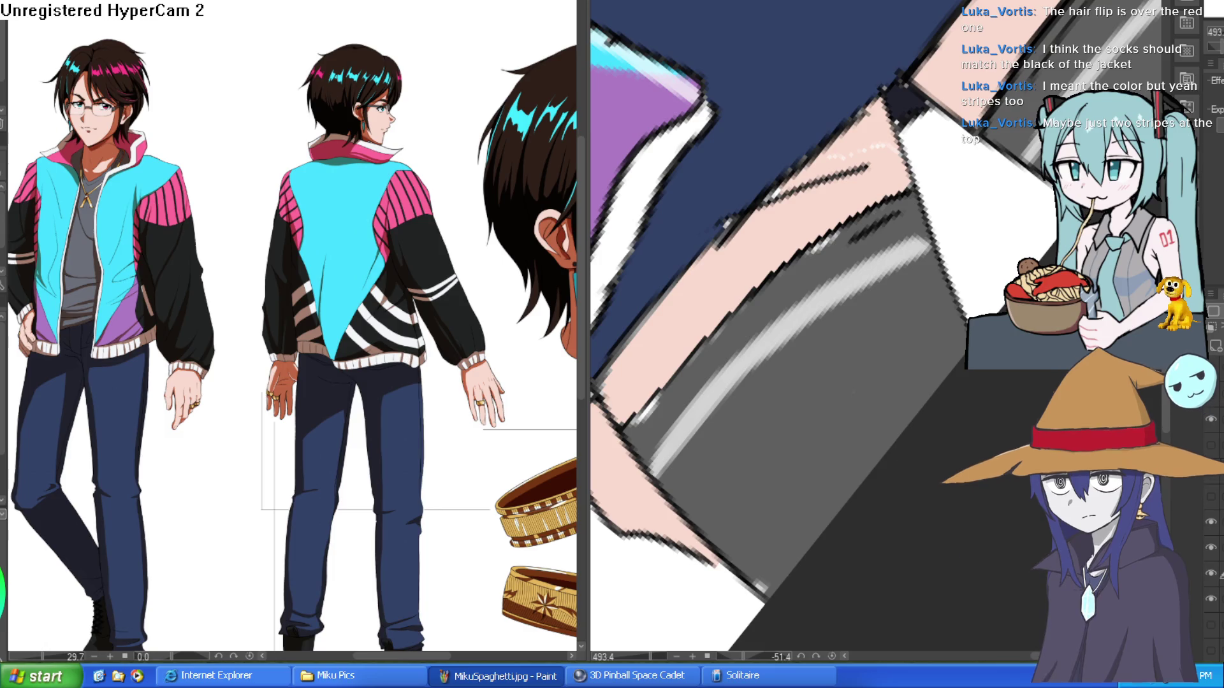
pyautogui.moveTo(657, 465)
pyautogui.mouseDown()
pyautogui.moveTo(921, 246)
pyautogui.moveTo(700, 486)
pyautogui.mouseUp()
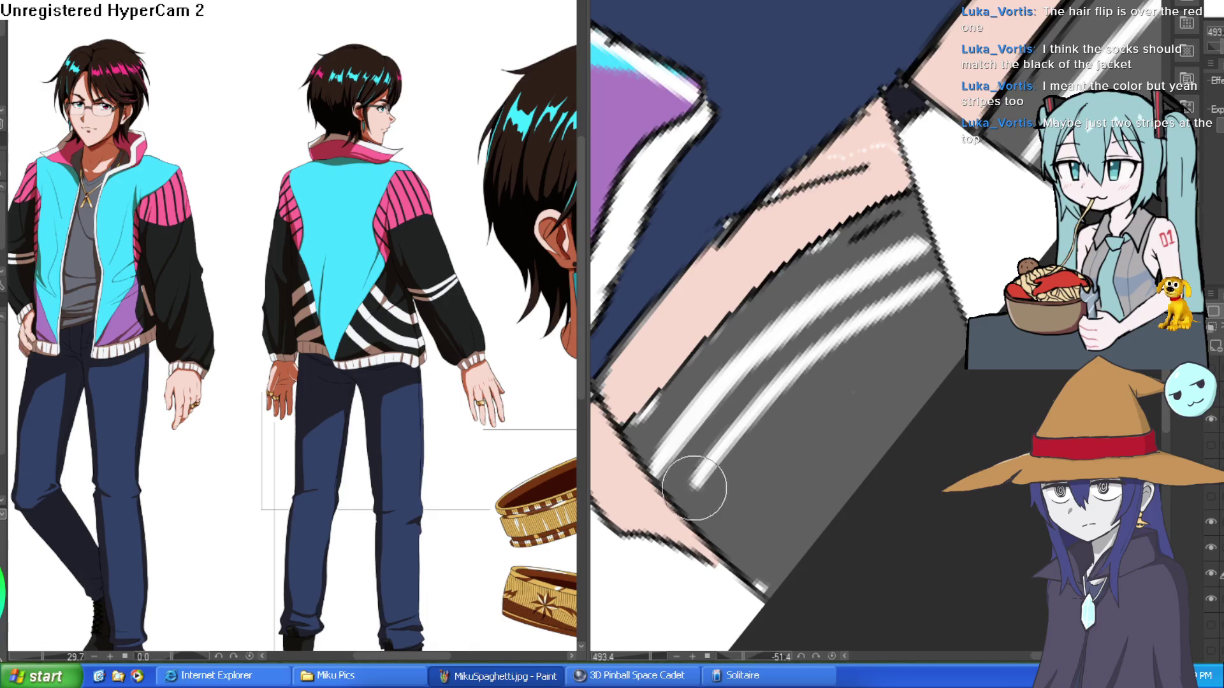
pyautogui.moveTo(784, 350)
pyautogui.mouseDown()
pyautogui.moveTo(825, 300)
pyautogui.moveTo(892, 331)
pyautogui.moveTo(937, 380)
pyautogui.moveTo(895, 372)
pyautogui.mouseUp()
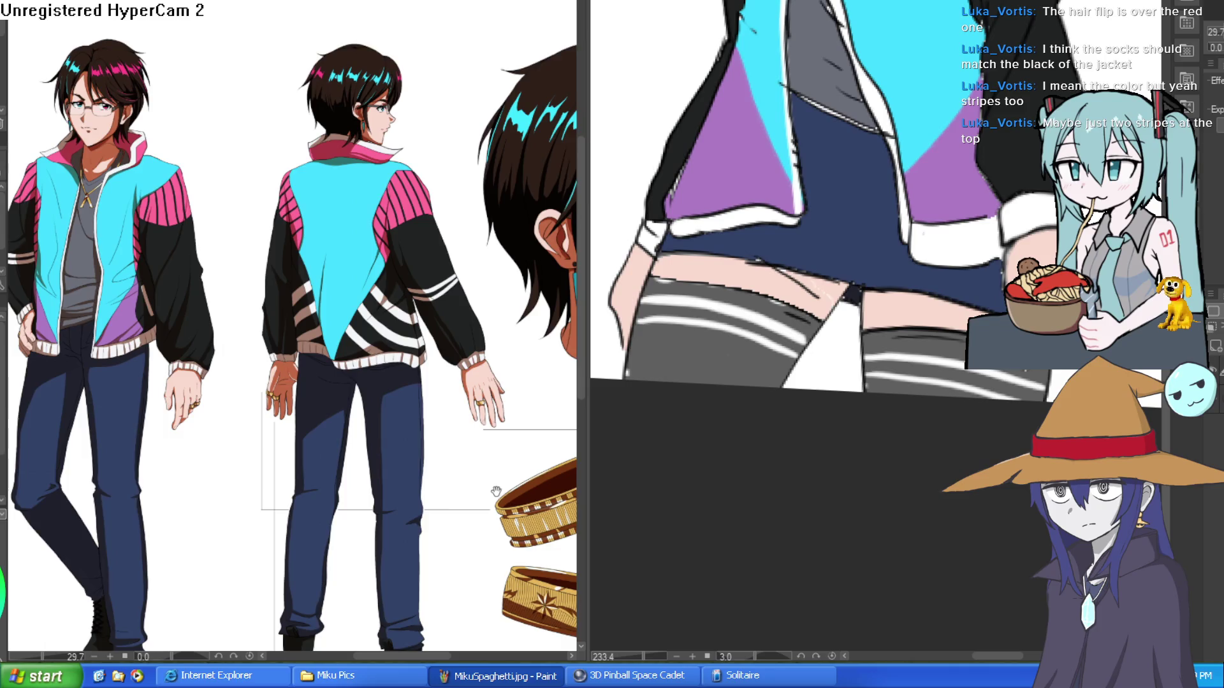
pyautogui.moveTo(491, 480); pyautogui.dragTo(415, 469)
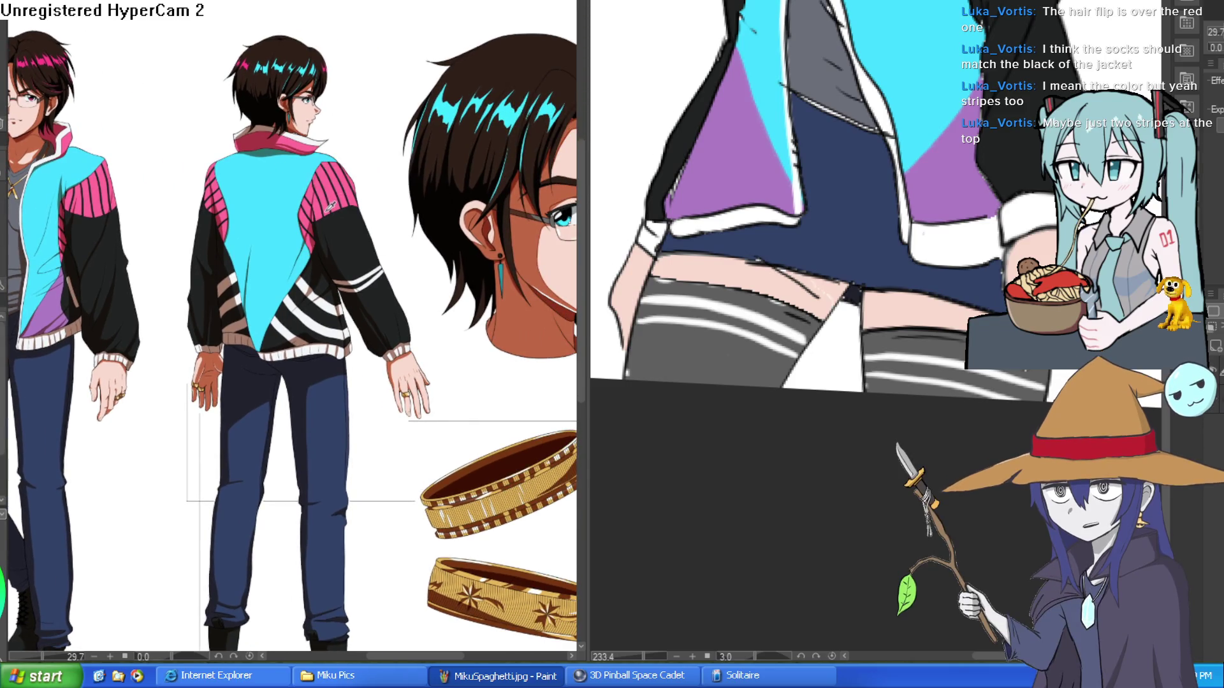
# - Bucket-fill the top, middle and lower grey bands of both socks pink
pyautogui.press('g')
pyautogui.click(912, 380)
pyautogui.click(947, 345)
pyautogui.click(918, 393)
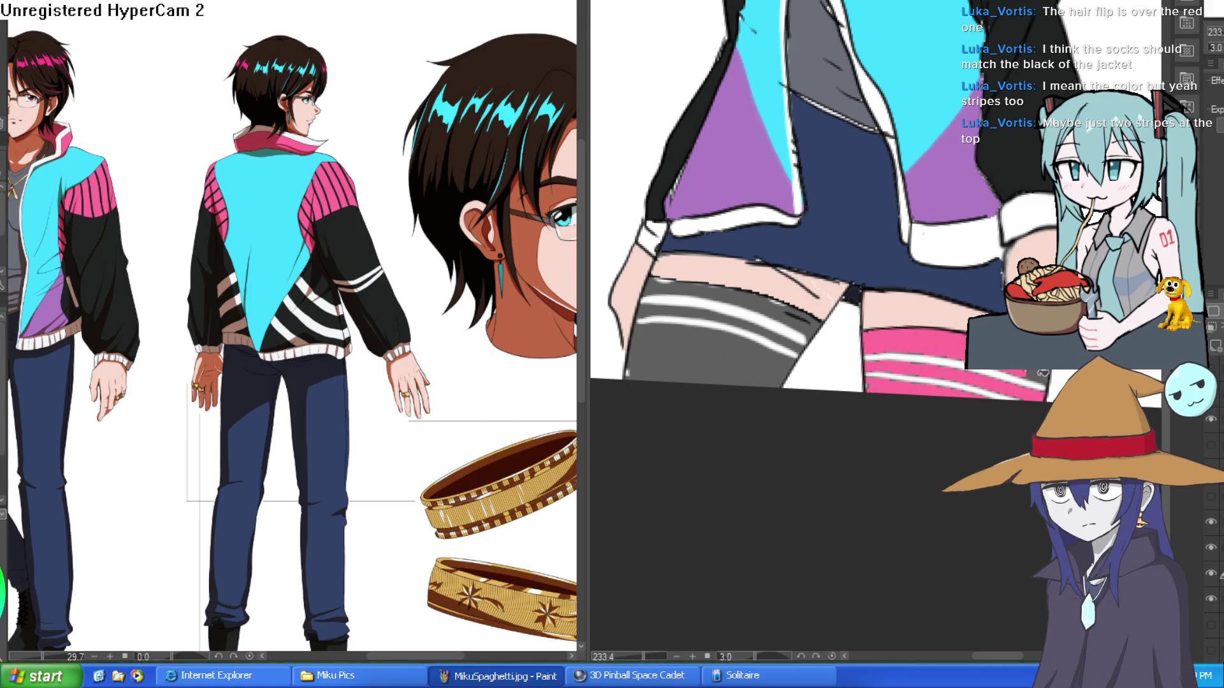
pyautogui.click(760, 368)
pyautogui.click(752, 330)
pyautogui.click(786, 305)
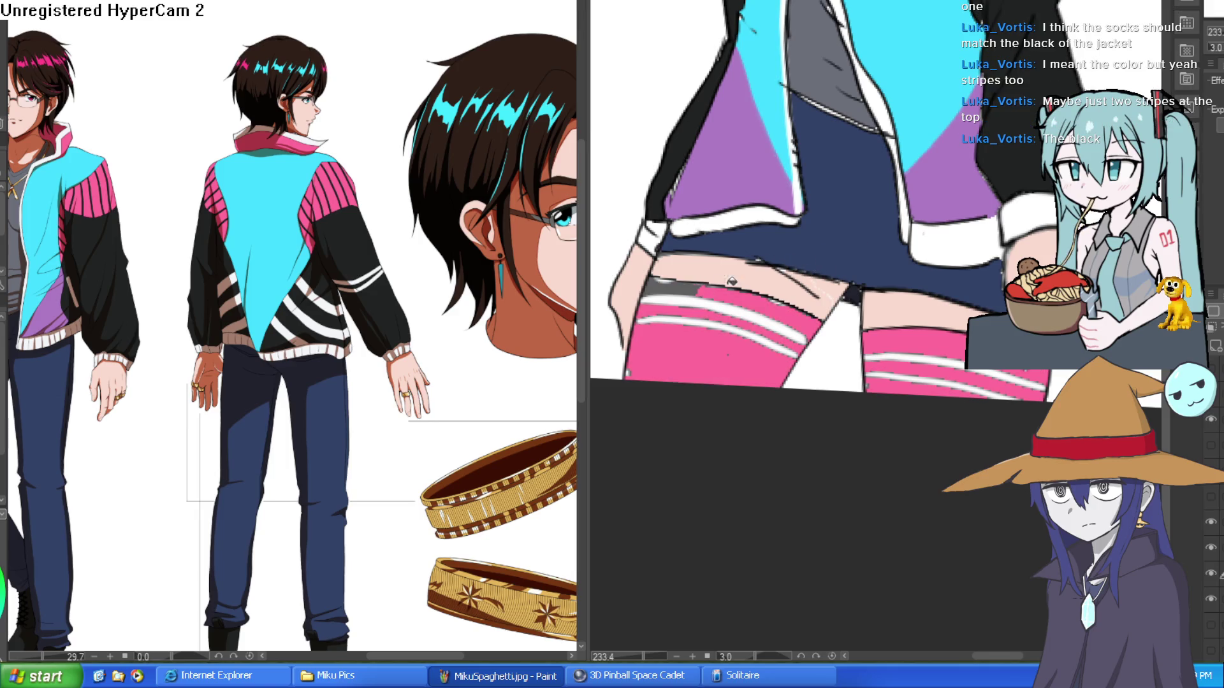
# - Zoom out to check the socks, then centre the reference sheet on the glasses-wearing face
pyautogui.scroll(-5, 744, 278)
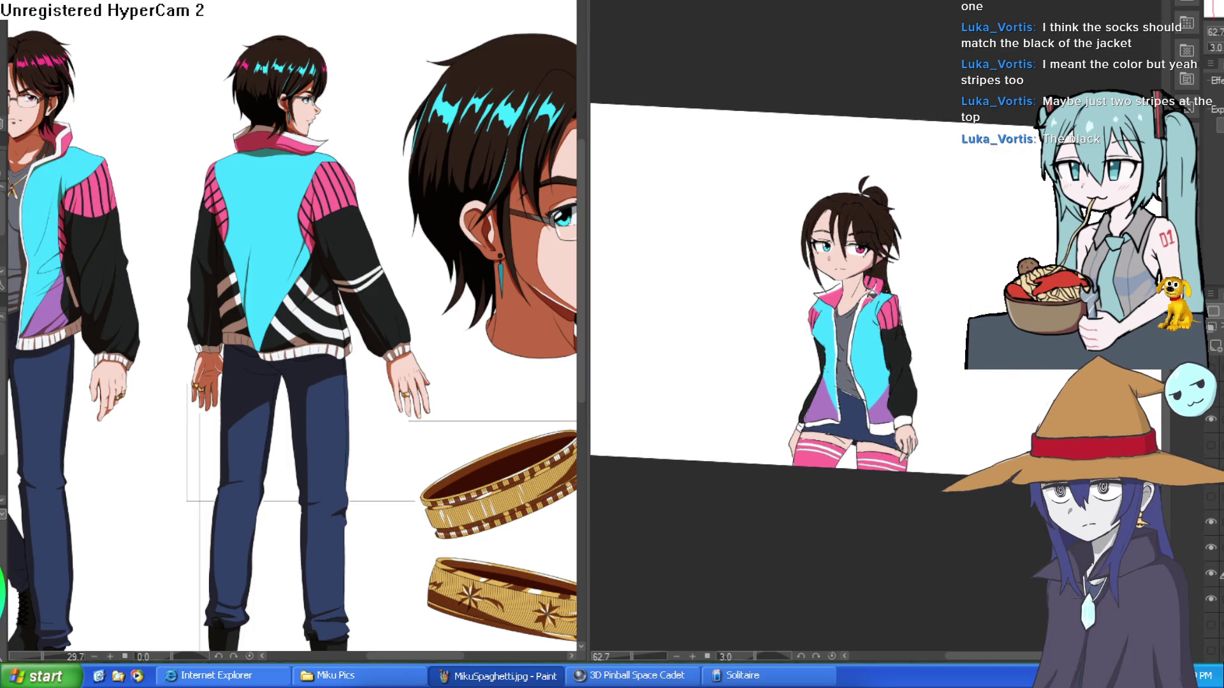
pyautogui.scroll(3, 872, 331)
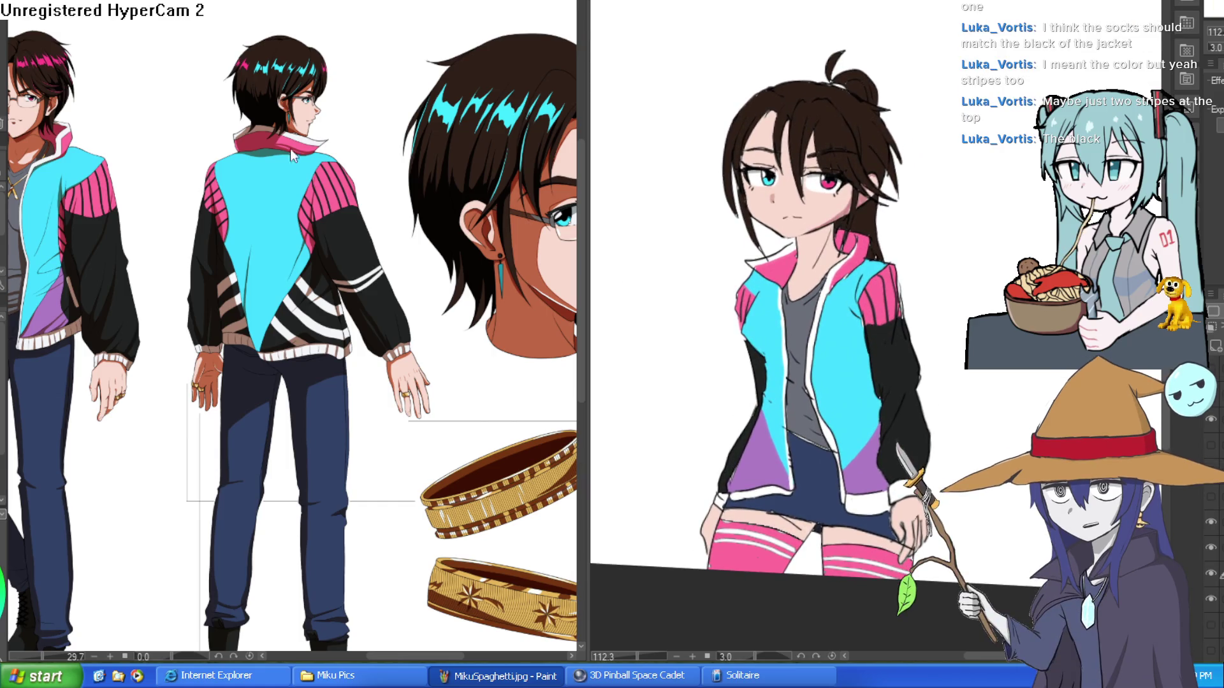
pyautogui.moveTo(342, 99); pyautogui.dragTo(281, 138)
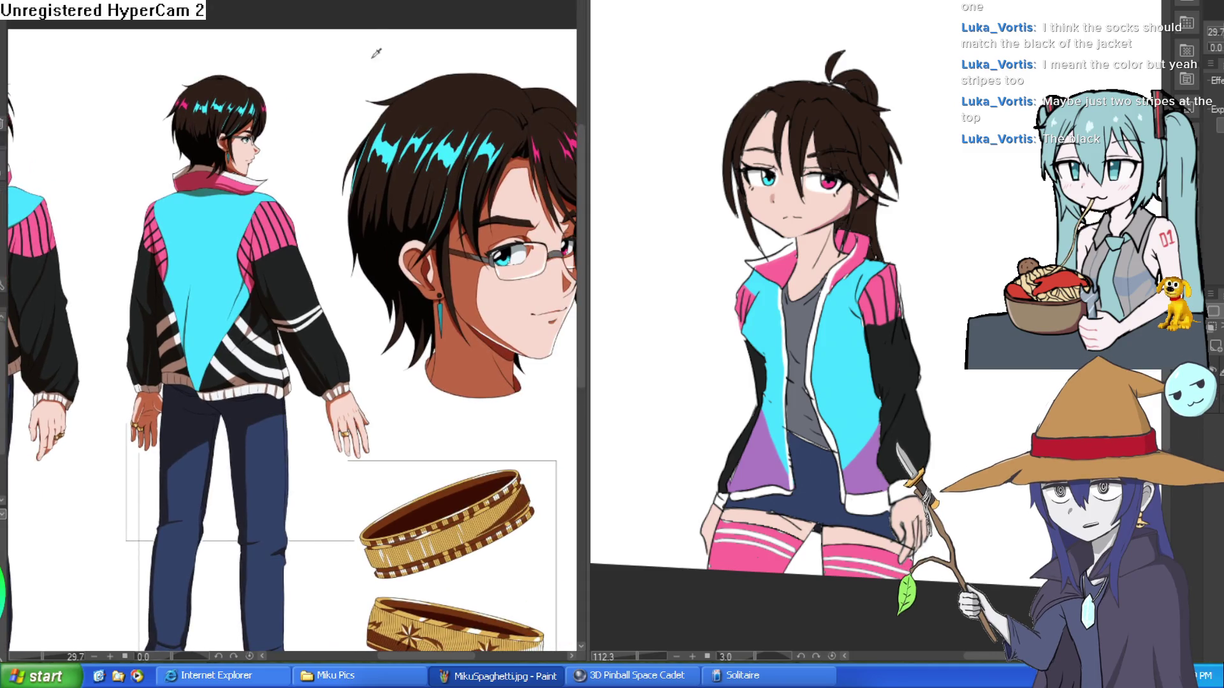
pyautogui.moveTo(101, 223)
pyautogui.mouseDown()
pyautogui.moveTo(155, 196)
pyautogui.moveTo(396, 251)
pyautogui.mouseUp()
pyautogui.scroll(5, 396, 251)
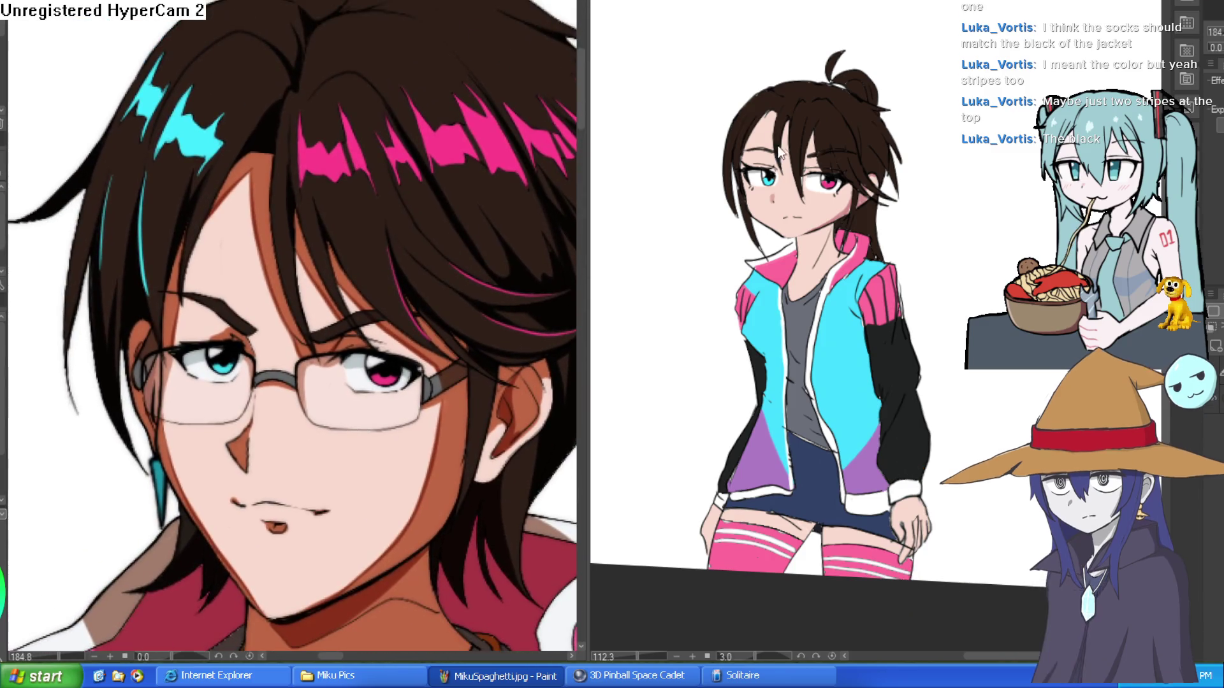
# - Add and lengthen cyan highlight streaks through the girl's hair and left fringe
pyautogui.scroll(3, 752, 110)
pyautogui.moveTo(737, 124); pyautogui.dragTo(752, 118)
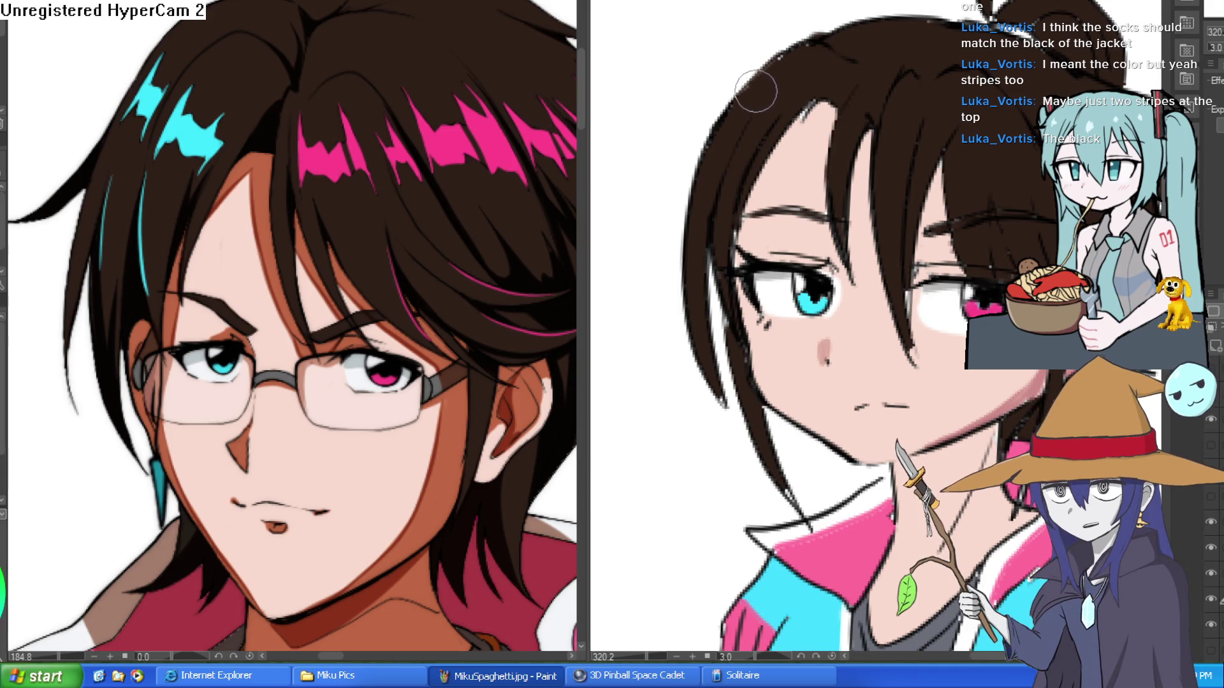
pyautogui.moveTo(753, 90); pyautogui.dragTo(753, 102)
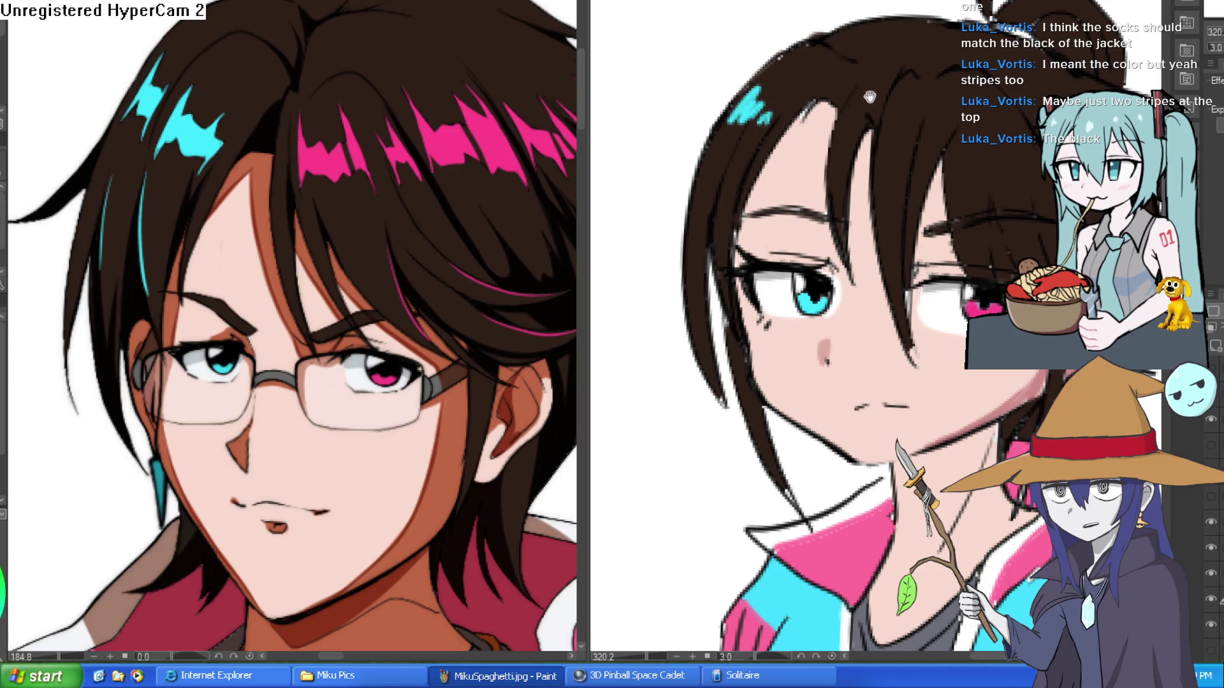
pyautogui.moveTo(863, 96); pyautogui.dragTo(752, 159)
pyautogui.moveTo(655, 149)
pyautogui.mouseDown()
pyautogui.moveTo(734, 170)
pyautogui.moveTo(726, 183)
pyautogui.mouseUp()
pyautogui.scroll(-3, 755, 184)
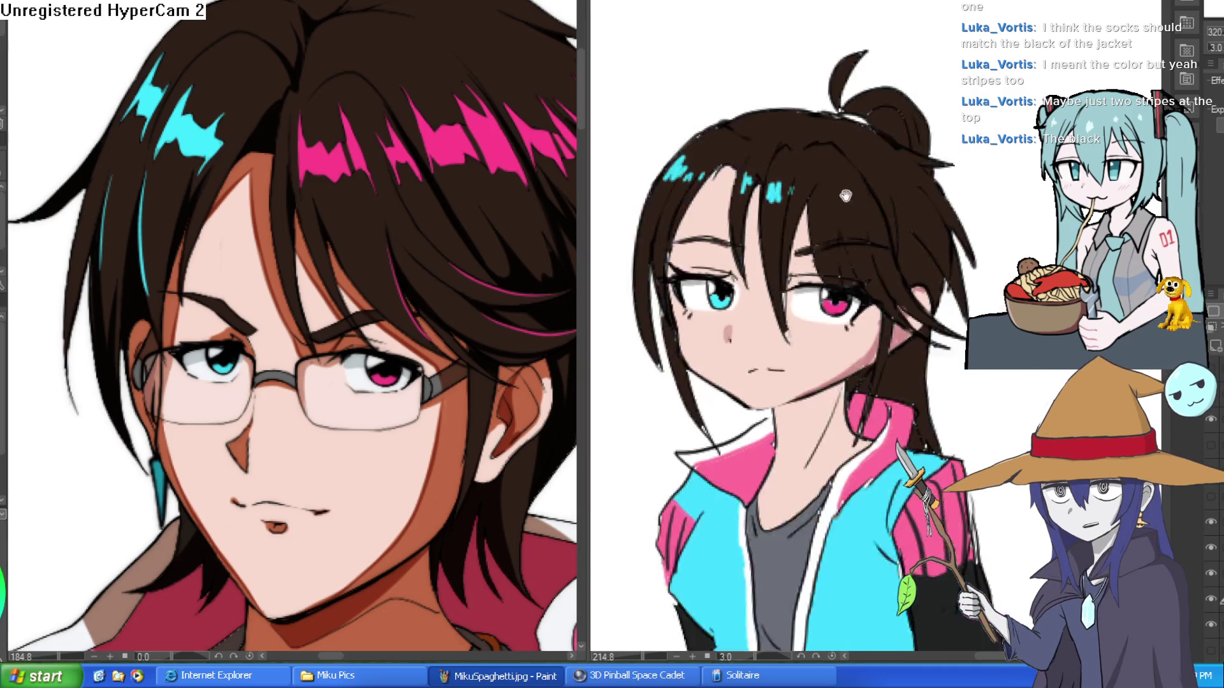
pyautogui.moveTo(747, 174); pyautogui.dragTo(742, 190)
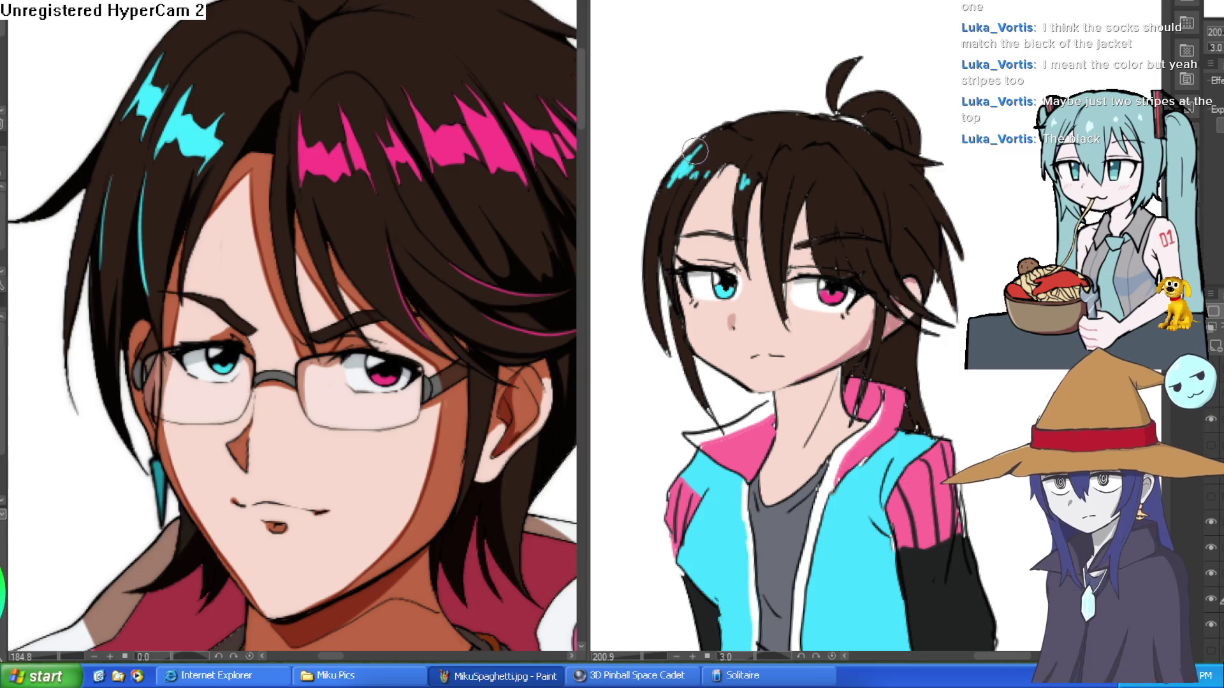
pyautogui.moveTo(838, 230); pyautogui.dragTo(831, 198)
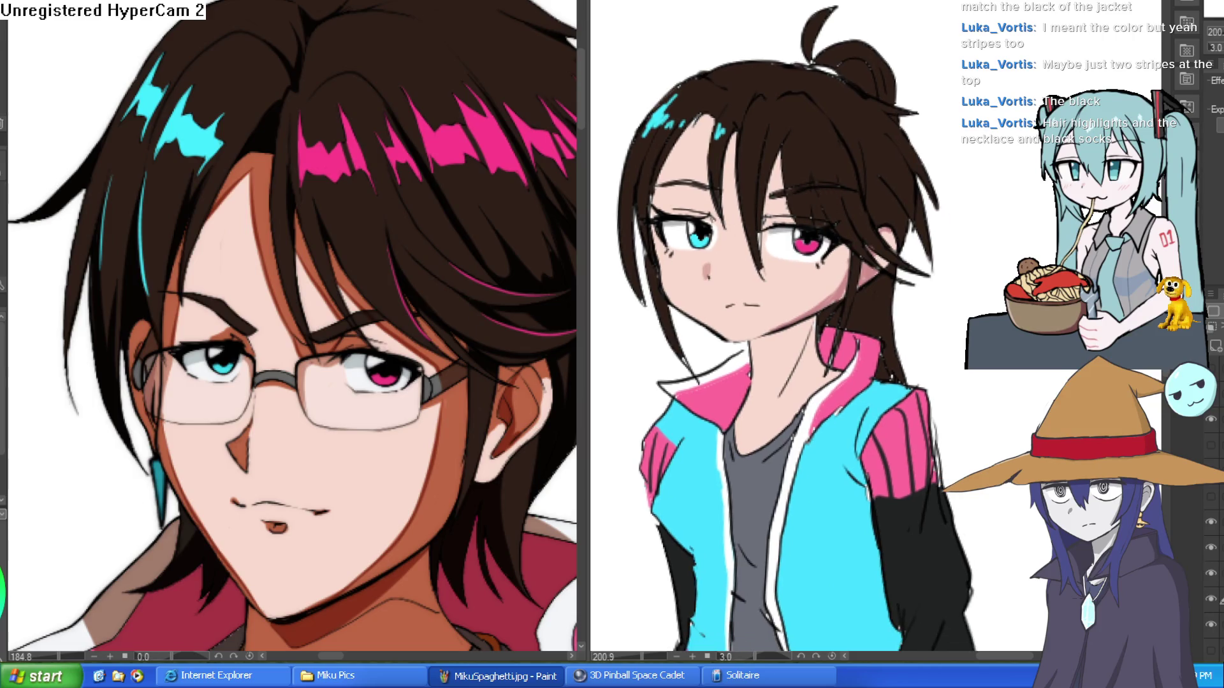
# - Sample the reference hair's pink and paint pink streaks across the fringe
pyautogui.keyDown('alt'); pyautogui.click(338, 164); pyautogui.keyUp('alt')
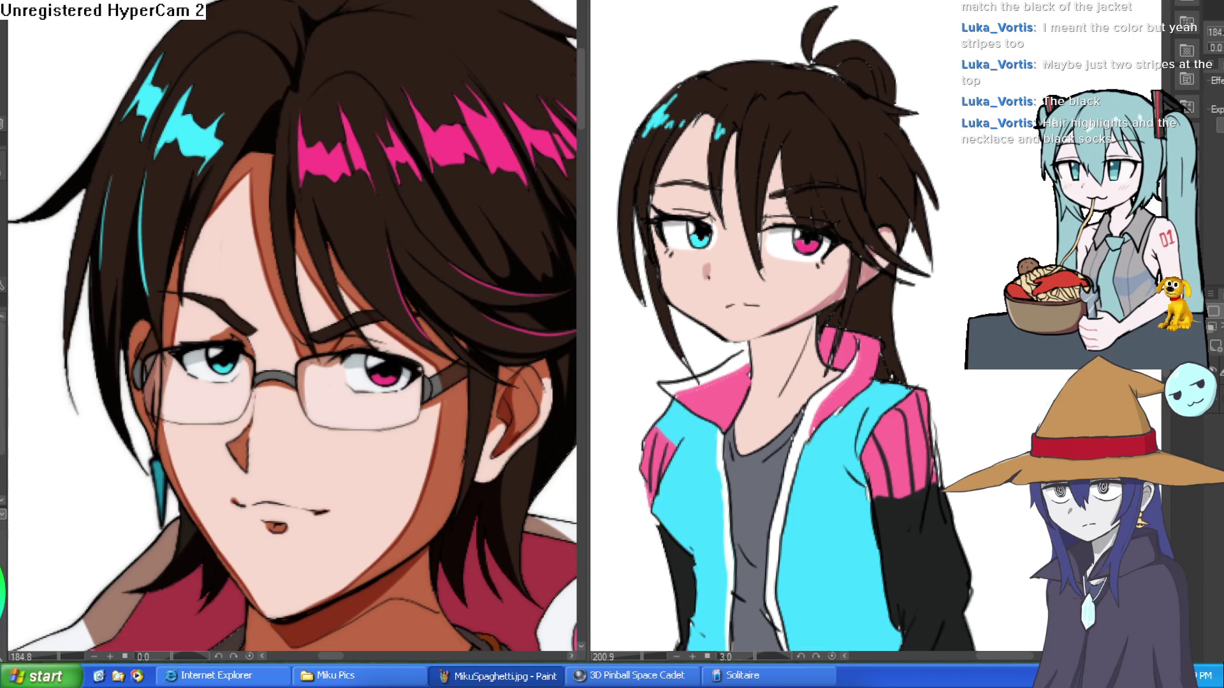
pyautogui.scroll(5, 790, 151)
pyautogui.moveTo(737, 121)
pyautogui.mouseDown()
pyautogui.moveTo(732, 185)
pyautogui.moveTo(721, 162)
pyautogui.moveTo(798, 172)
pyautogui.mouseUp()
pyautogui.moveTo(918, 156); pyautogui.dragTo(788, 164)
pyautogui.moveTo(749, 118)
pyautogui.mouseDown()
pyautogui.moveTo(742, 182)
pyautogui.moveTo(815, 160)
pyautogui.mouseUp()
pyautogui.moveTo(946, 151); pyautogui.dragTo(896, 195)
pyautogui.moveTo(847, 109); pyautogui.dragTo(857, 188)
pyautogui.moveTo(883, 126); pyautogui.dragTo(902, 210)
pyautogui.click(923, 151)
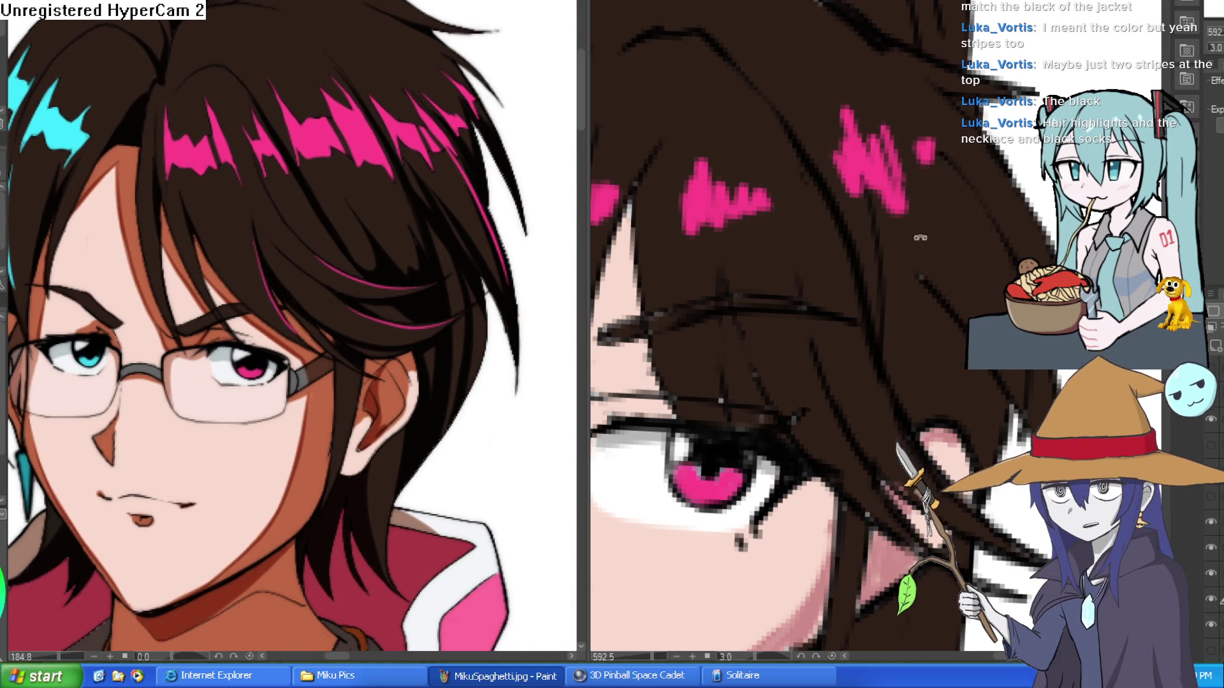
# - Paint long thin pink strands down the hanging hair, then straighten the view
pyautogui.moveTo(644, 219)
pyautogui.mouseDown()
pyautogui.moveTo(914, 283)
pyautogui.moveTo(927, 209)
pyautogui.moveTo(966, 367)
pyautogui.mouseUp()
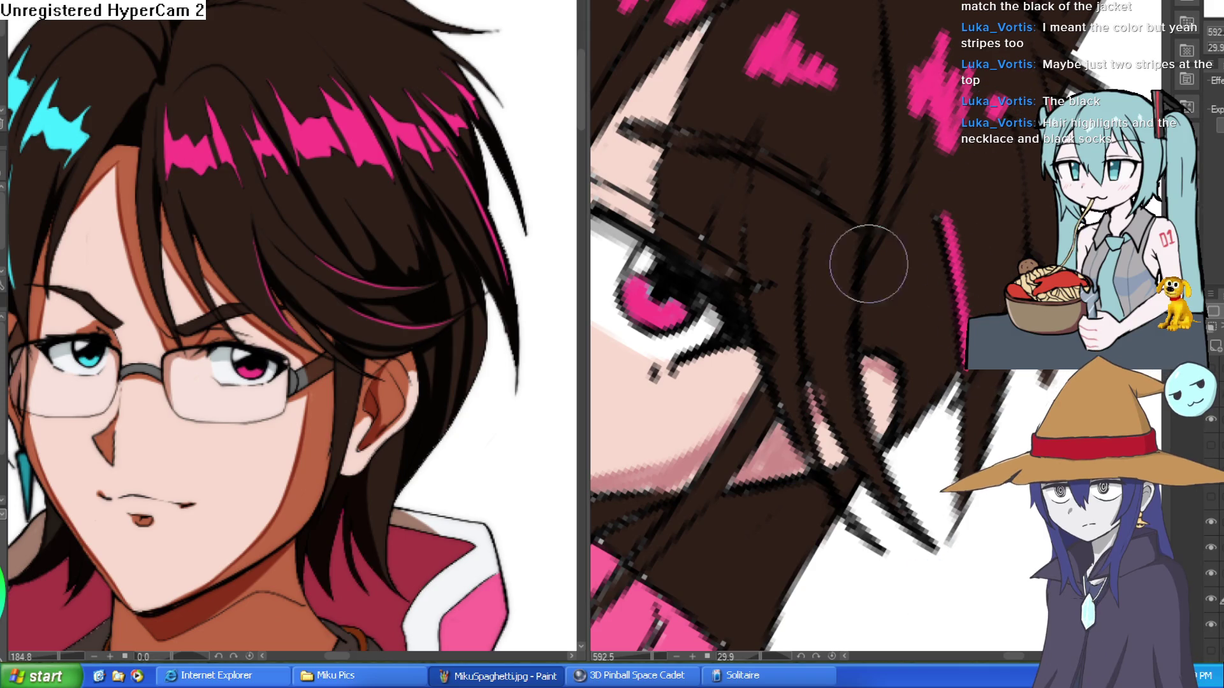
pyautogui.moveTo(810, 237)
pyautogui.mouseDown()
pyautogui.moveTo(829, 382)
pyautogui.moveTo(882, 489)
pyautogui.mouseUp()
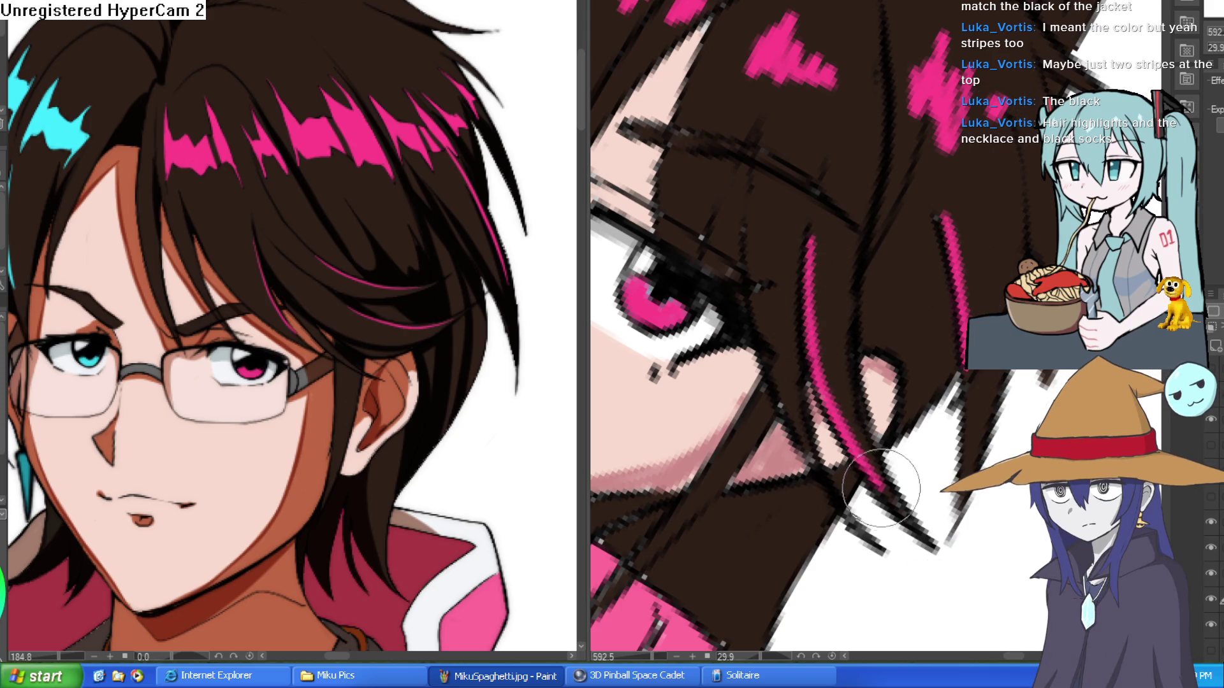
pyautogui.moveTo(763, 151)
pyautogui.mouseDown()
pyautogui.moveTo(762, 287)
pyautogui.moveTo(799, 444)
pyautogui.mouseUp()
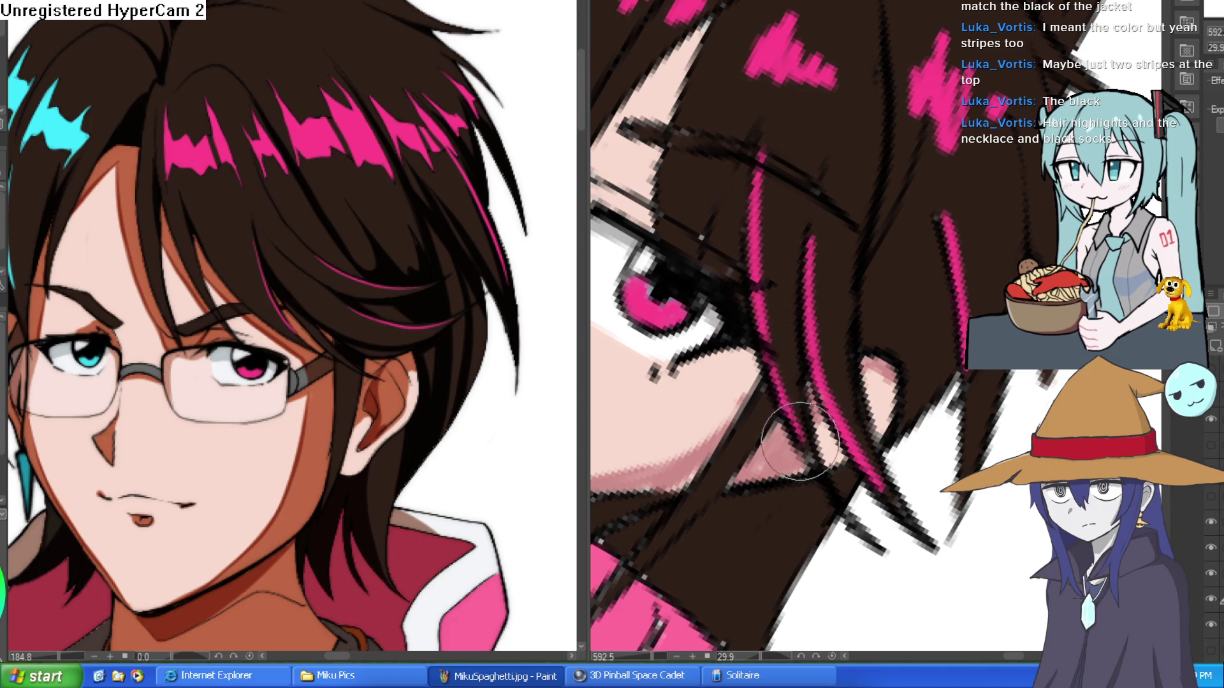
pyautogui.scroll(-6, 800, 444)
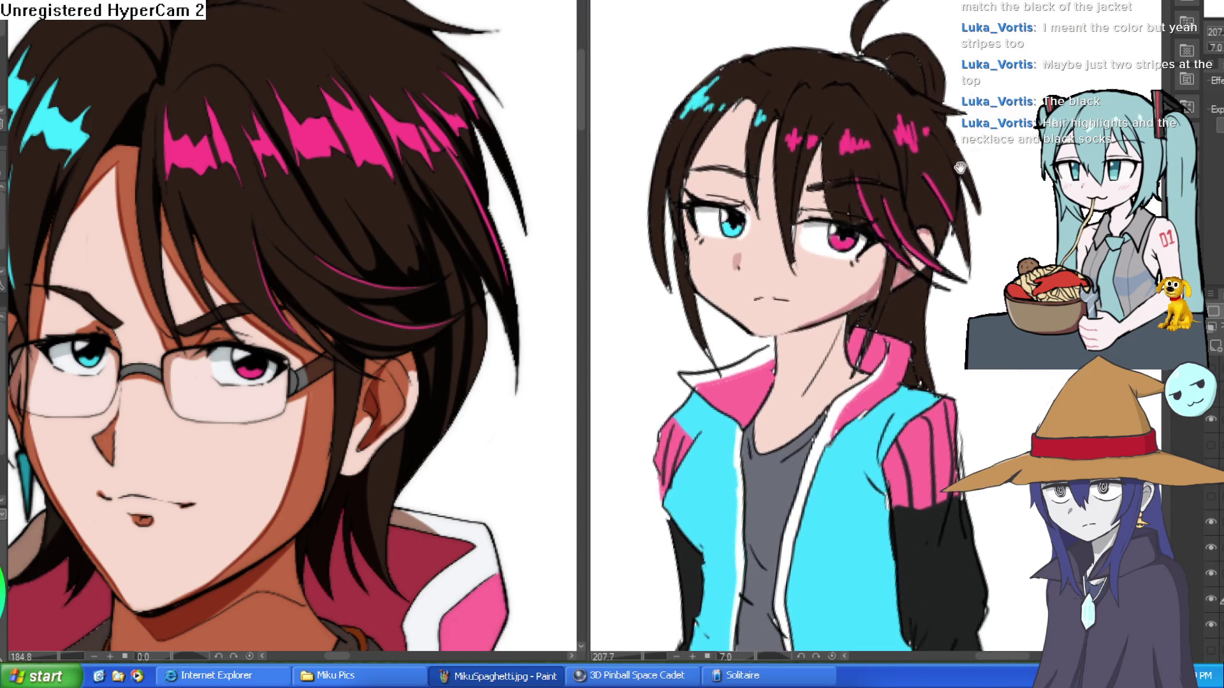
pyautogui.scroll(-1, 951, 130)
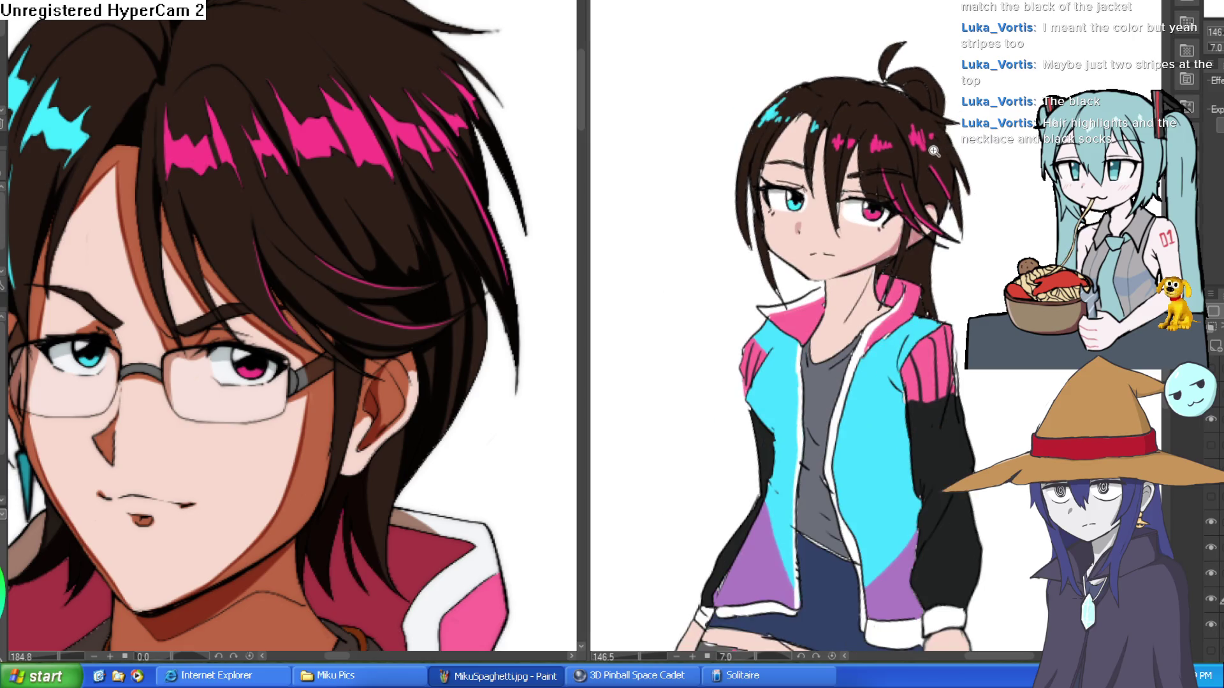
pyautogui.scroll(2, 935, 151)
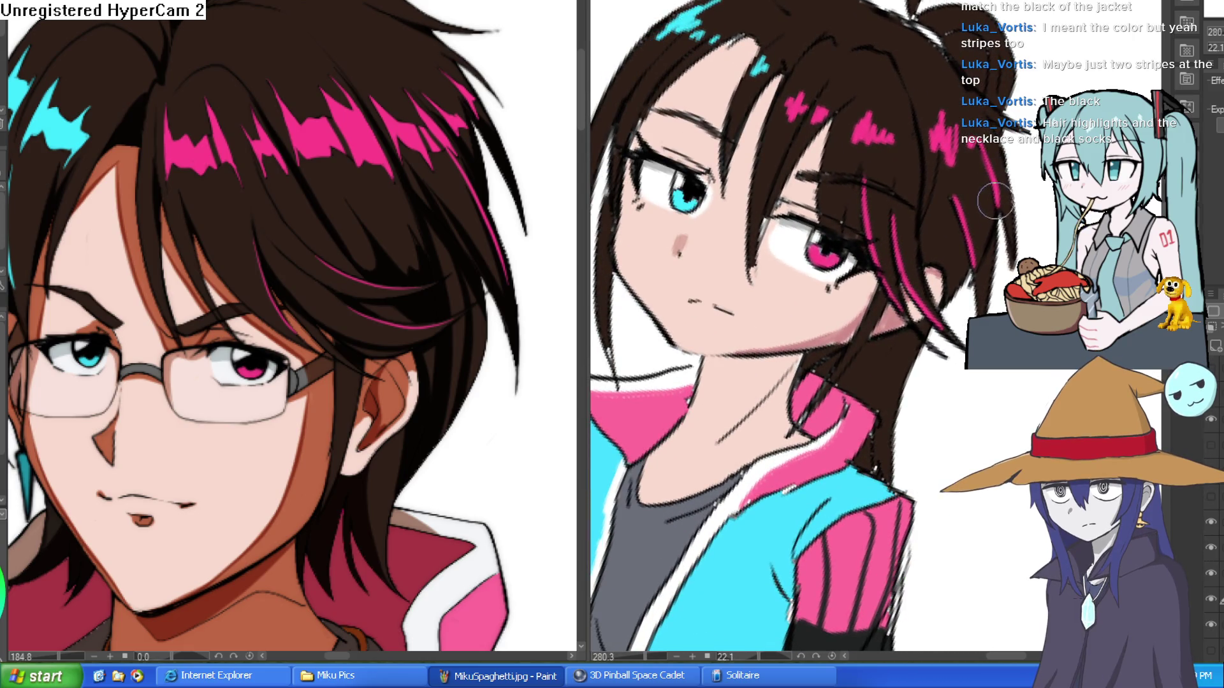
pyautogui.scroll(-5, 941, 173)
pyautogui.press('-')
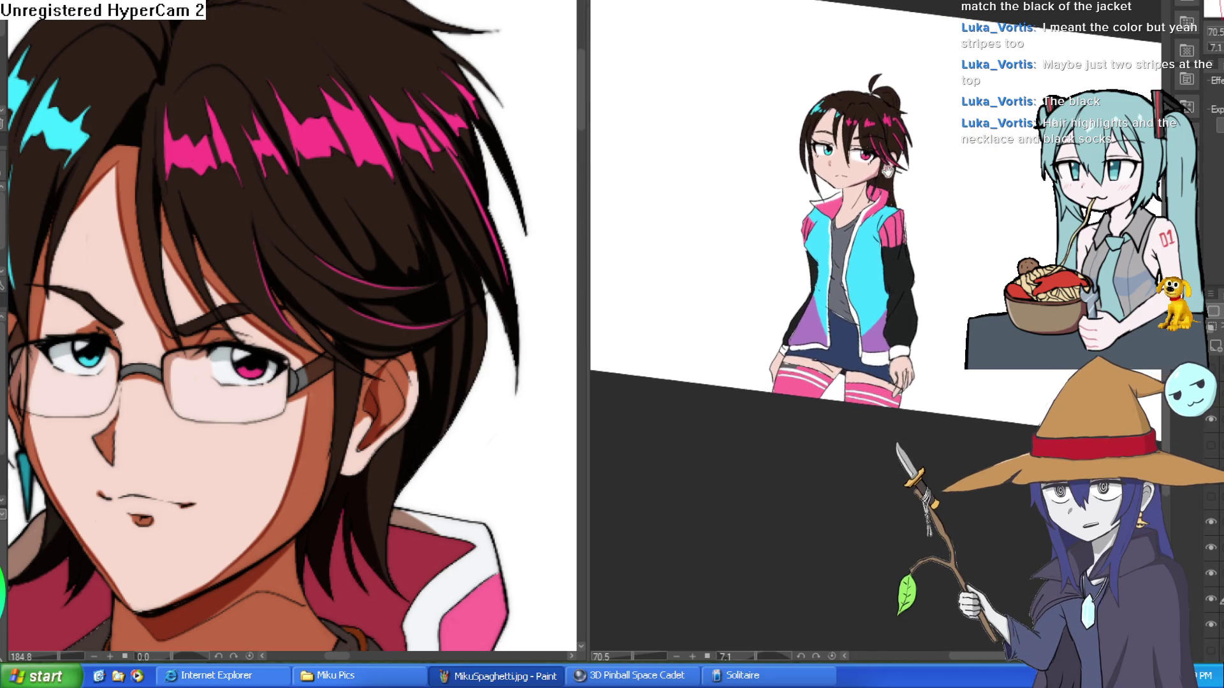
# - Zoom and tilt the view around the girl's face and cyan eye to inspect it
pyautogui.scroll(5, 930, 176)
pyautogui.moveTo(930, 176); pyautogui.dragTo(886, 222)
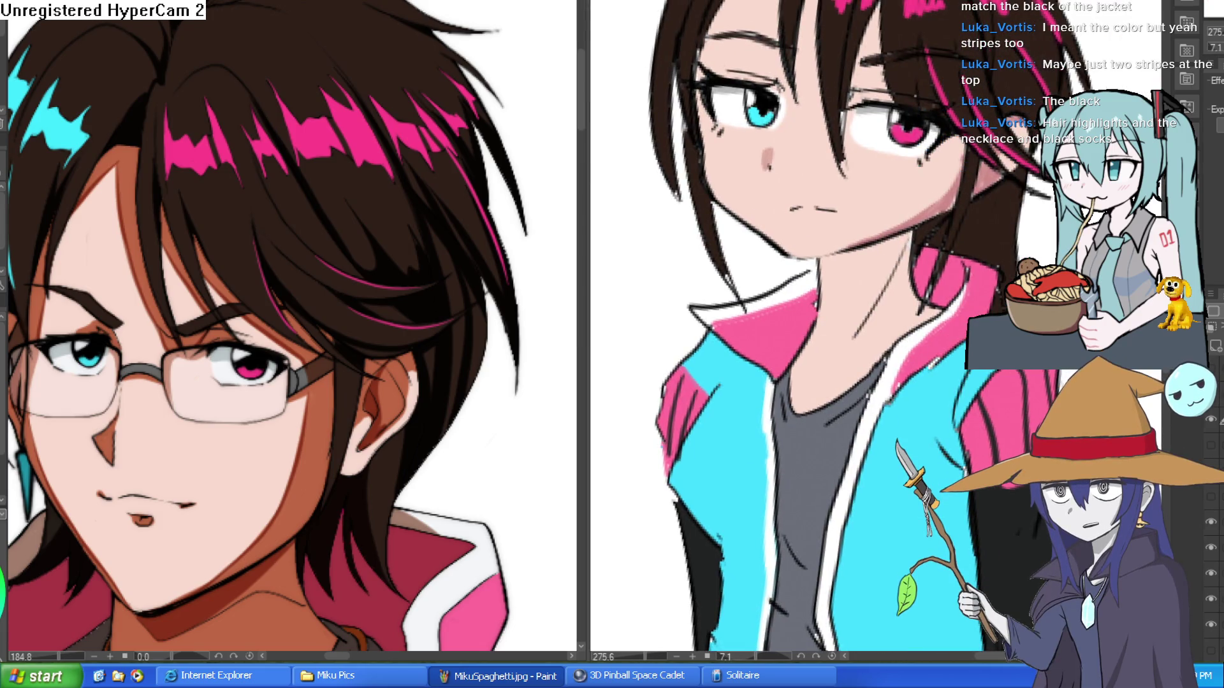
pyautogui.scroll(2, 755, 169)
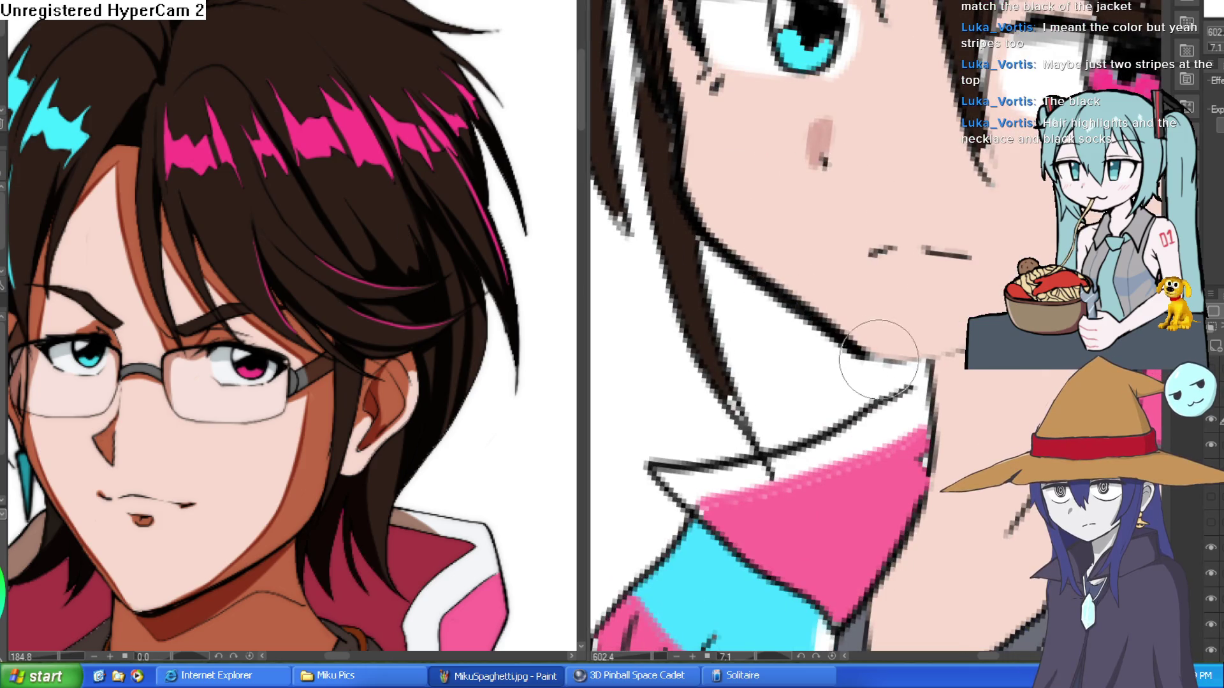
pyautogui.scroll(-1, 855, 367)
pyautogui.scroll(-1, 854, 366)
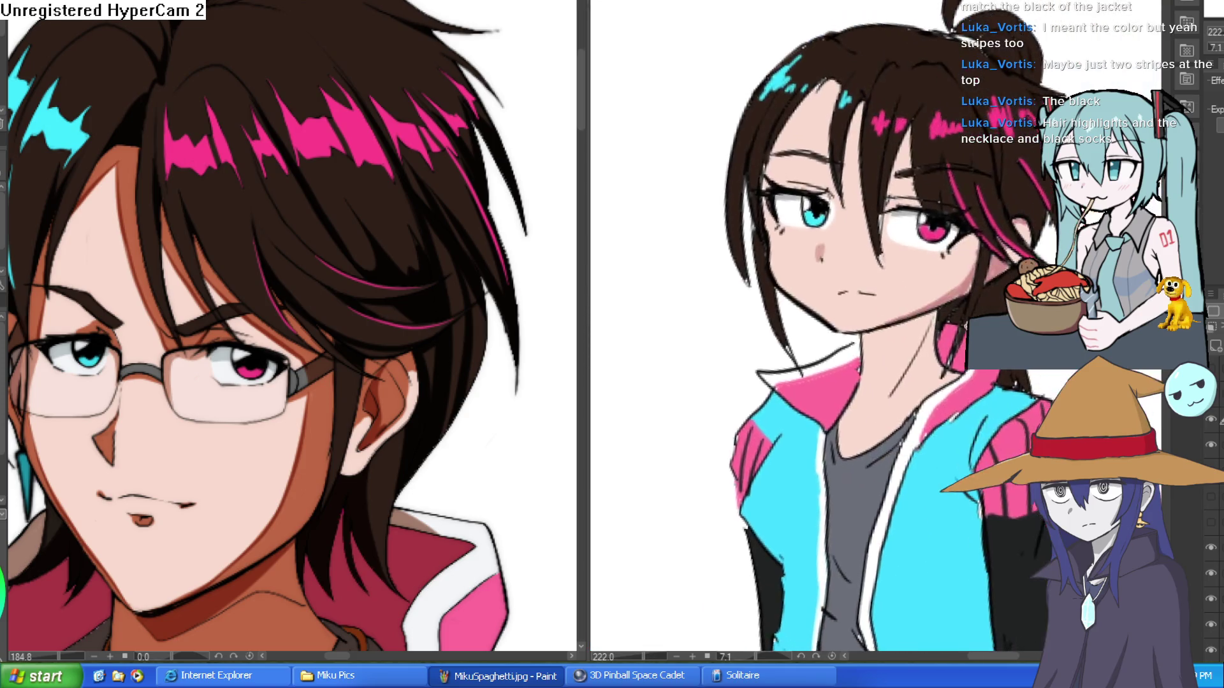
pyautogui.moveTo(855, 367); pyautogui.dragTo(832, 370)
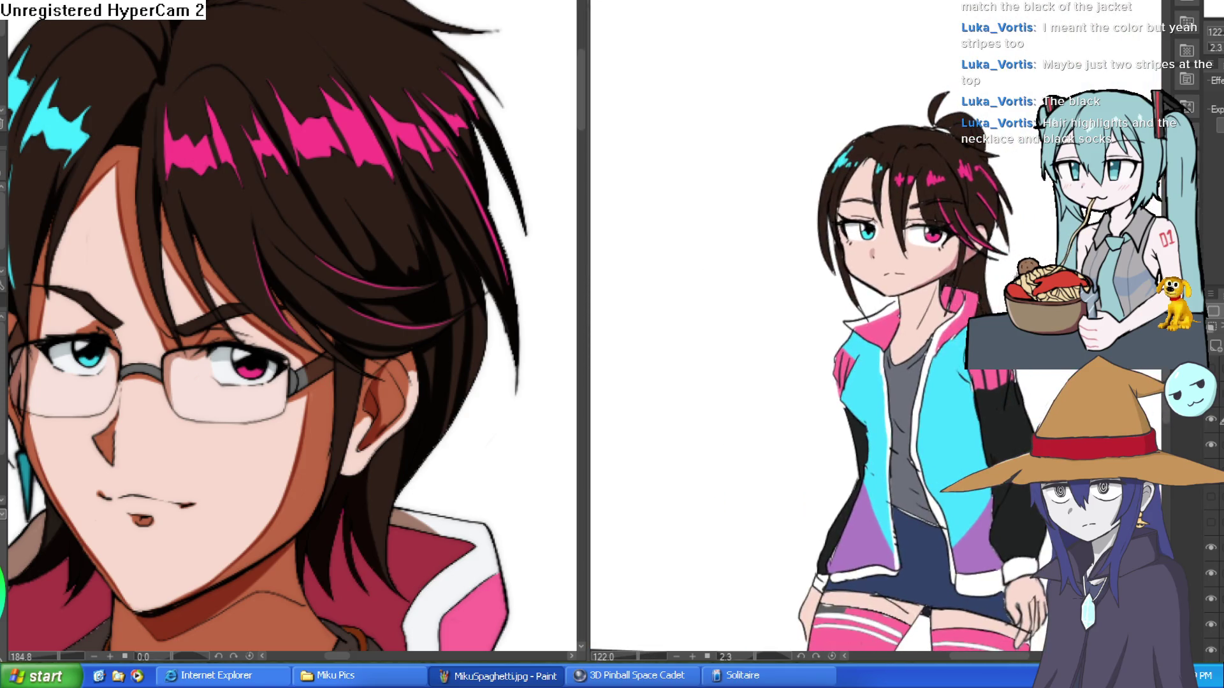
pyautogui.moveTo(912, 299)
pyautogui.mouseDown()
pyautogui.moveTo(871, 238)
pyautogui.moveTo(905, 274)
pyautogui.mouseUp()
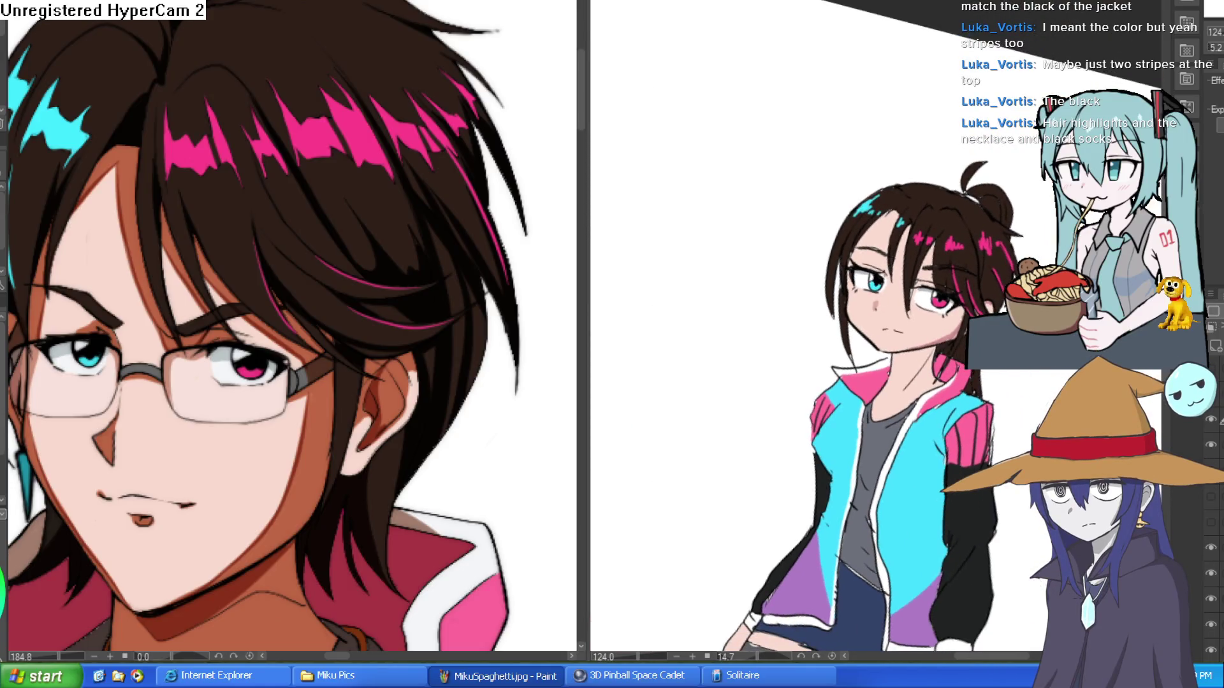
pyautogui.scroll(8, 973, 233)
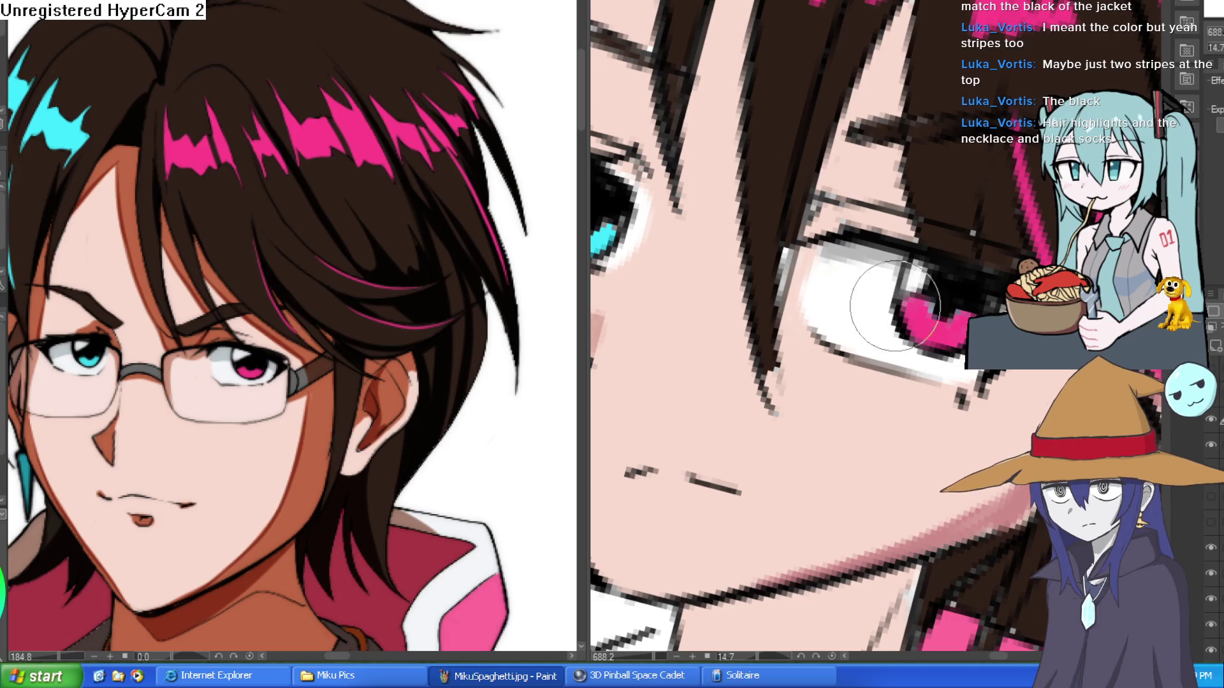
pyautogui.moveTo(697, 311); pyautogui.dragTo(914, 314)
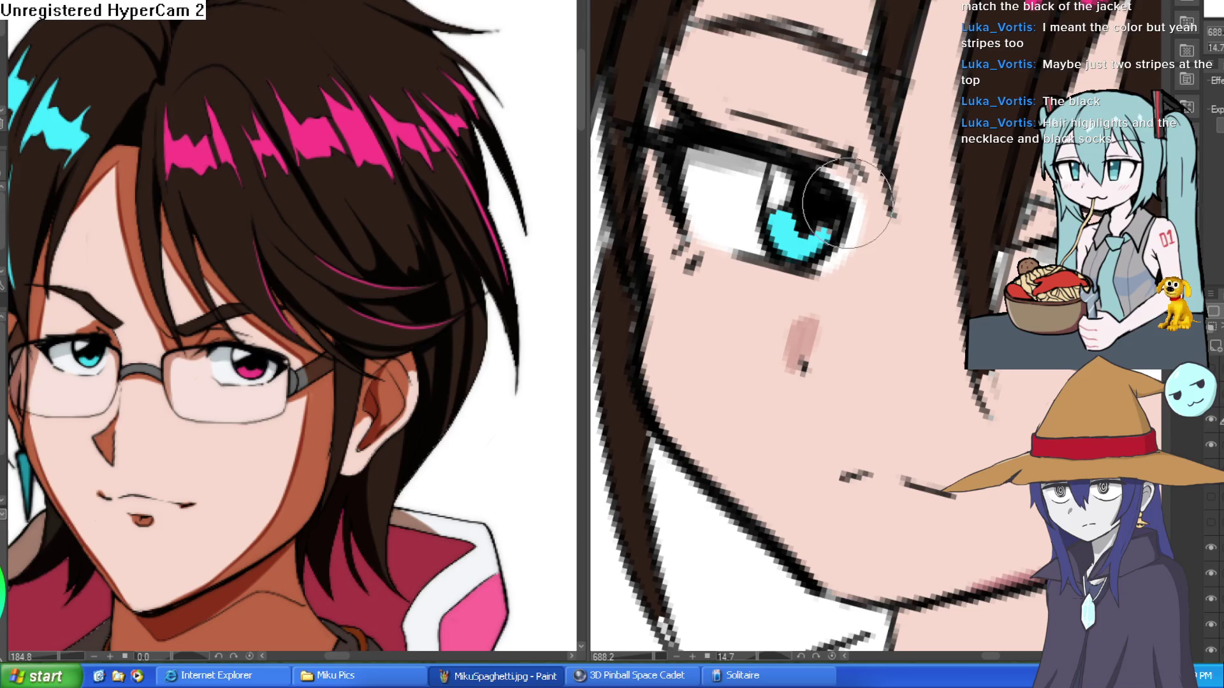
pyautogui.scroll(-10, 953, 224)
pyautogui.scroll(10, 905, 179)
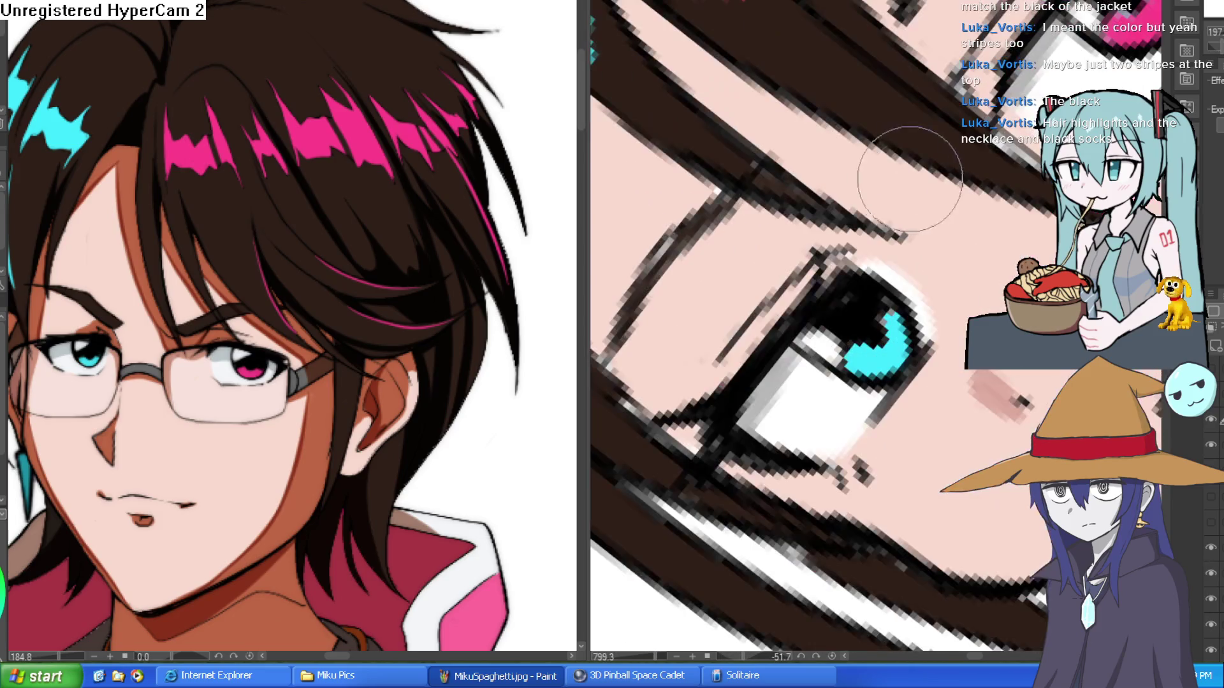
pyautogui.scroll(-10, 892, 255)
pyautogui.moveTo(892, 255)
pyautogui.mouseDown()
pyautogui.moveTo(1013, 234)
pyautogui.moveTo(978, 152)
pyautogui.moveTo(988, 174)
pyautogui.moveTo(796, 185)
pyautogui.mouseUp()
# - Straighten, zoom and recentre the view to show the full upright character
pyautogui.scroll(6, 932, 175)
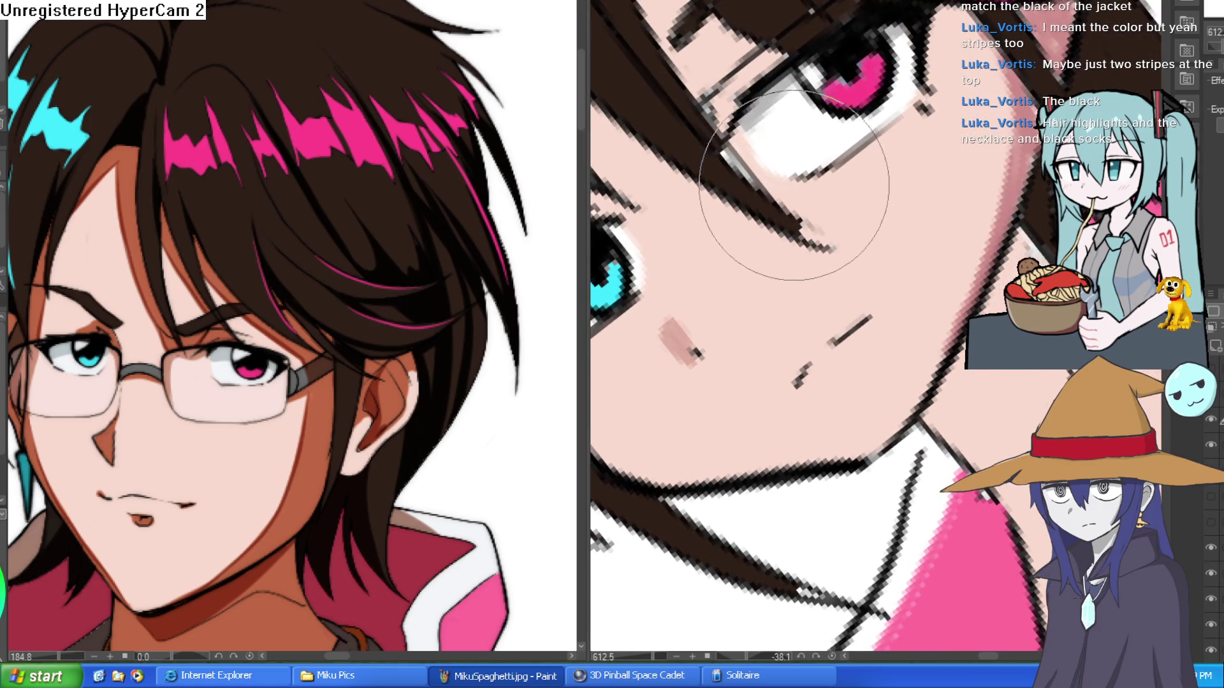
pyautogui.scroll(-6, 842, 180)
pyautogui.scroll(2, 828, 178)
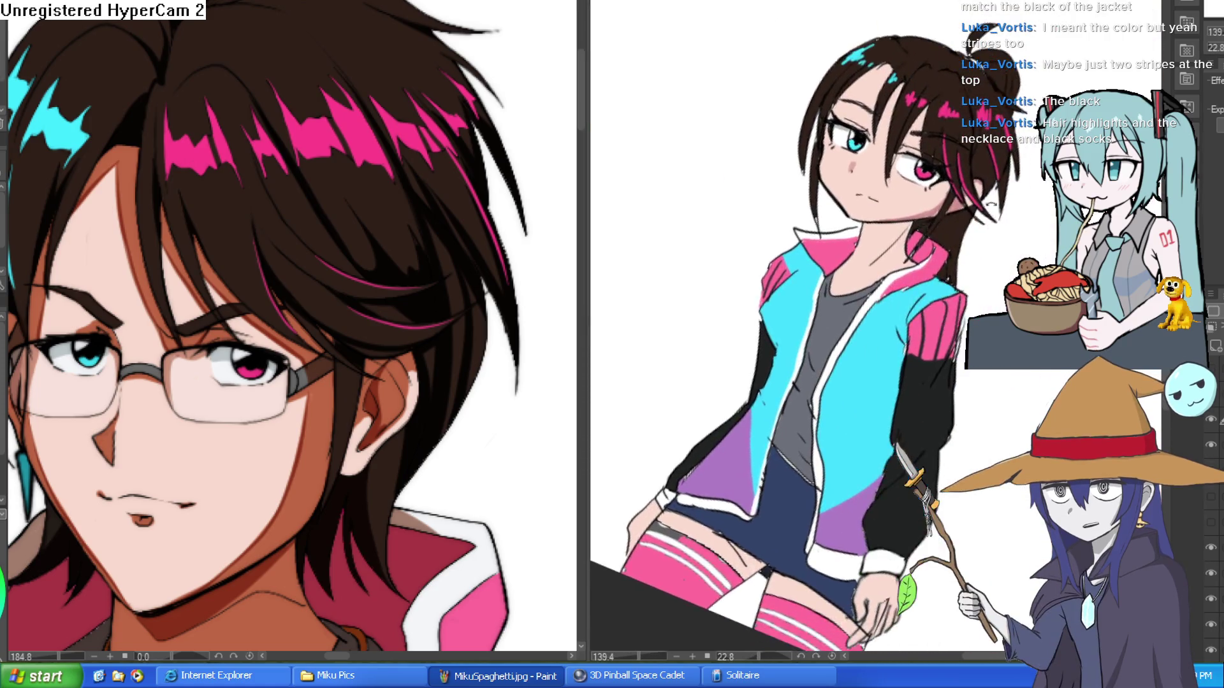
pyautogui.scroll(5, 821, 177)
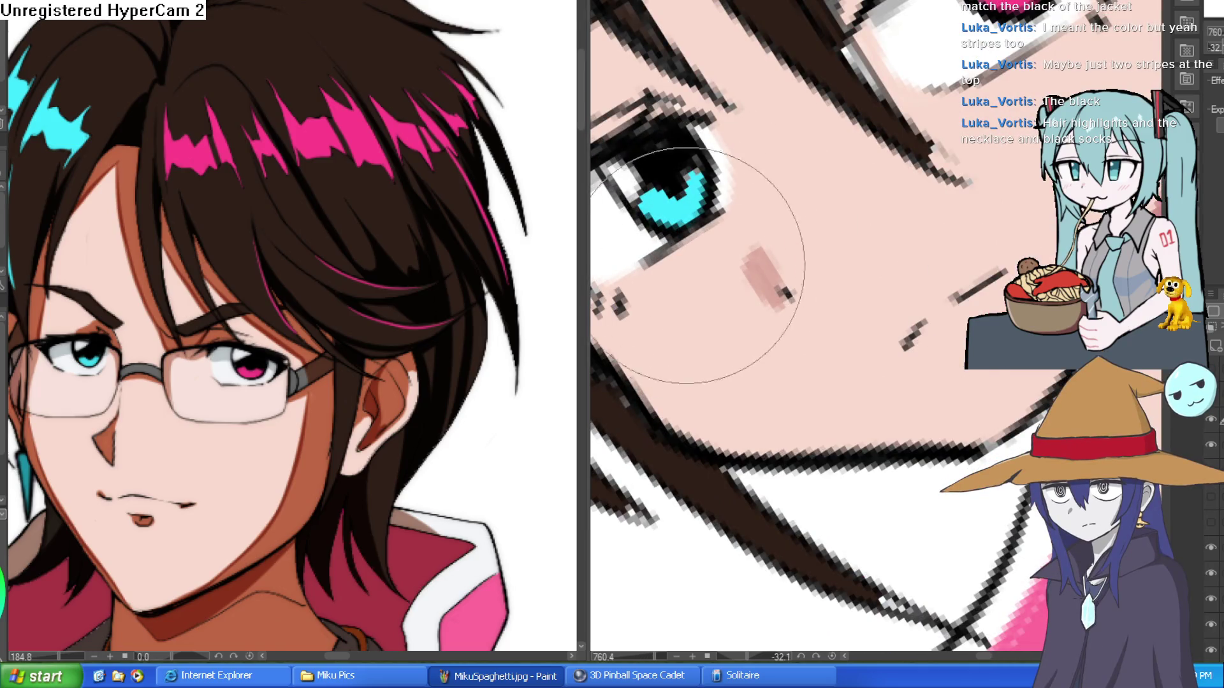
pyautogui.scroll(-4, 712, 245)
pyautogui.scroll(-3, 712, 245)
pyautogui.moveTo(712, 245)
pyautogui.mouseDown()
pyautogui.moveTo(822, 197)
pyautogui.moveTo(937, 191)
pyautogui.moveTo(1023, 211)
pyautogui.moveTo(893, 185)
pyautogui.moveTo(1019, 210)
pyautogui.moveTo(956, 191)
pyautogui.moveTo(905, 153)
pyautogui.mouseUp()
pyautogui.scroll(5, 893, 185)
pyautogui.scroll(-4, 892, 183)
pyautogui.scroll(5, 905, 152)
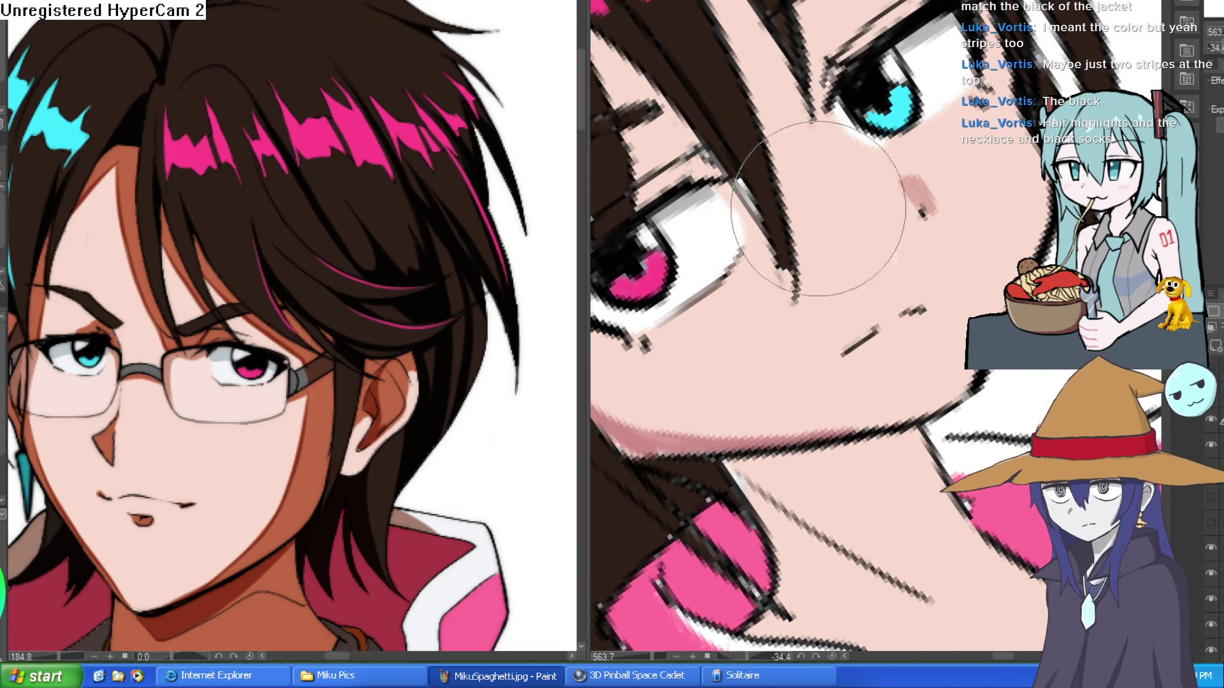
pyautogui.scroll(-5, 748, 244)
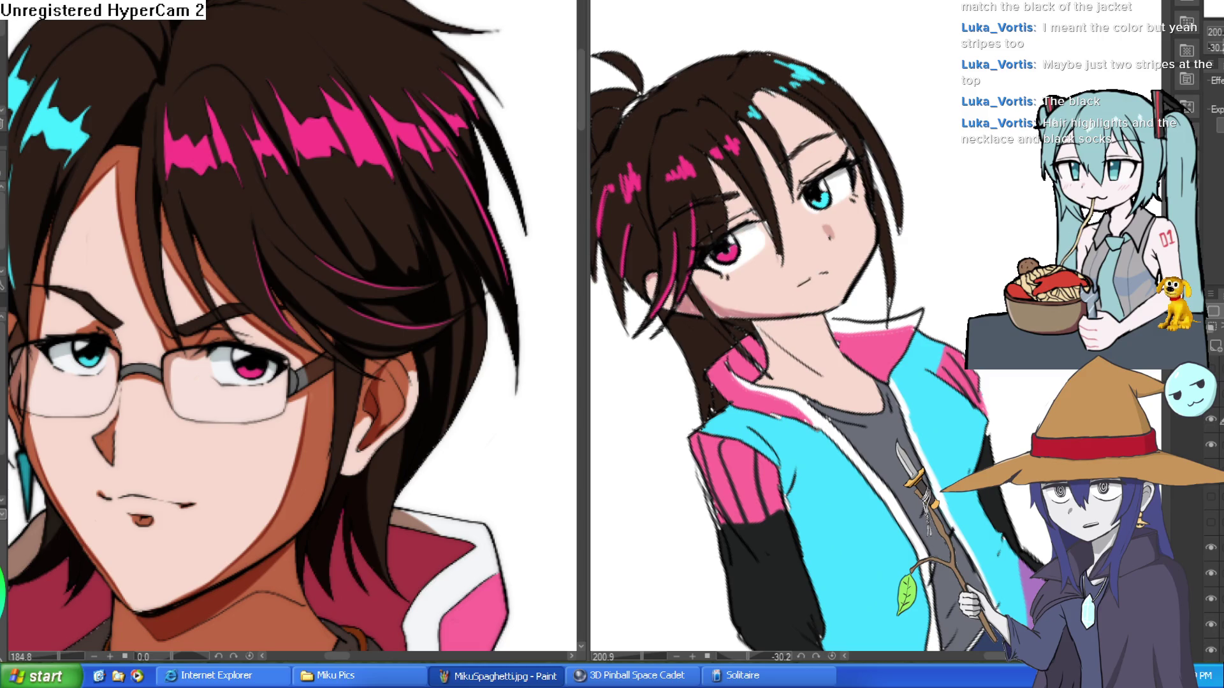
pyautogui.scroll(5, 768, 239)
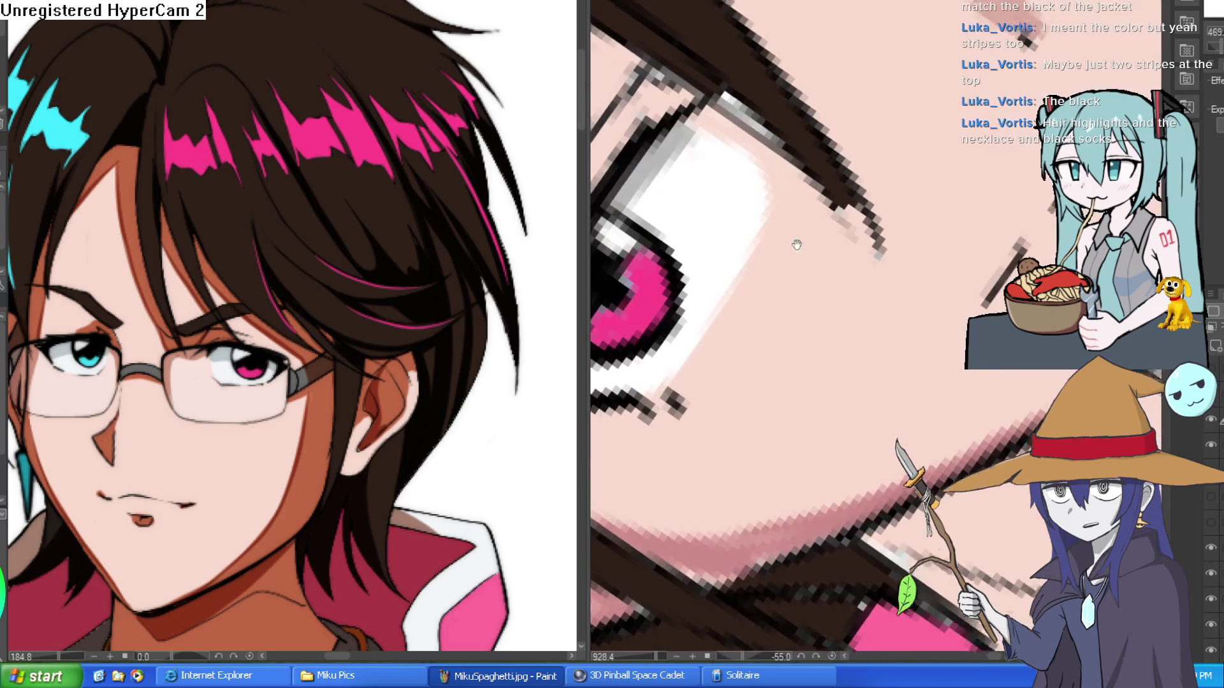
pyautogui.scroll(-2, 791, 220)
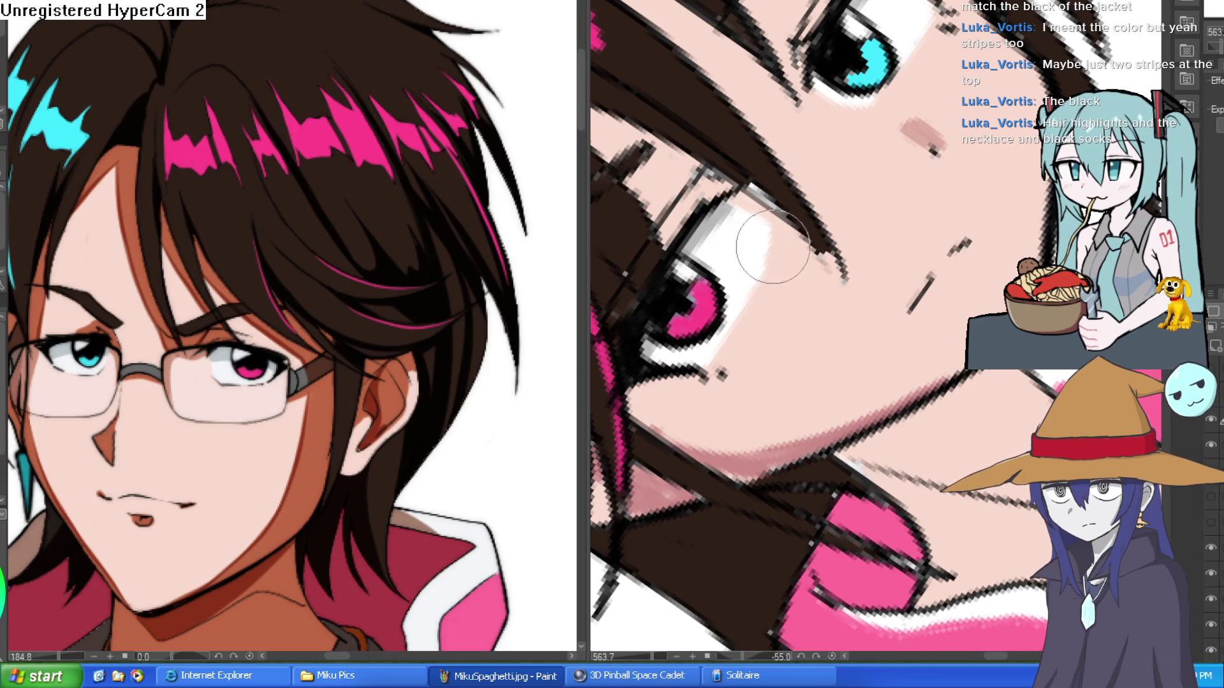
pyautogui.scroll(-3, 770, 252)
pyautogui.moveTo(828, 318); pyautogui.dragTo(848, 357)
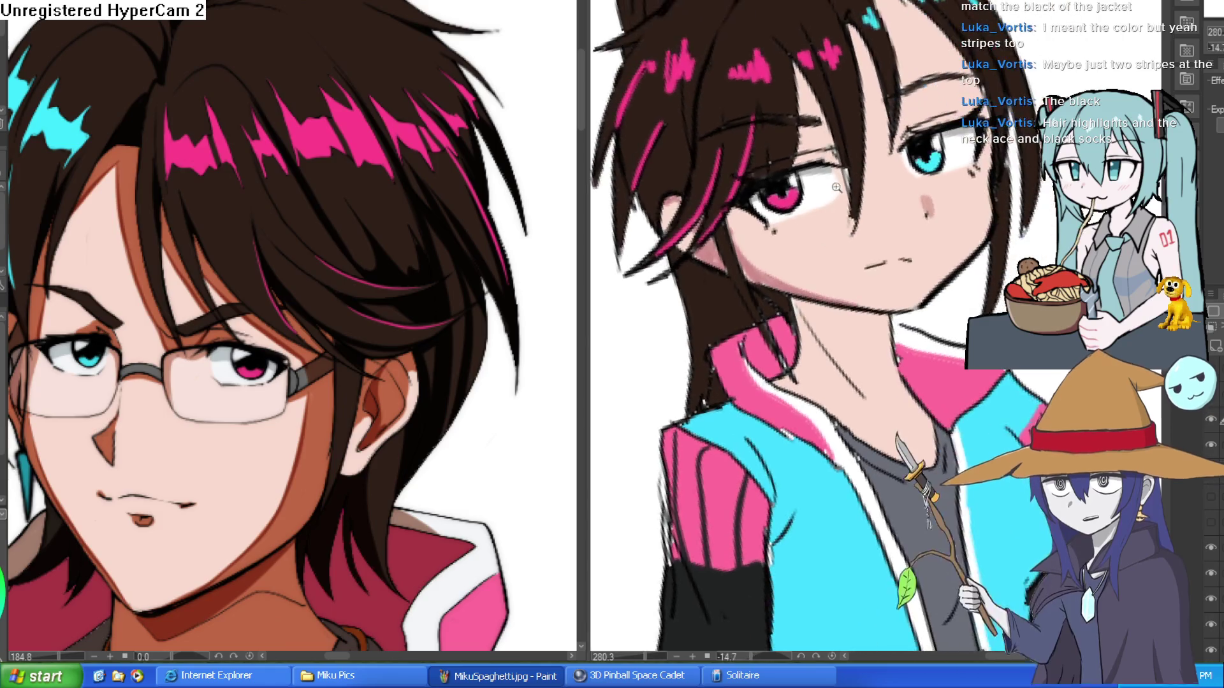
pyautogui.scroll(5, 847, 165)
pyautogui.scroll(-8, 904, 296)
pyautogui.moveTo(904, 296); pyautogui.dragTo(957, 284)
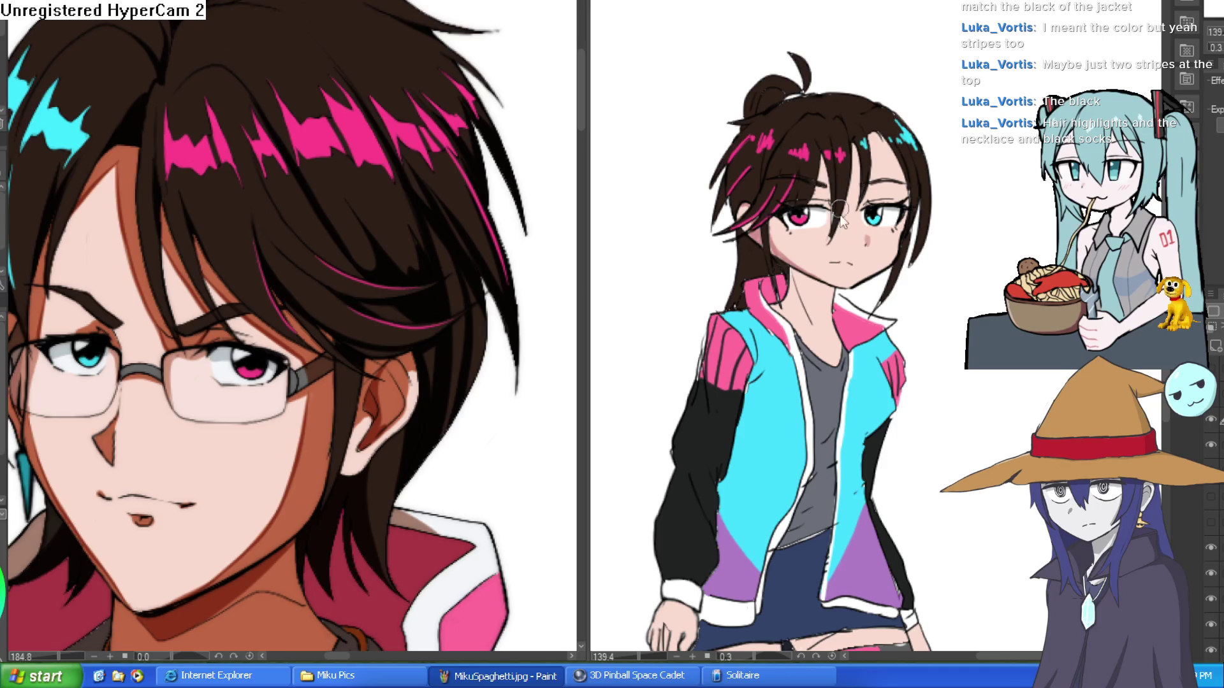
pyautogui.scroll(4, 841, 208)
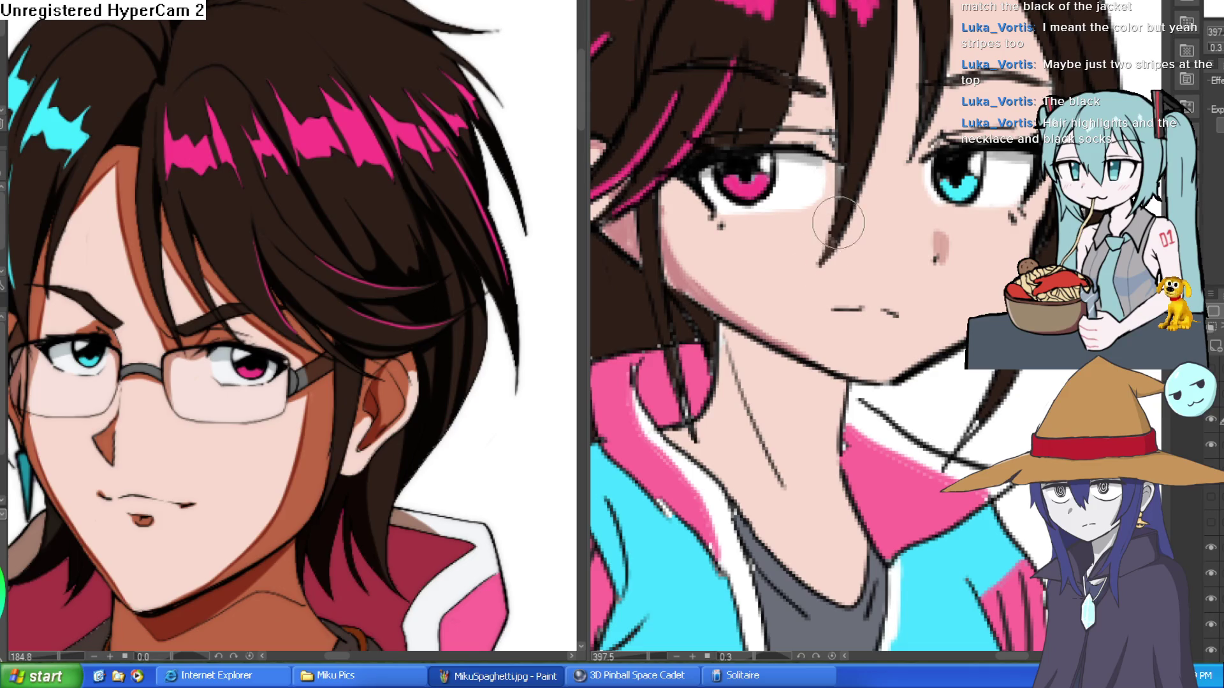
pyautogui.scroll(-6, 889, 217)
pyautogui.moveTo(888, 217)
pyautogui.mouseDown()
pyautogui.moveTo(1004, 210)
pyautogui.moveTo(1005, 200)
pyautogui.moveTo(982, 217)
pyautogui.mouseUp()
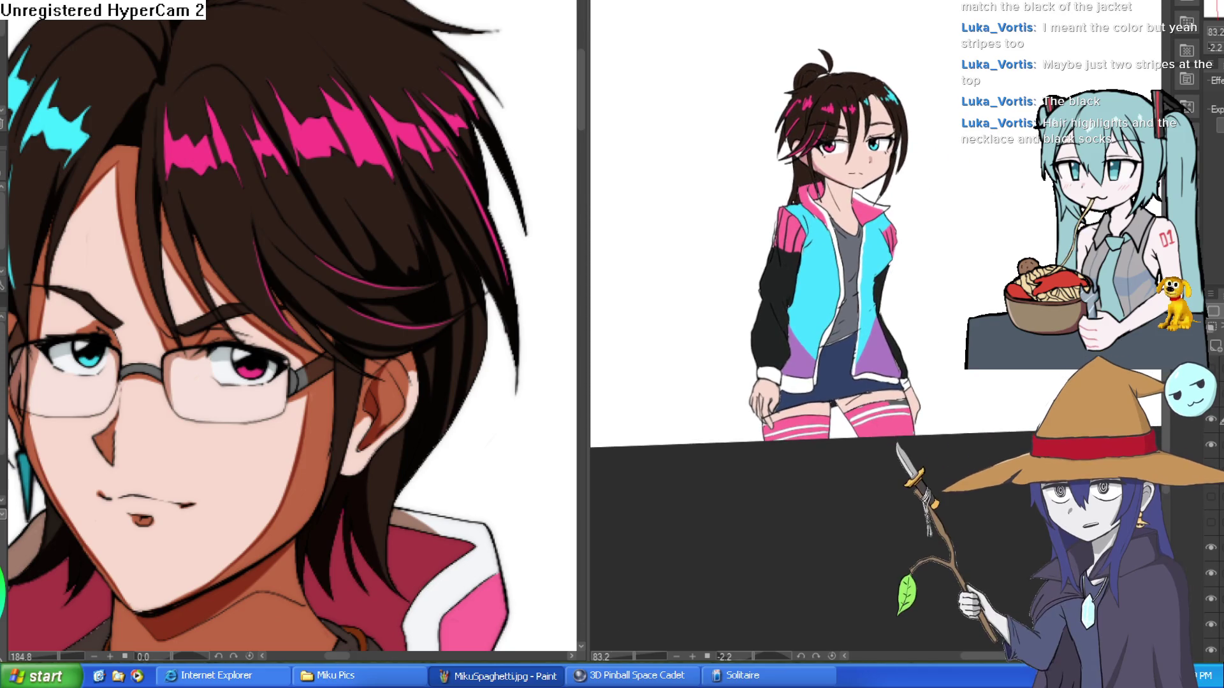
# - Switch to the reference portrait canvas and back to the character drawing
pyautogui.click(491, 410)
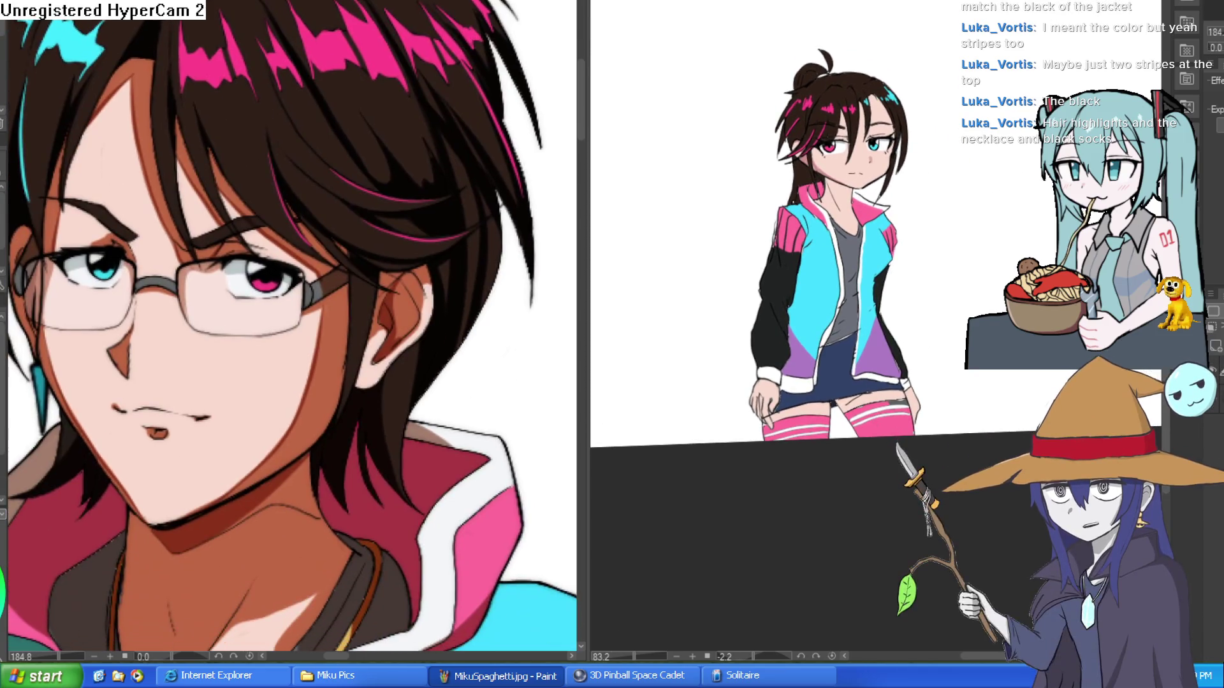
pyautogui.click(1134, 510)
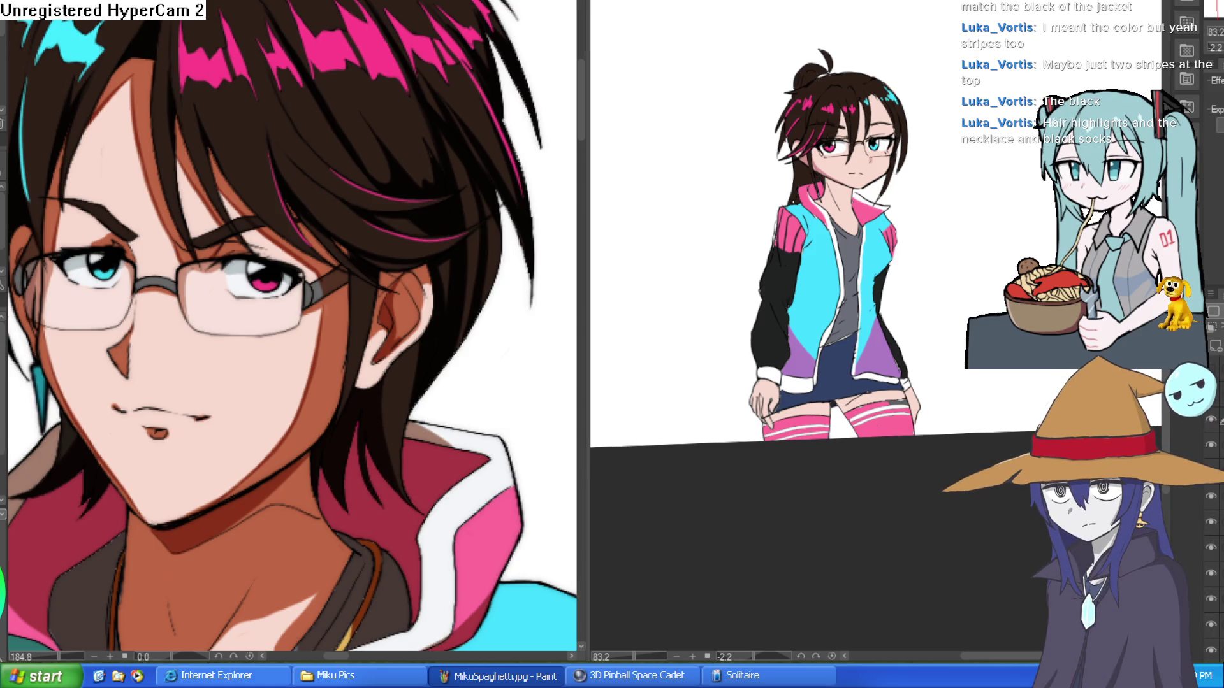
pyautogui.scroll(10, 930, 259)
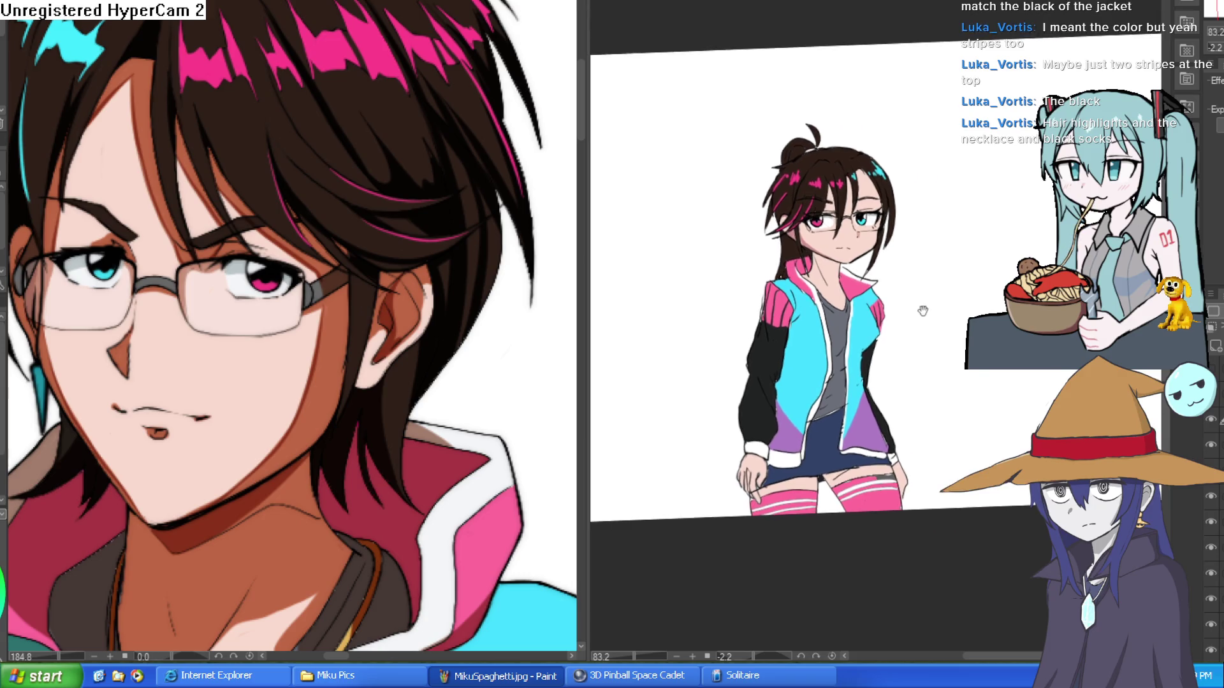
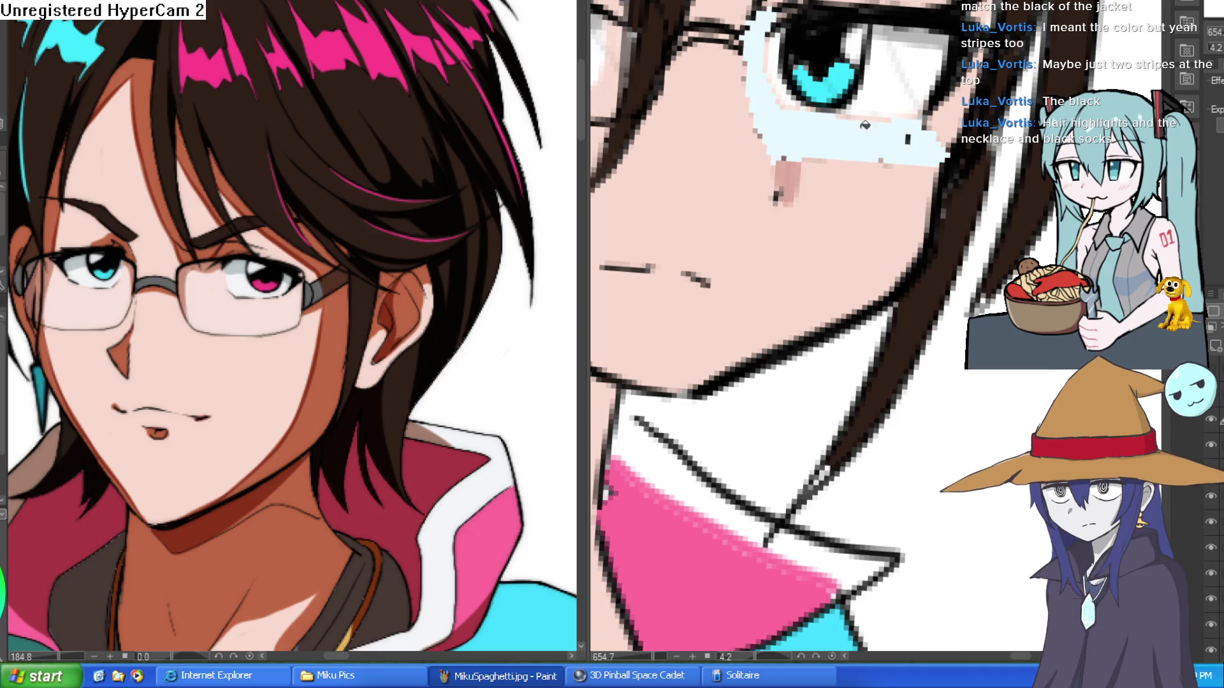
# - Paint light-blue glare along the lens rims, the lower lens edges and over the pink iris
pyautogui.moveTo(761, 35)
pyautogui.mouseDown()
pyautogui.moveTo(768, 137)
pyautogui.moveTo(879, 153)
pyautogui.moveTo(943, 127)
pyautogui.moveTo(931, 121)
pyautogui.moveTo(950, 89)
pyautogui.moveTo(784, 121)
pyautogui.moveTo(781, 54)
pyautogui.moveTo(918, 45)
pyautogui.moveTo(949, 77)
pyautogui.moveTo(803, 38)
pyautogui.moveTo(781, 96)
pyautogui.moveTo(903, 73)
pyautogui.moveTo(938, 140)
pyautogui.mouseUp()
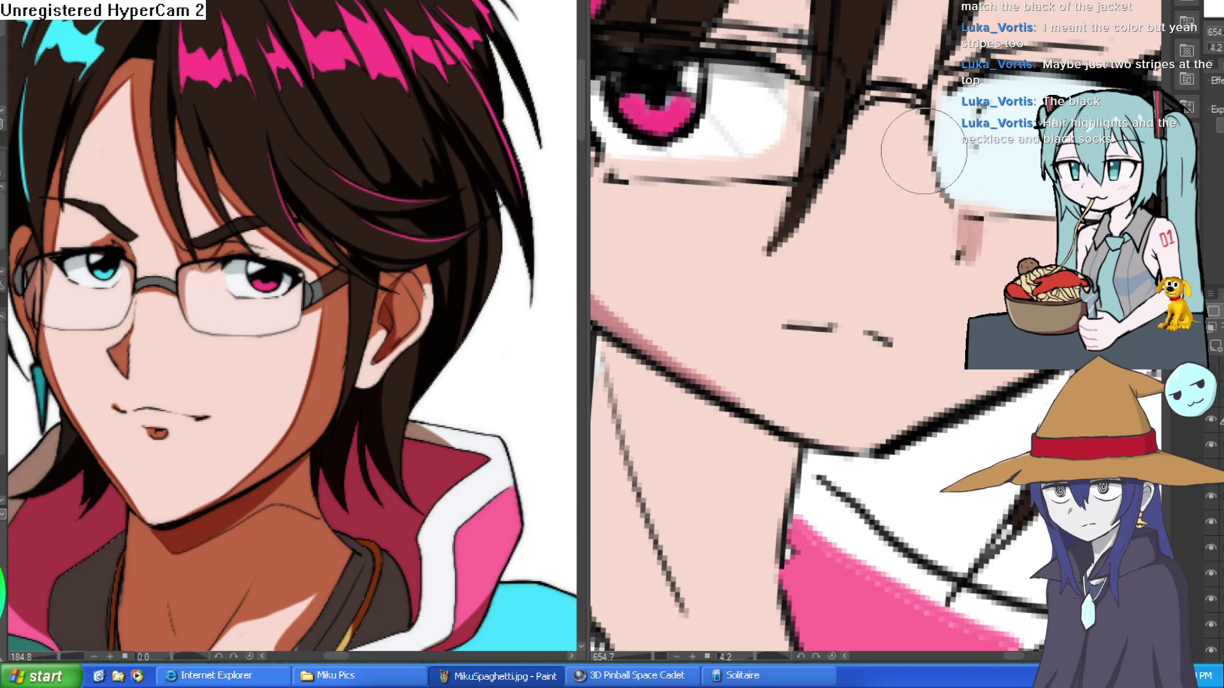
pyautogui.moveTo(919, 155); pyautogui.dragTo(1015, 209)
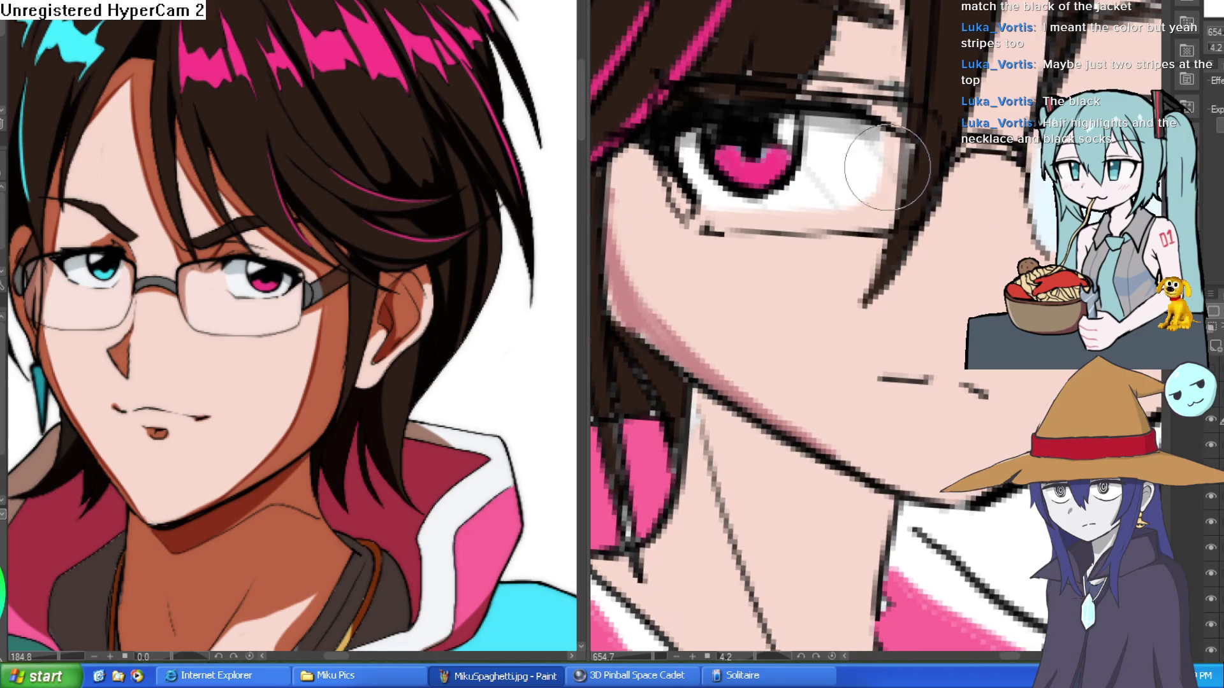
pyautogui.moveTo(906, 226)
pyautogui.mouseDown()
pyautogui.moveTo(751, 225)
pyautogui.moveTo(690, 173)
pyautogui.moveTo(711, 144)
pyautogui.moveTo(752, 134)
pyautogui.mouseUp()
pyautogui.moveTo(705, 204)
pyautogui.mouseDown()
pyautogui.moveTo(852, 163)
pyautogui.moveTo(874, 205)
pyautogui.moveTo(835, 131)
pyautogui.moveTo(773, 109)
pyautogui.moveTo(863, 191)
pyautogui.moveTo(769, 177)
pyautogui.mouseUp()
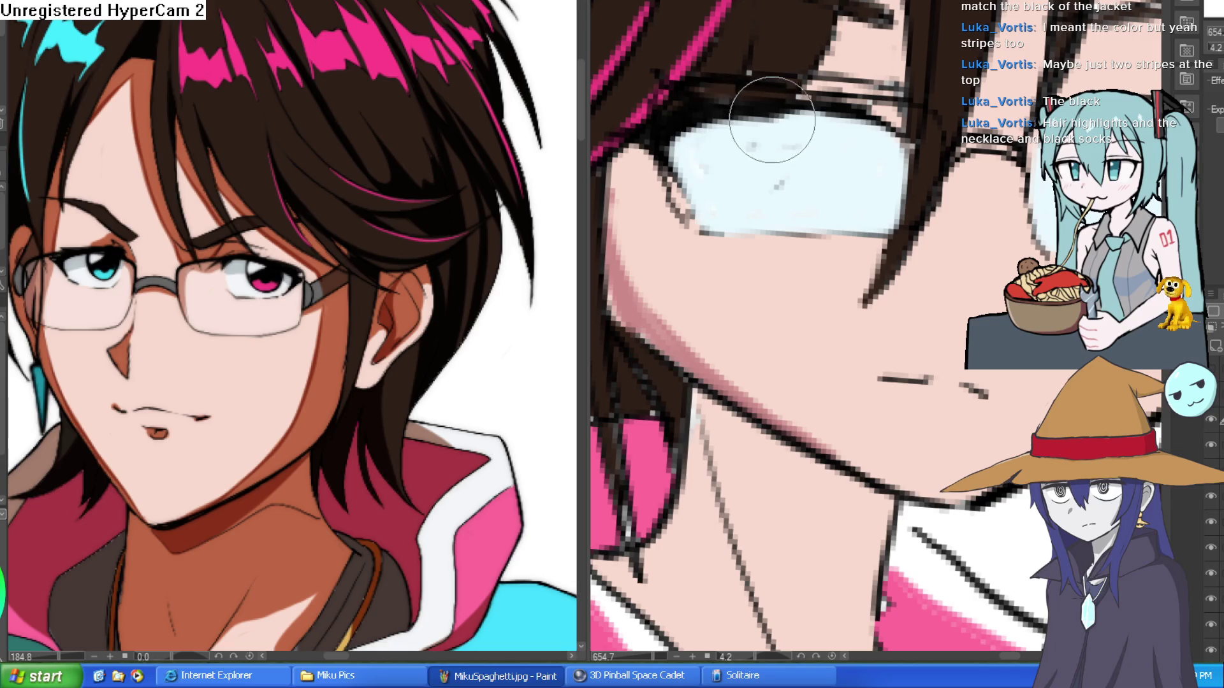
pyautogui.hscroll(3, 911, 160)
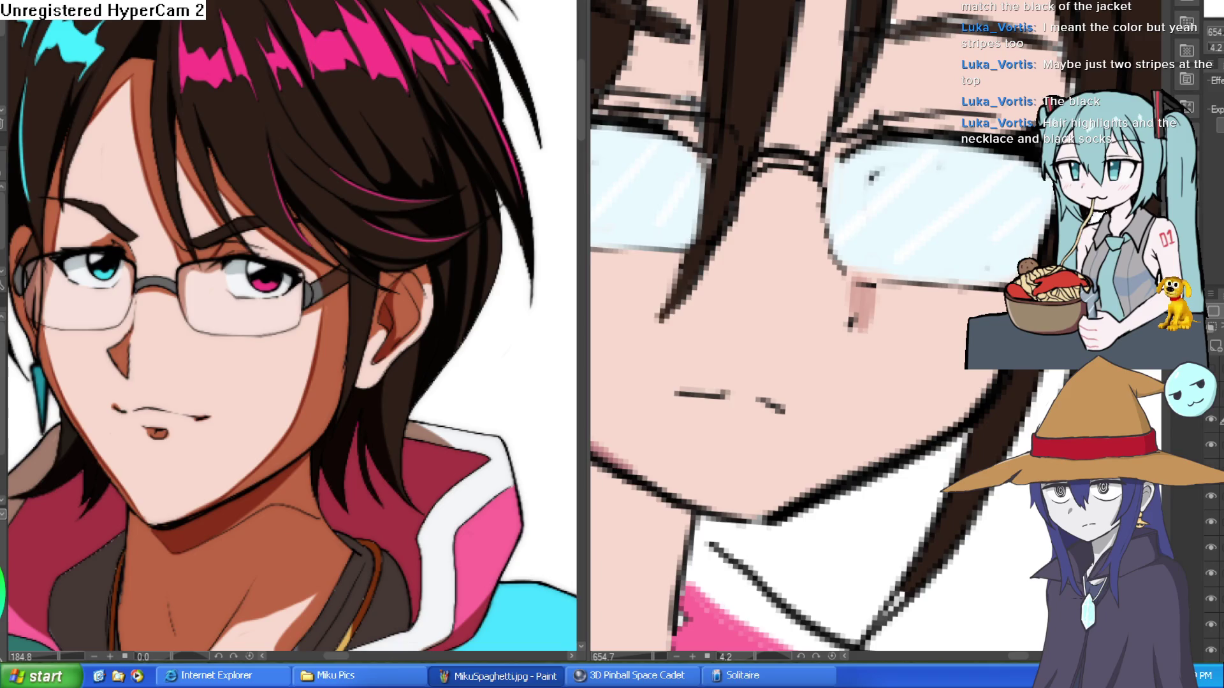
pyautogui.scroll(-2, 809, 319)
pyautogui.scroll(-4, 809, 318)
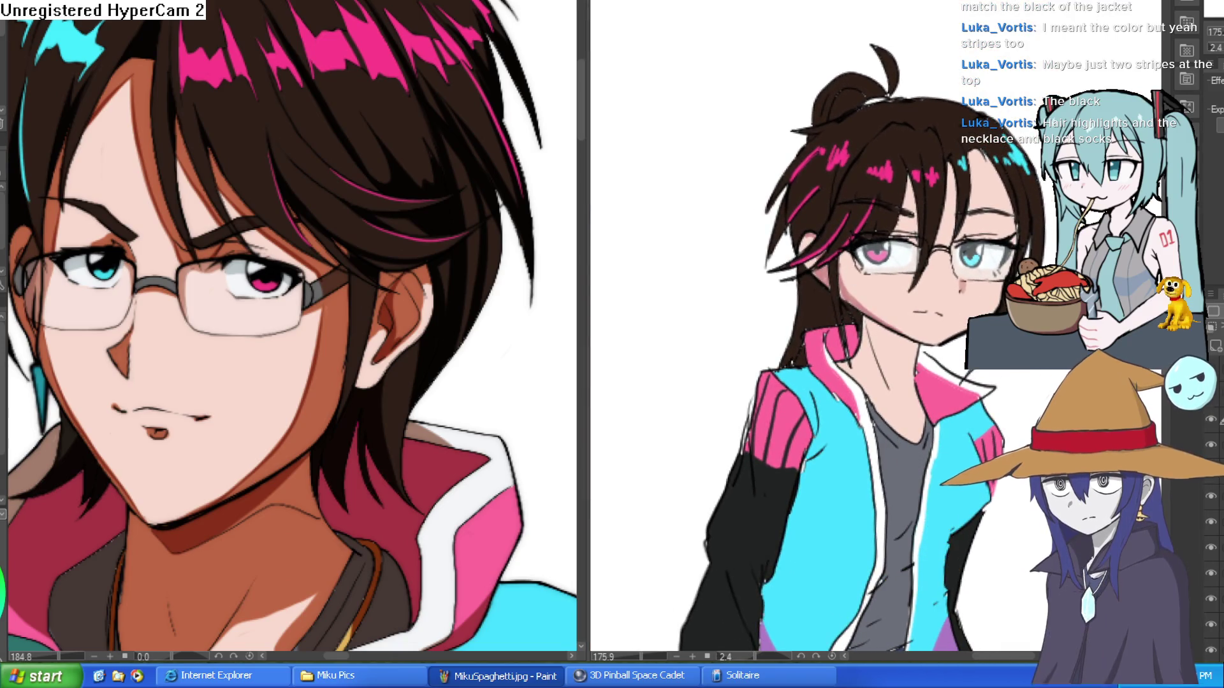
# - Bring back the light-blue lens glare and zoom in on both lenses, nose and mouth
pyautogui.hotkey('ctrl', 'z')
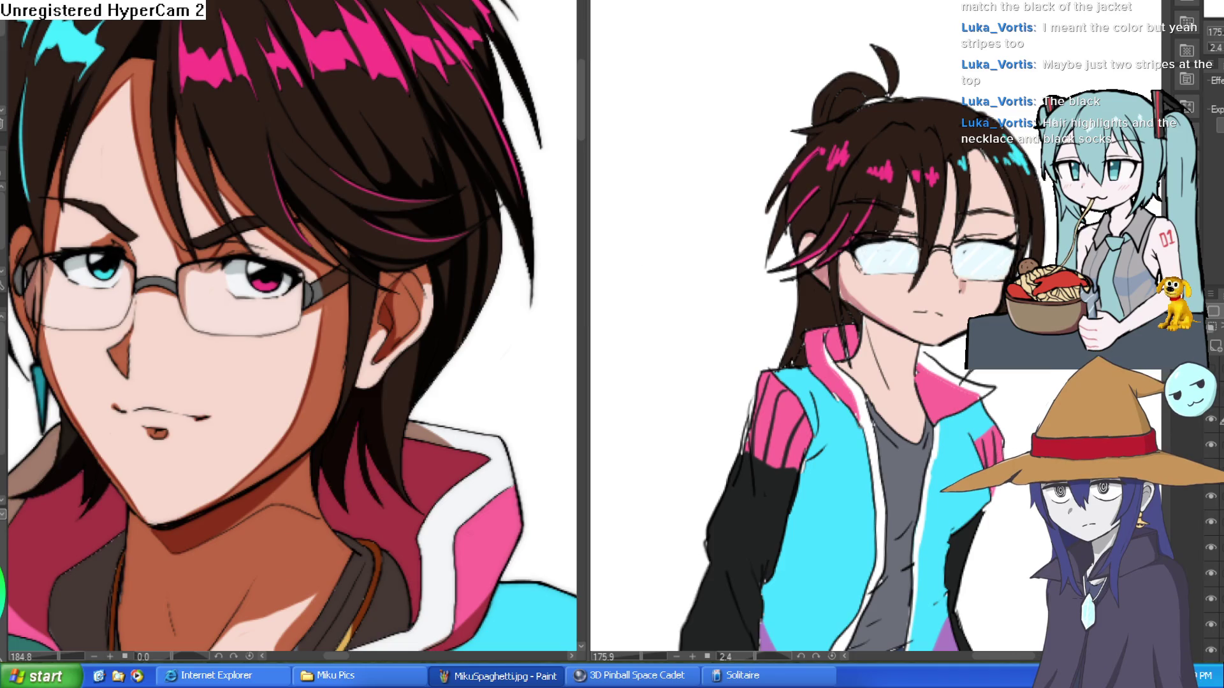
pyautogui.click(880, 233)
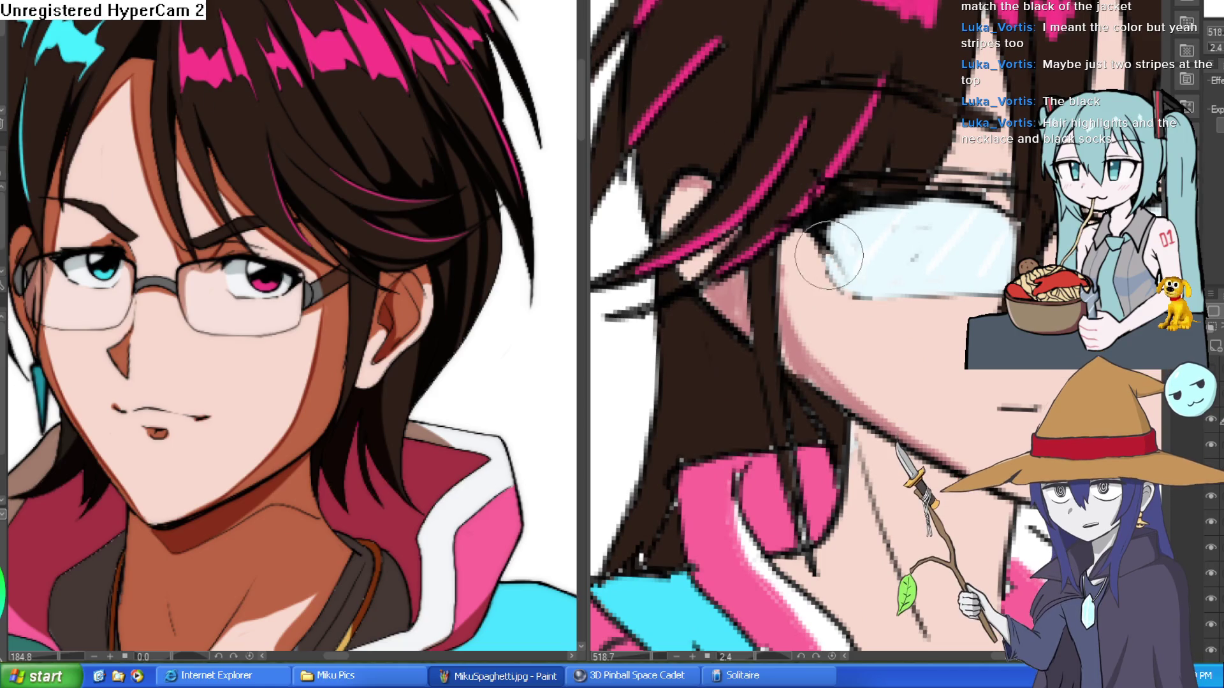
pyautogui.moveTo(982, 207); pyautogui.dragTo(912, 231)
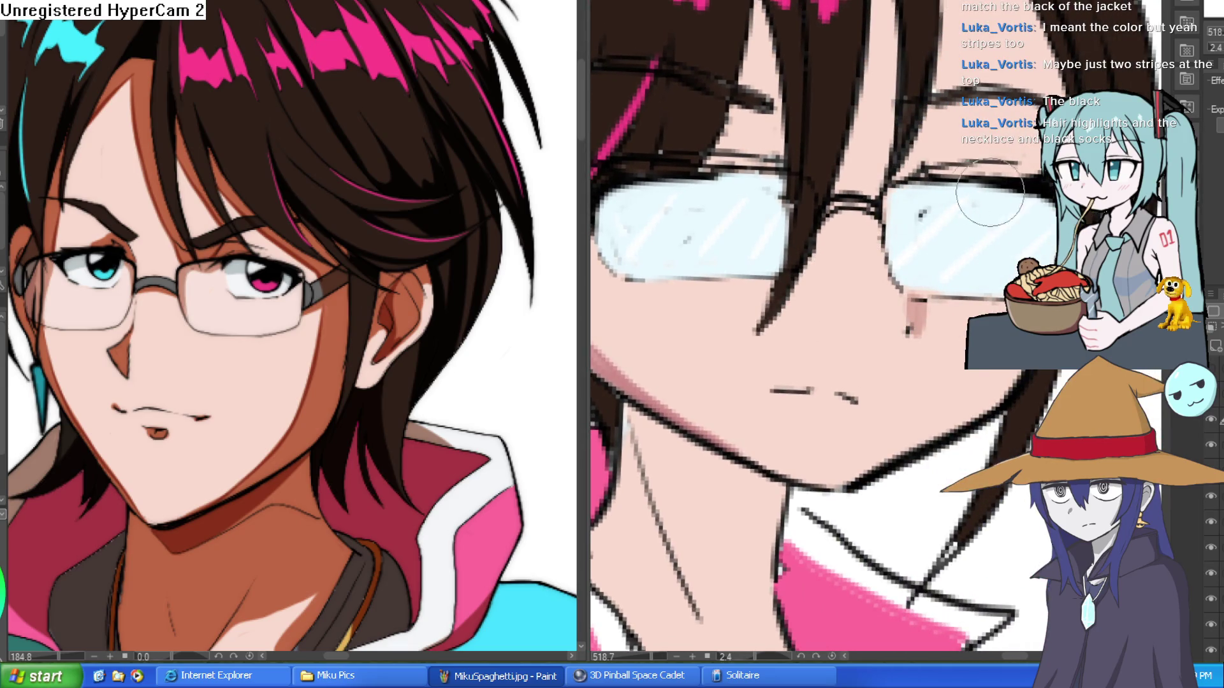
pyautogui.moveTo(730, 200); pyautogui.dragTo(816, 201)
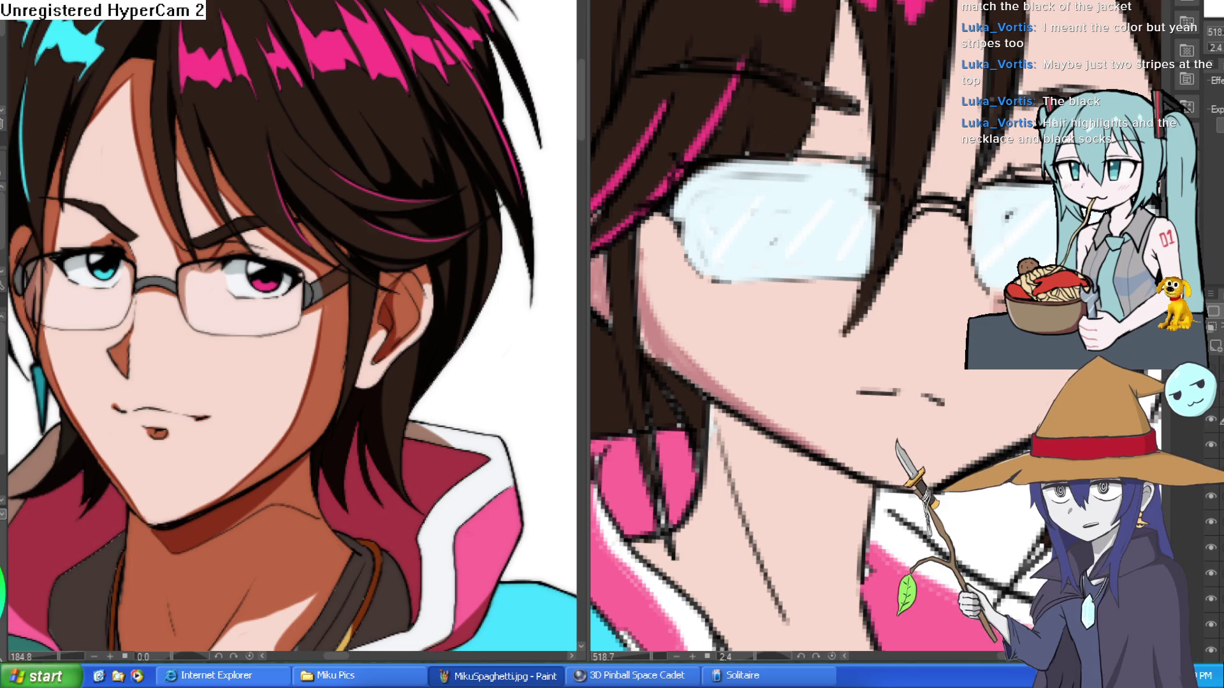
# - Rotate the face view counterclockwise, then zoom out to the whole figure
pyautogui.scroll(-2, 859, 177)
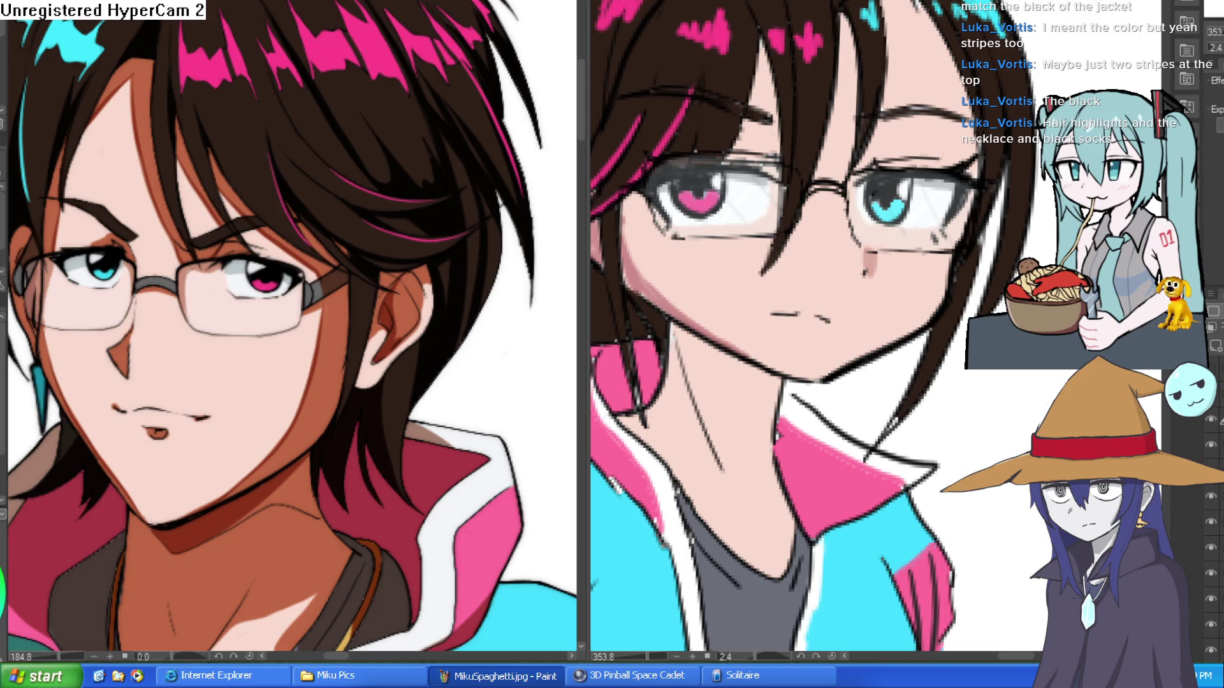
pyautogui.moveTo(724, 132); pyautogui.dragTo(623, 226)
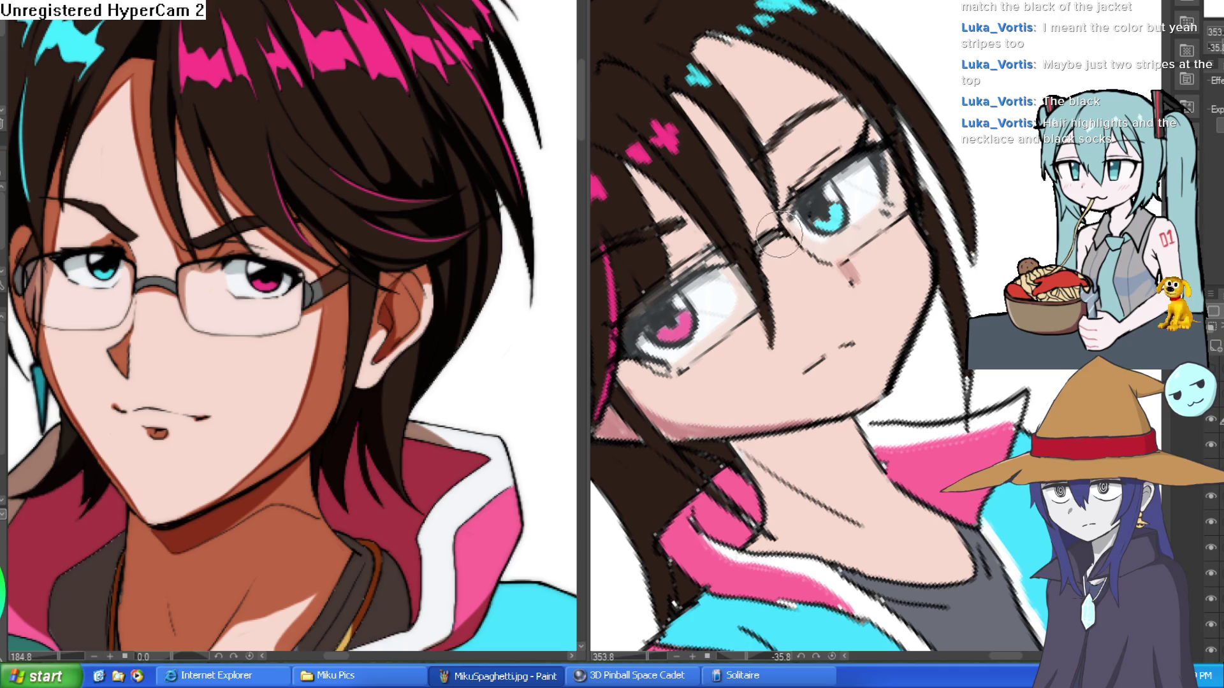
pyautogui.scroll(-10, 821, 249)
pyautogui.moveTo(821, 250)
pyautogui.mouseDown()
pyautogui.moveTo(1012, 244)
pyautogui.moveTo(1004, 270)
pyautogui.moveTo(950, 274)
pyautogui.moveTo(978, 232)
pyautogui.mouseUp()
pyautogui.scroll(4, 949, 301)
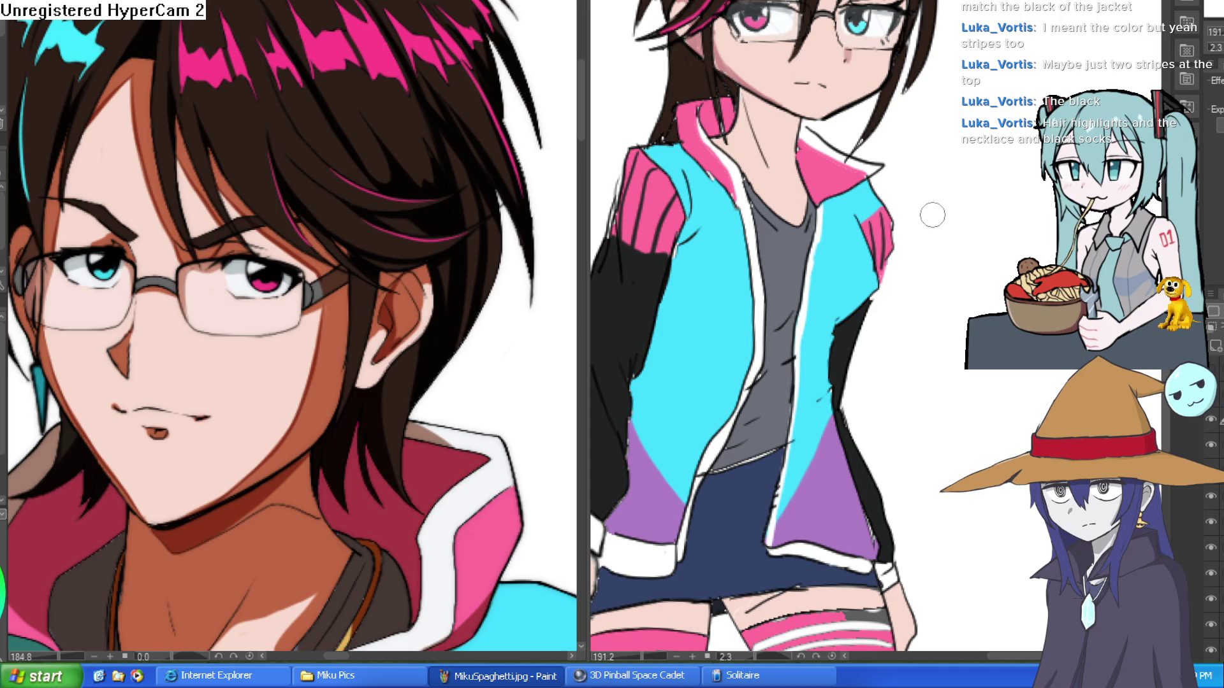
# - Darken the glasses frame line beside the eye corner
pyautogui.scroll(-4, 933, 215)
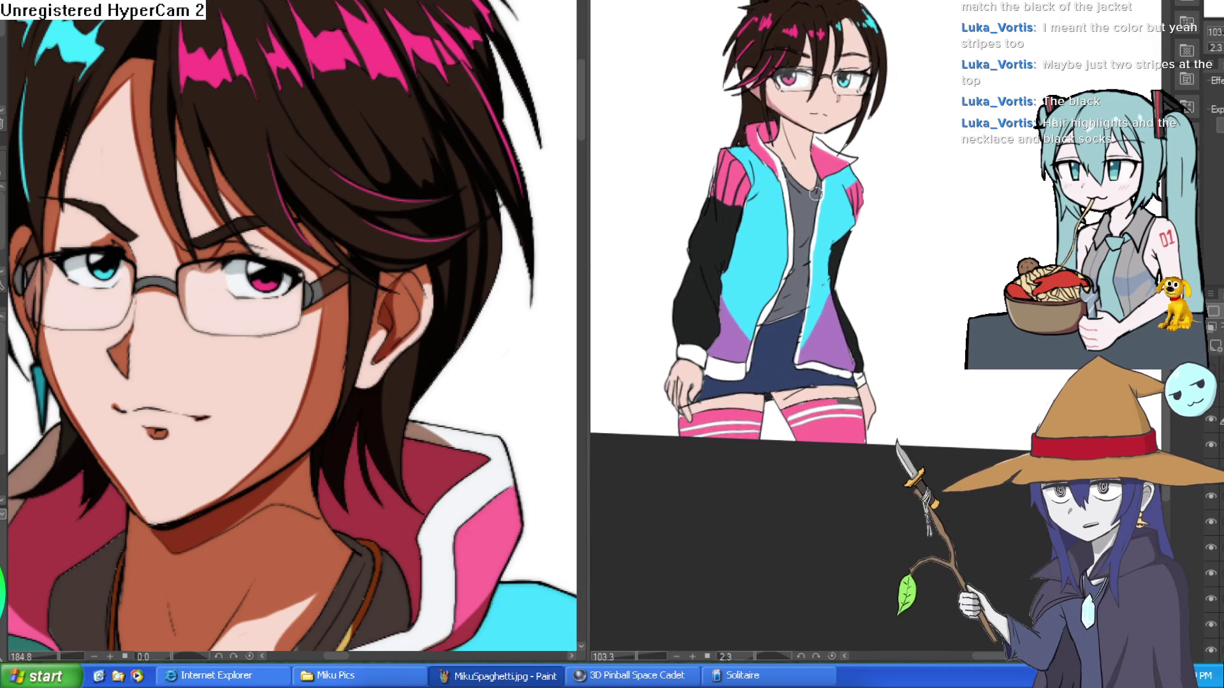
pyautogui.scroll(8, 881, 176)
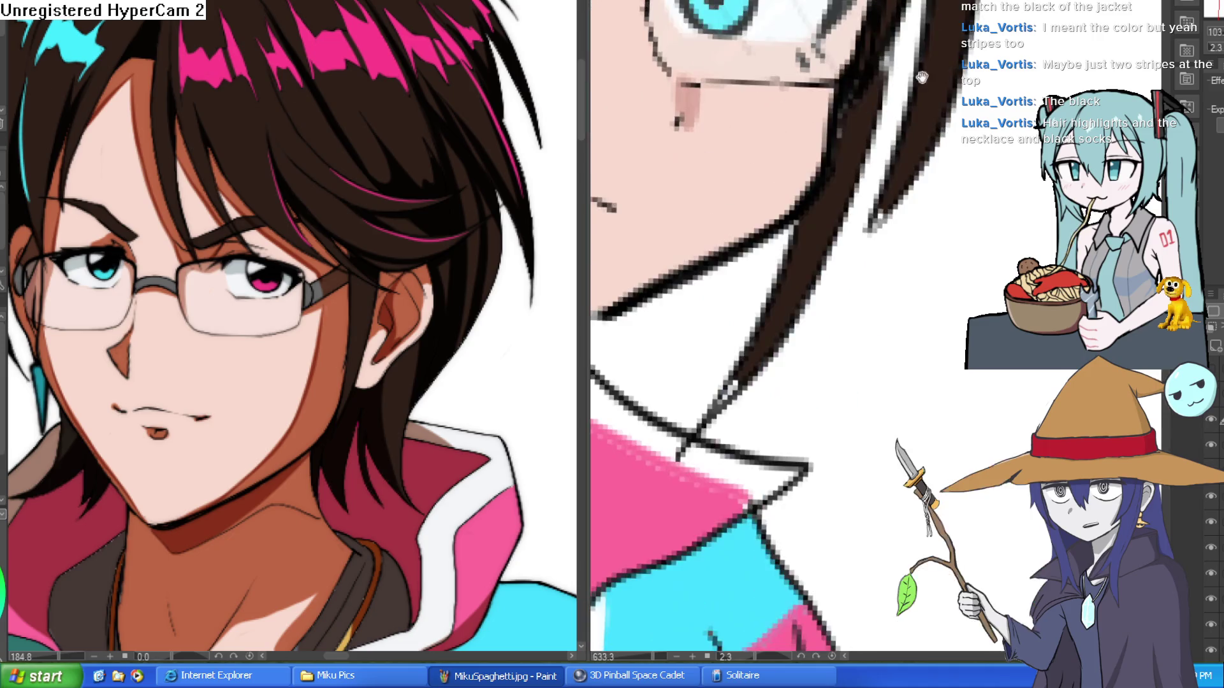
pyautogui.moveTo(735, 88); pyautogui.dragTo(749, 178)
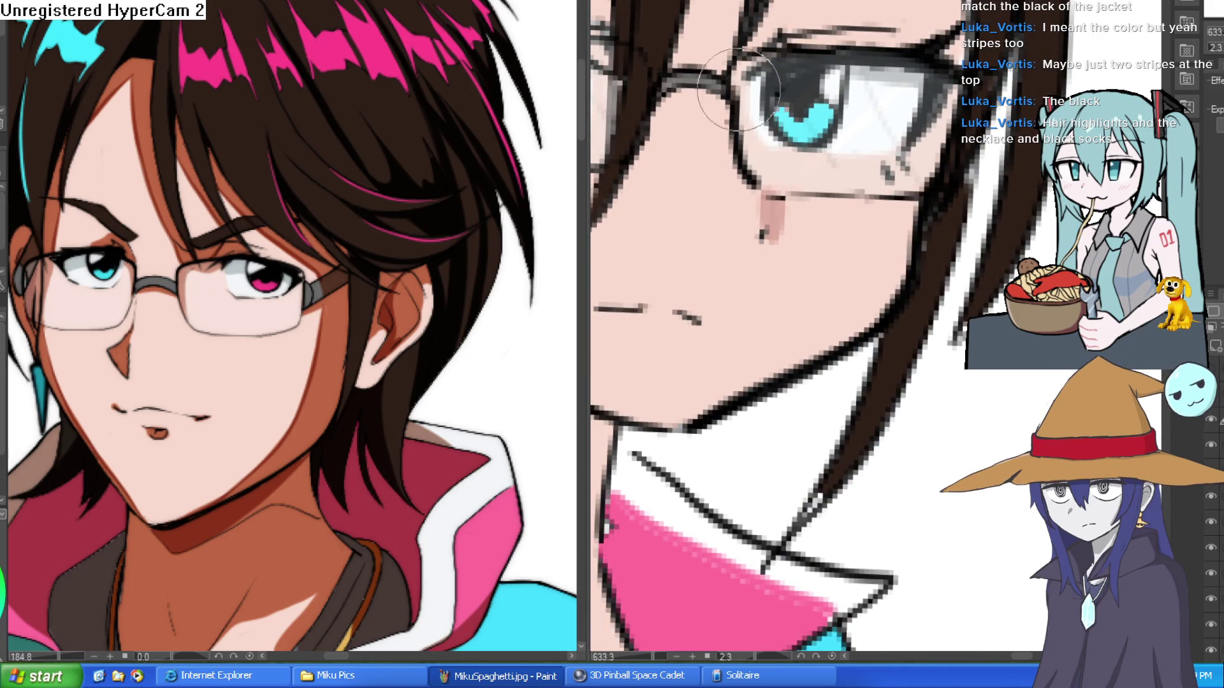
# - Tilt the canvas slightly and flip it horizontally to check the drawing
pyautogui.scroll(-5, 858, 199)
pyautogui.moveTo(990, 224)
pyautogui.mouseDown()
pyautogui.moveTo(1024, 212)
pyautogui.moveTo(982, 183)
pyautogui.moveTo(985, 202)
pyautogui.mouseUp()
pyautogui.scroll(-4, 1021, 214)
pyautogui.press('h')
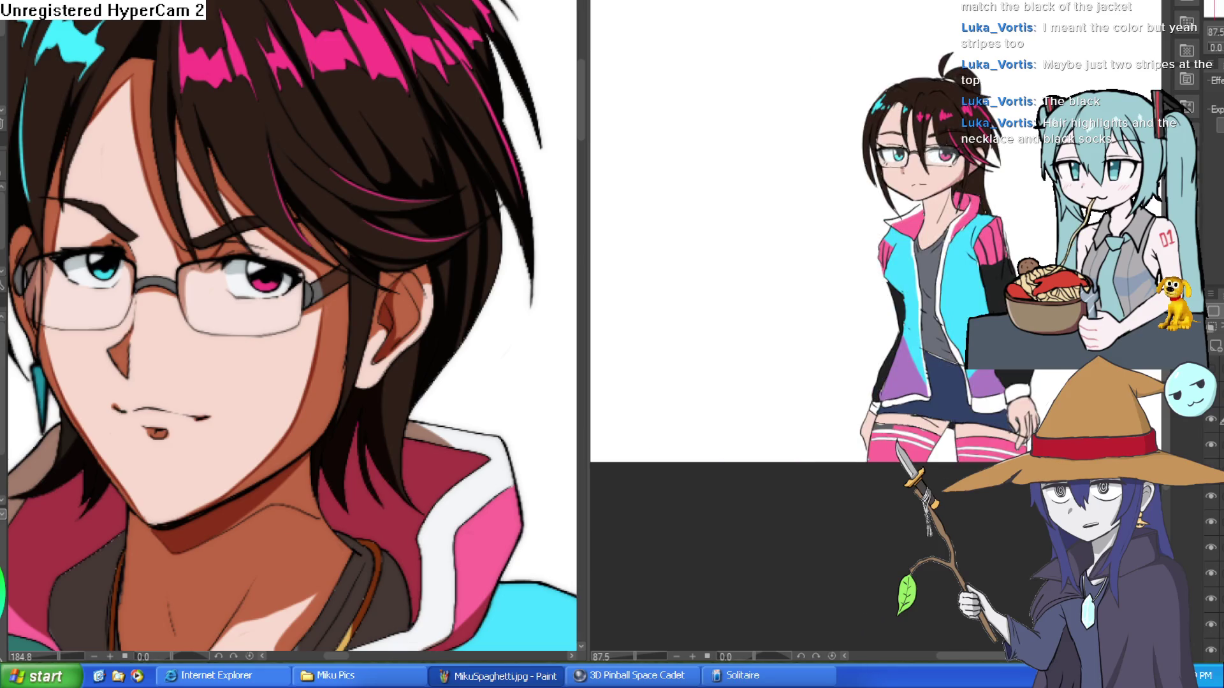
# - Pan and zoom the reference canvas to show its jacket and necklace
pyautogui.scroll(5, 912, 172)
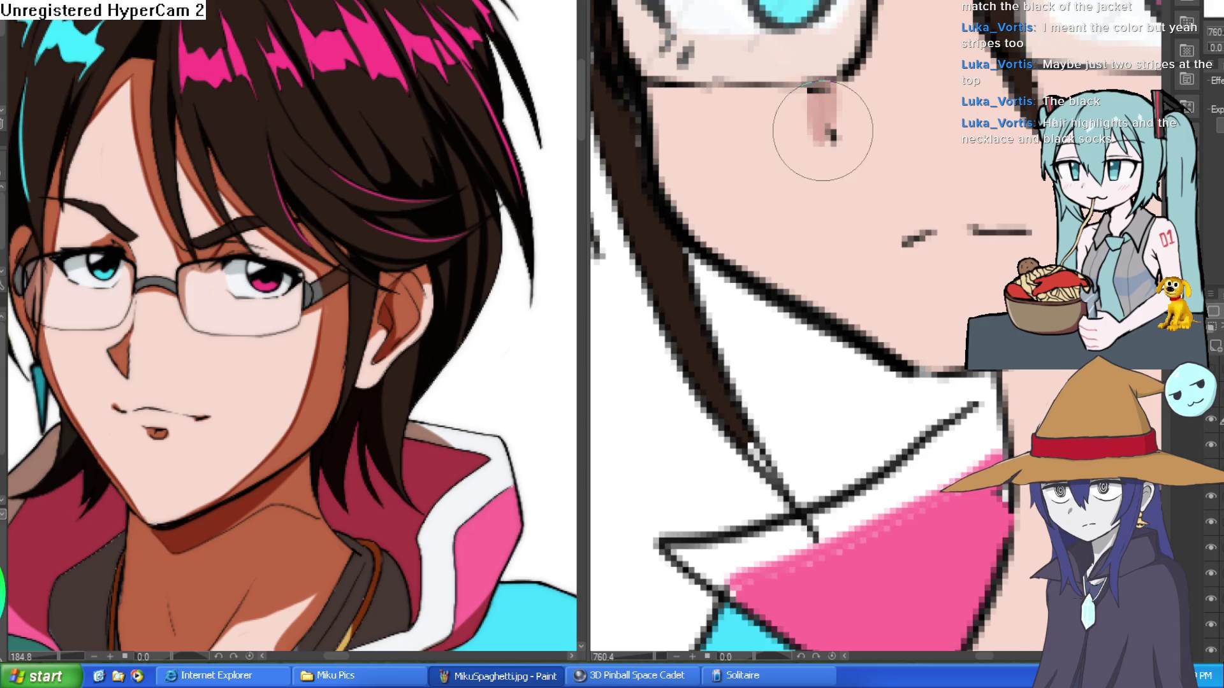
pyautogui.scroll(-4, 936, 194)
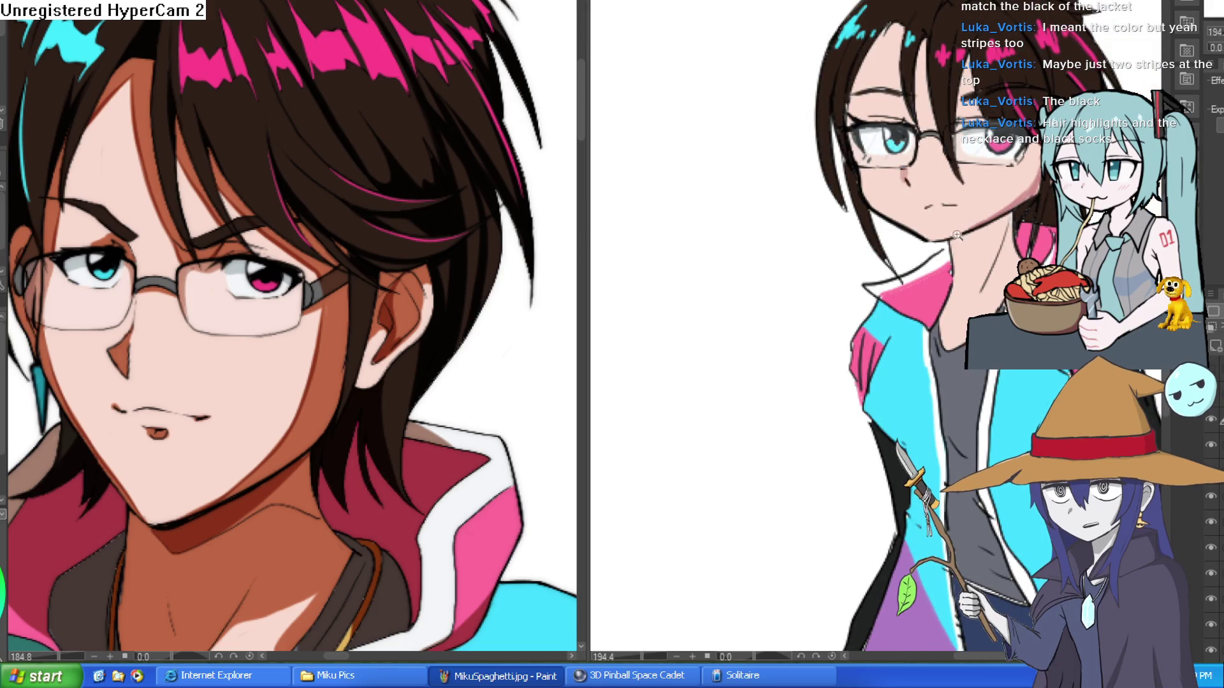
pyautogui.scroll(-1, 928, 224)
pyautogui.scroll(3, 928, 224)
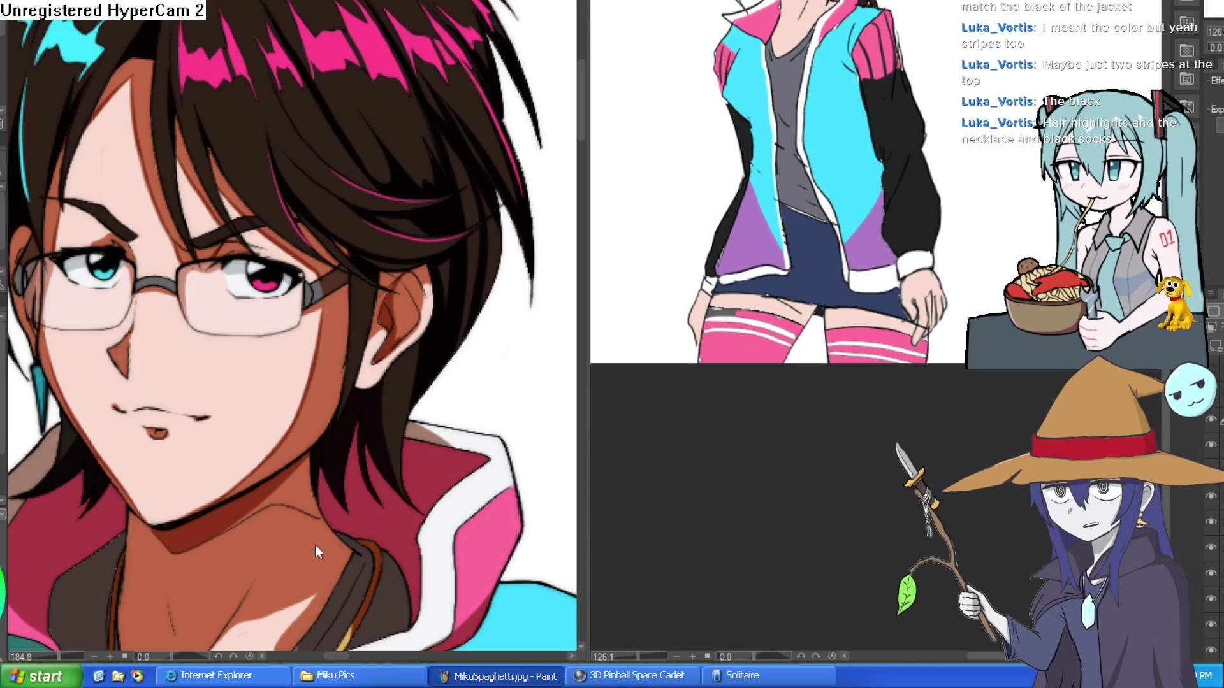
pyautogui.moveTo(345, 580); pyautogui.dragTo(411, 210)
pyautogui.scroll(-3, 411, 210)
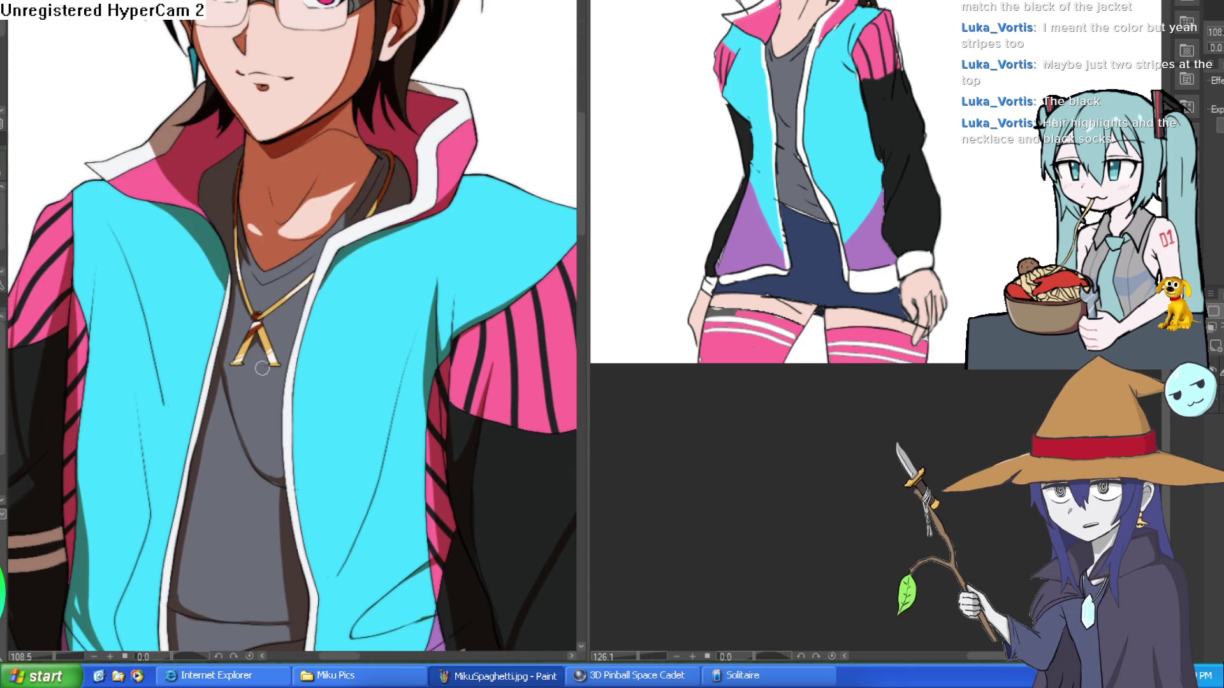
# - Sample gold from the reference necklace and paint two gold necklace chains
pyautogui.scroll(3, 813, 86)
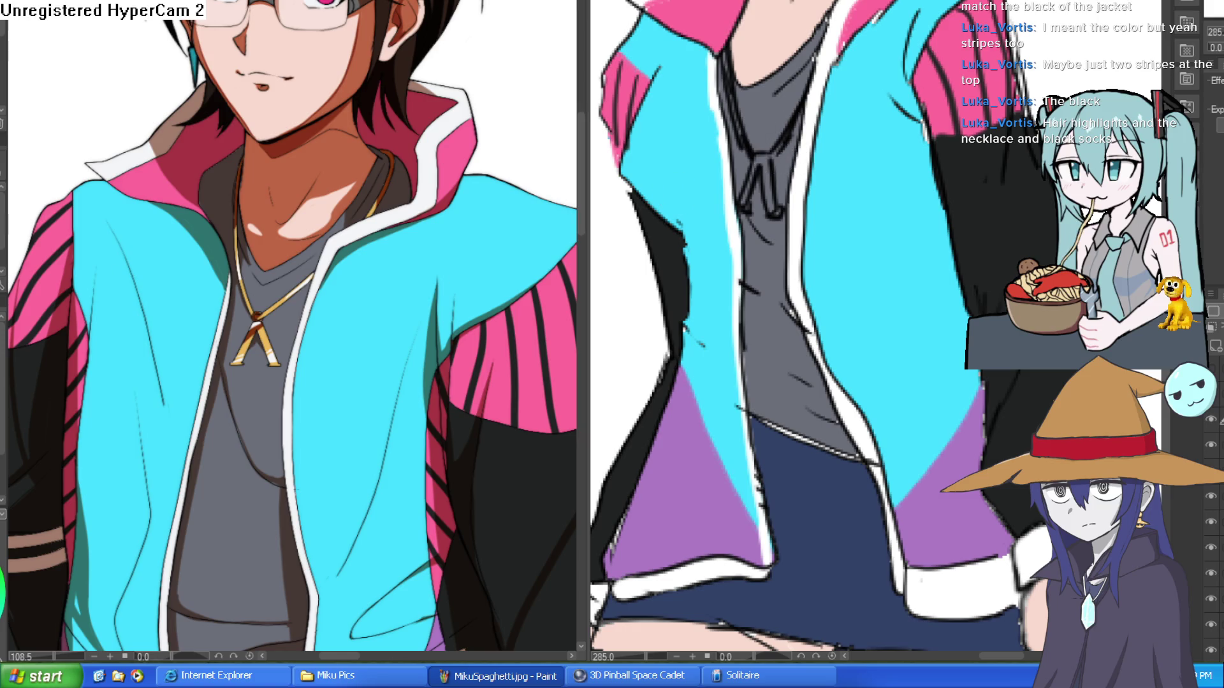
pyautogui.click(265, 349)
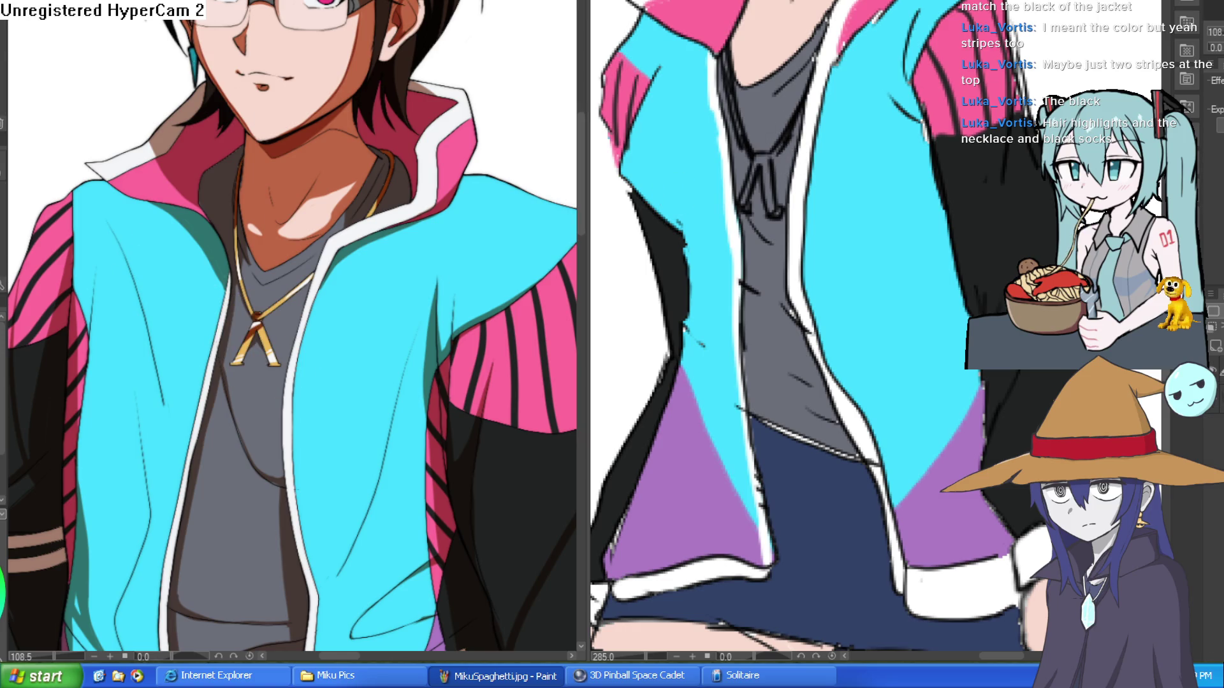
pyautogui.scroll(3, 772, 155)
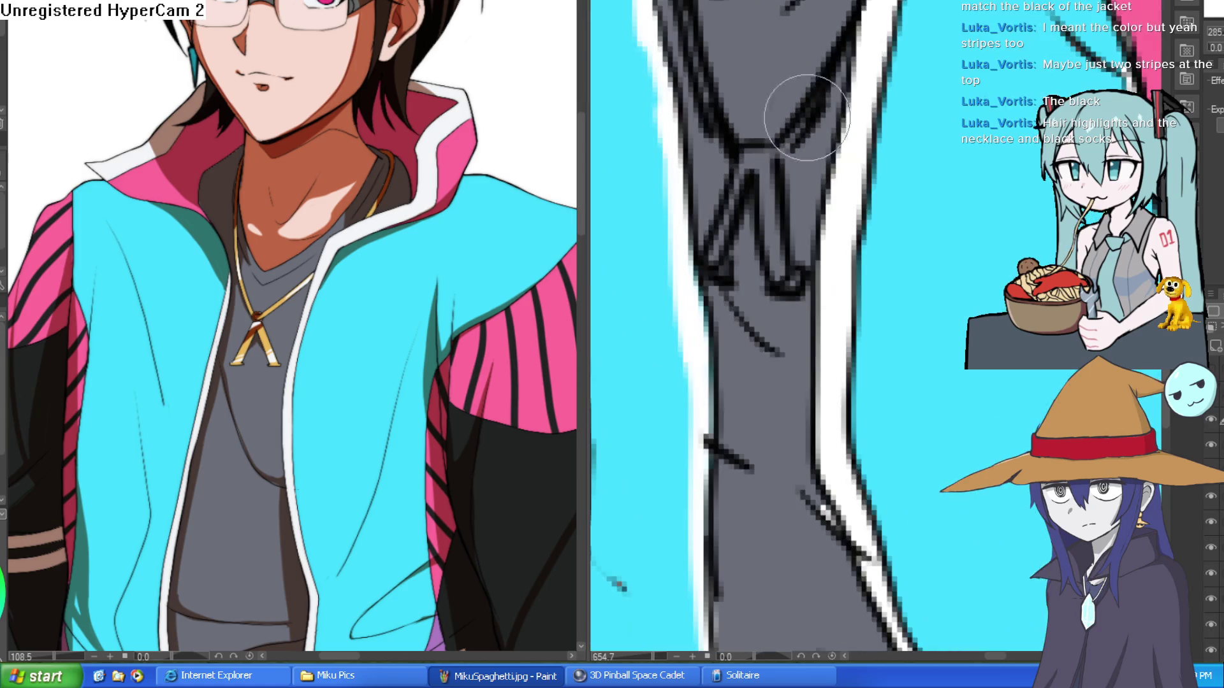
pyautogui.moveTo(845, 37); pyautogui.dragTo(780, 153)
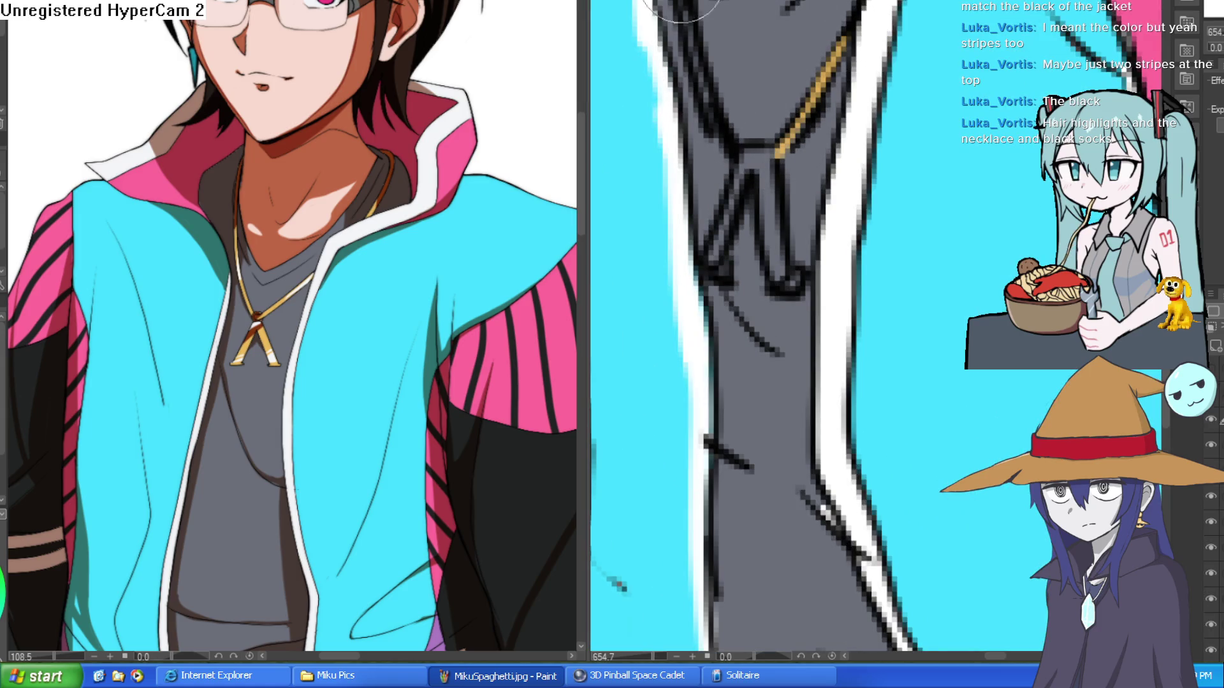
pyautogui.scroll(3, 710, 77)
pyautogui.moveTo(683, 64); pyautogui.dragTo(743, 303)
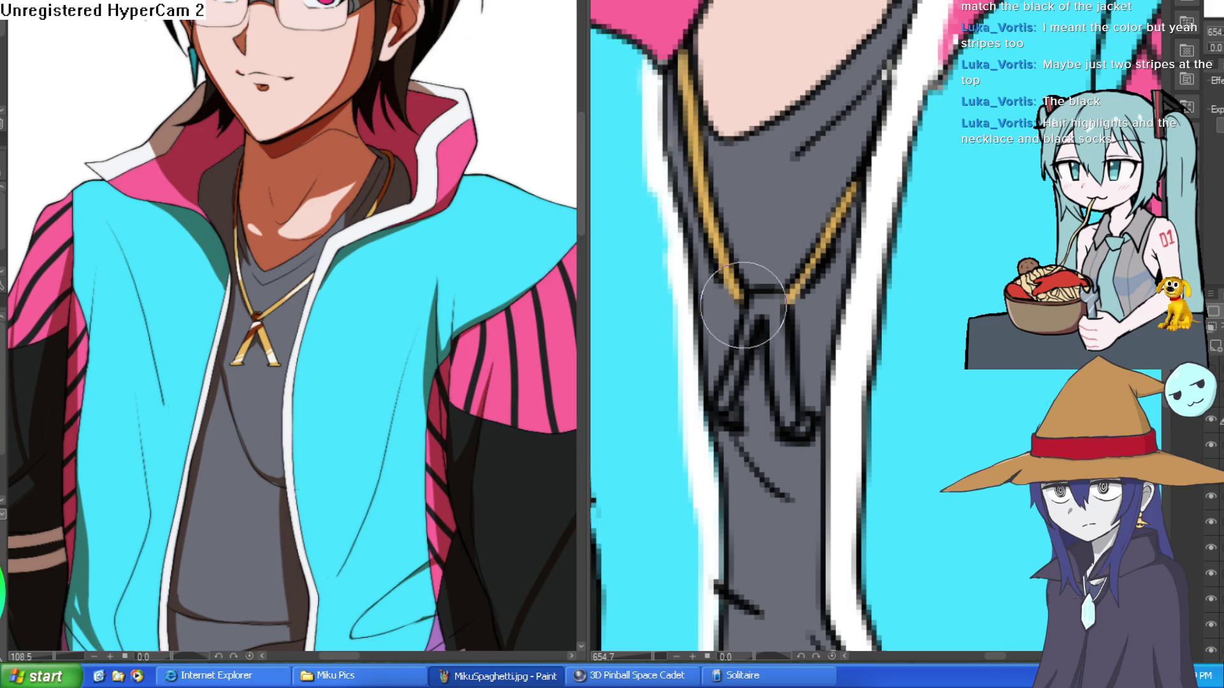
# - Paint the pendant gold, replacing an undone fill with brushed tip and legs
pyautogui.click(774, 307)
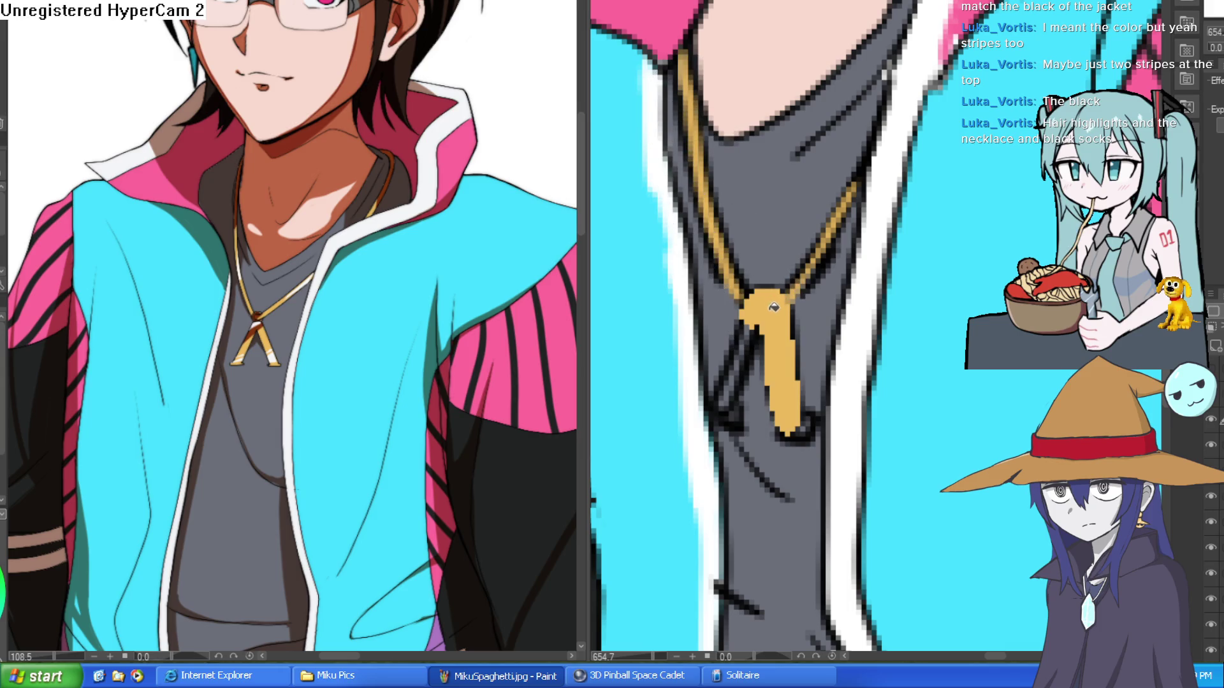
pyautogui.hotkey('ctrl', 'z')
pyautogui.click(796, 428)
pyautogui.moveTo(798, 430)
pyautogui.mouseDown()
pyautogui.moveTo(792, 314)
pyautogui.moveTo(765, 274)
pyautogui.moveTo(723, 421)
pyautogui.mouseUp()
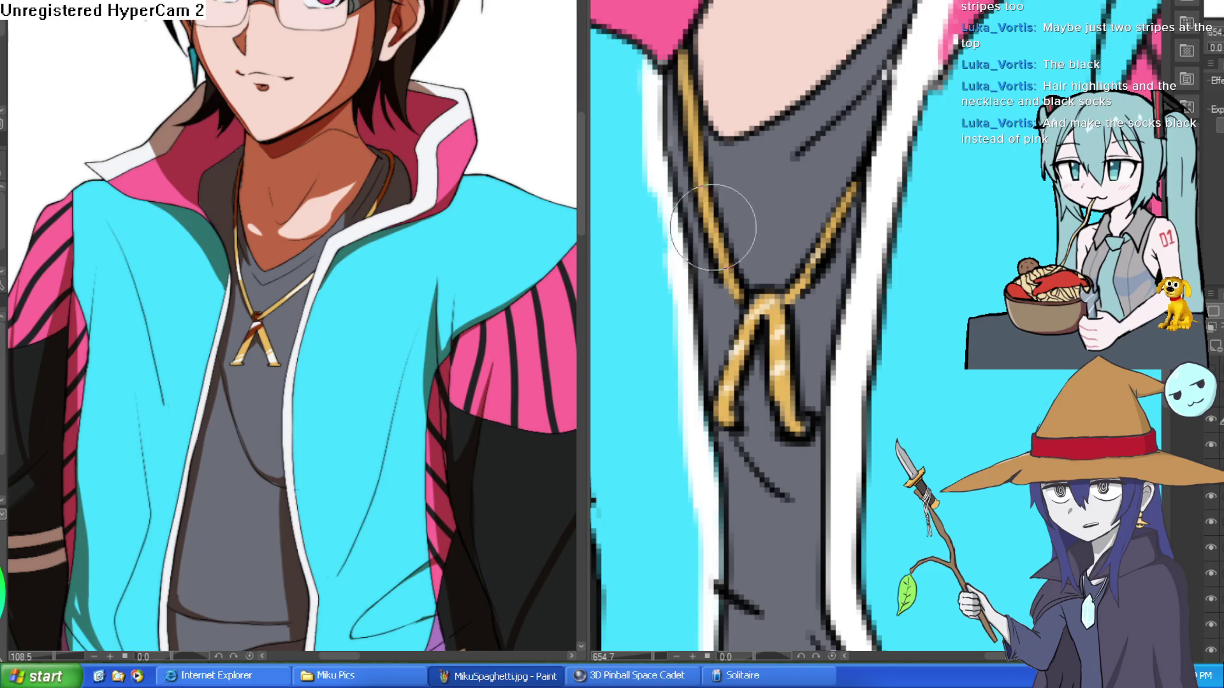
pyautogui.scroll(-3, 698, 144)
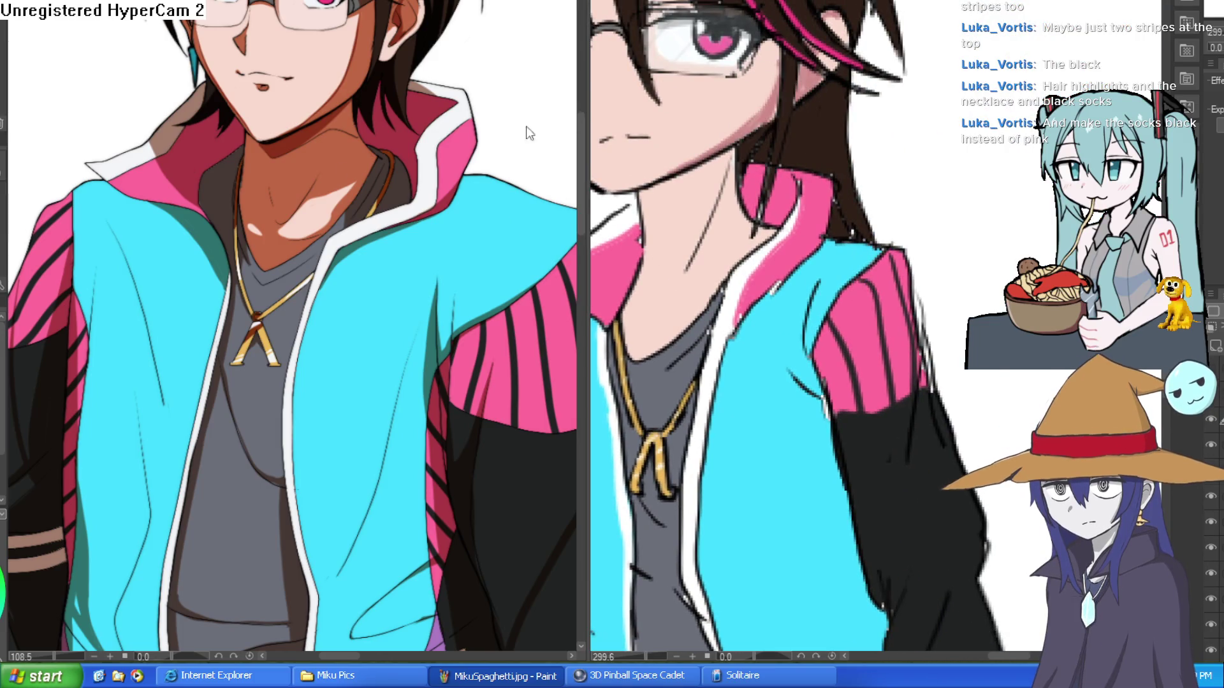
# - Draw a thin shading line along the neck above the collar and zoom in on it
pyautogui.moveTo(746, 176); pyautogui.dragTo(786, 216)
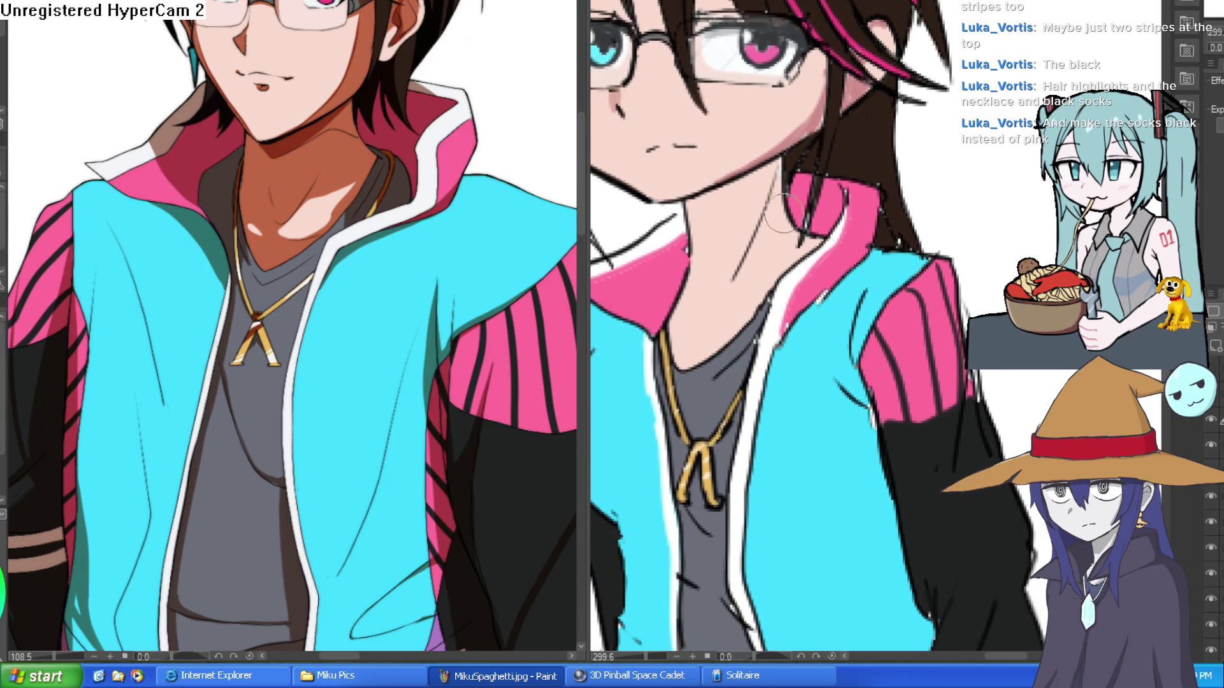
pyautogui.moveTo(721, 255); pyautogui.dragTo(689, 284)
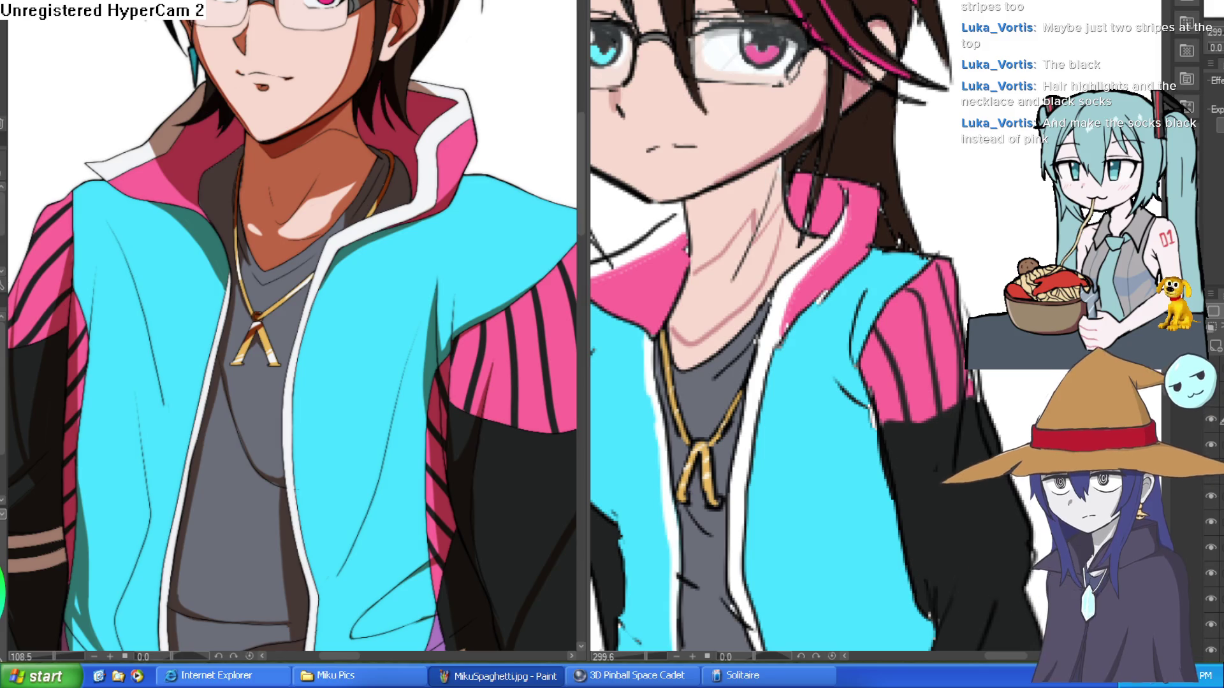
pyautogui.click(787, 241)
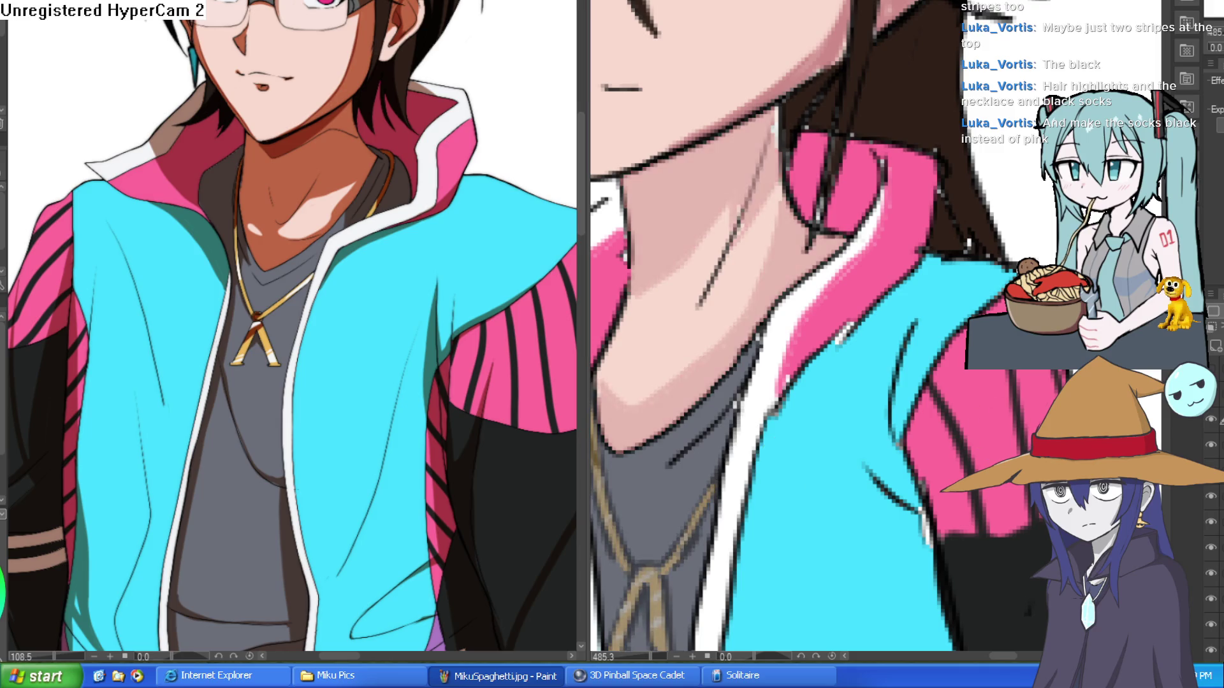
# - Restore the neck shading, then thicken the jawline and add a dark neck shadow stroke
pyautogui.hotkey('ctrl', 'z')
pyautogui.moveTo(771, 105)
pyautogui.mouseDown()
pyautogui.moveTo(618, 172)
pyautogui.moveTo(625, 283)
pyautogui.mouseUp()
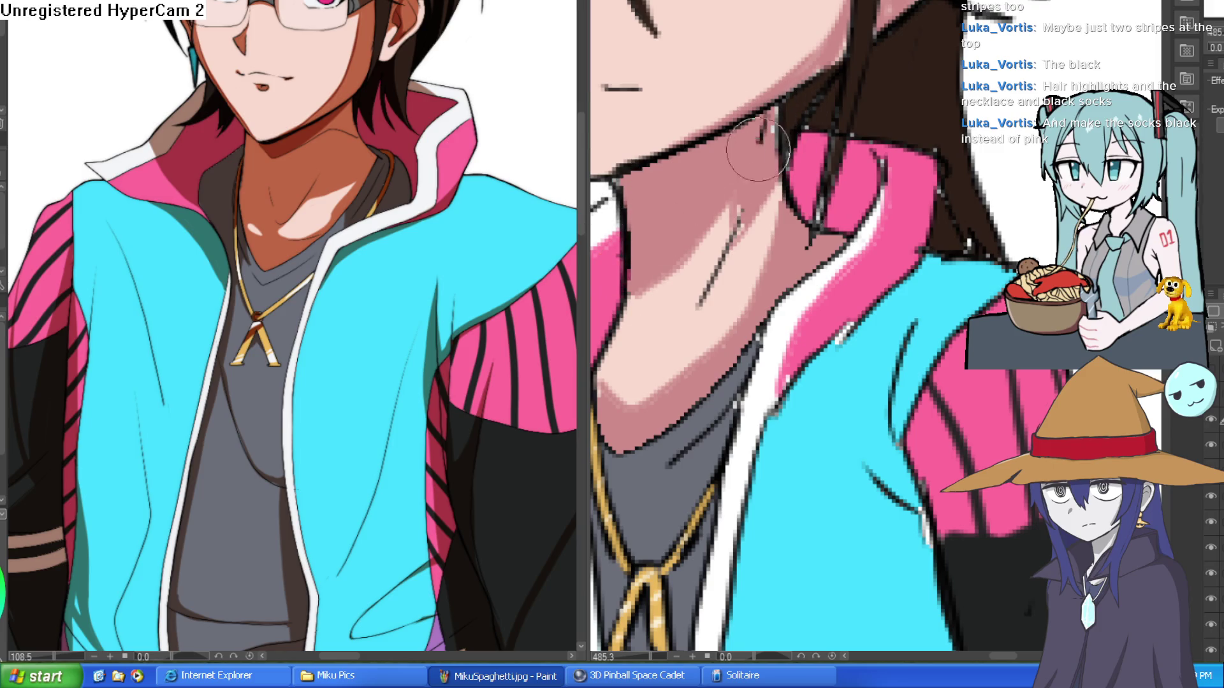
pyautogui.moveTo(760, 139); pyautogui.dragTo(716, 261)
pyautogui.scroll(-5, 759, 255)
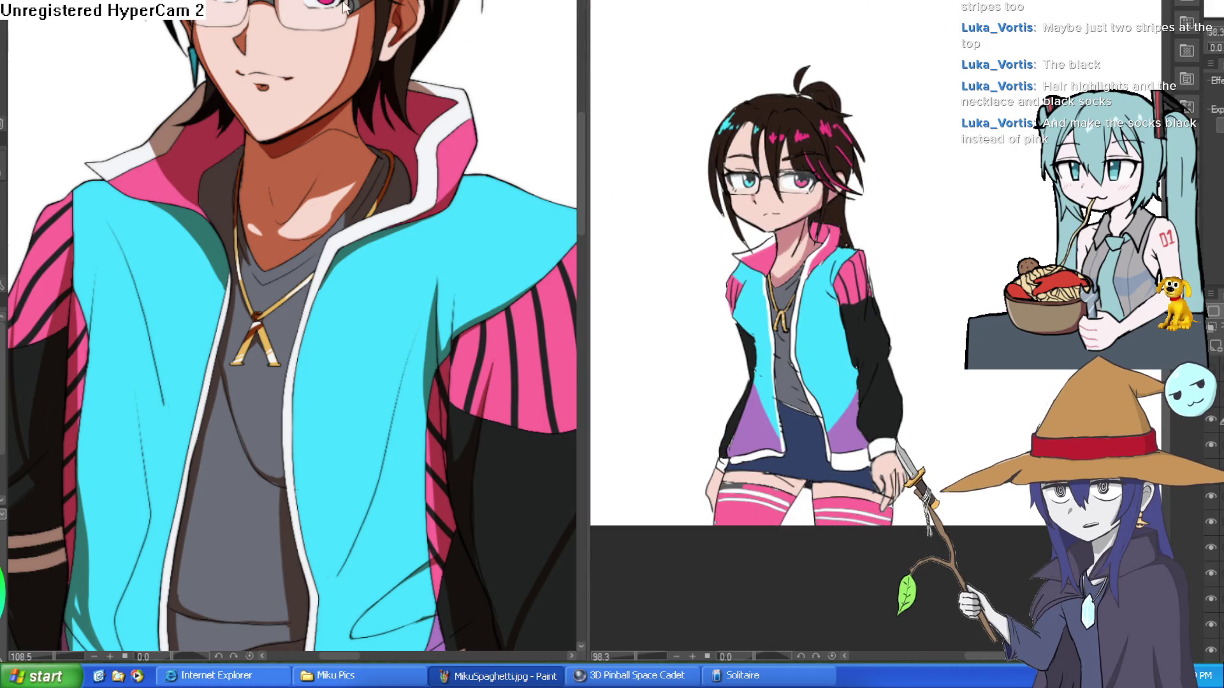
pyautogui.scroll(5, 798, 243)
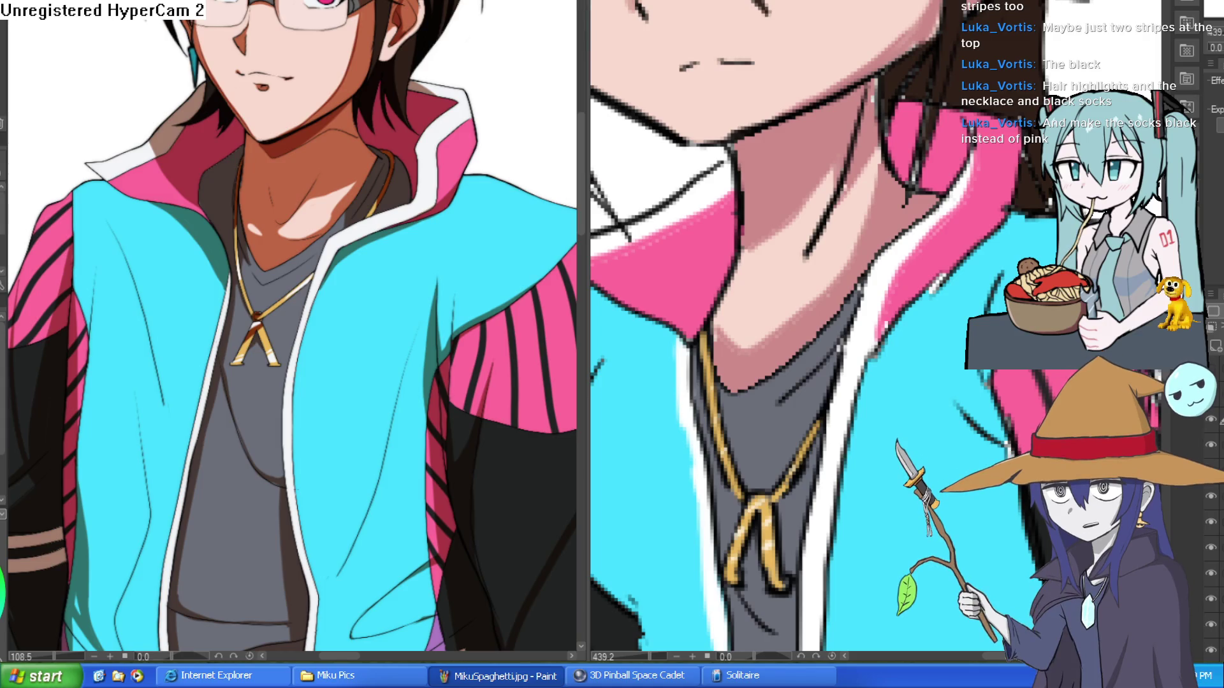
# - Erase stray bits of the black neck line and paint a lighter skin highlight across the neck
pyautogui.moveTo(860, 118); pyautogui.dragTo(851, 162)
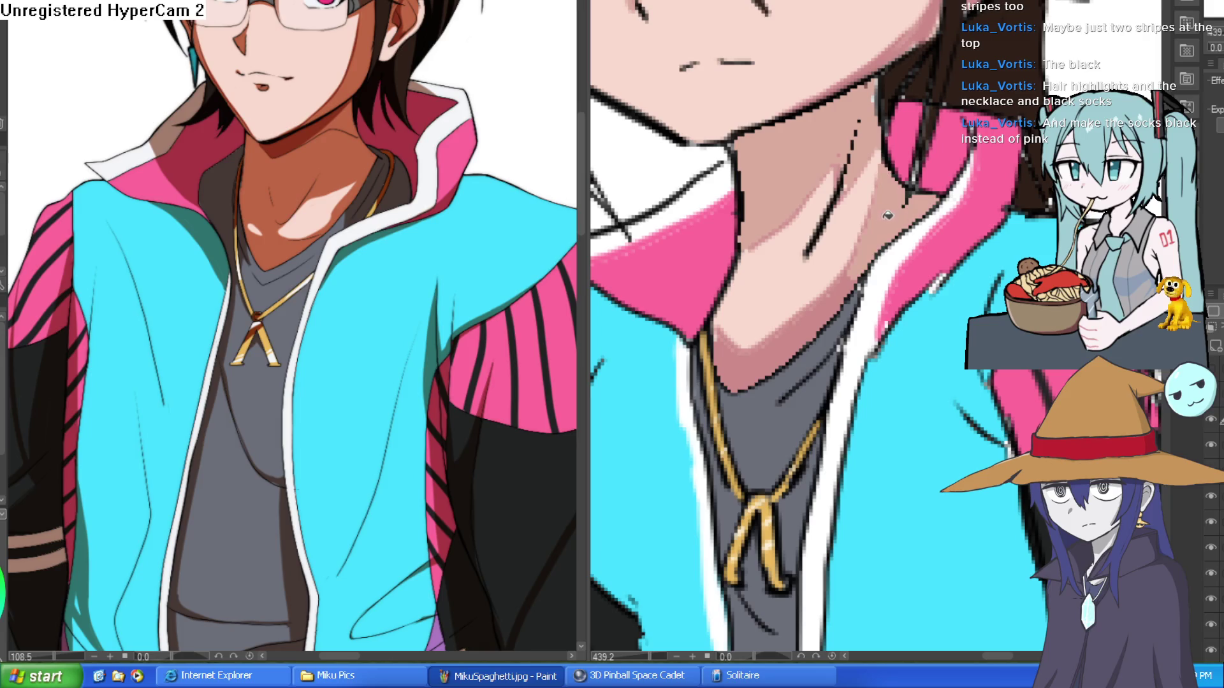
pyautogui.scroll(-7, 929, 194)
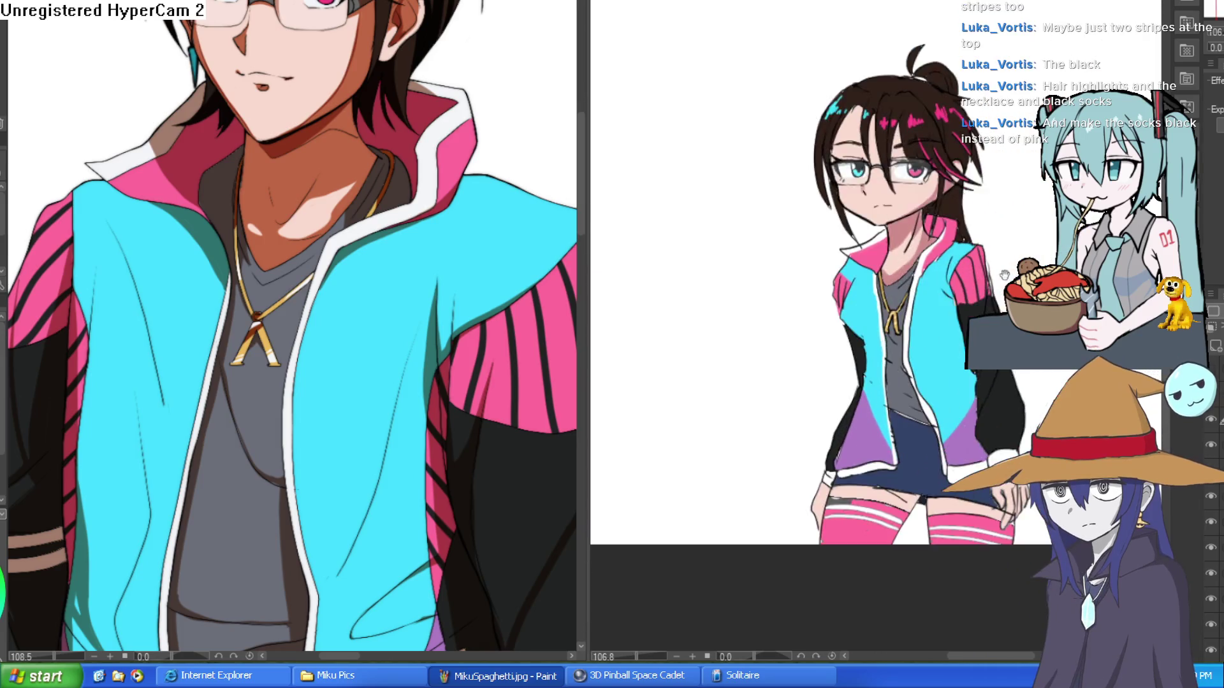
pyautogui.scroll(5, 924, 243)
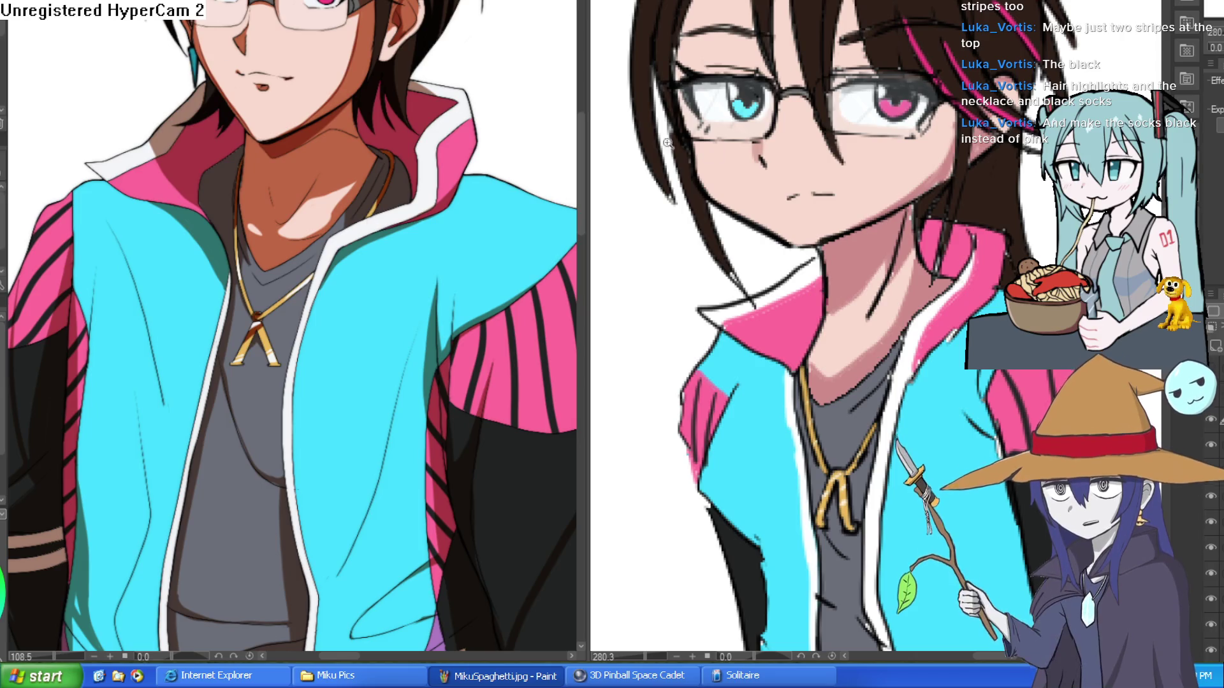
pyautogui.scroll(2, 828, 287)
pyautogui.moveTo(912, 235)
pyautogui.mouseDown()
pyautogui.moveTo(833, 342)
pyautogui.moveTo(918, 216)
pyautogui.moveTo(844, 319)
pyautogui.moveTo(924, 219)
pyautogui.moveTo(876, 312)
pyautogui.moveTo(921, 253)
pyautogui.moveTo(892, 319)
pyautogui.moveTo(937, 268)
pyautogui.moveTo(943, 230)
pyautogui.moveTo(911, 384)
pyautogui.moveTo(820, 437)
pyautogui.moveTo(797, 423)
pyautogui.moveTo(892, 376)
pyautogui.mouseUp()
pyautogui.scroll(-10, 921, 331)
# - Darken and strengthen the neck shadow line below the jaw, then sample its colour
pyautogui.moveTo(921, 332); pyautogui.dragTo(975, 265)
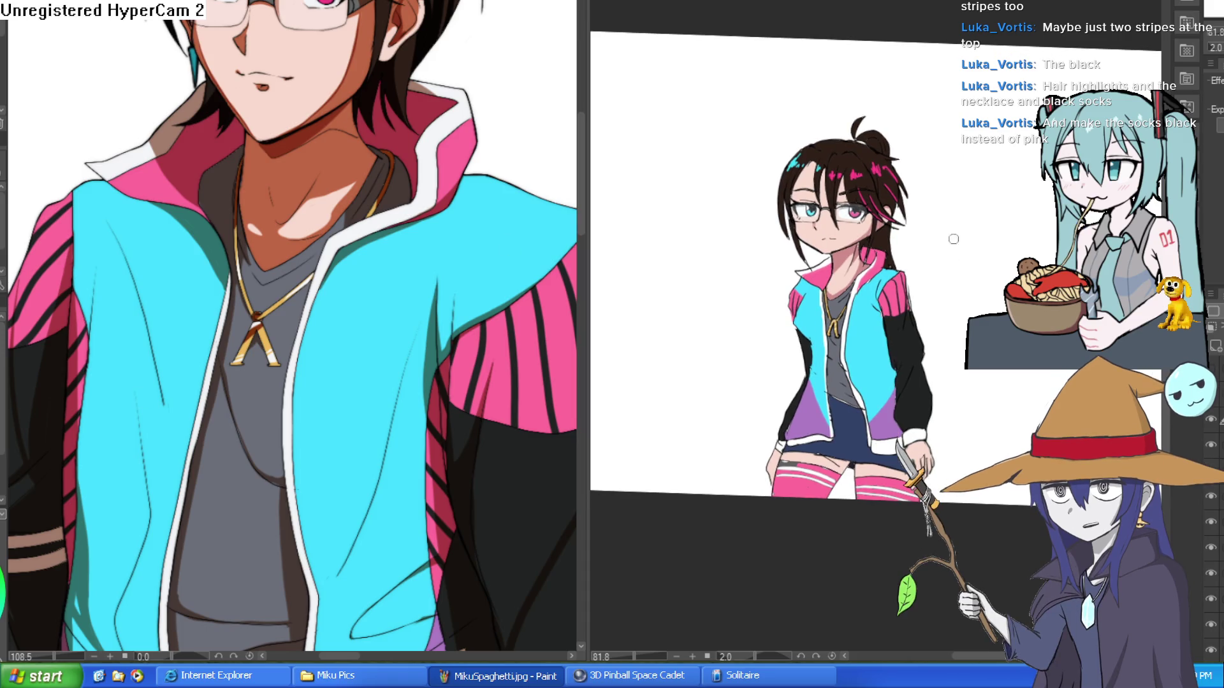
pyautogui.scroll(10, 925, 258)
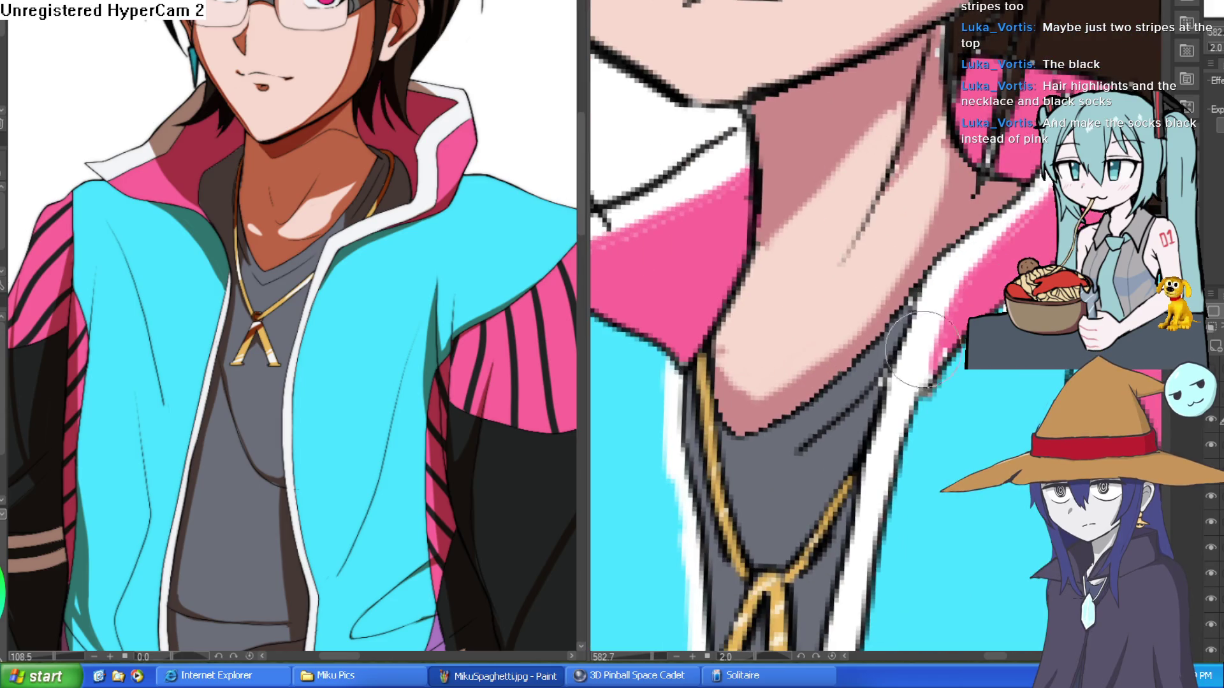
pyautogui.moveTo(832, 380); pyautogui.dragTo(775, 392)
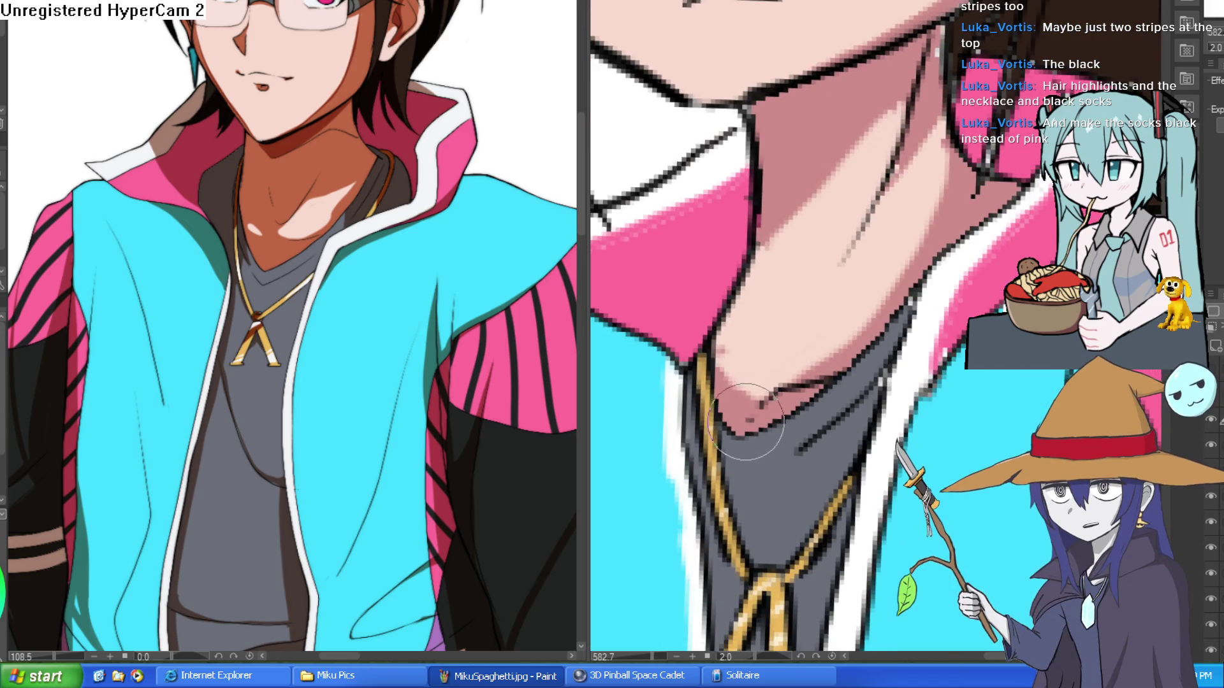
pyautogui.scroll(-5, 900, 311)
pyautogui.moveTo(901, 311); pyautogui.dragTo(847, 301)
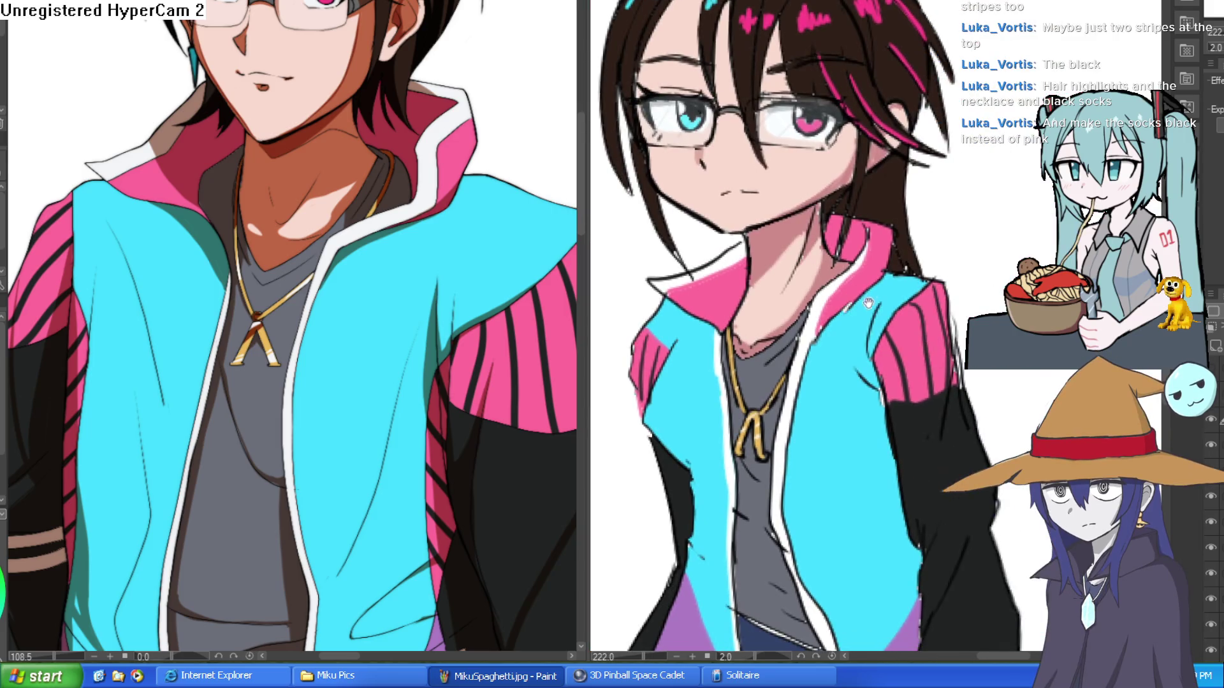
pyautogui.scroll(5, 729, 262)
pyautogui.moveTo(728, 262); pyautogui.dragTo(733, 335)
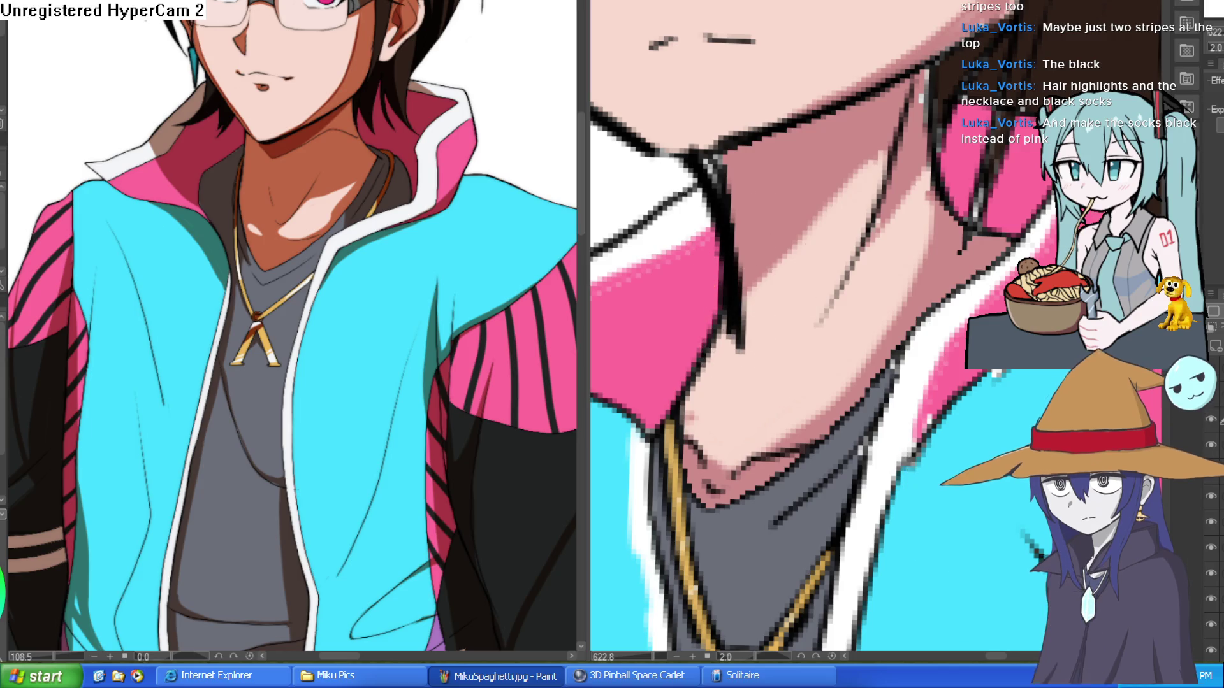
pyautogui.keyDown('alt'); pyautogui.click(752, 128); pyautogui.keyUp('alt')
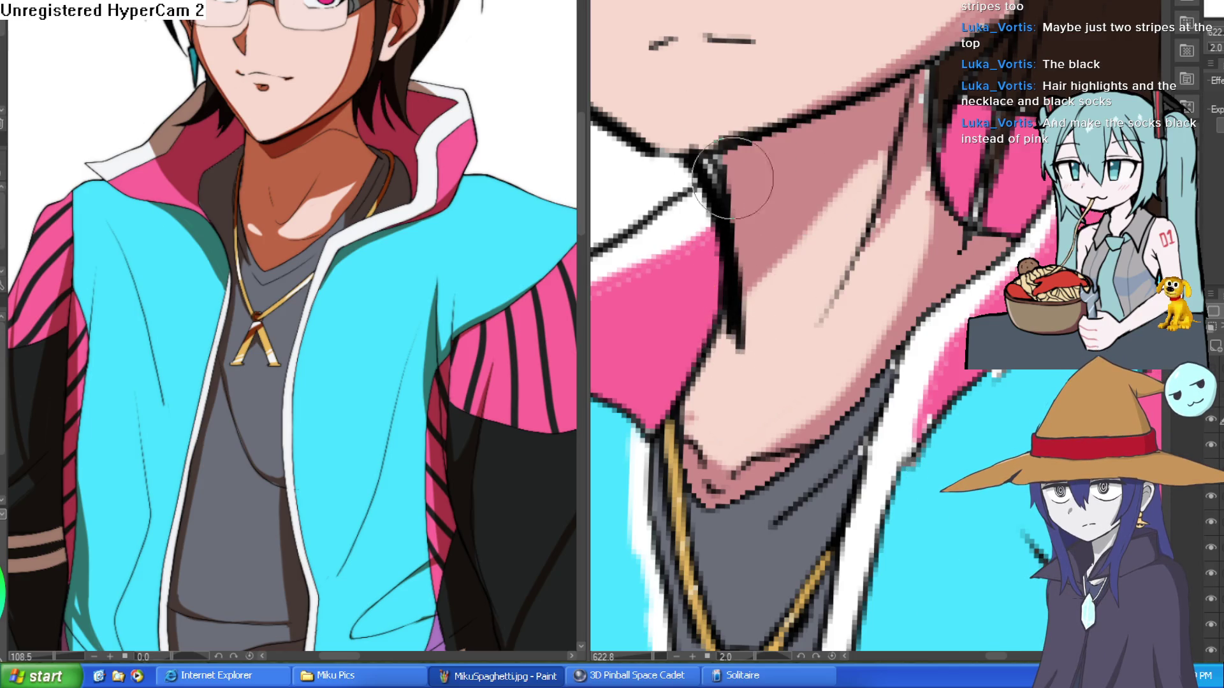
# - Fill both pink thigh-high socks with black, keeping the white stripes, and straighten the view
pyautogui.scroll(-3, 767, 197)
pyautogui.scroll(-4, 767, 198)
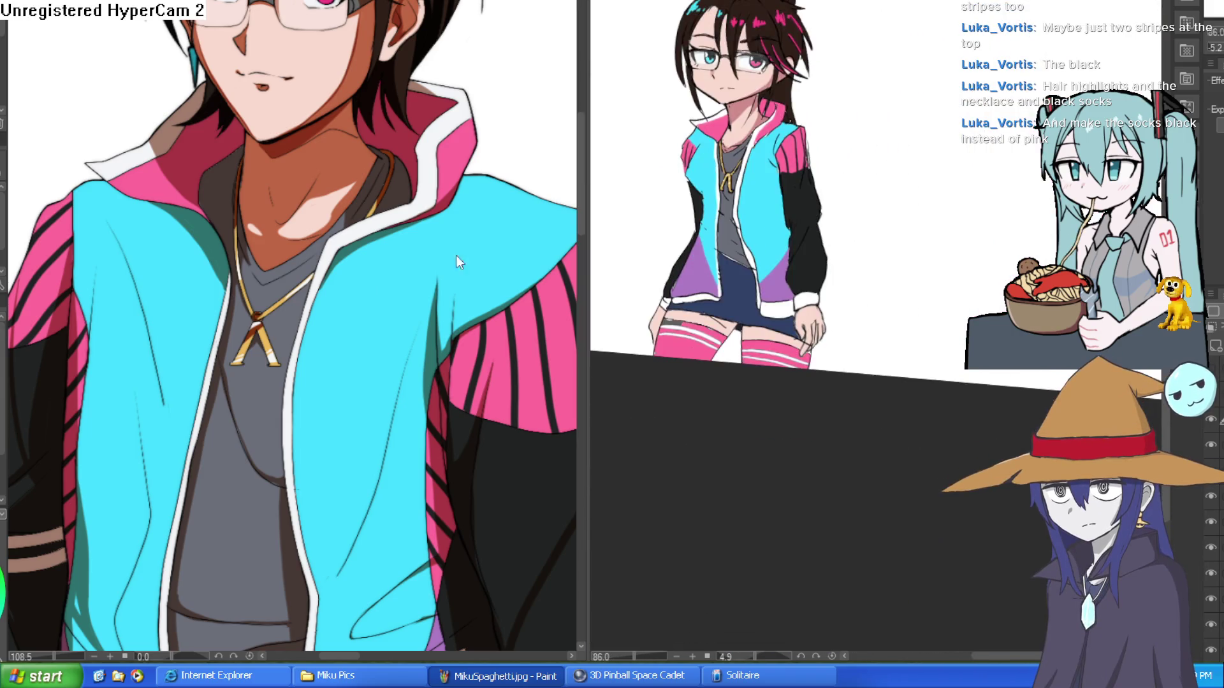
pyautogui.click(452, 485)
pyautogui.click(813, 273)
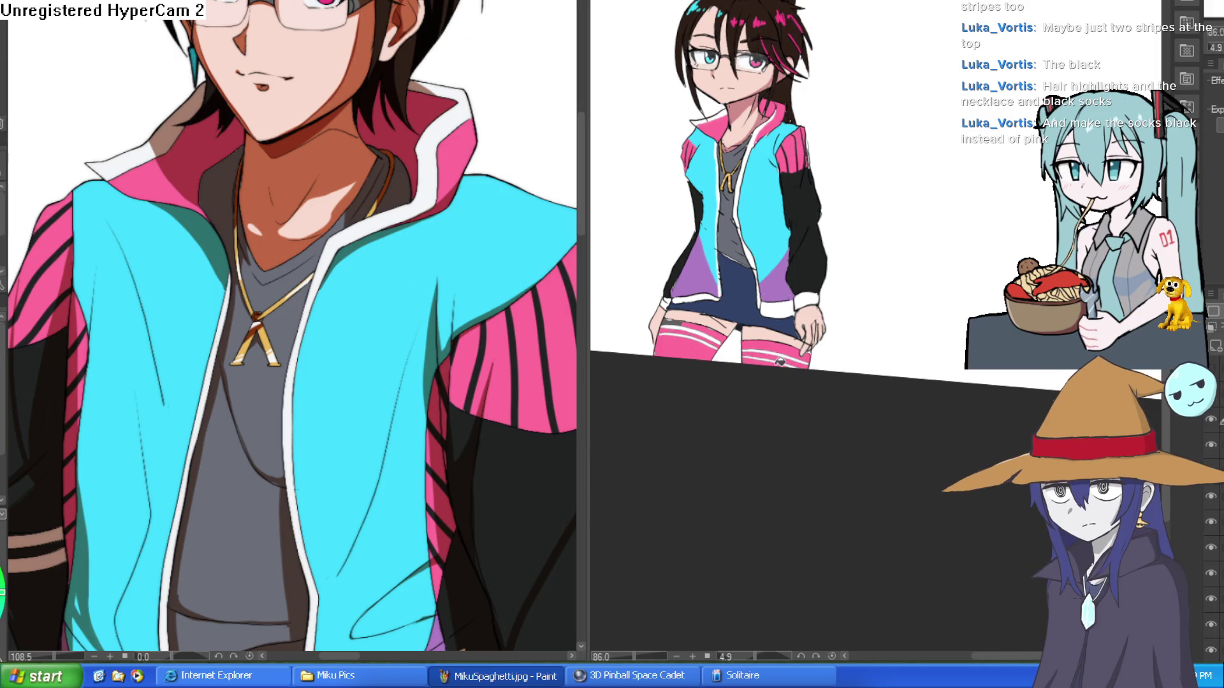
pyautogui.click(672, 354)
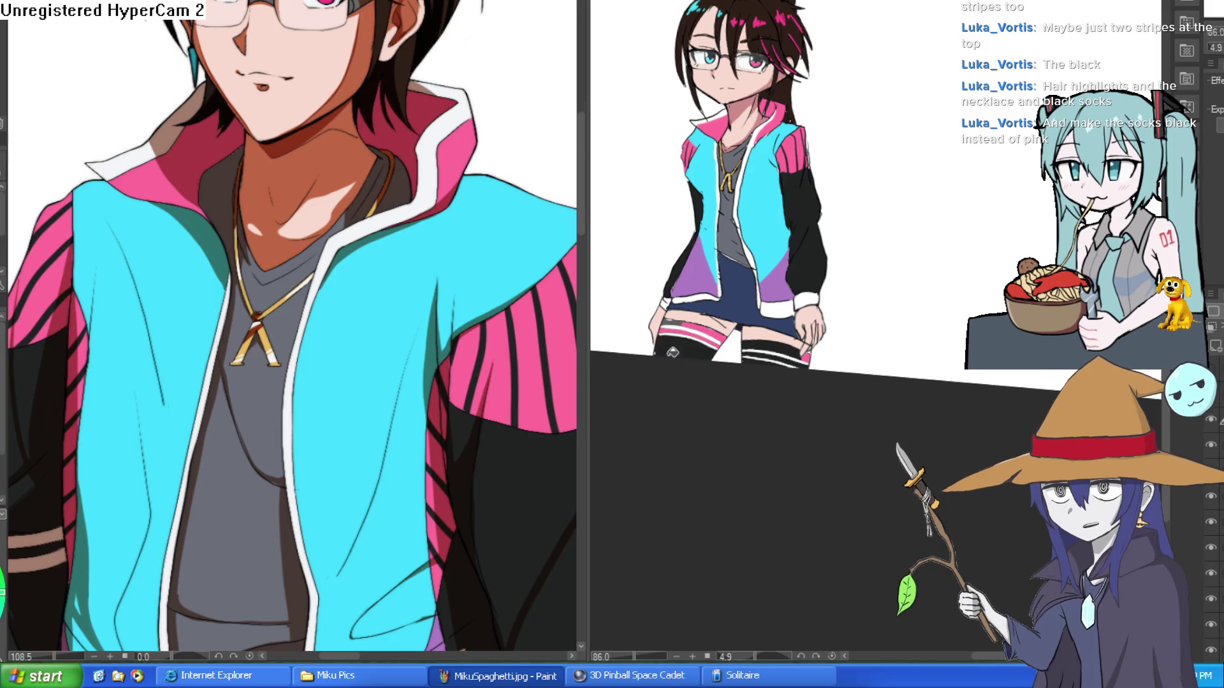
pyautogui.scroll(5, 714, 317)
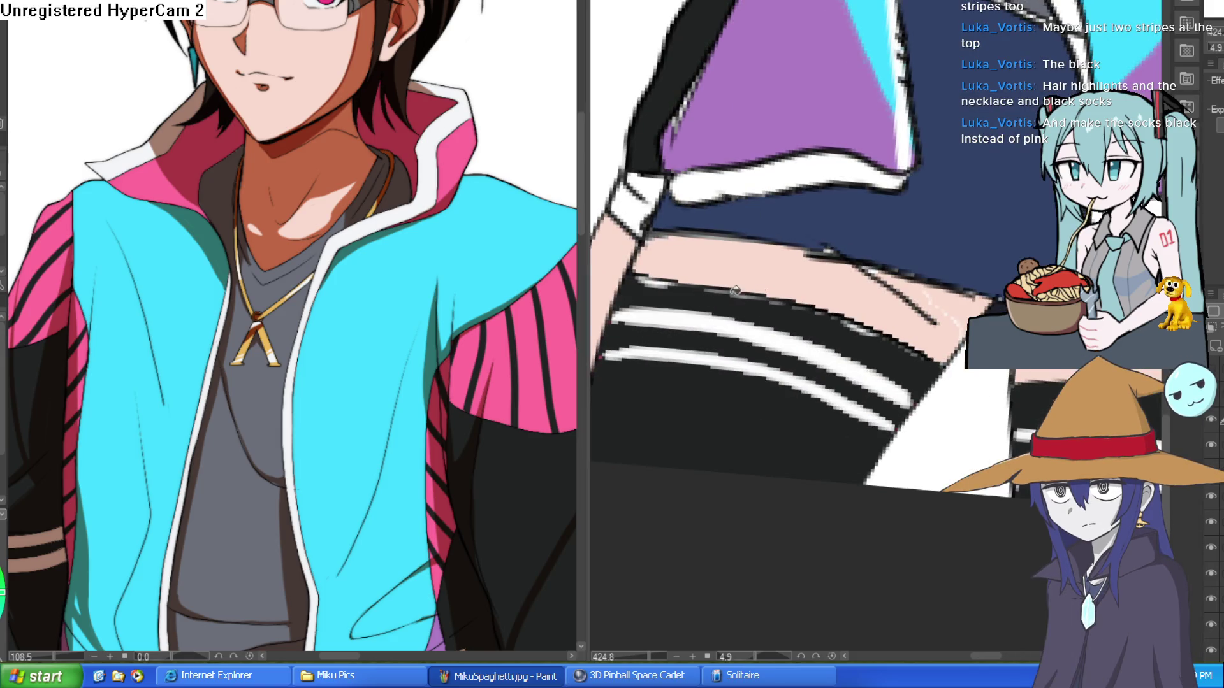
pyautogui.scroll(-3, 860, 344)
pyautogui.scroll(5, 939, 390)
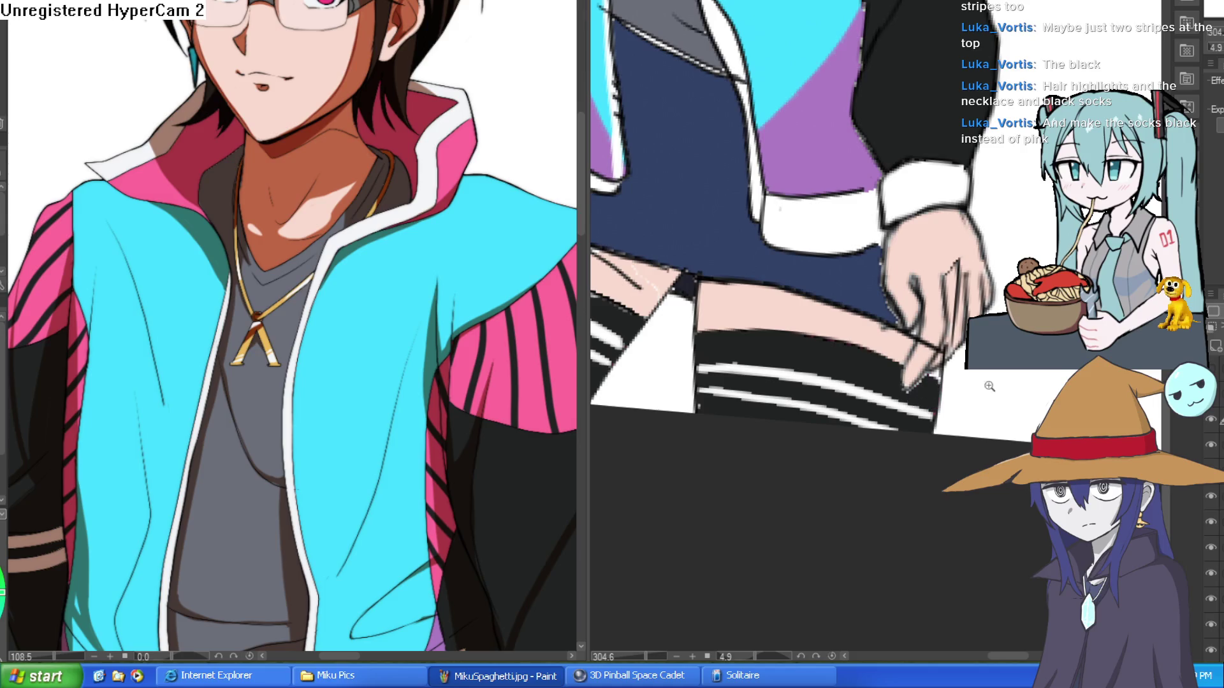
pyautogui.scroll(-5, 990, 386)
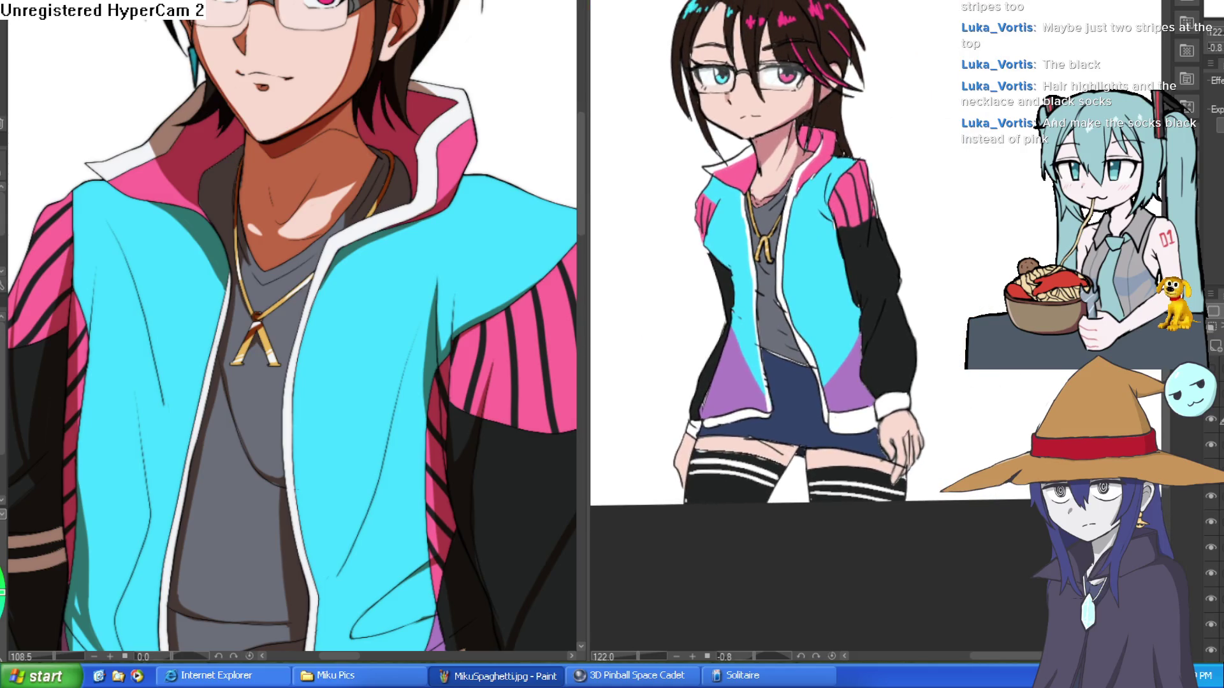
pyautogui.scroll(-2, 921, 382)
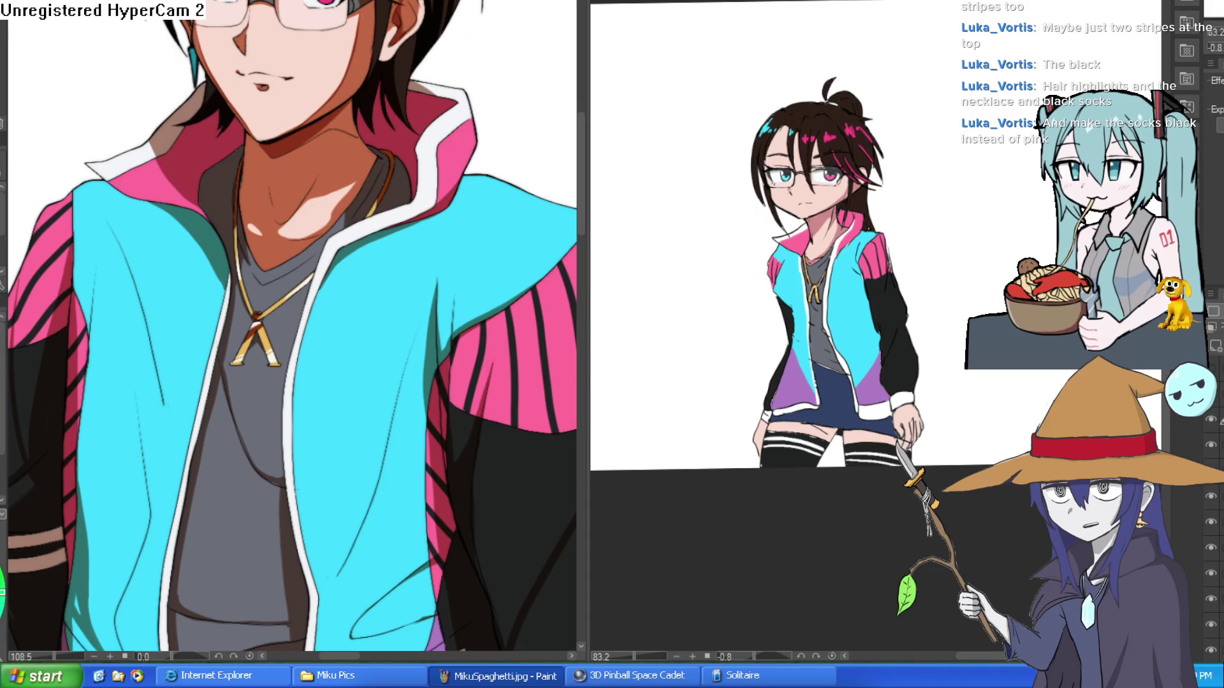
pyautogui.hotkey('ctrl', 'shift', '0')
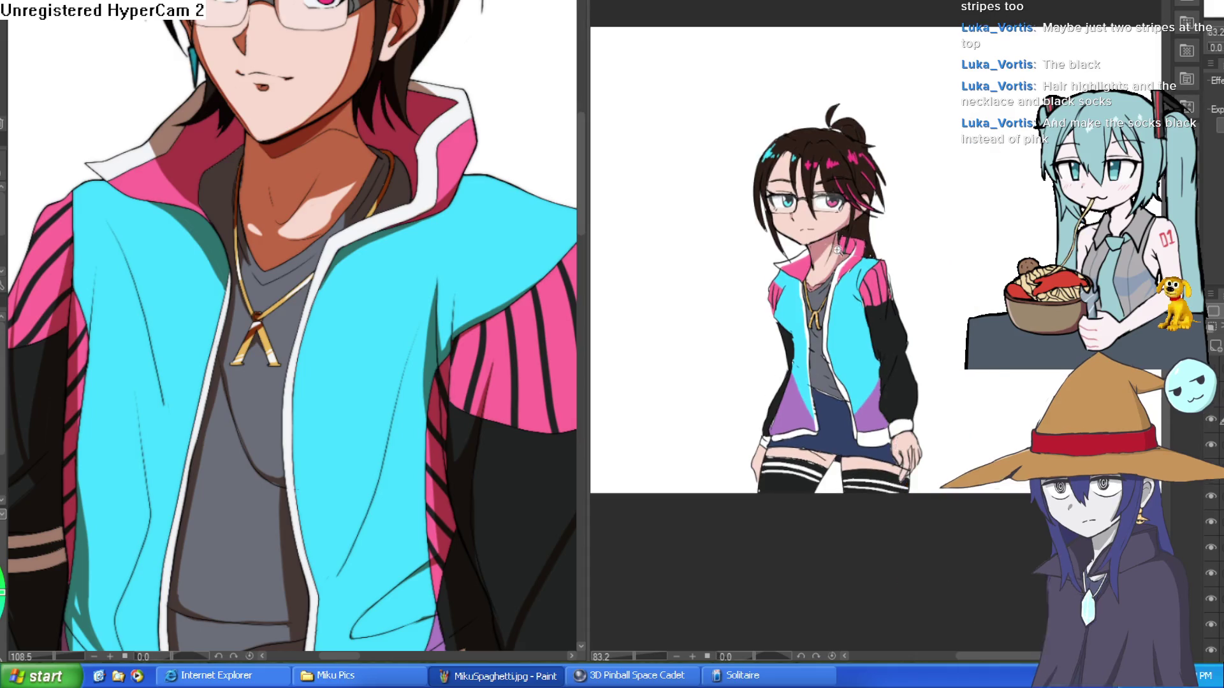
pyautogui.scroll(8, 812, 191)
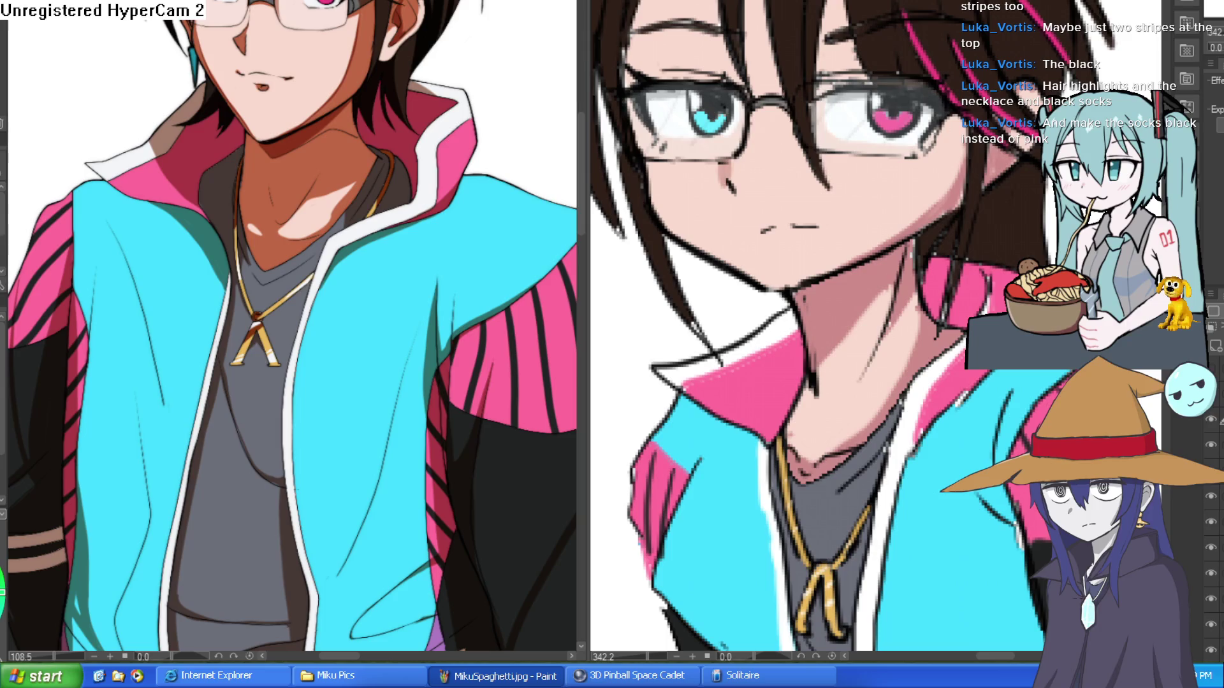
pyautogui.scroll(5, 773, 186)
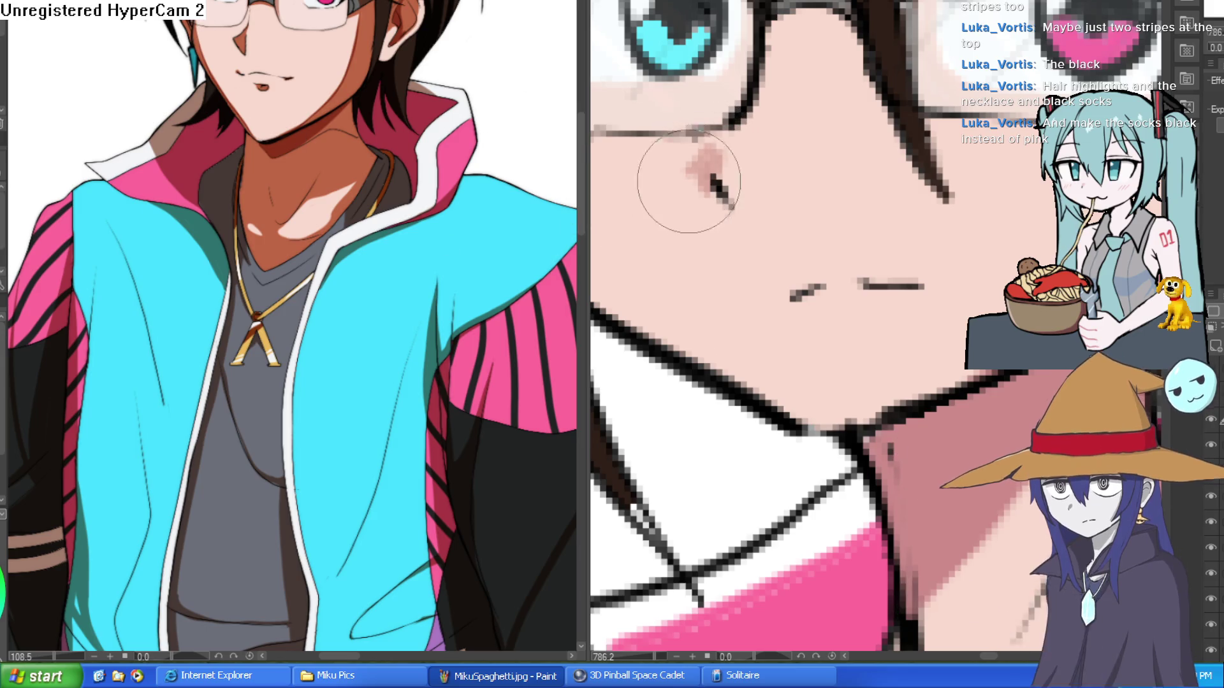
pyautogui.scroll(-5, 937, 206)
pyautogui.moveTo(937, 206); pyautogui.dragTo(915, 261)
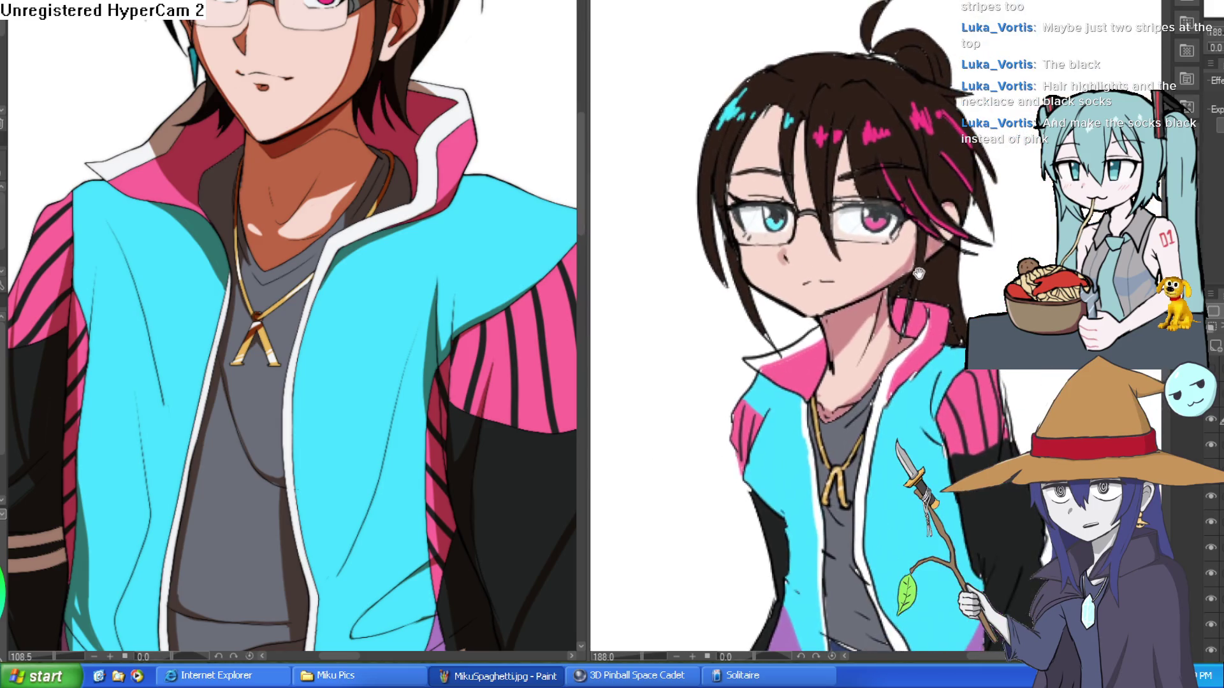
pyautogui.scroll(-3, 956, 249)
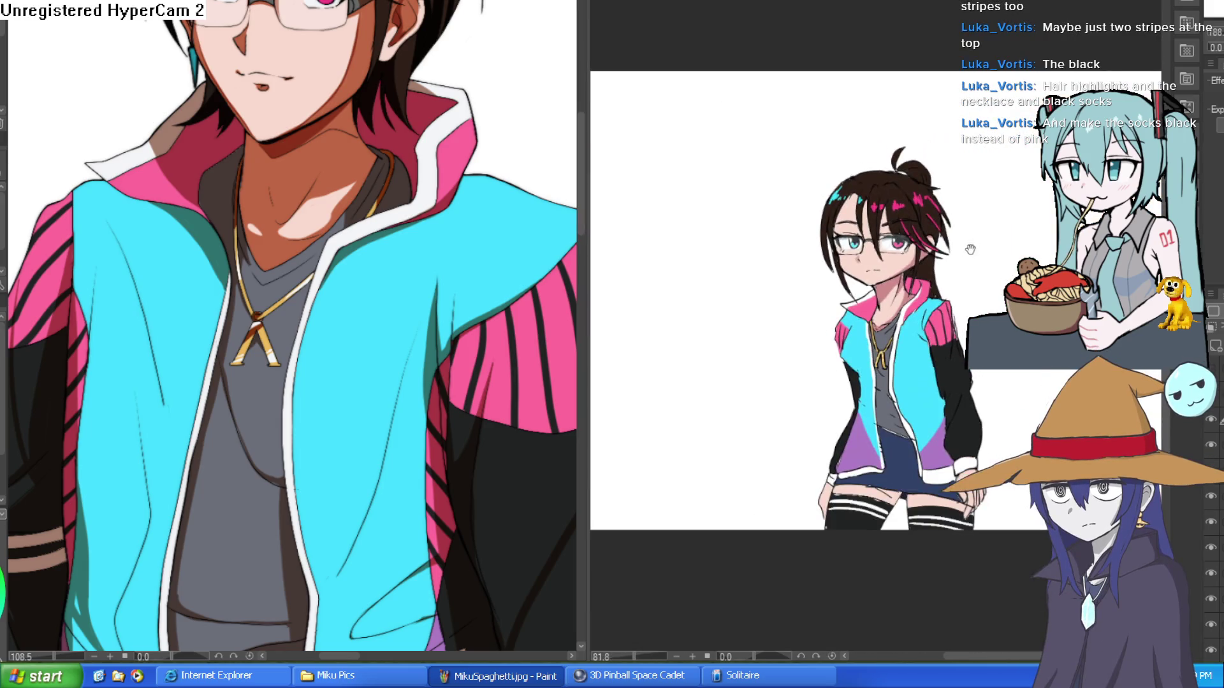
pyautogui.scroll(5, 942, 235)
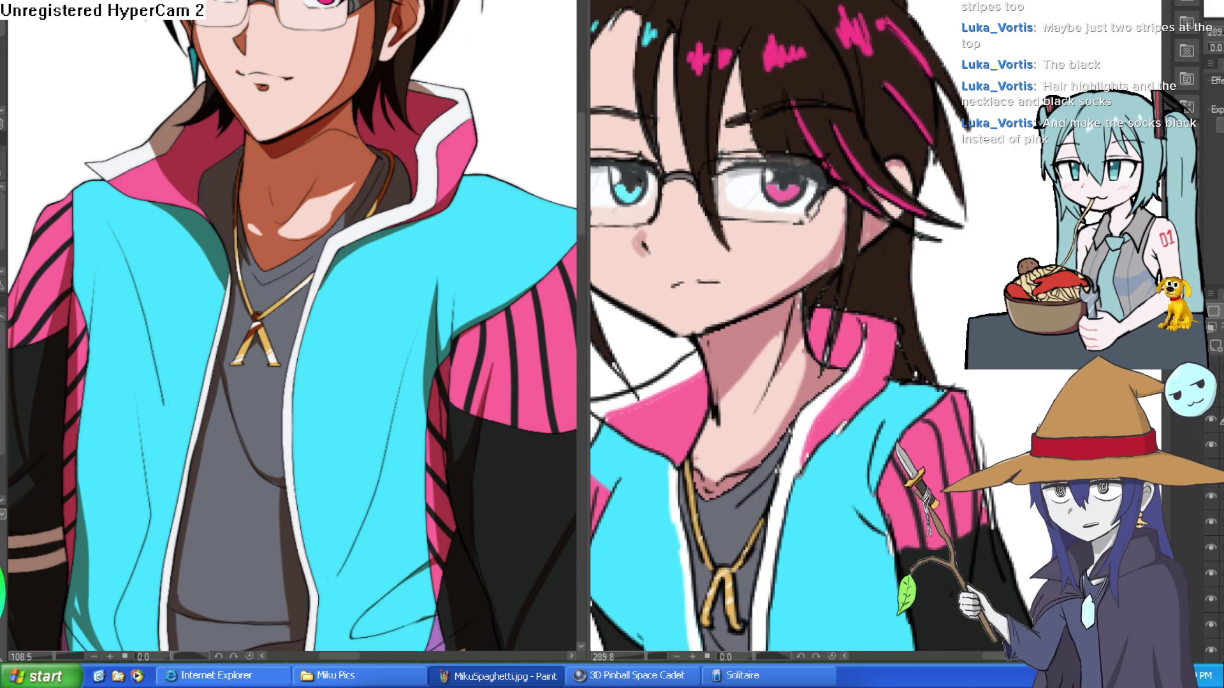
pyautogui.moveTo(938, 227); pyautogui.dragTo(955, 231)
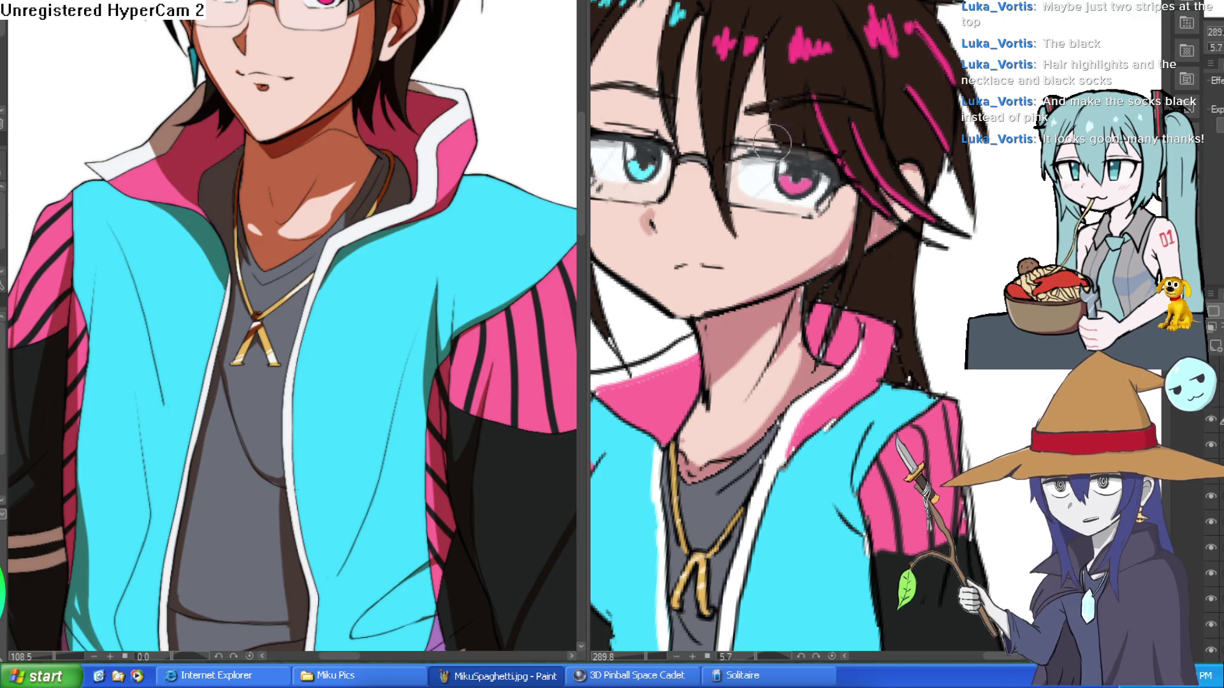
pyautogui.click(307, 75)
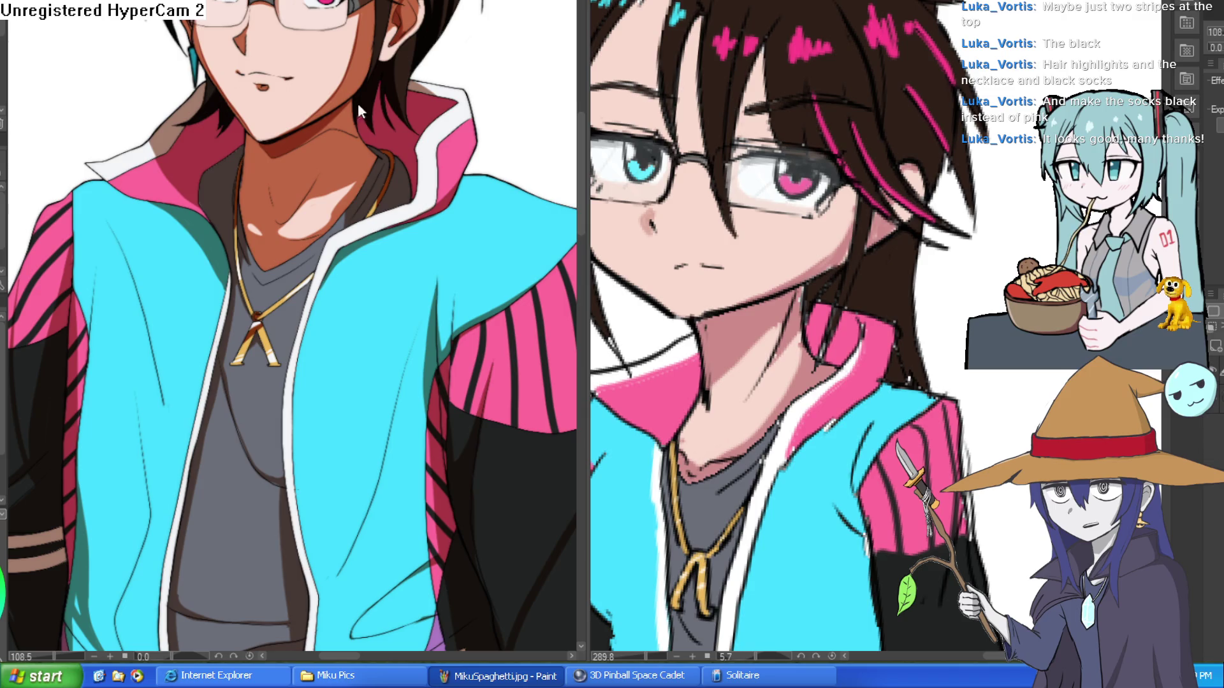
# - Close the reference view, reset rotation and flip, and show the drawing at 100%
pyautogui.hotkey('ctrl', 'w')
pyautogui.scroll(-5, 497, 331)
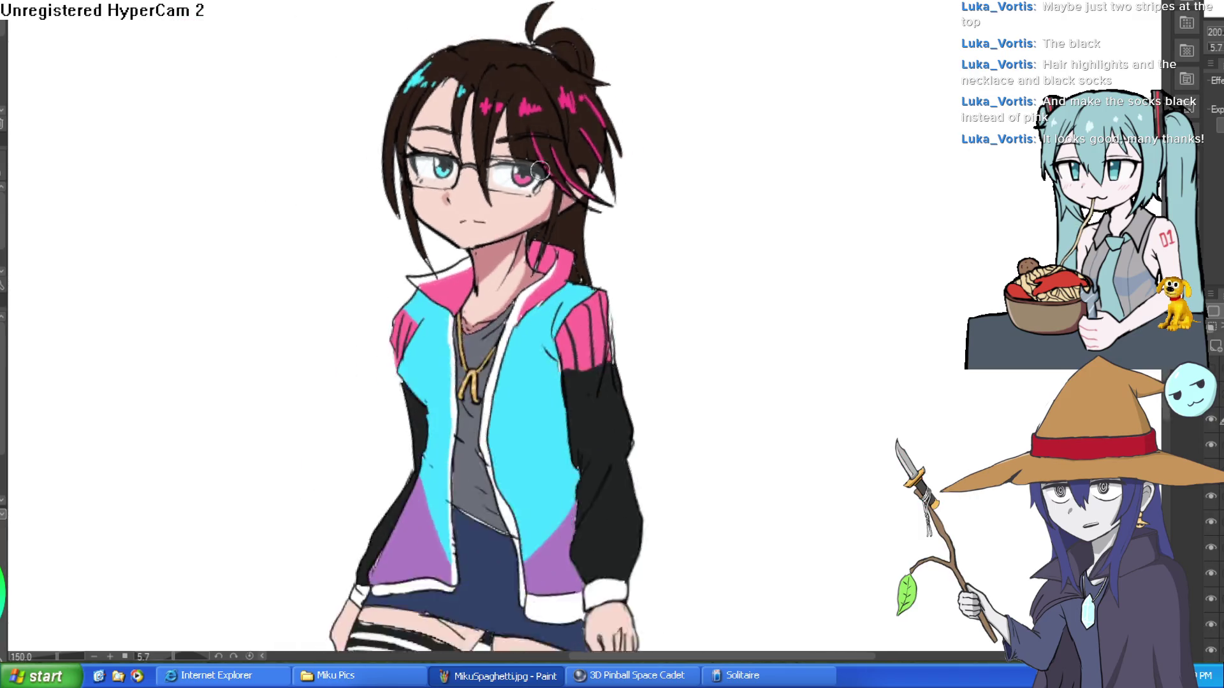
pyautogui.hotkey('ctrl', '@')
pyautogui.press('h')
pyautogui.press('h')
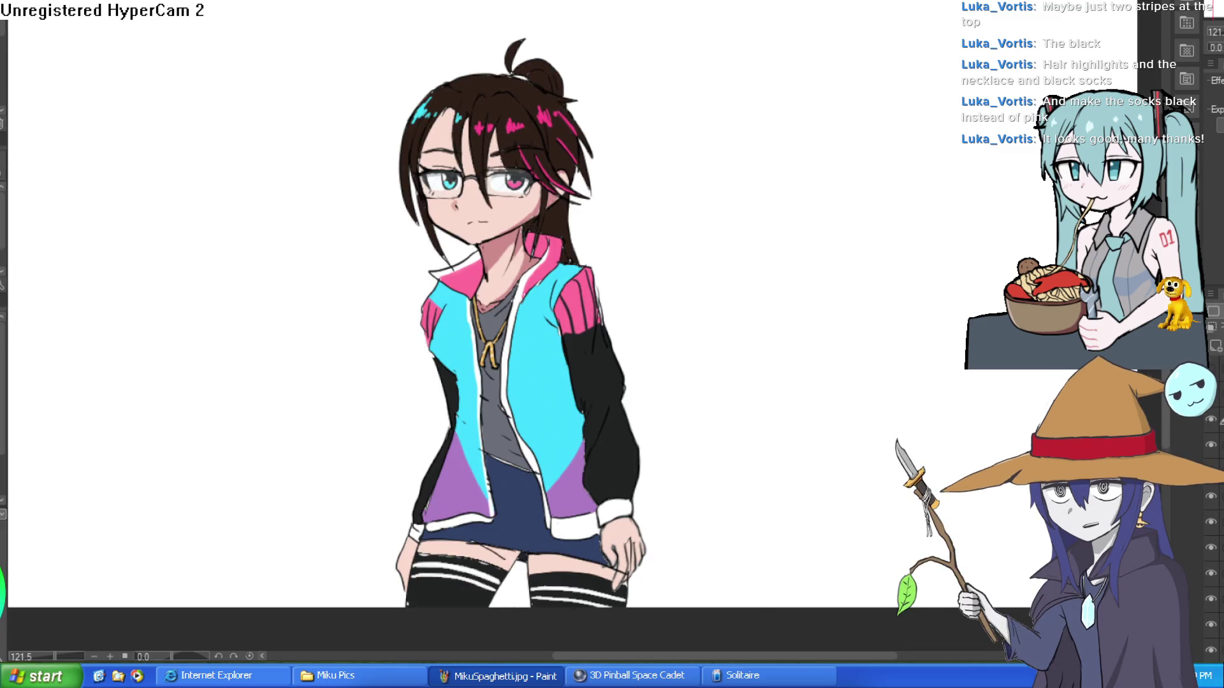
pyautogui.hotkey('ctrl', 'alt', '0')
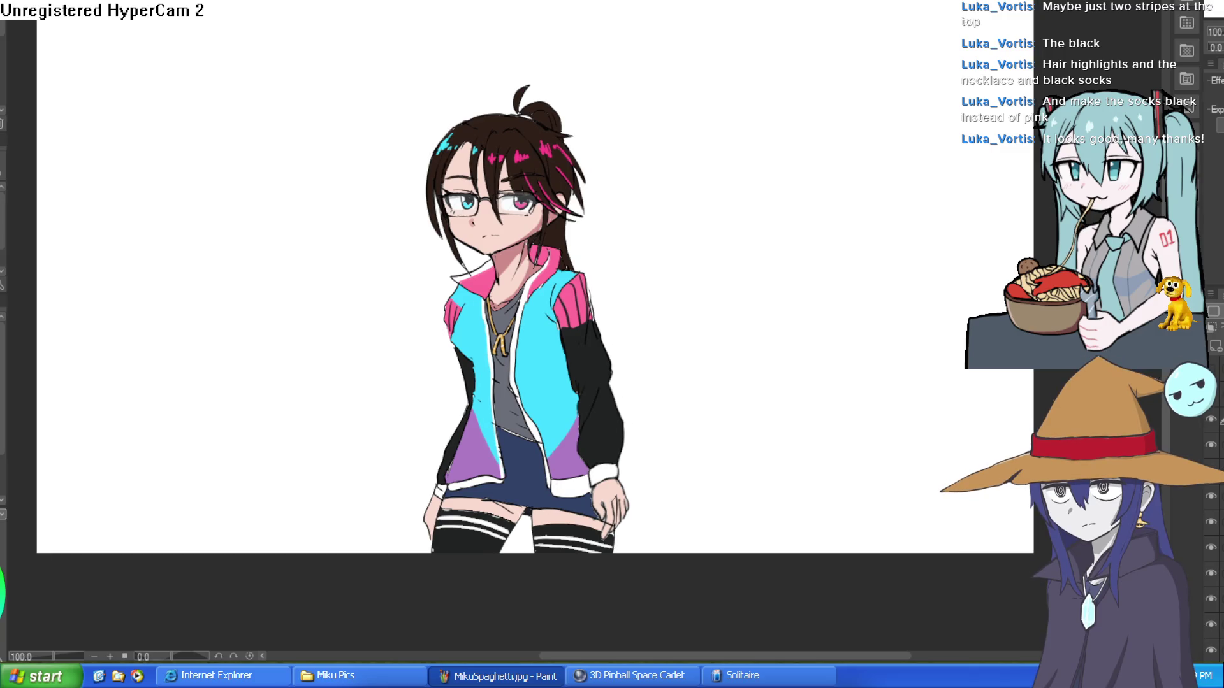
pyautogui.press('h')
pyautogui.press('h')
pyautogui.scroll(10, 701, 357)
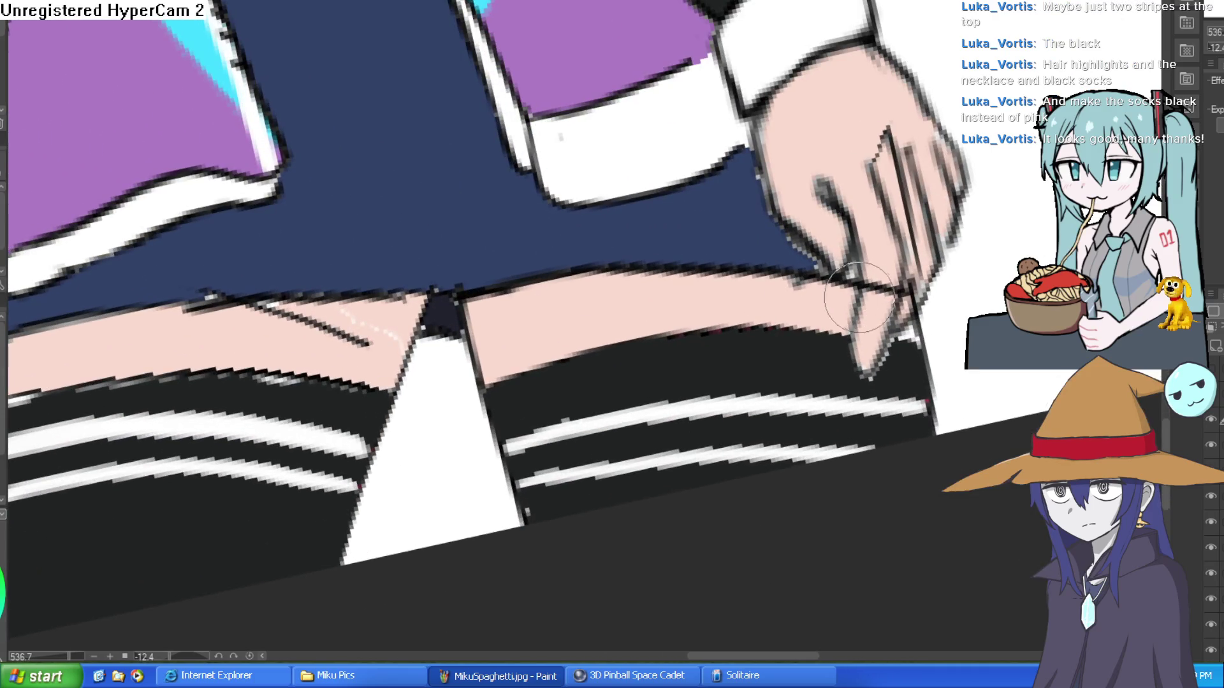
# - Shade both thighs darker pink, covering the light highlight on the right thigh's top
pyautogui.moveTo(859, 297)
pyautogui.mouseDown()
pyautogui.moveTo(644, 310)
pyautogui.moveTo(491, 354)
pyautogui.mouseUp()
pyautogui.moveTo(426, 400); pyautogui.dragTo(675, 387)
pyautogui.moveTo(656, 338); pyautogui.dragTo(548, 338)
pyautogui.moveTo(548, 338); pyautogui.dragTo(216, 344)
pyautogui.moveTo(355, 319); pyautogui.dragTo(613, 298)
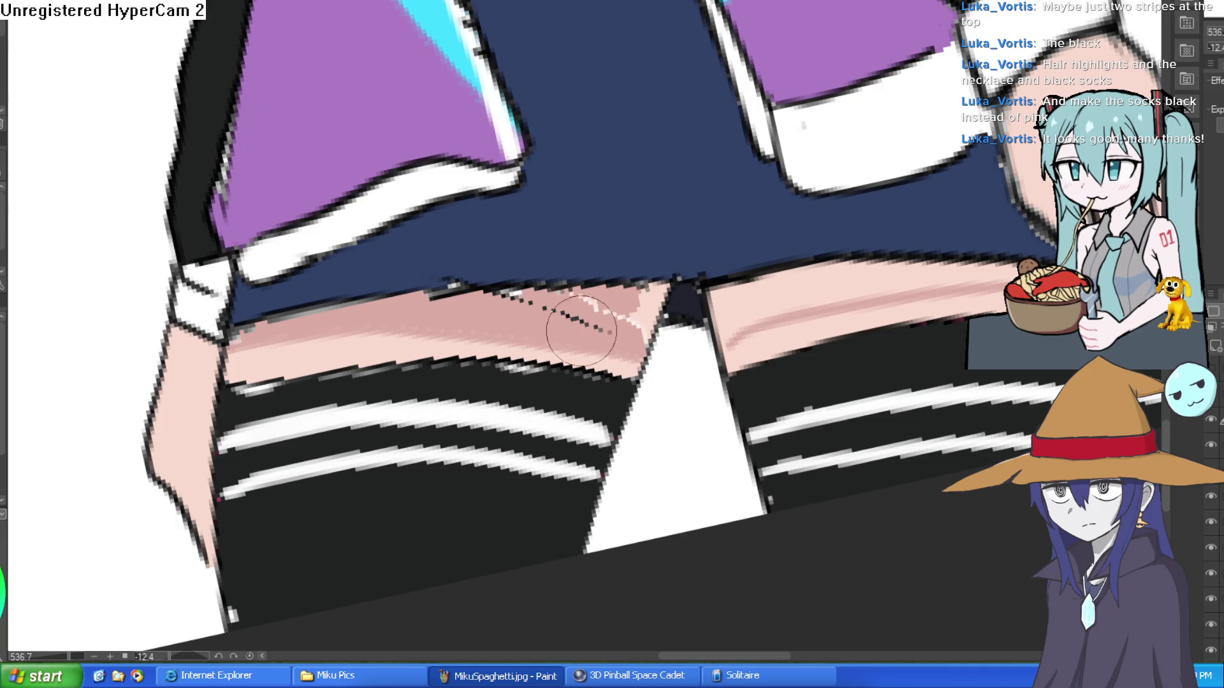
pyautogui.moveTo(615, 326)
pyautogui.mouseDown()
pyautogui.moveTo(628, 286)
pyautogui.moveTo(656, 287)
pyautogui.moveTo(623, 315)
pyautogui.moveTo(480, 341)
pyautogui.mouseUp()
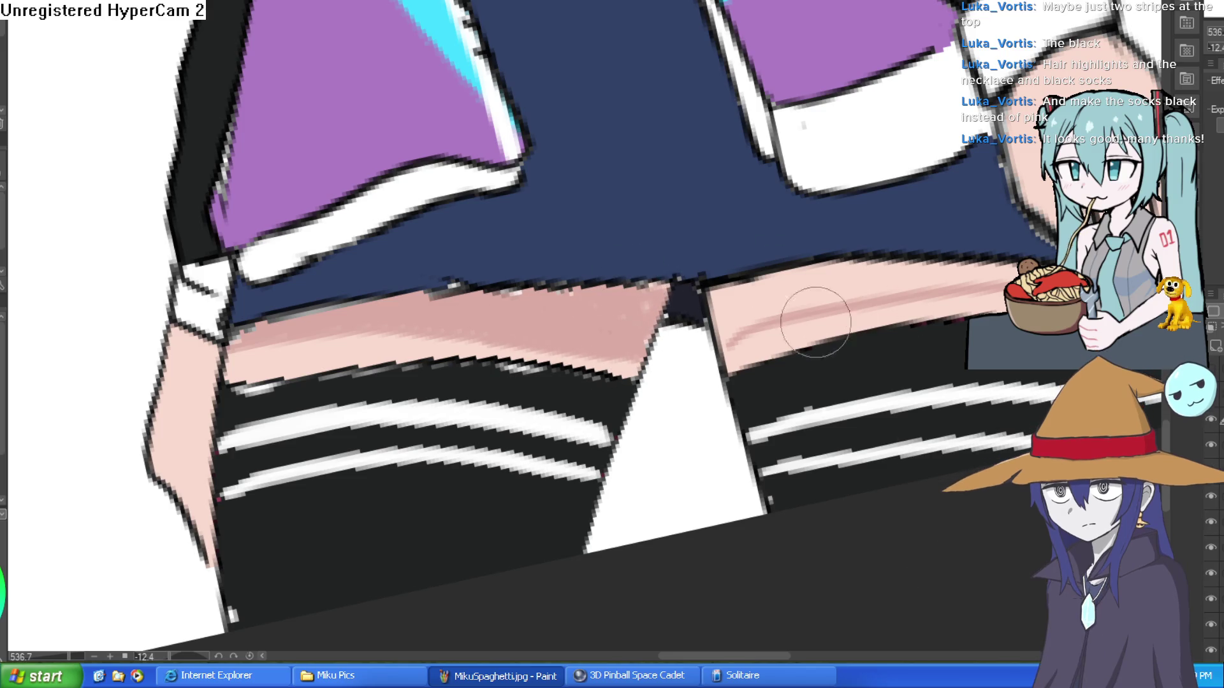
pyautogui.moveTo(743, 319); pyautogui.dragTo(904, 292)
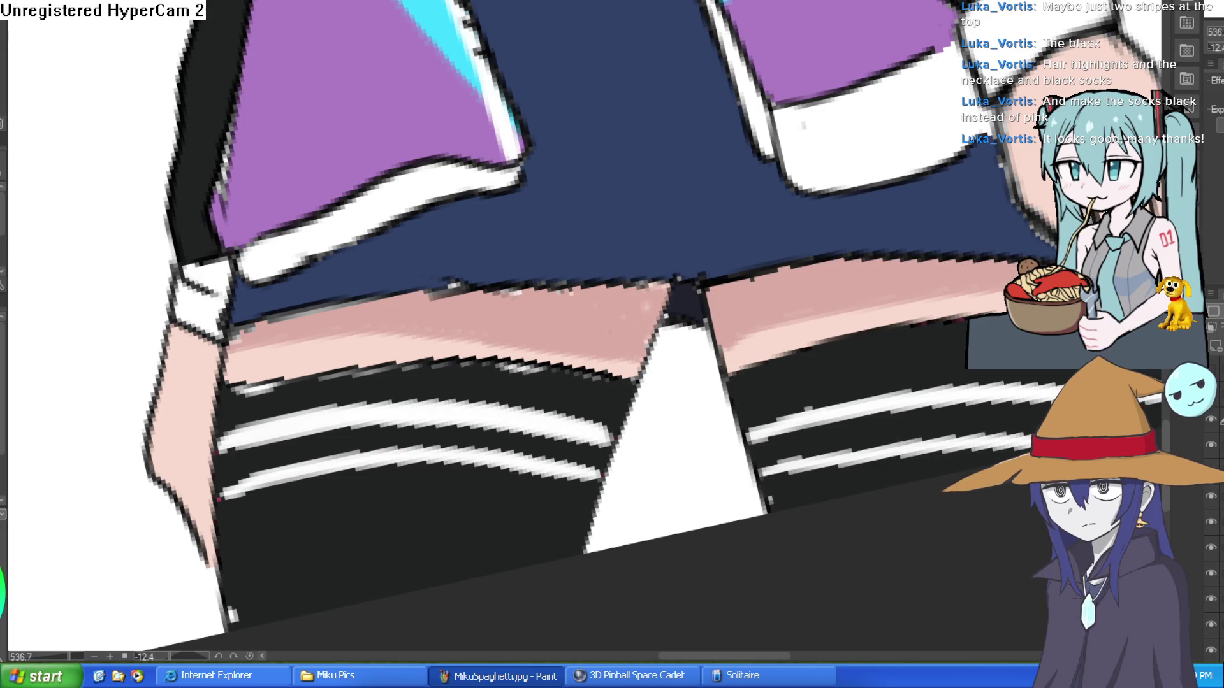
# - Draw a slanted fold line up the skirt, redrawing it twice until it sits right
pyautogui.moveTo(956, 242); pyautogui.dragTo(910, 202)
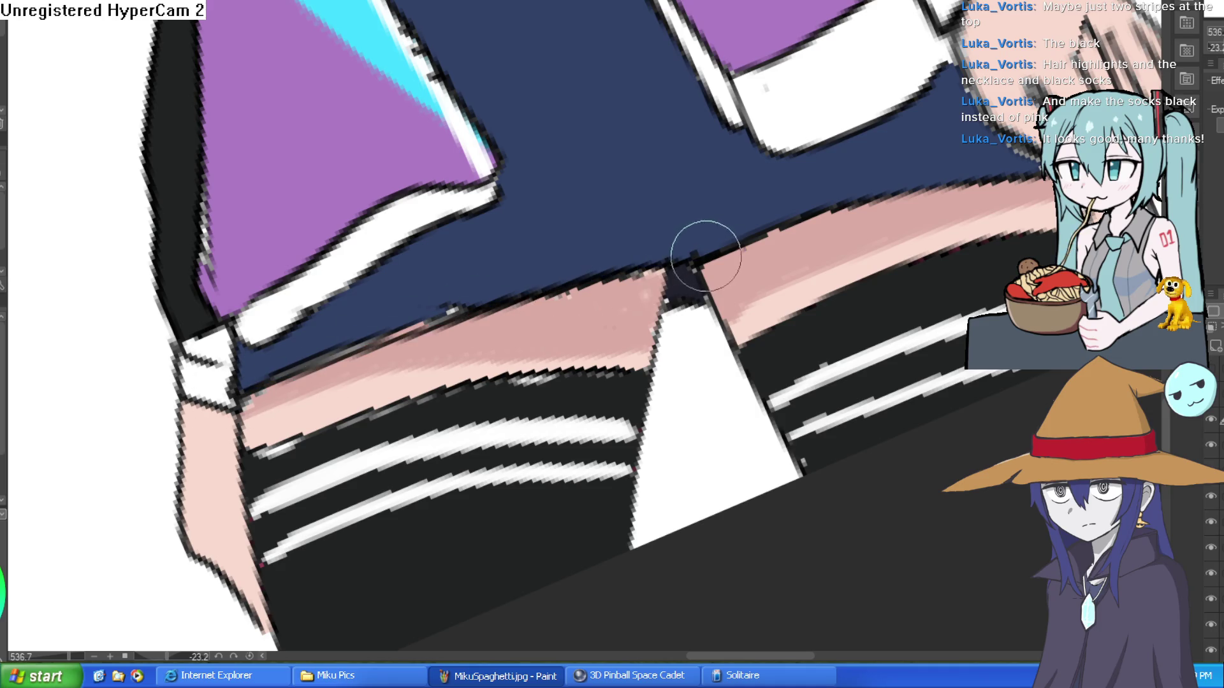
pyautogui.moveTo(1043, 220)
pyautogui.mouseDown()
pyautogui.moveTo(994, 297)
pyautogui.moveTo(981, 447)
pyautogui.mouseUp()
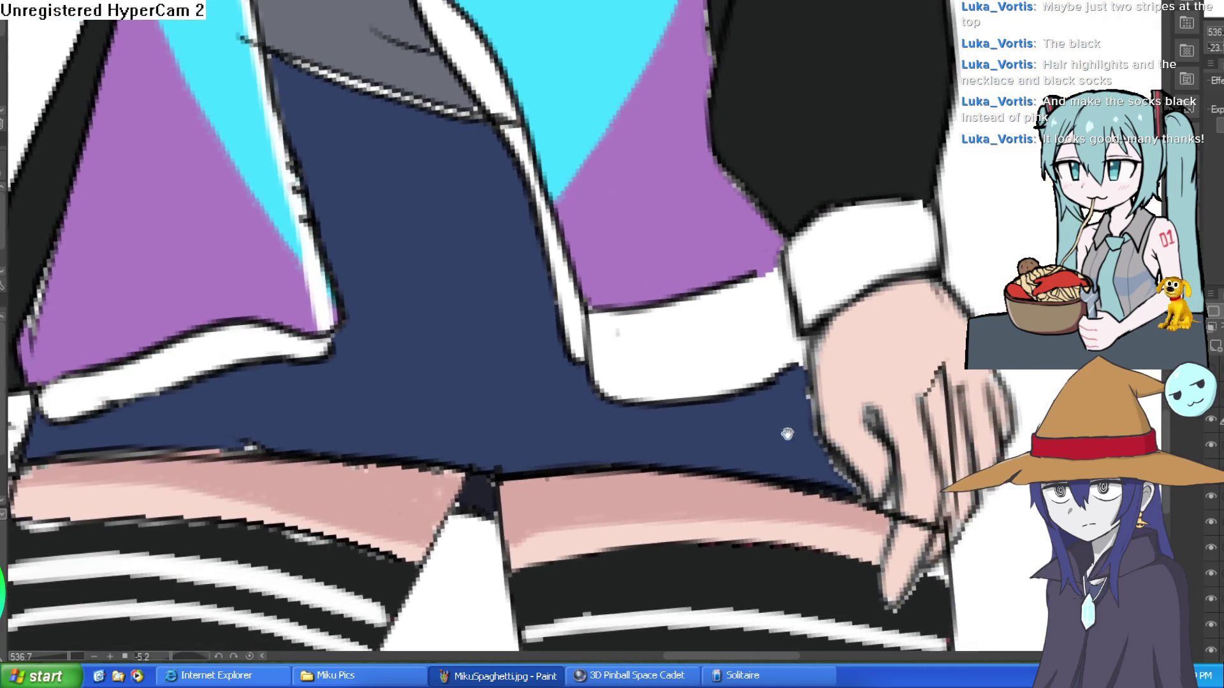
pyautogui.moveTo(500, 439); pyautogui.dragTo(492, 265)
pyautogui.hotkey('ctrl', 'z')
pyautogui.moveTo(495, 446); pyautogui.dragTo(450, 186)
pyautogui.hotkey('ctrl', 'z')
pyautogui.moveTo(503, 454); pyautogui.dragTo(444, 186)
# - Level the view rotation and zoom out to see the whole figure
pyautogui.scroll(-5, 492, 273)
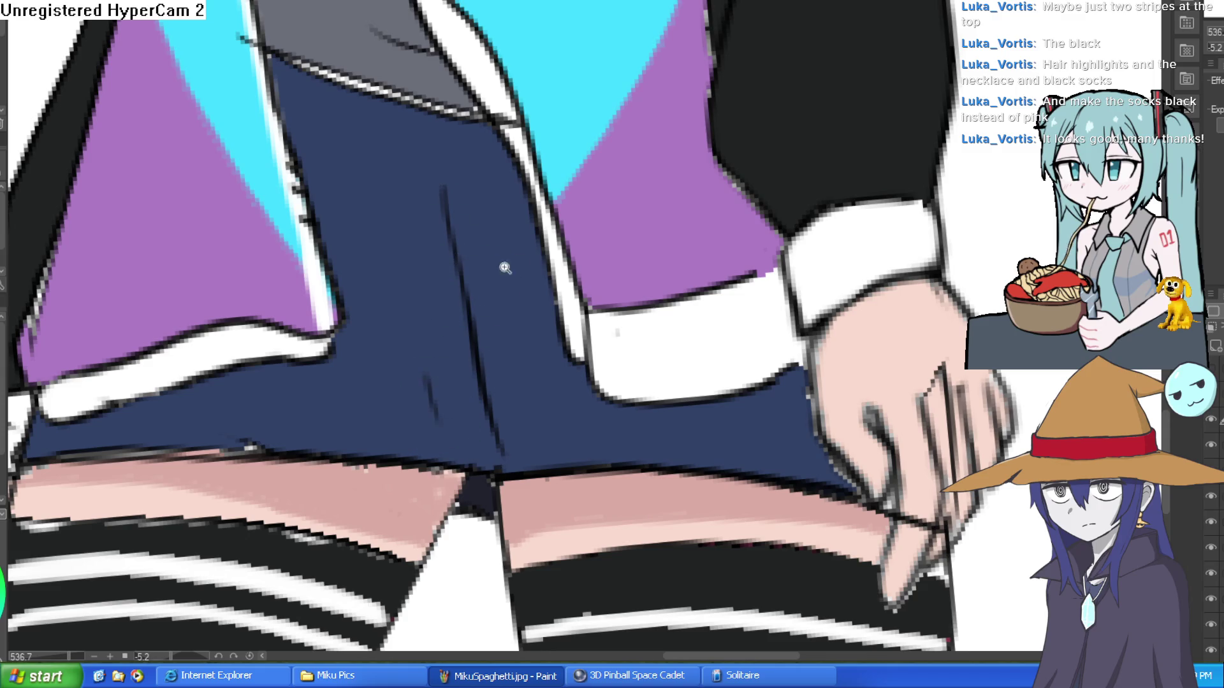
pyautogui.scroll(-2, 551, 218)
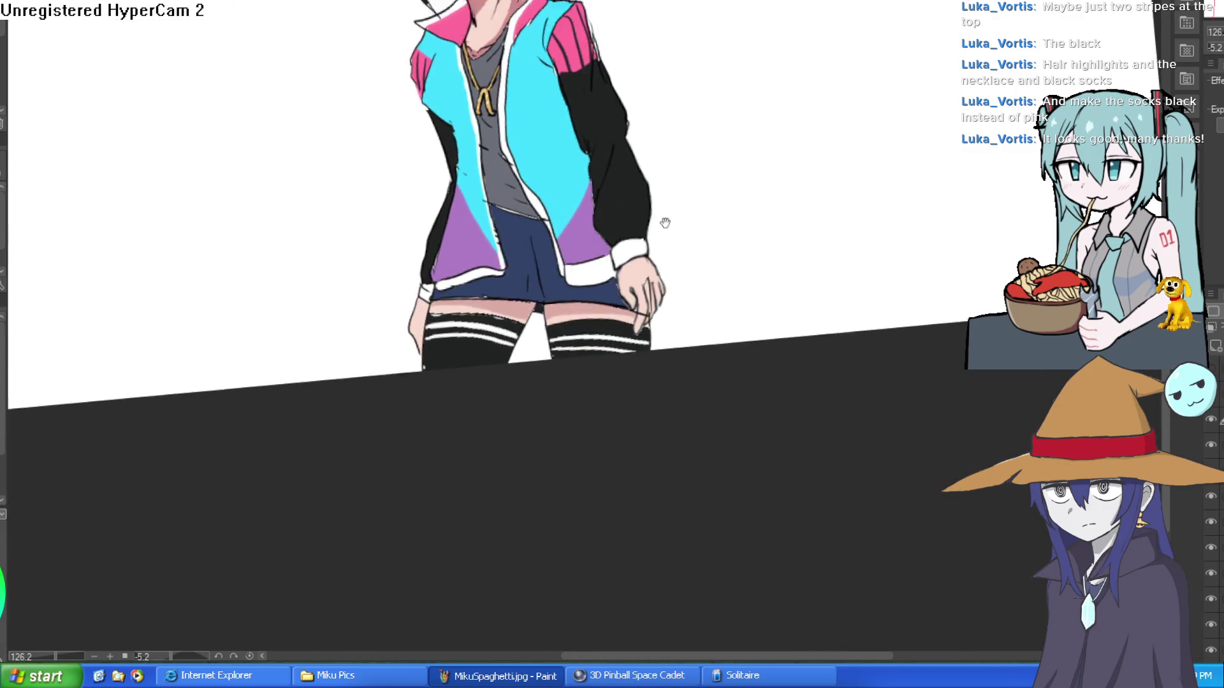
pyautogui.scroll(6, 547, 417)
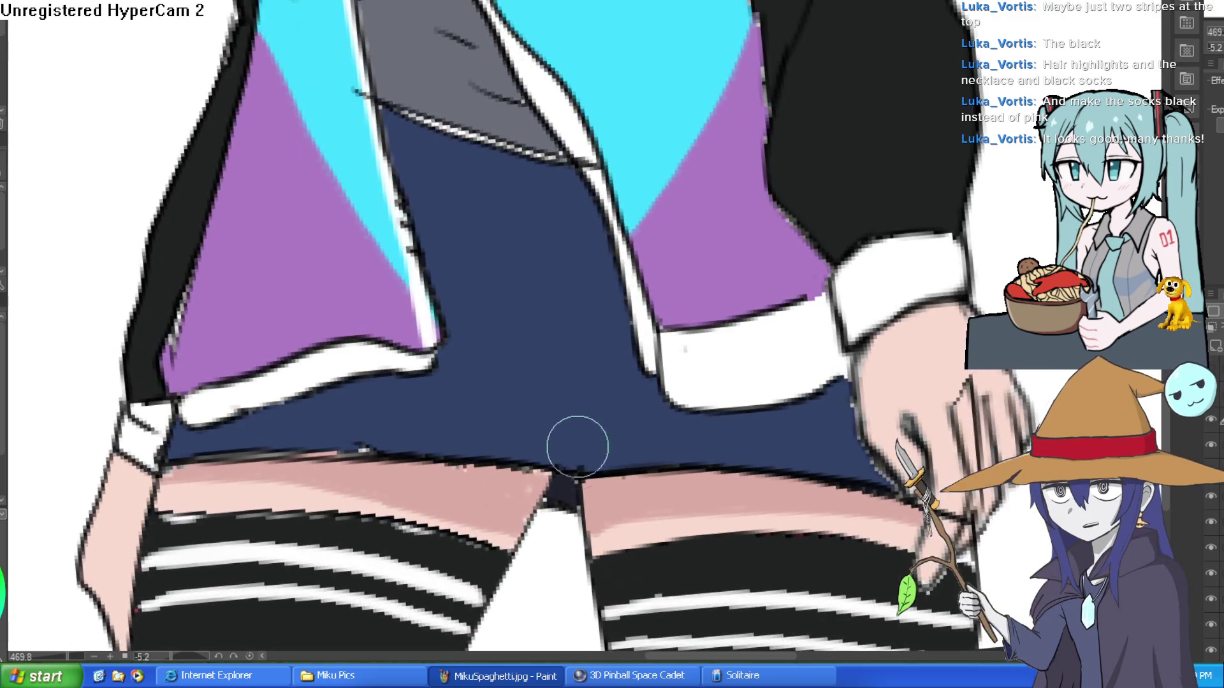
pyautogui.moveTo(665, 316)
pyautogui.mouseDown()
pyautogui.moveTo(791, 368)
pyautogui.moveTo(903, 363)
pyautogui.mouseUp()
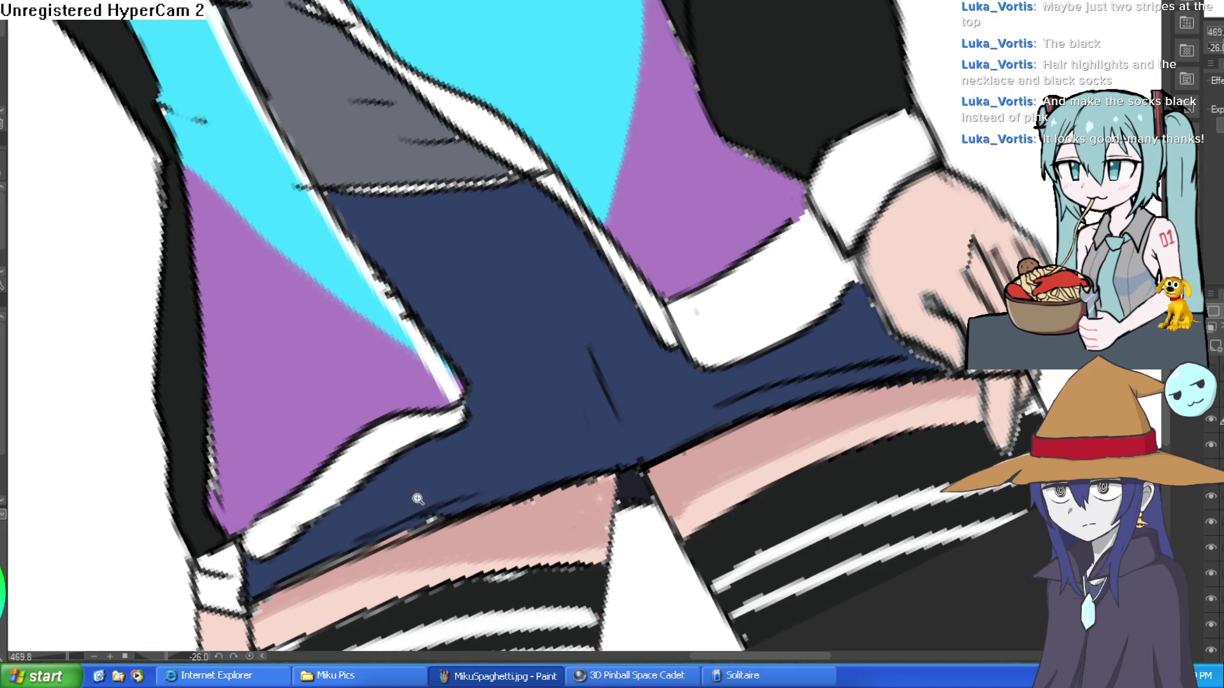
pyautogui.scroll(-6, 484, 493)
pyautogui.moveTo(718, 342); pyautogui.dragTo(626, 379)
pyautogui.moveTo(706, 375)
pyautogui.mouseDown()
pyautogui.moveTo(763, 423)
pyautogui.moveTo(773, 365)
pyautogui.mouseUp()
pyautogui.moveTo(783, 318); pyautogui.dragTo(787, 293)
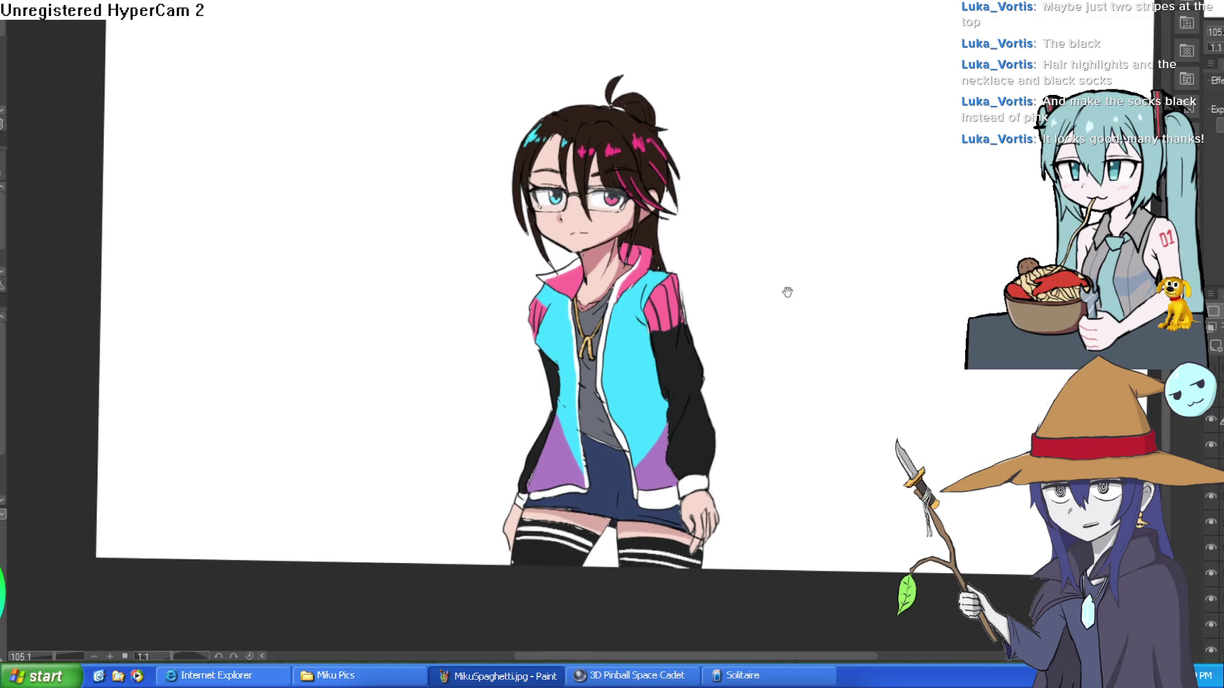
pyautogui.scroll(-2, 803, 241)
pyautogui.scroll(-3, 803, 242)
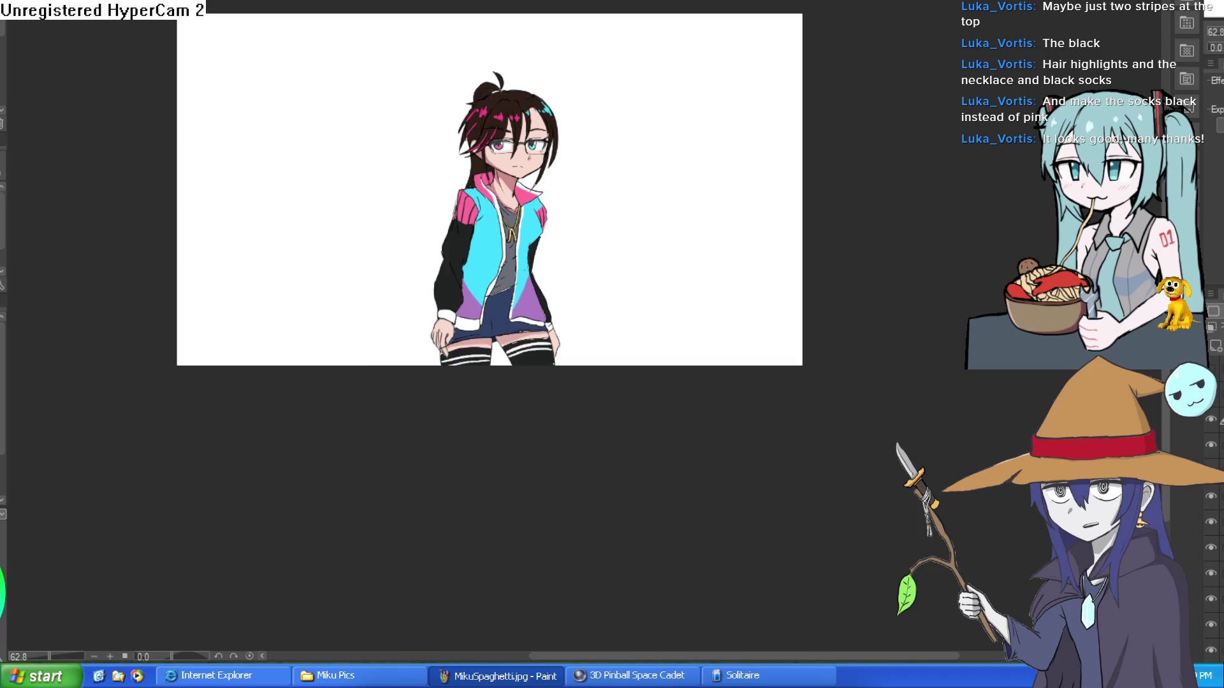
pyautogui.scroll(3, 797, 242)
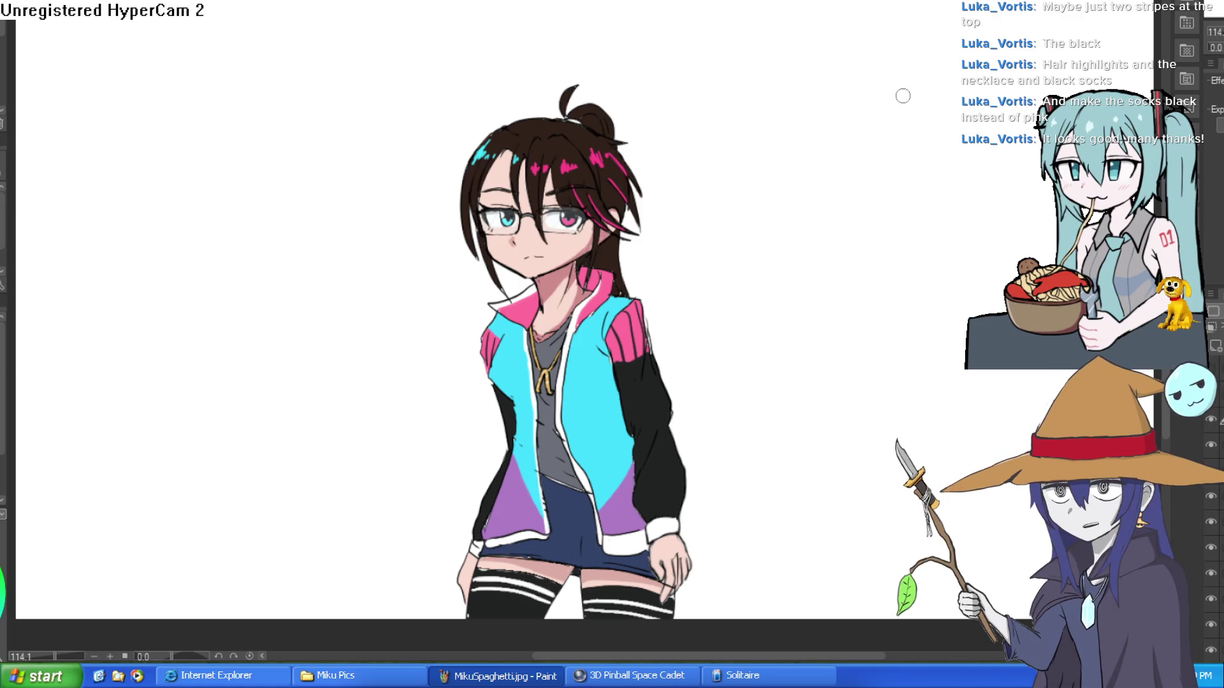
pyautogui.scroll(10, 902, 96)
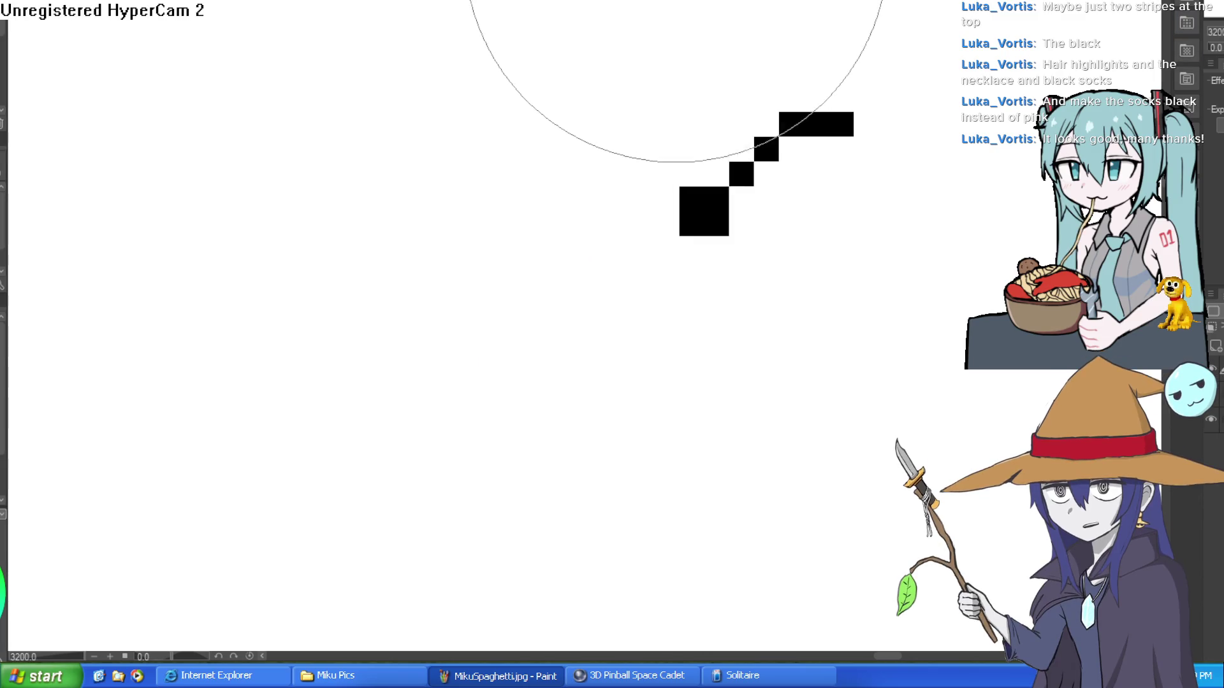
pyautogui.scroll(-10, 439, 342)
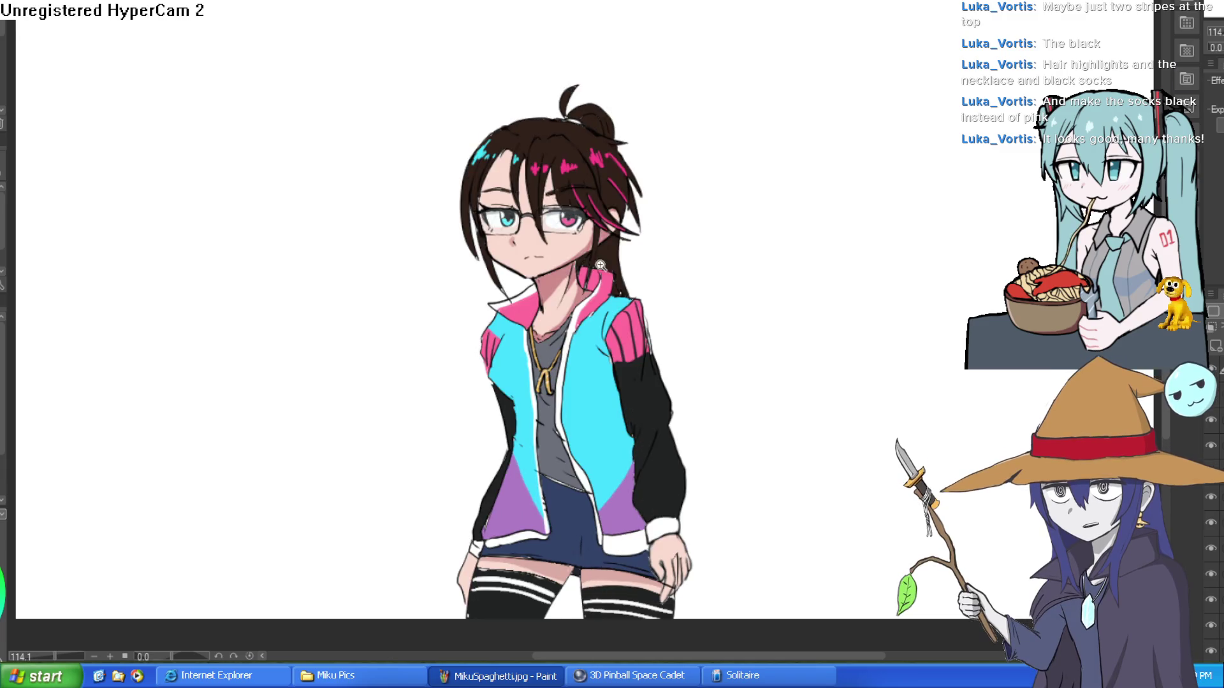
# - Mirror the view to check the face, dab a white highlight on the cheek, then flip back
pyautogui.scroll(3, 637, 241)
pyautogui.moveTo(638, 241); pyautogui.dragTo(720, 337)
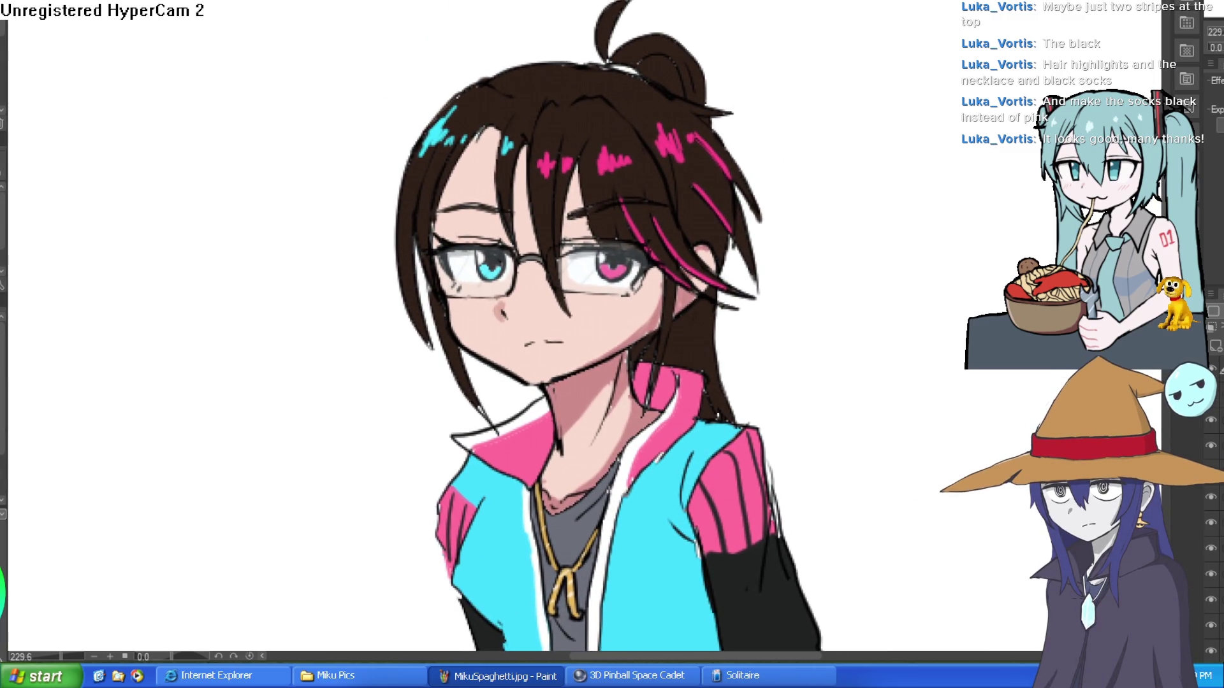
pyautogui.press('h')
pyautogui.press('h')
pyautogui.press('h')
pyautogui.press('h')
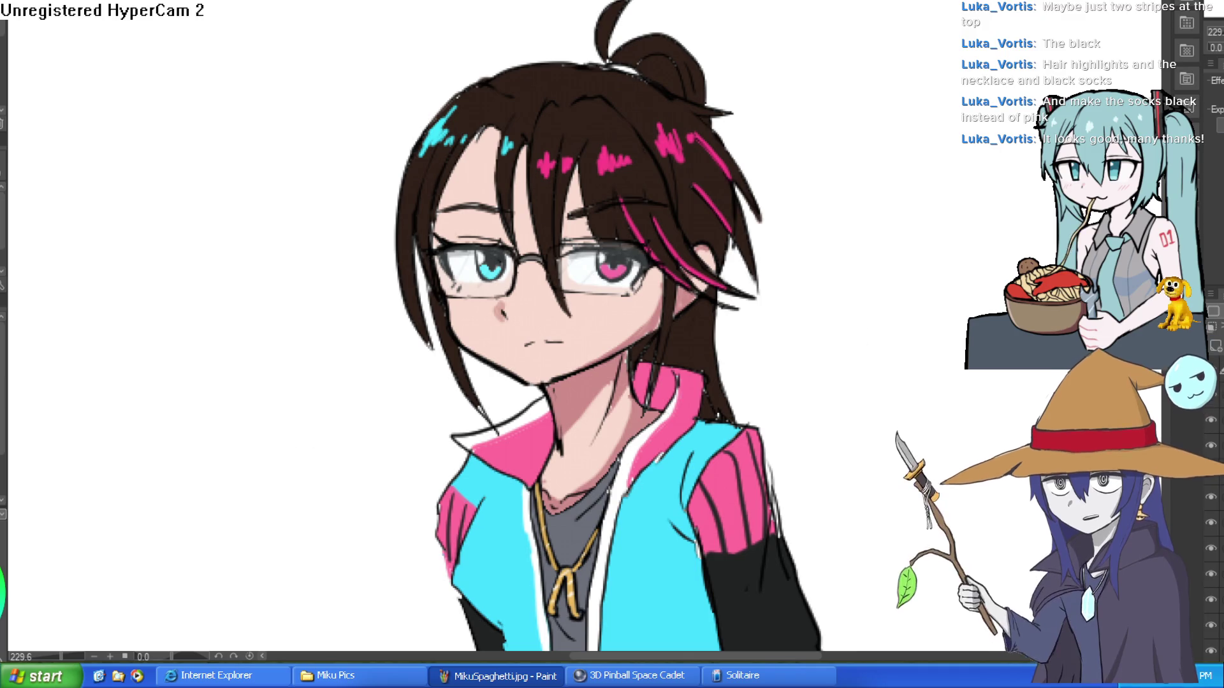
pyautogui.click(465, 311)
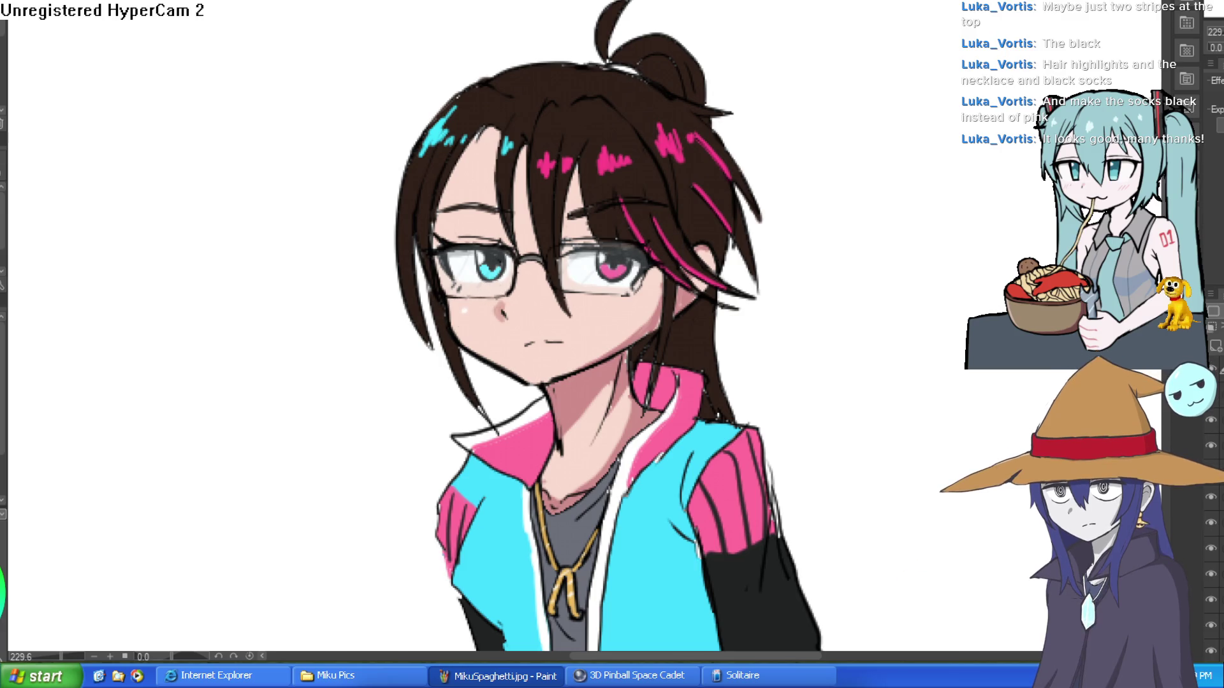
pyautogui.scroll(-3, 1023, 376)
pyautogui.press('h')
pyautogui.press('h')
pyautogui.press('h')
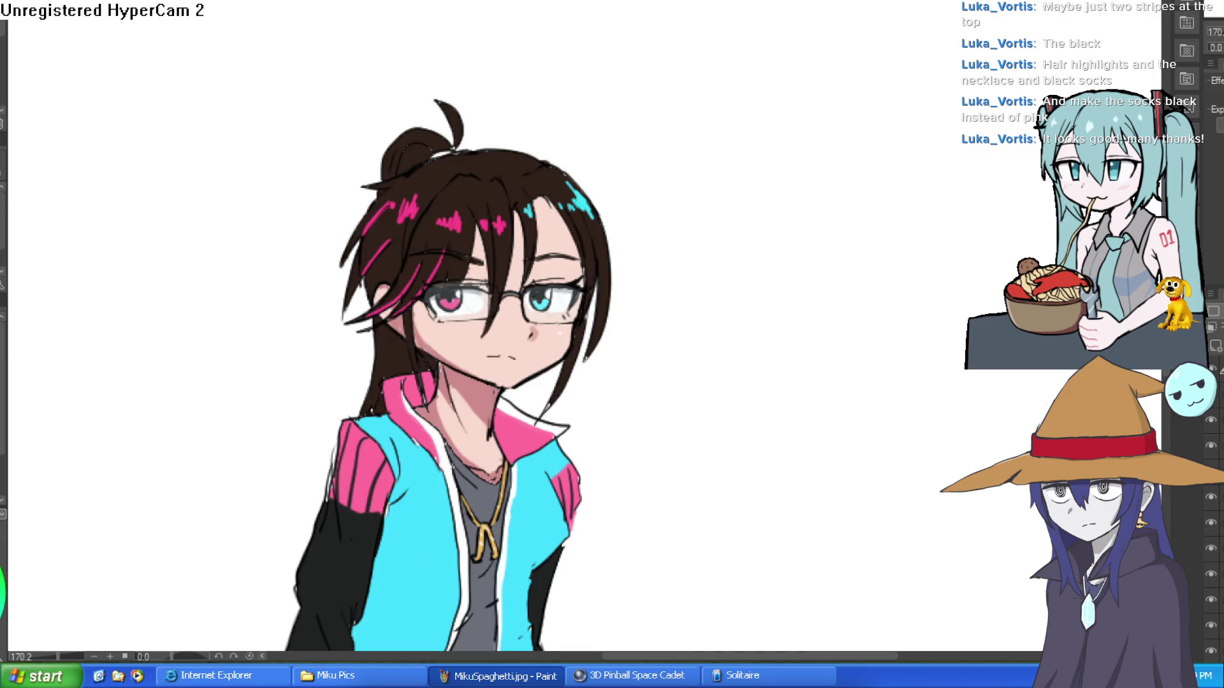
pyautogui.press('h')
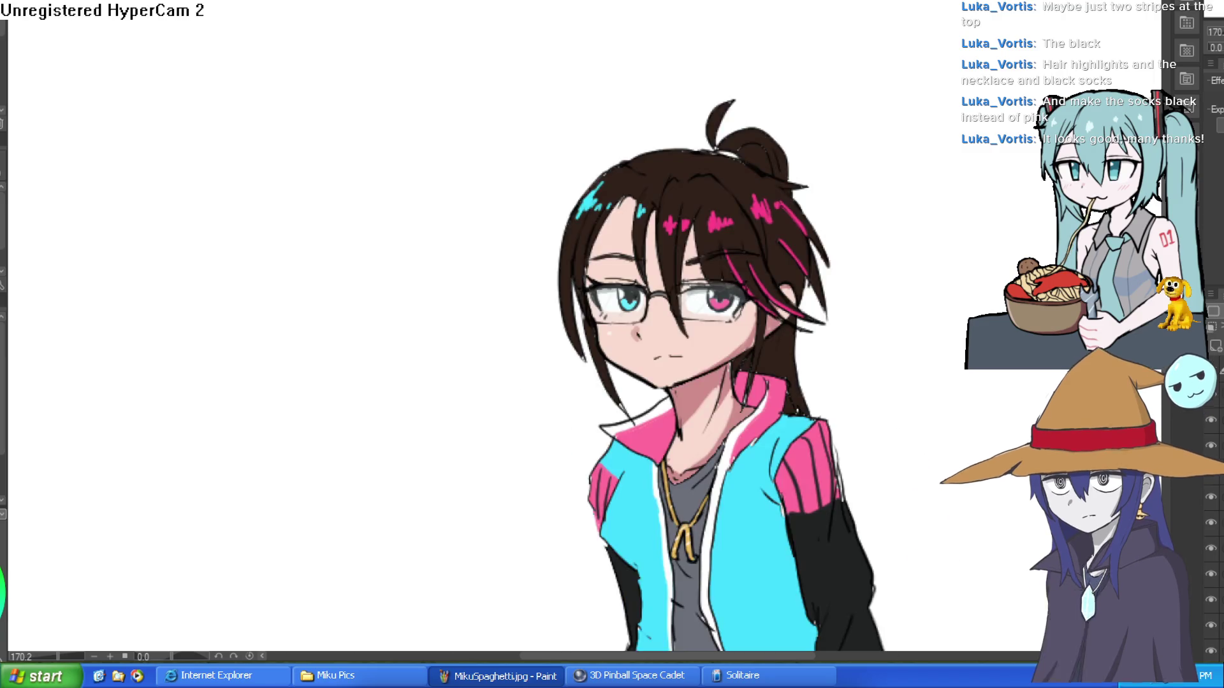
pyautogui.moveTo(918, 280)
pyautogui.mouseDown()
pyautogui.moveTo(913, 242)
pyautogui.moveTo(901, 246)
pyautogui.moveTo(945, 186)
pyautogui.mouseUp()
pyautogui.scroll(-4, 923, 213)
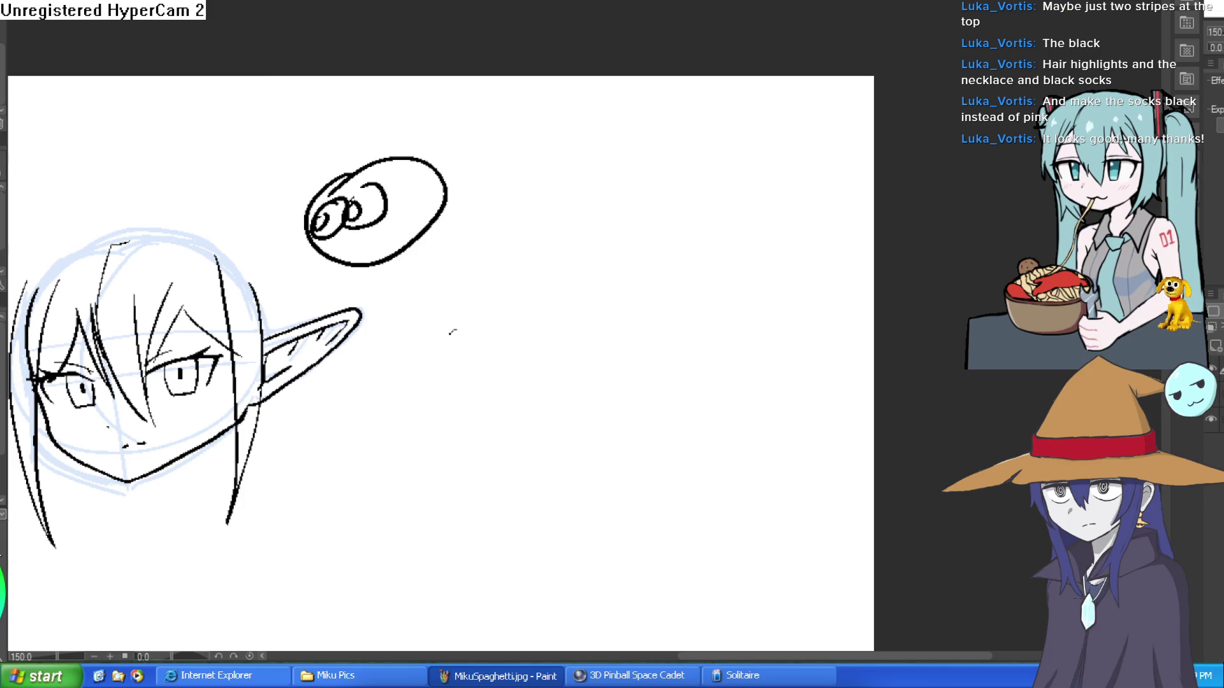
# - Ink the elf's hair outline, arcing over the head to the ear and joining the left hair
pyautogui.moveTo(391, 435); pyautogui.dragTo(579, 457)
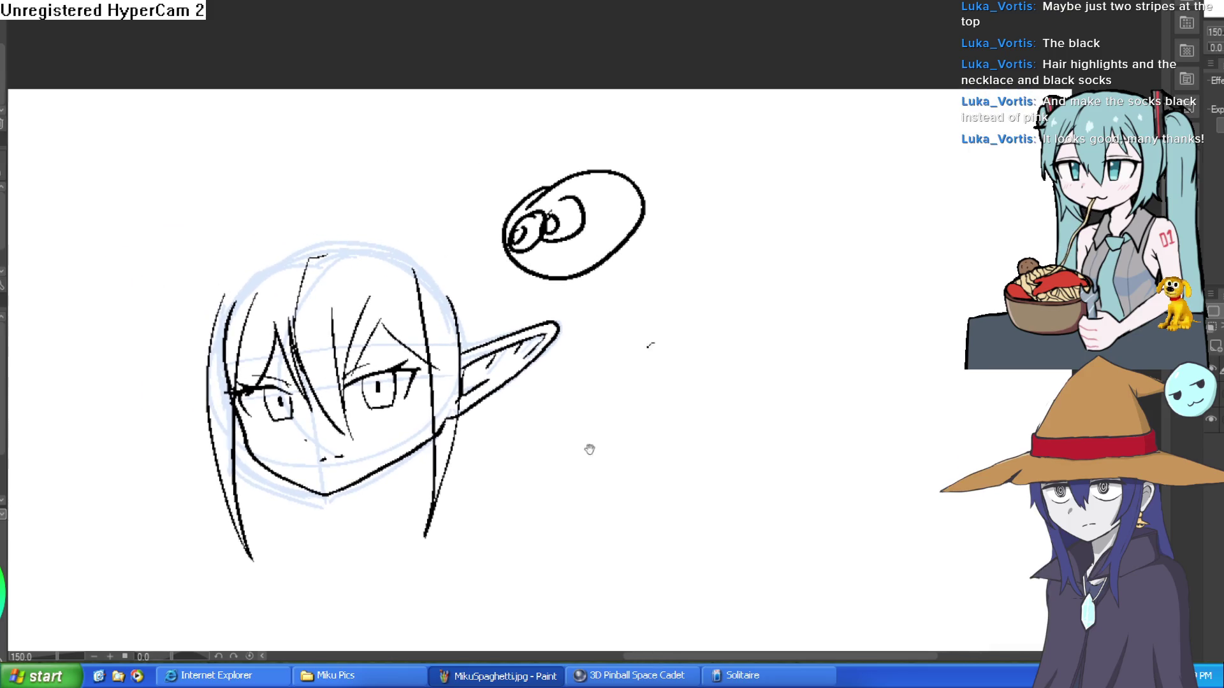
pyautogui.scroll(5, 423, 347)
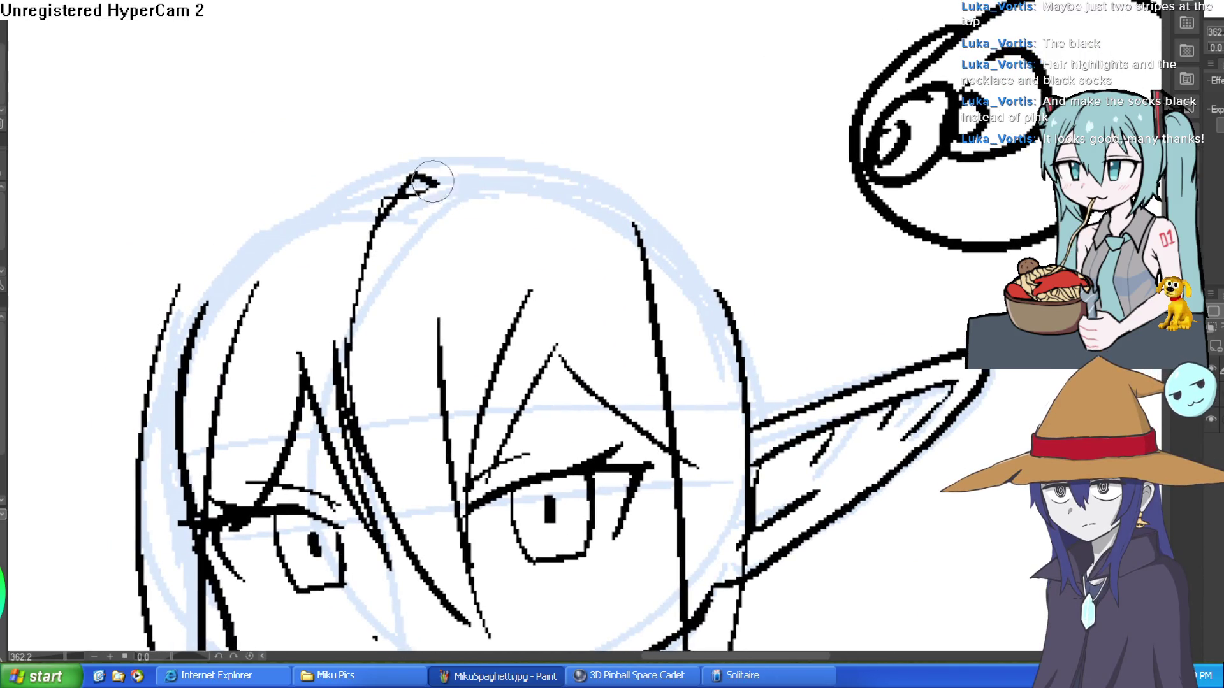
pyautogui.moveTo(638, 255)
pyautogui.mouseDown()
pyautogui.moveTo(621, 220)
pyautogui.moveTo(603, 224)
pyautogui.mouseUp()
pyautogui.moveTo(207, 319); pyautogui.dragTo(227, 287)
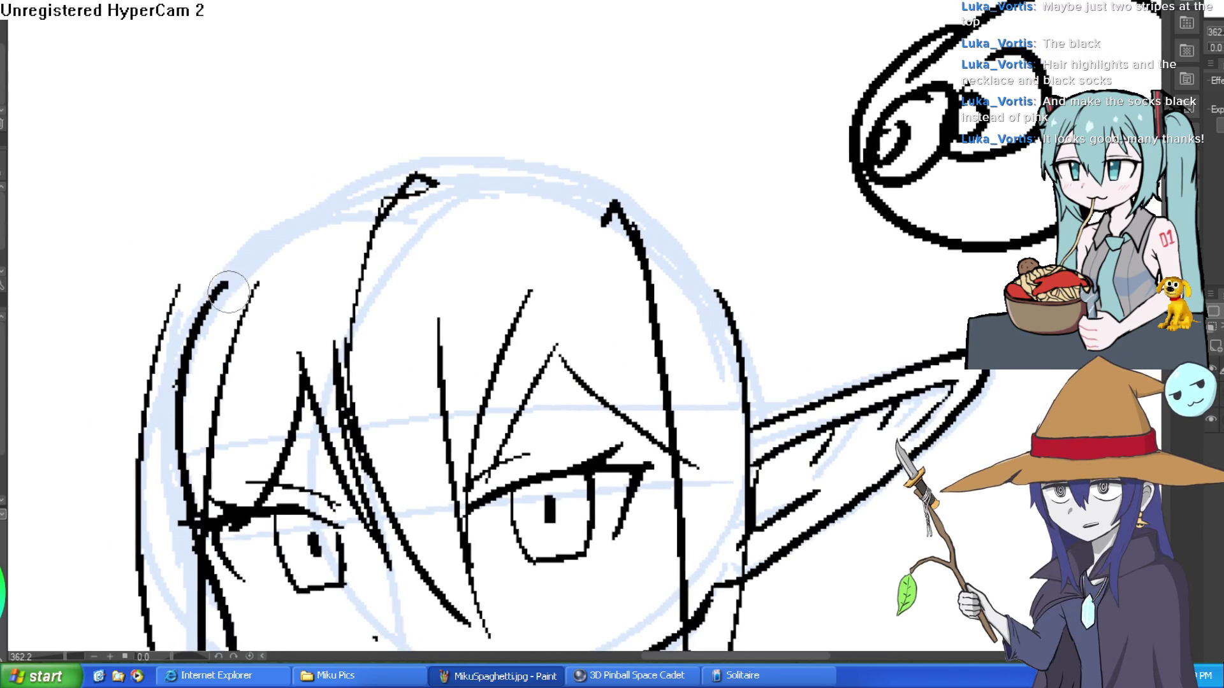
pyautogui.scroll(-3, 681, 188)
pyautogui.moveTo(513, 166)
pyautogui.mouseDown()
pyautogui.moveTo(390, 226)
pyautogui.moveTo(311, 376)
pyautogui.mouseUp()
pyautogui.moveTo(303, 424); pyautogui.dragTo(309, 467)
pyautogui.moveTo(336, 333); pyautogui.dragTo(305, 426)
pyautogui.moveTo(504, 167)
pyautogui.mouseDown()
pyautogui.moveTo(599, 159)
pyautogui.moveTo(740, 274)
pyautogui.moveTo(751, 328)
pyautogui.mouseUp()
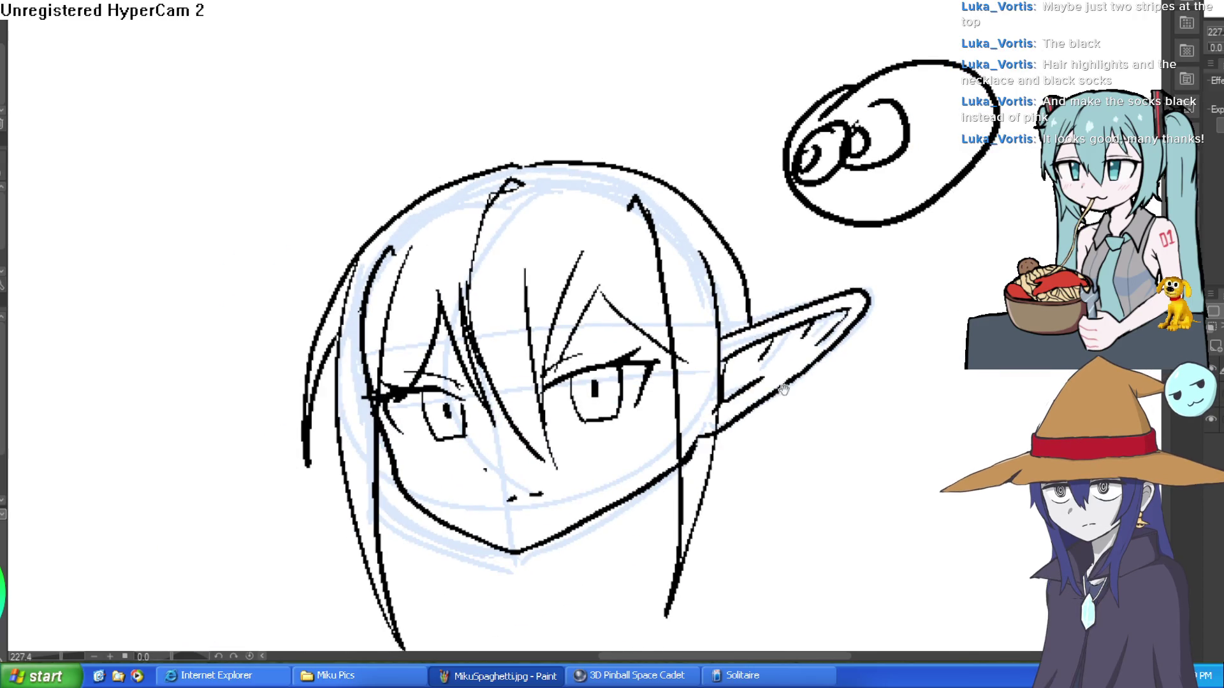
# - Draw a curled ahoge above the head and a hair strand over the right eye
pyautogui.moveTo(783, 387); pyautogui.dragTo(783, 419)
pyautogui.moveTo(519, 198)
pyautogui.mouseDown()
pyautogui.moveTo(491, 159)
pyautogui.moveTo(378, 191)
pyautogui.mouseUp()
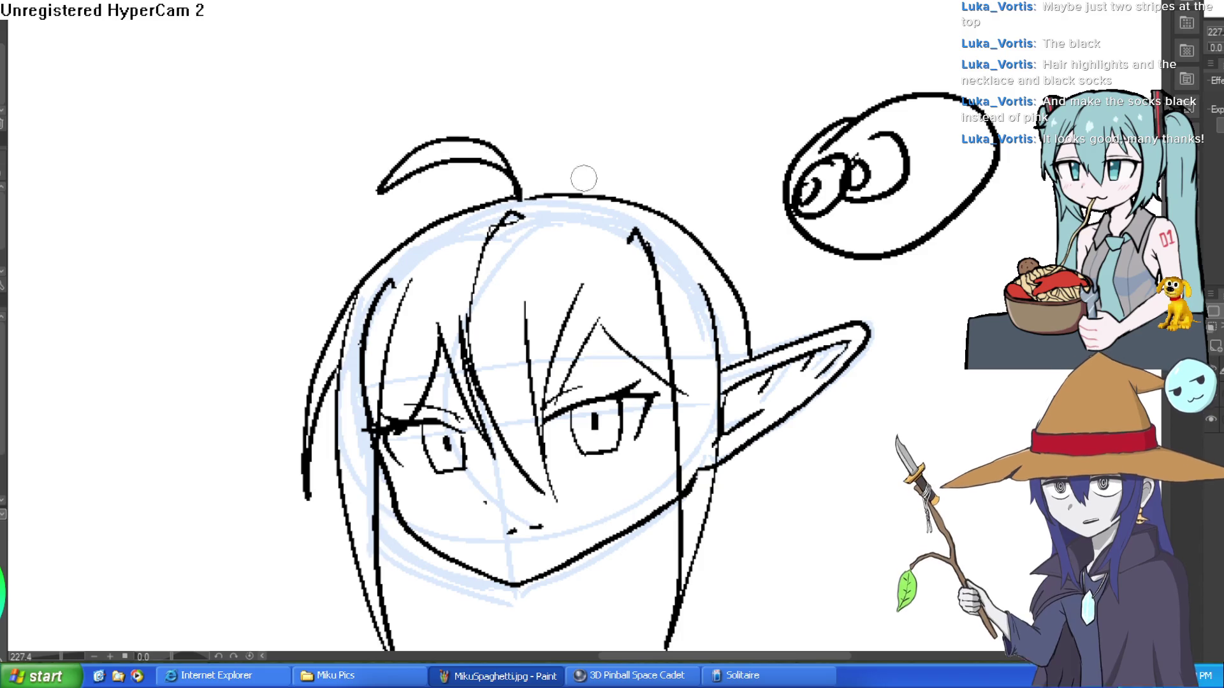
pyautogui.moveTo(580, 177); pyautogui.dragTo(574, 73)
pyautogui.moveTo(622, 216); pyautogui.dragTo(557, 285)
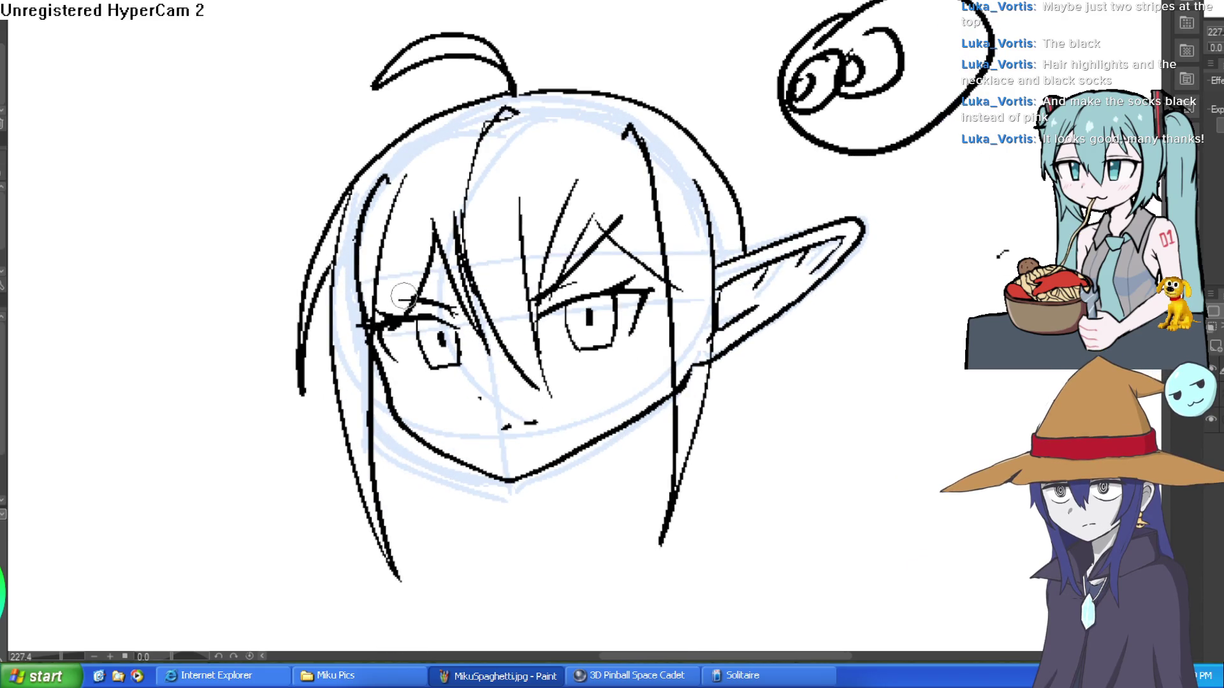
# - Ink the jaw and neck lines at a resized brush, then erase the thick jaw line thinner
pyautogui.moveTo(420, 281); pyautogui.dragTo(376, 175)
pyautogui.moveTo(341, 280)
pyautogui.mouseDown()
pyautogui.moveTo(369, 335)
pyautogui.moveTo(504, 378)
pyautogui.moveTo(612, 306)
pyautogui.moveTo(658, 255)
pyautogui.mouseUp()
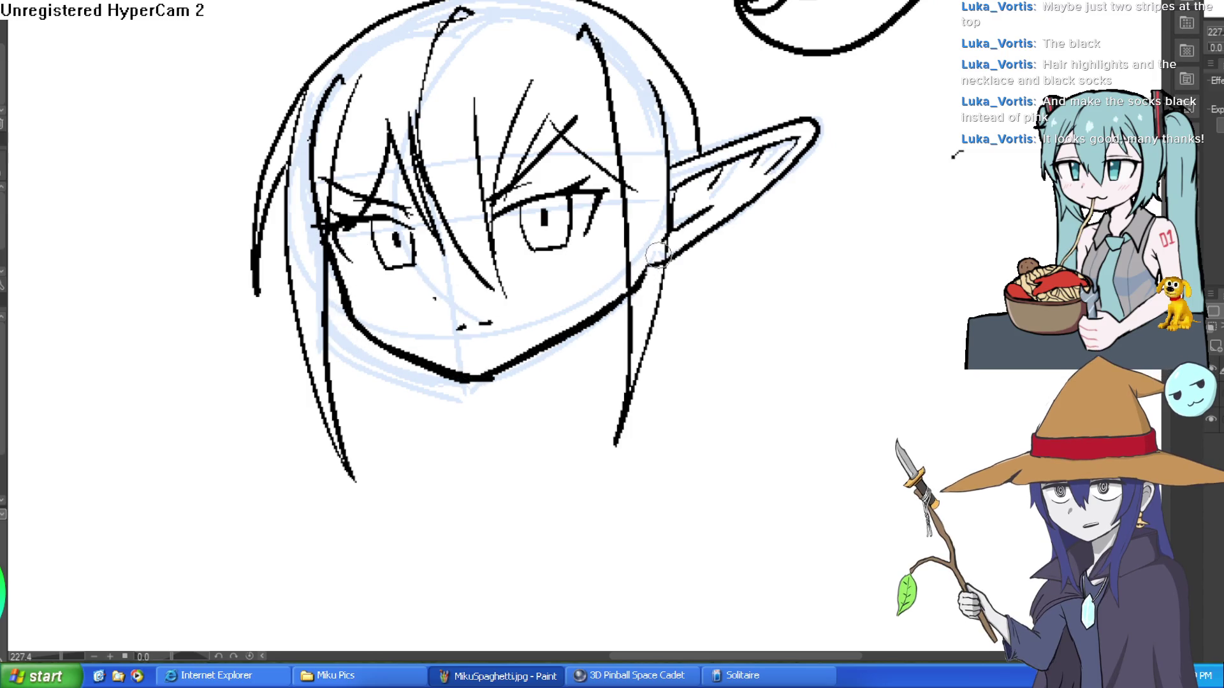
pyautogui.press('e')
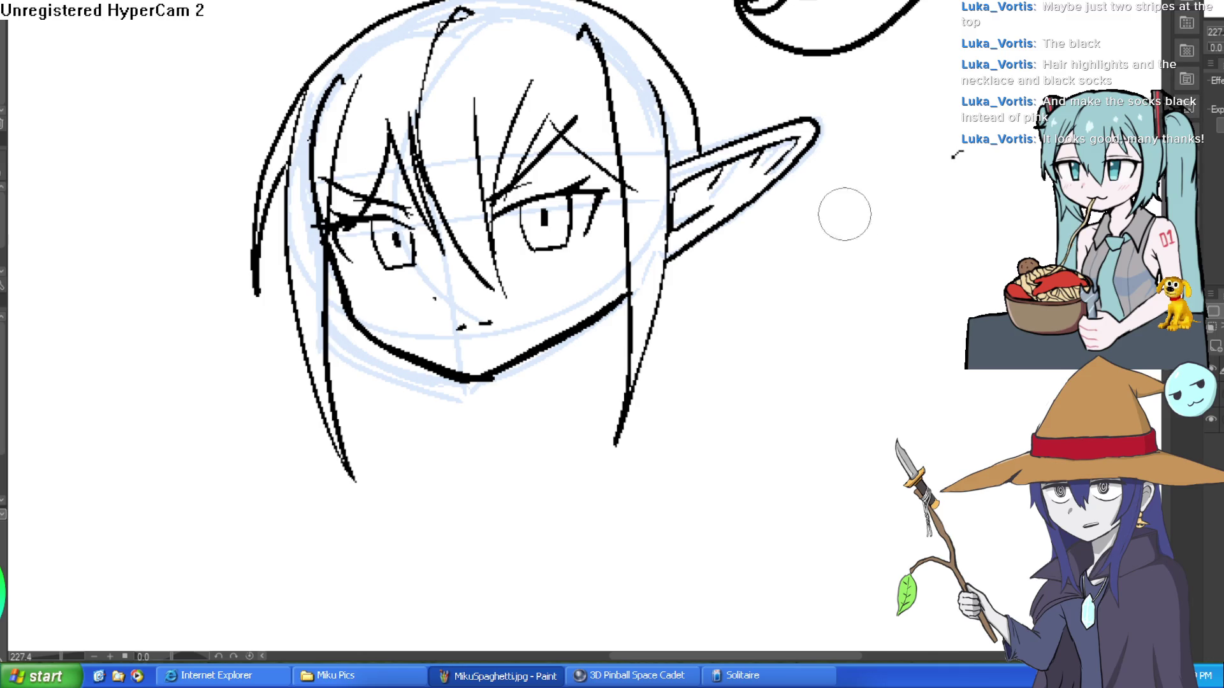
pyautogui.click(3, 76)
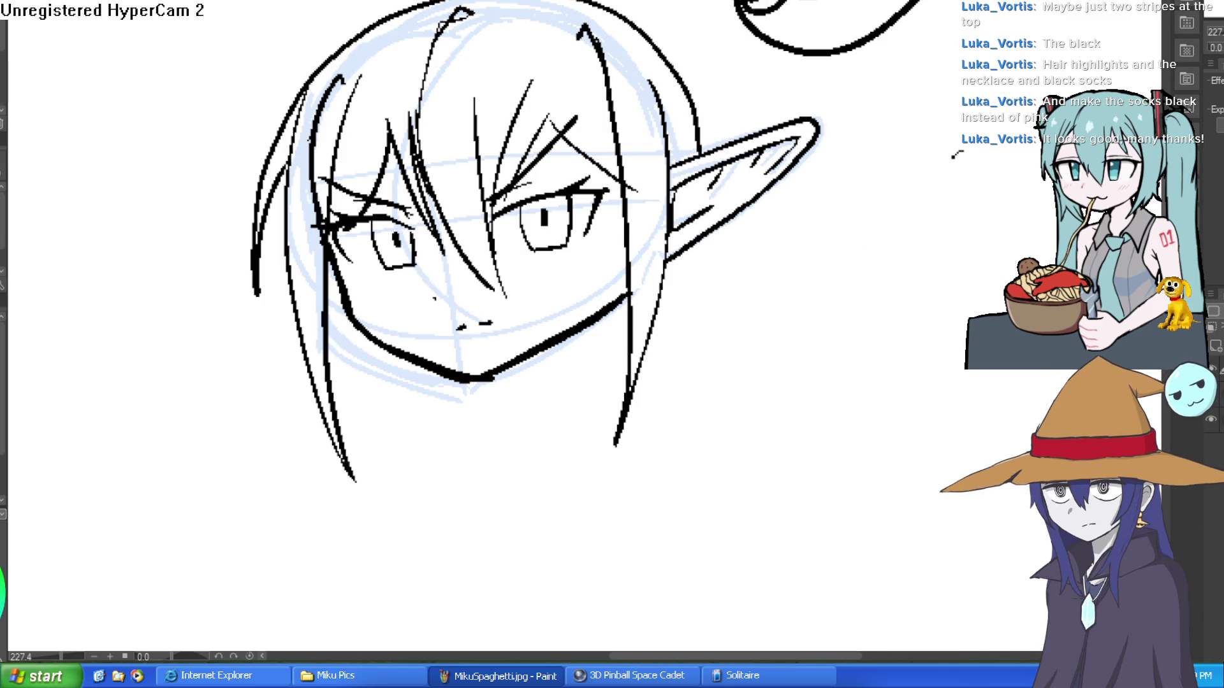
pyautogui.moveTo(605, 316); pyautogui.dragTo(601, 395)
pyautogui.moveTo(514, 369); pyautogui.dragTo(508, 428)
pyautogui.hotkey('ctrl', 'z')
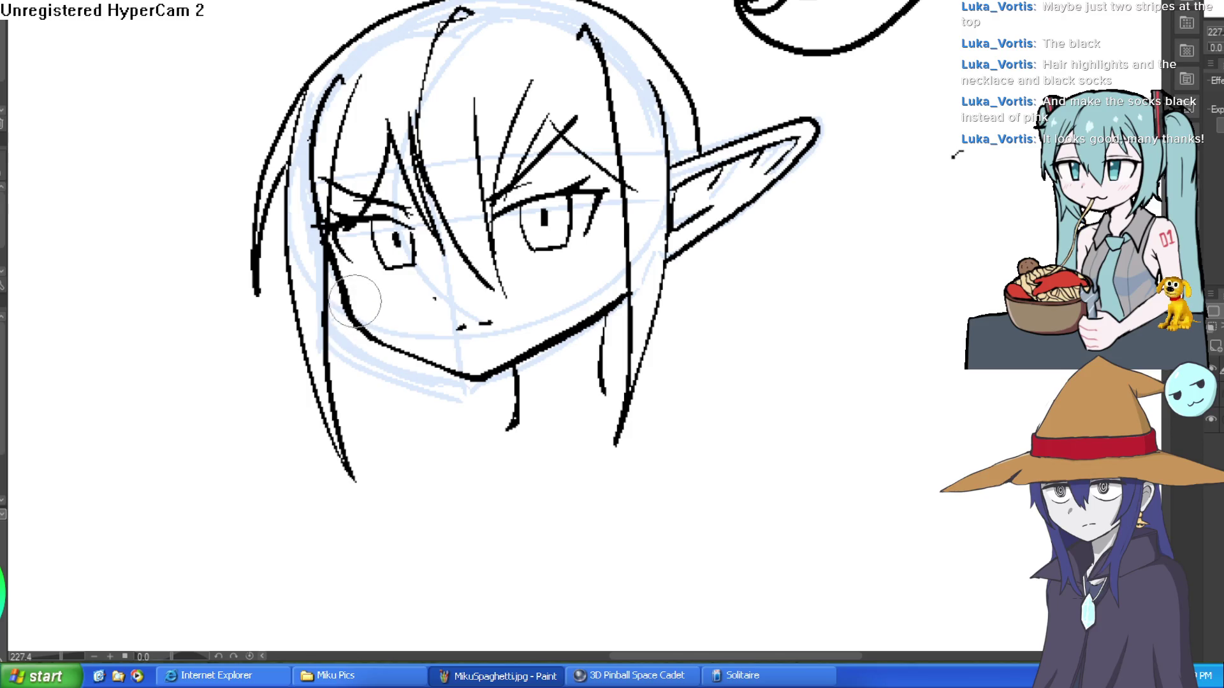
pyautogui.moveTo(516, 355)
pyautogui.mouseDown()
pyautogui.moveTo(595, 281)
pyautogui.moveTo(538, 347)
pyautogui.moveTo(595, 281)
pyautogui.moveTo(619, 292)
pyautogui.moveTo(535, 365)
pyautogui.moveTo(503, 360)
pyautogui.moveTo(587, 326)
pyautogui.moveTo(591, 309)
pyautogui.moveTo(603, 315)
pyautogui.mouseUp()
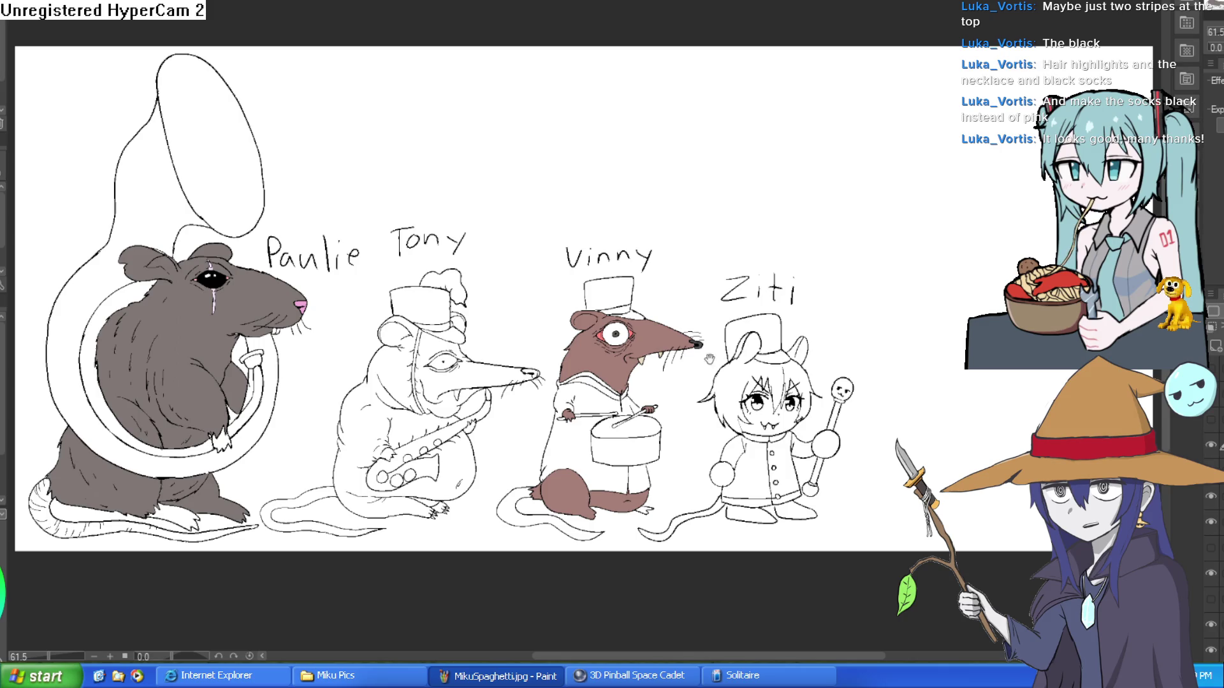
# - Fill Vinny's shirt areas green: lower, right side, and upper around the arm
pyautogui.scroll(5, 717, 355)
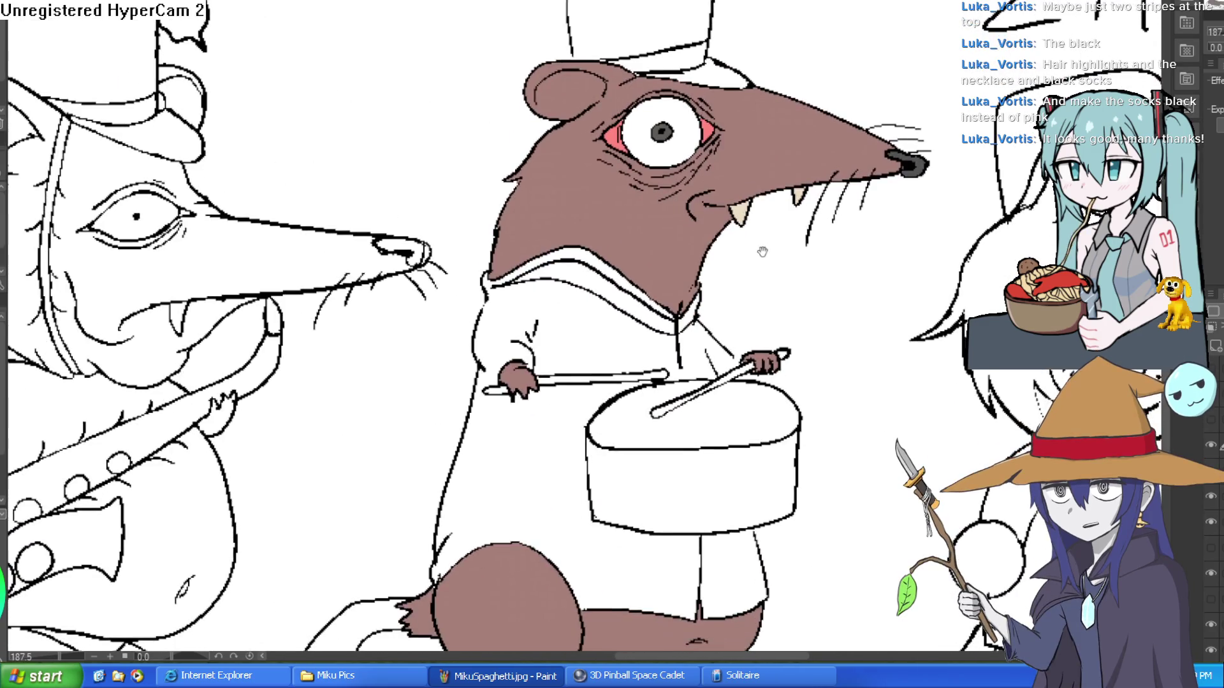
pyautogui.moveTo(754, 276)
pyautogui.mouseDown()
pyautogui.moveTo(762, 259)
pyautogui.moveTo(766, 293)
pyautogui.mouseUp()
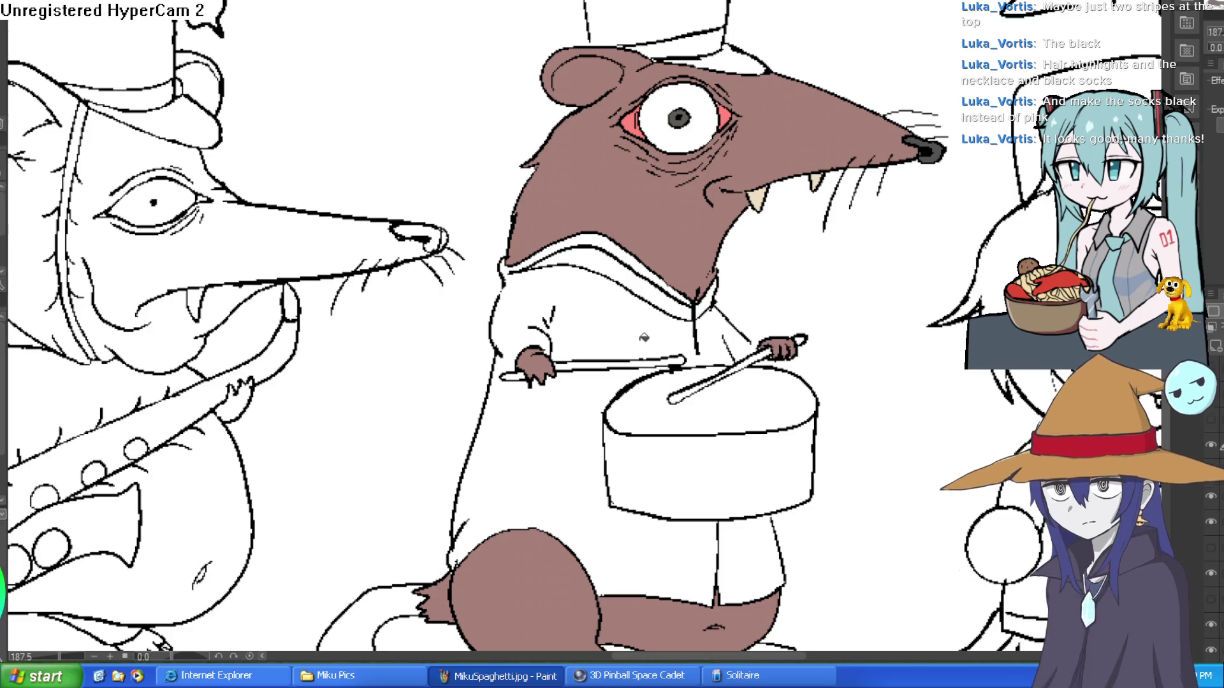
pyautogui.click(593, 318)
pyautogui.hotkey('ctrl', 'z')
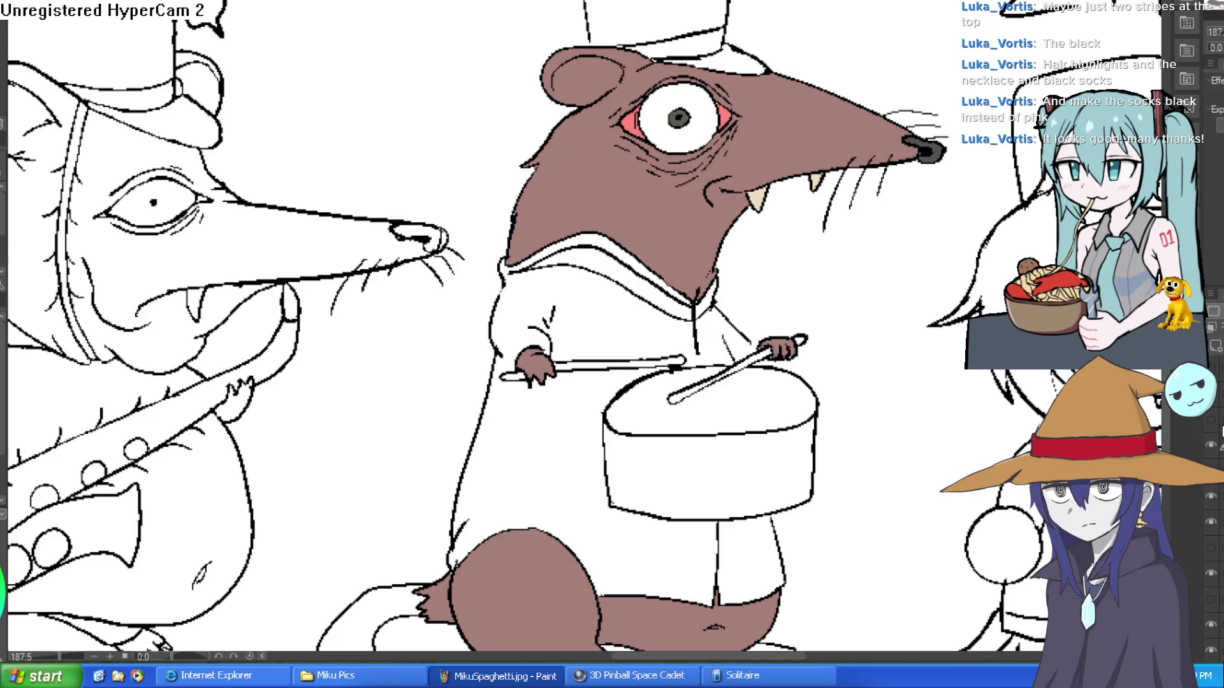
pyautogui.click(675, 534)
pyautogui.click(743, 563)
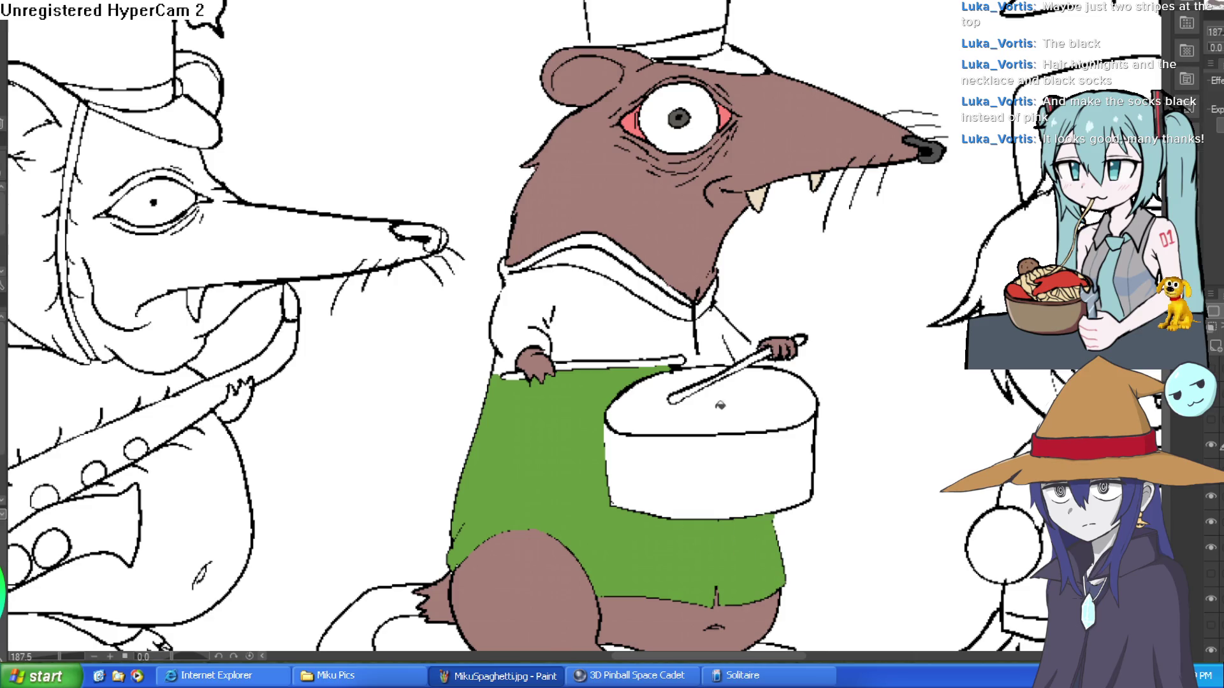
pyautogui.click(676, 336)
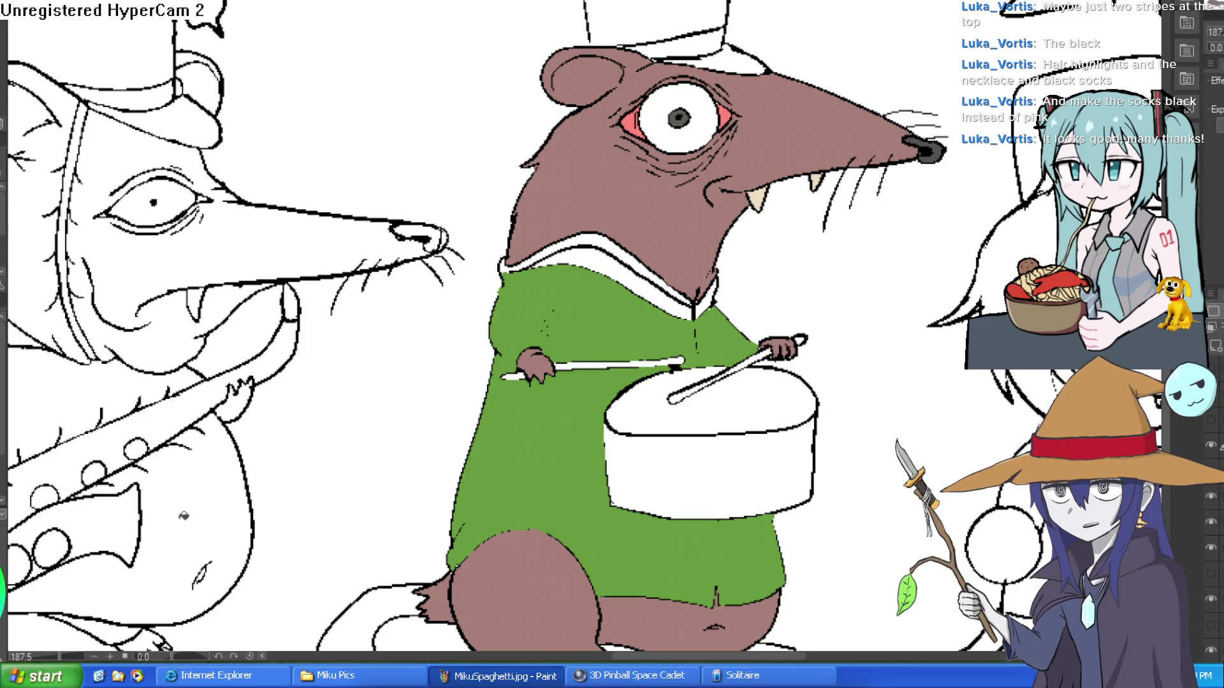
# - Fill Vinny's top hat green and its brim black
pyautogui.moveTo(236, 434)
pyautogui.mouseDown()
pyautogui.moveTo(542, 396)
pyautogui.moveTo(602, 416)
pyautogui.moveTo(364, 567)
pyautogui.mouseUp()
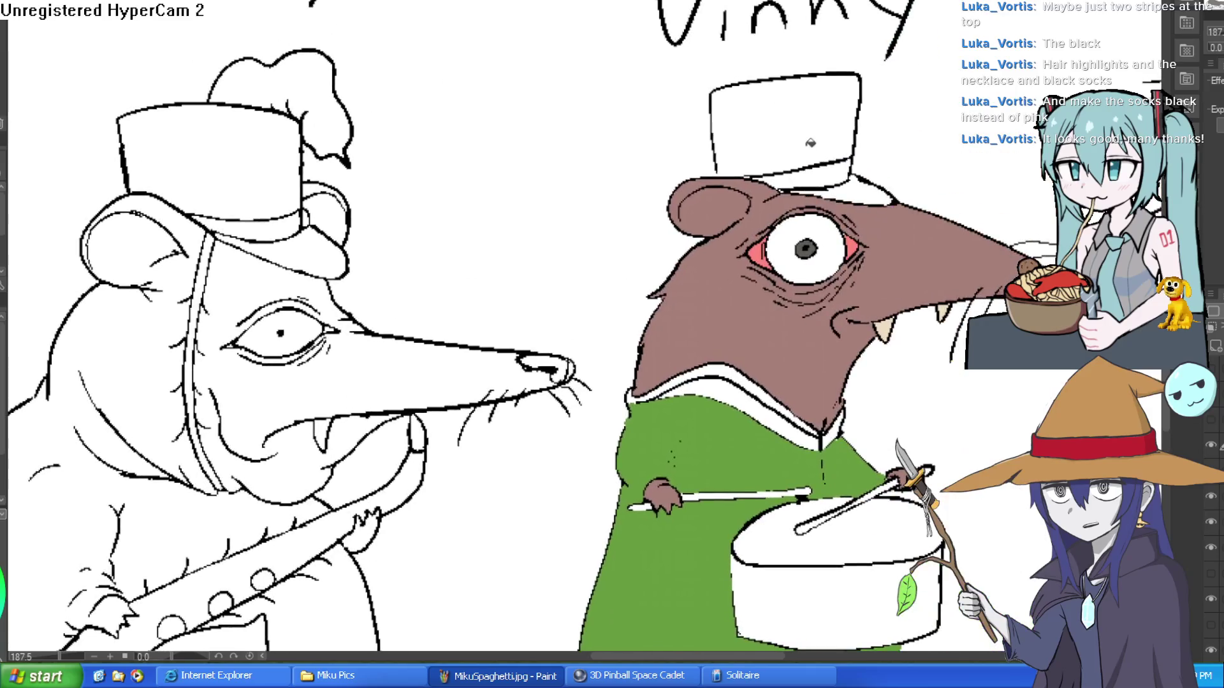
pyautogui.click(809, 144)
pyautogui.click(862, 188)
pyautogui.moveTo(975, 264); pyautogui.dragTo(660, 250)
pyautogui.scroll(-4, 924, 268)
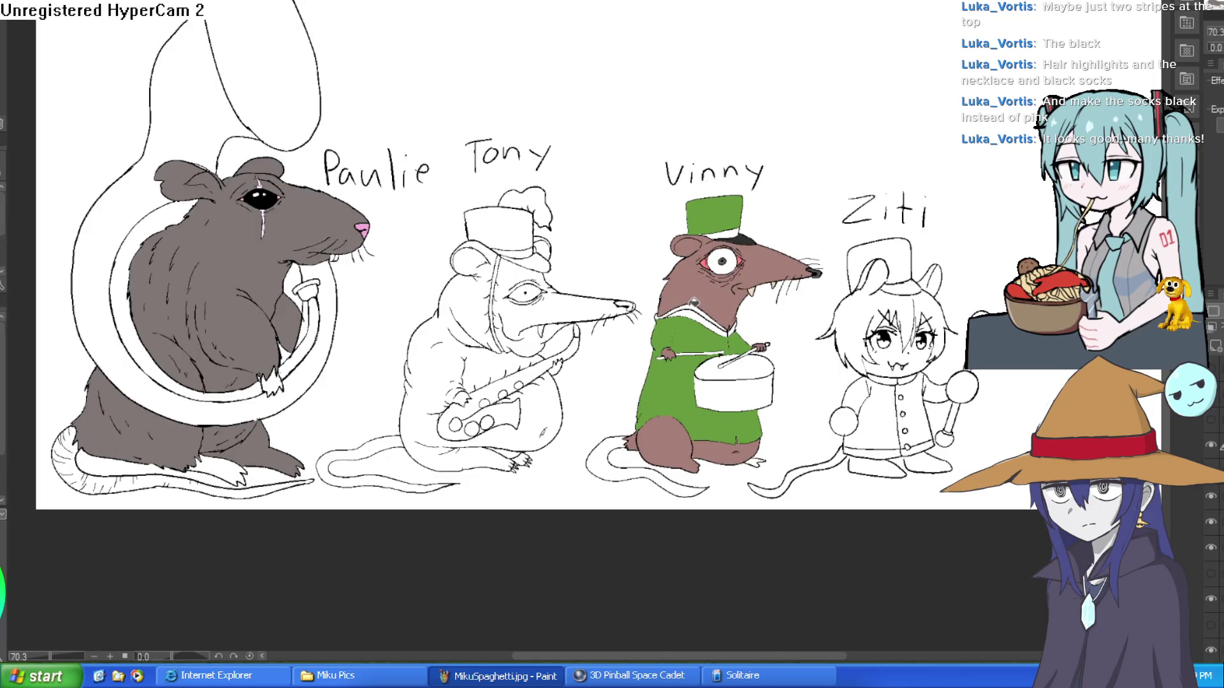
# - Give Tony's hat a black brim and a green crown, undoing a stray black fill
pyautogui.moveTo(452, 286); pyautogui.dragTo(519, 308)
pyautogui.click(583, 250)
pyautogui.hotkey('ctrl', 'z')
pyautogui.click(602, 282)
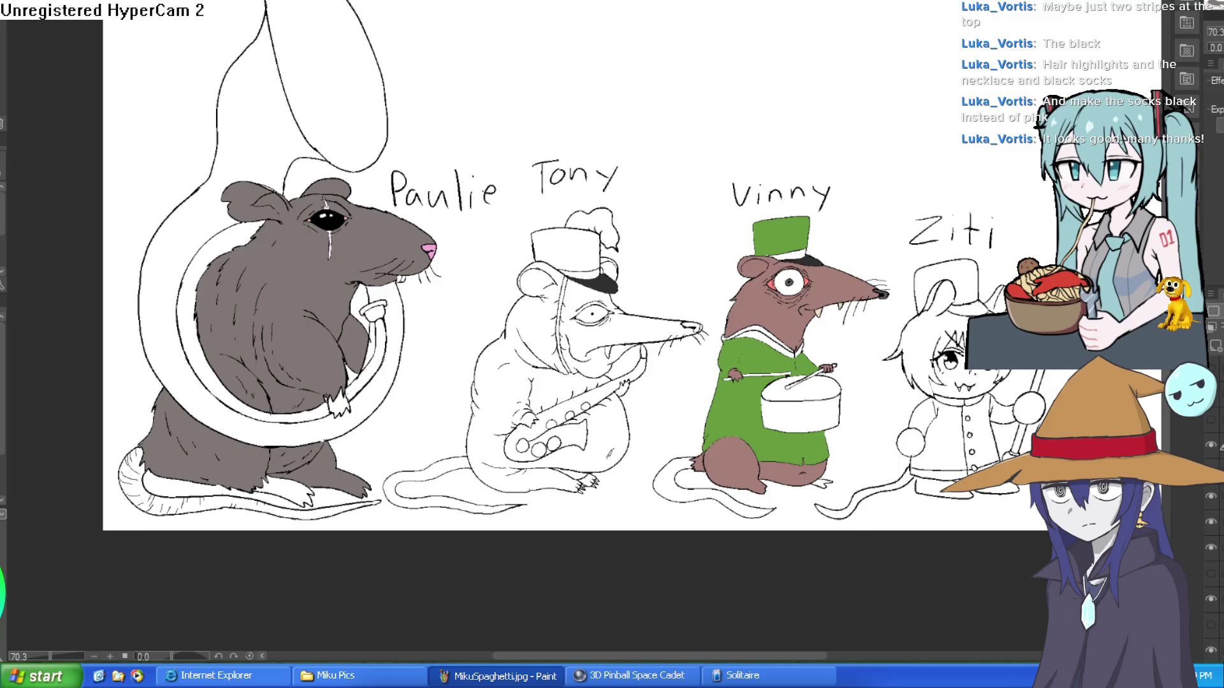
pyautogui.scroll(3, 780, 248)
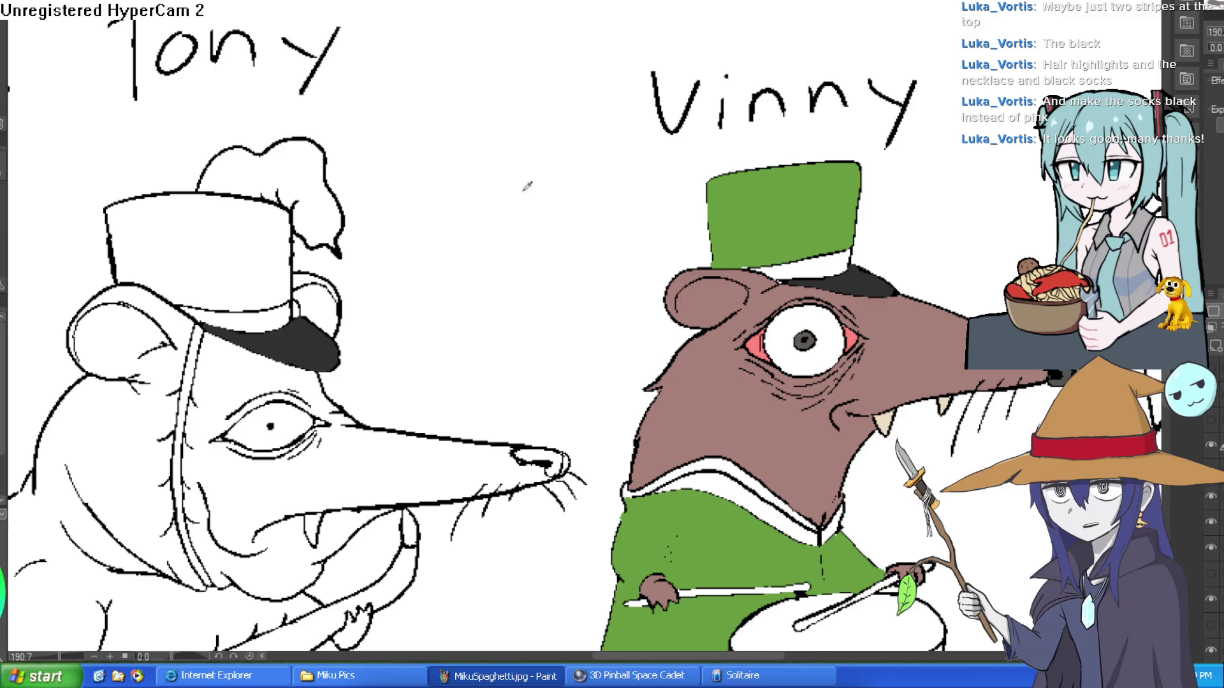
pyautogui.click(257, 233)
# - Fill Ziti's hat green, then centre the view on Vinny and Ziti
pyautogui.moveTo(647, 260); pyautogui.dragTo(91, 146)
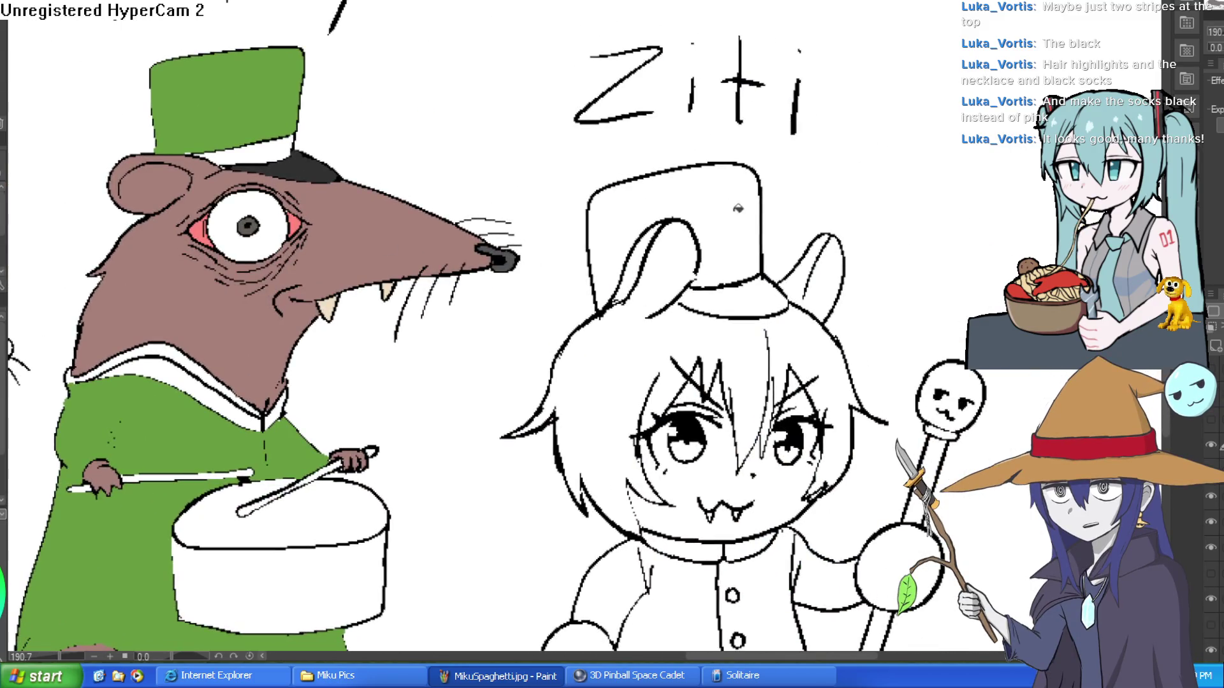
pyautogui.click(744, 207)
pyautogui.scroll(-4, 780, 275)
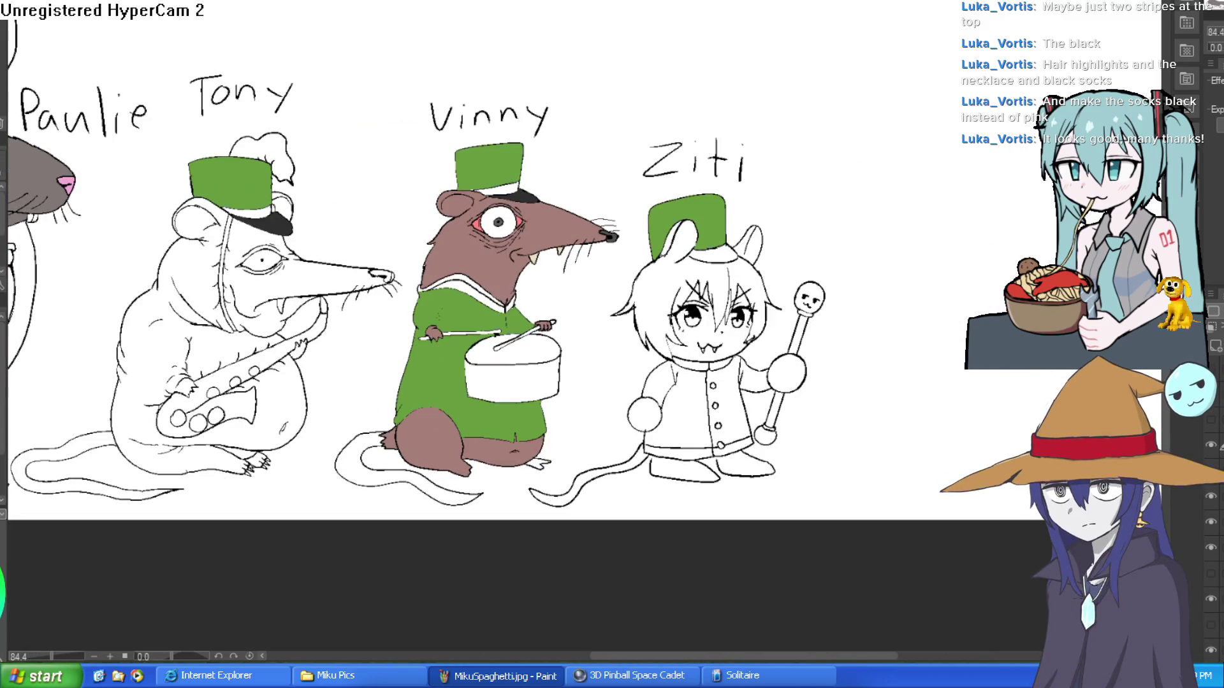
pyautogui.moveTo(312, 378)
pyautogui.mouseDown()
pyautogui.moveTo(704, 286)
pyautogui.moveTo(698, 376)
pyautogui.mouseUp()
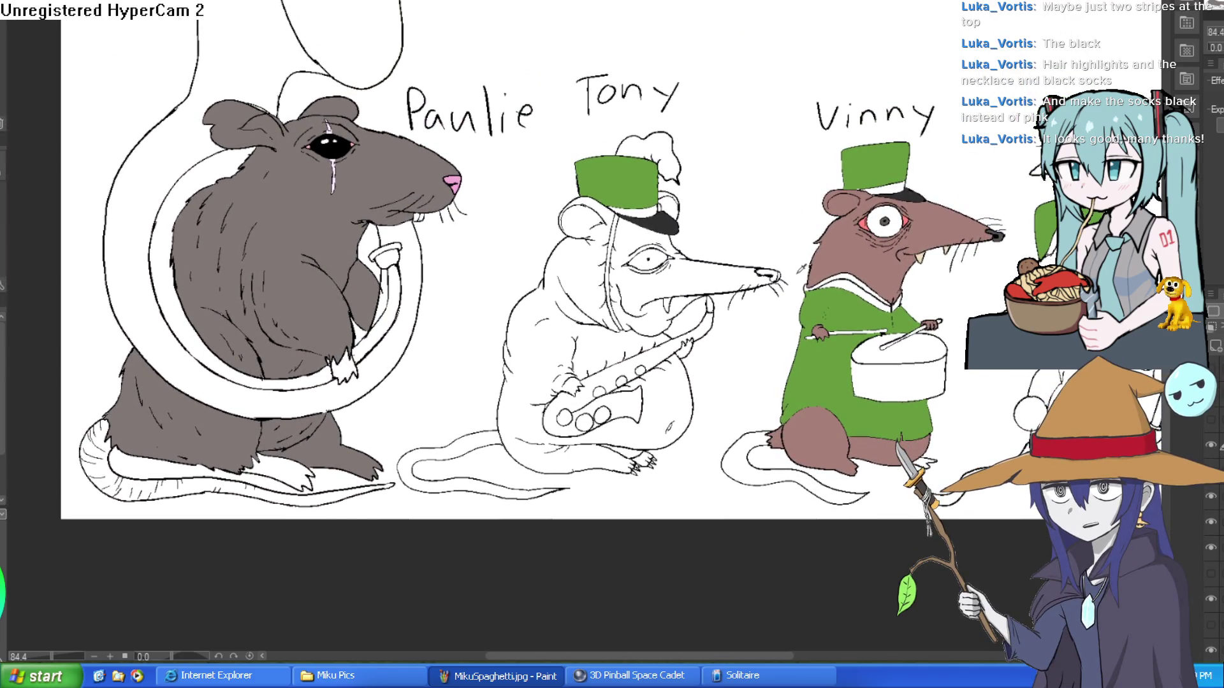
pyautogui.moveTo(934, 270); pyautogui.dragTo(792, 199)
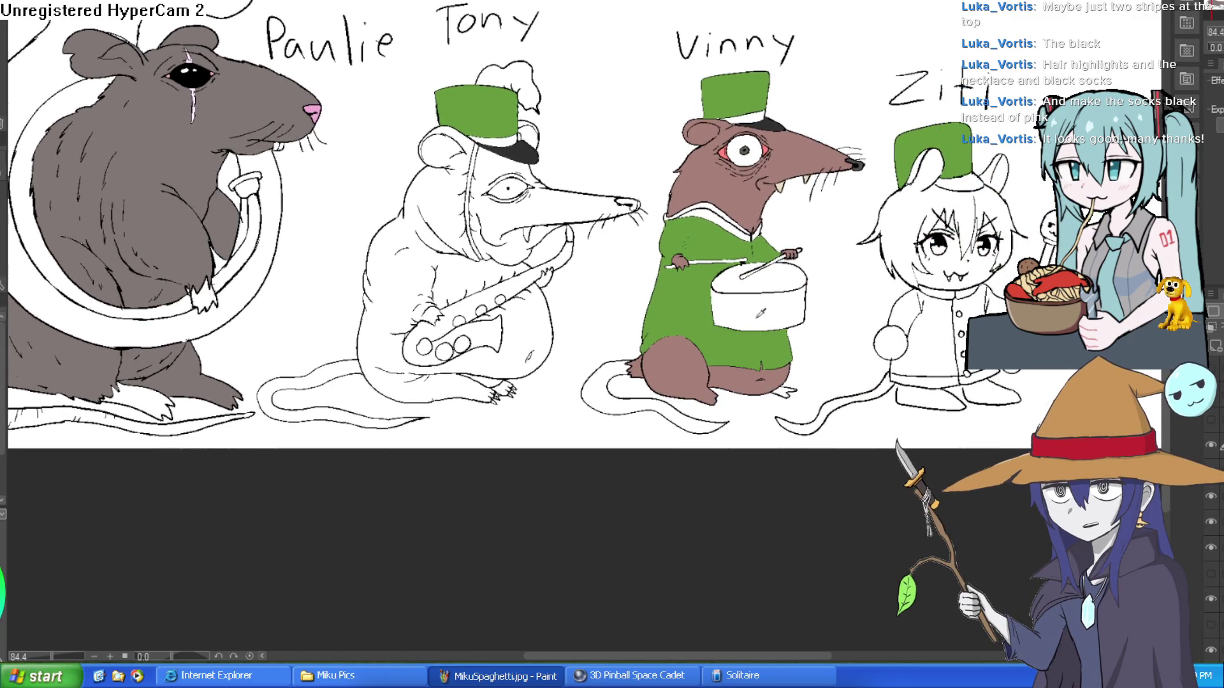
pyautogui.scroll(2, 959, 332)
pyautogui.scroll(1, 822, 322)
pyautogui.moveTo(827, 322); pyautogui.dragTo(787, 396)
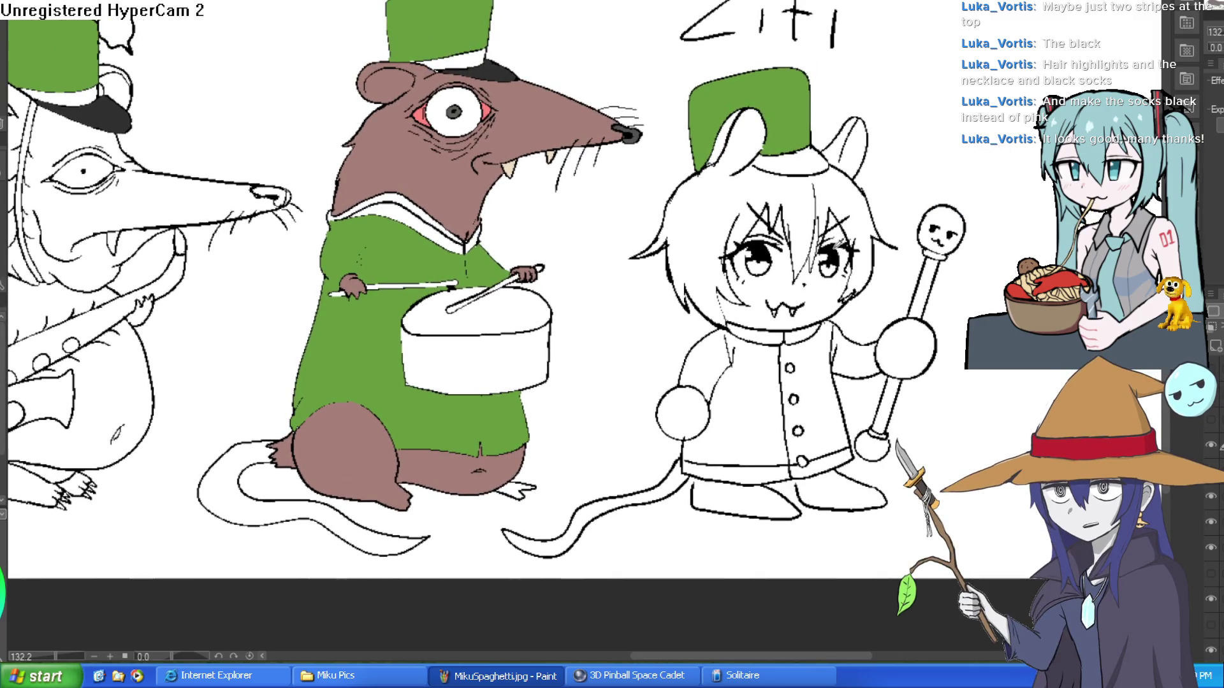
# - Fill both panels of Ziti's coat and both sleeves green
pyautogui.click(763, 383)
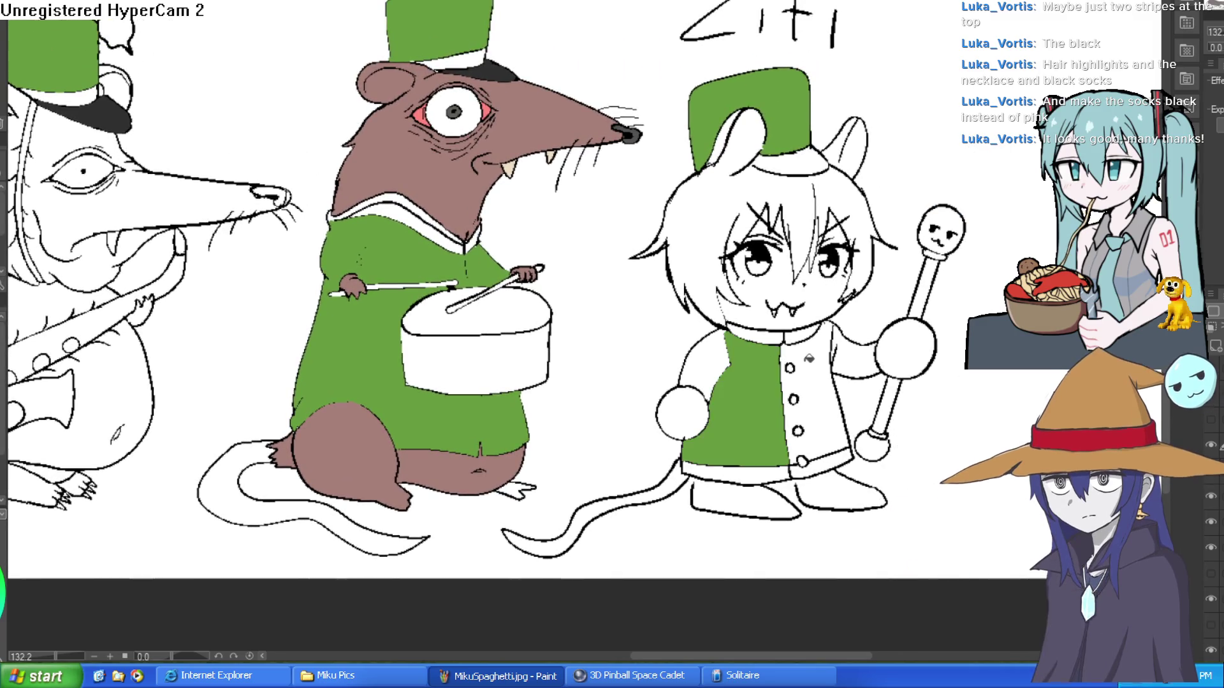
pyautogui.click(819, 357)
pyautogui.click(858, 344)
pyautogui.click(702, 367)
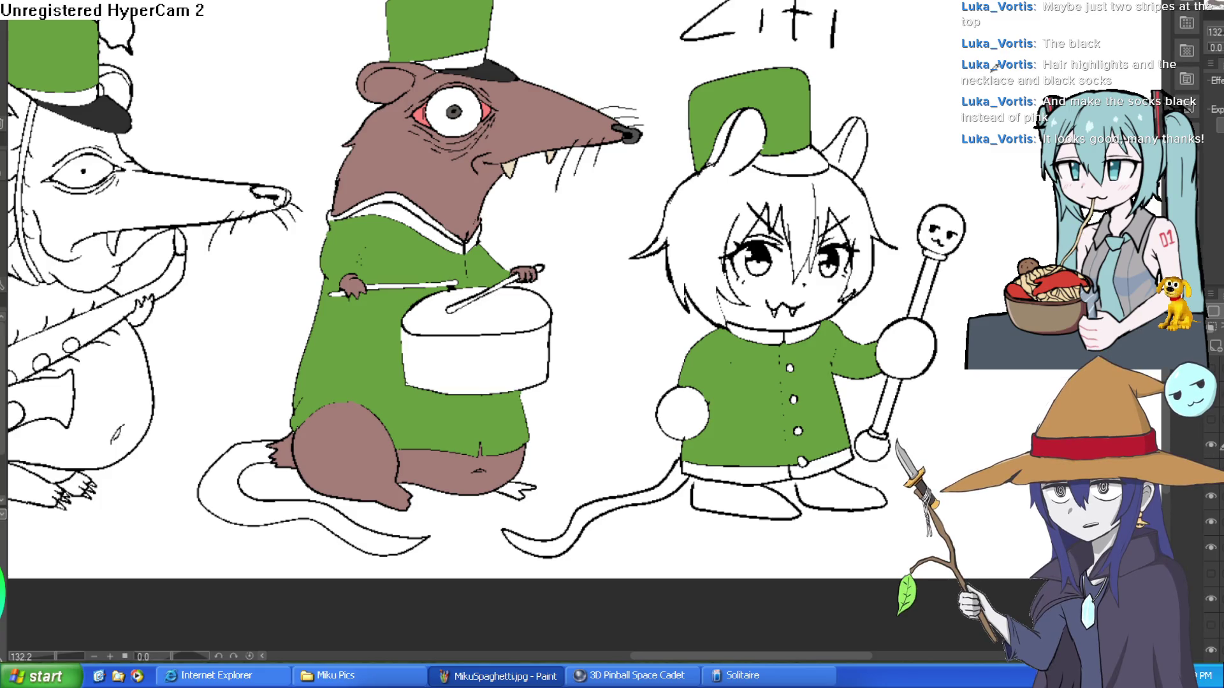
pyautogui.scroll(-3, 484, 287)
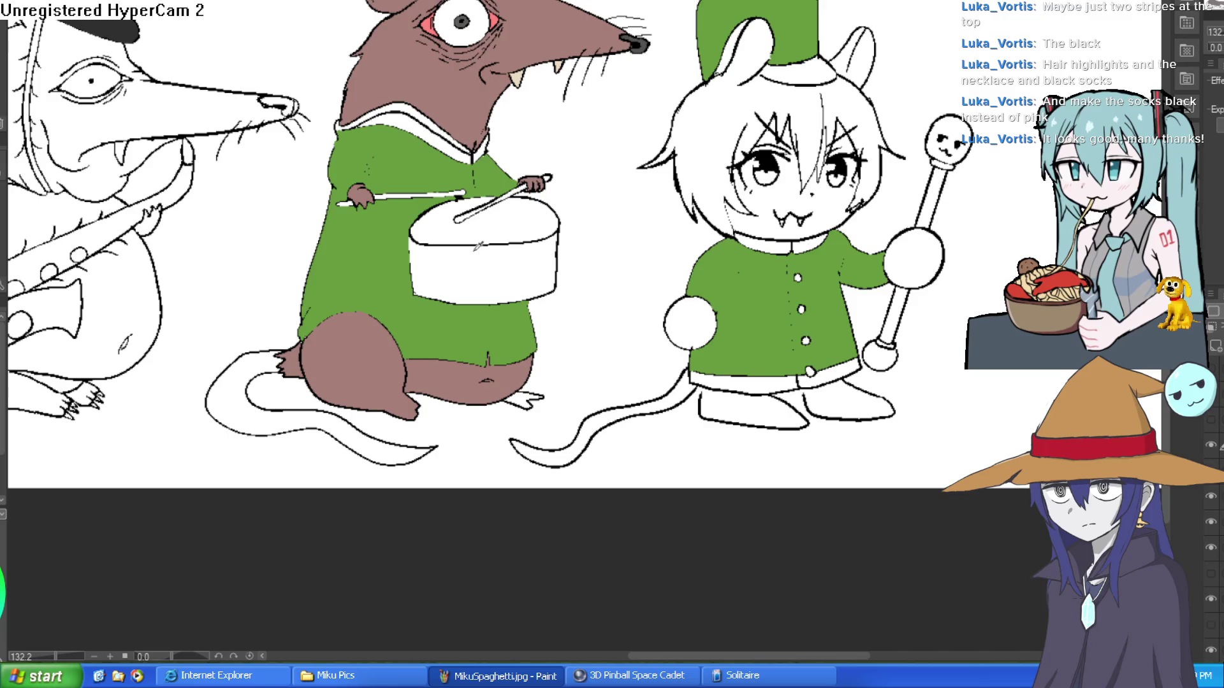
pyautogui.moveTo(453, 246)
pyautogui.mouseDown()
pyautogui.moveTo(488, 264)
pyautogui.moveTo(552, 345)
pyautogui.mouseUp()
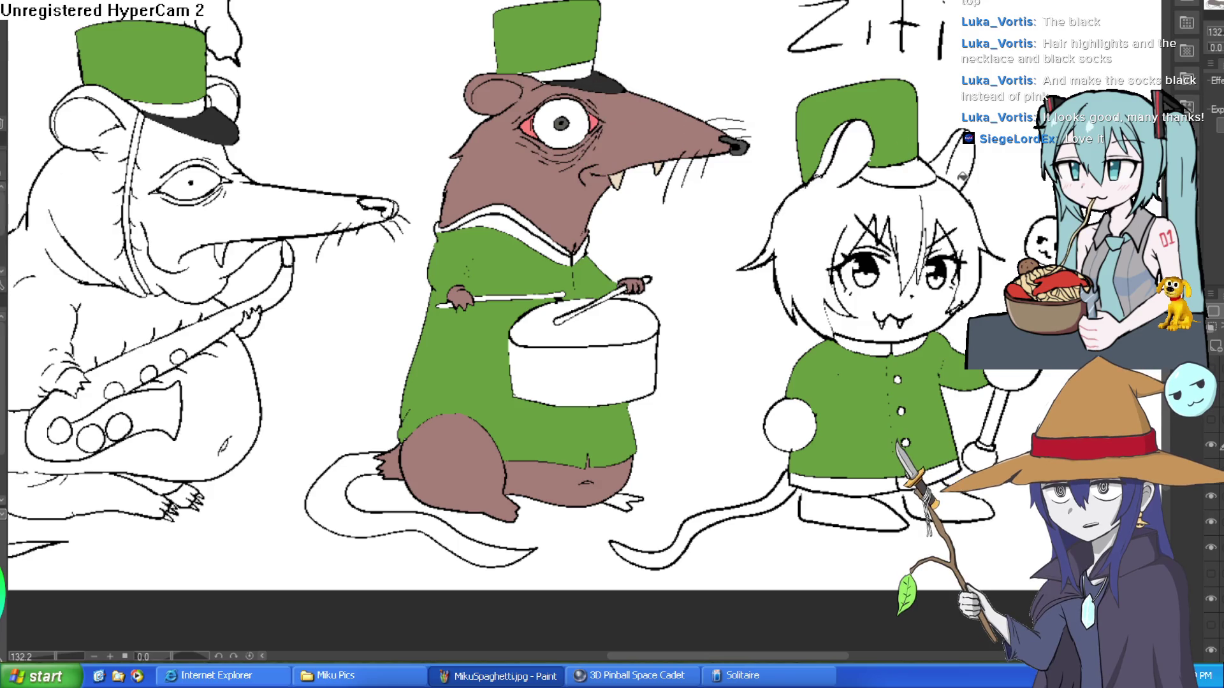
pyautogui.moveTo(1047, 86); pyautogui.dragTo(972, 75)
pyautogui.click(830, 189)
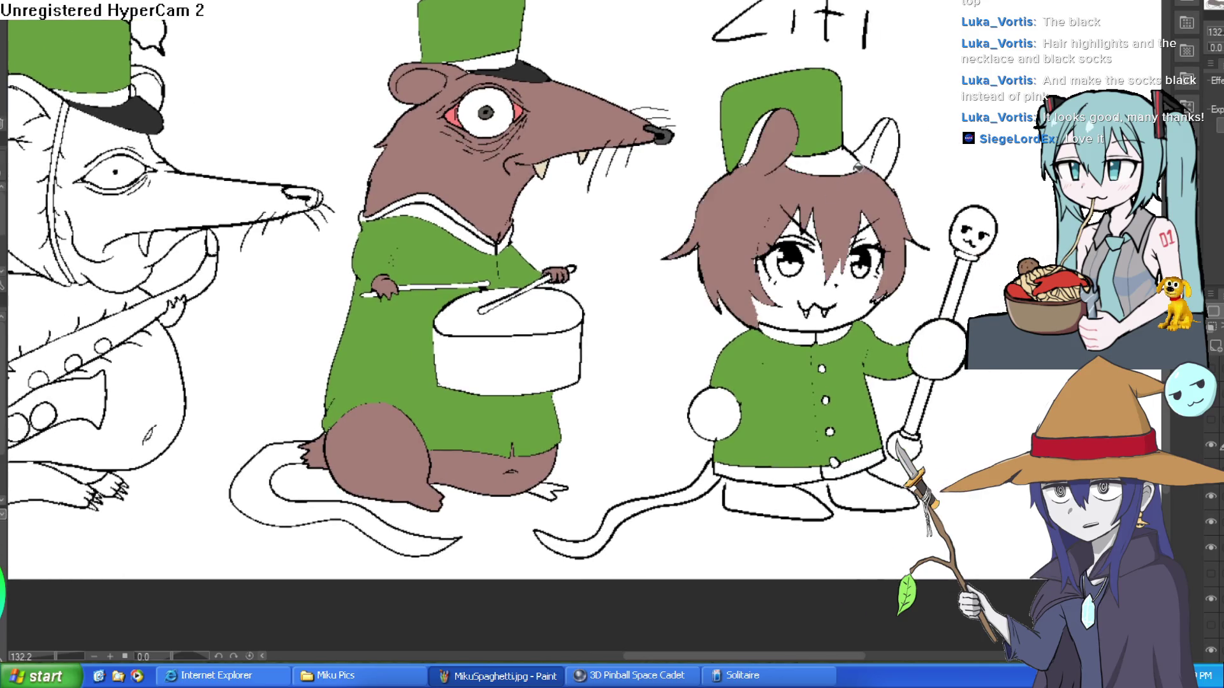
pyautogui.click(874, 143)
pyautogui.hotkey('ctrl', 'z')
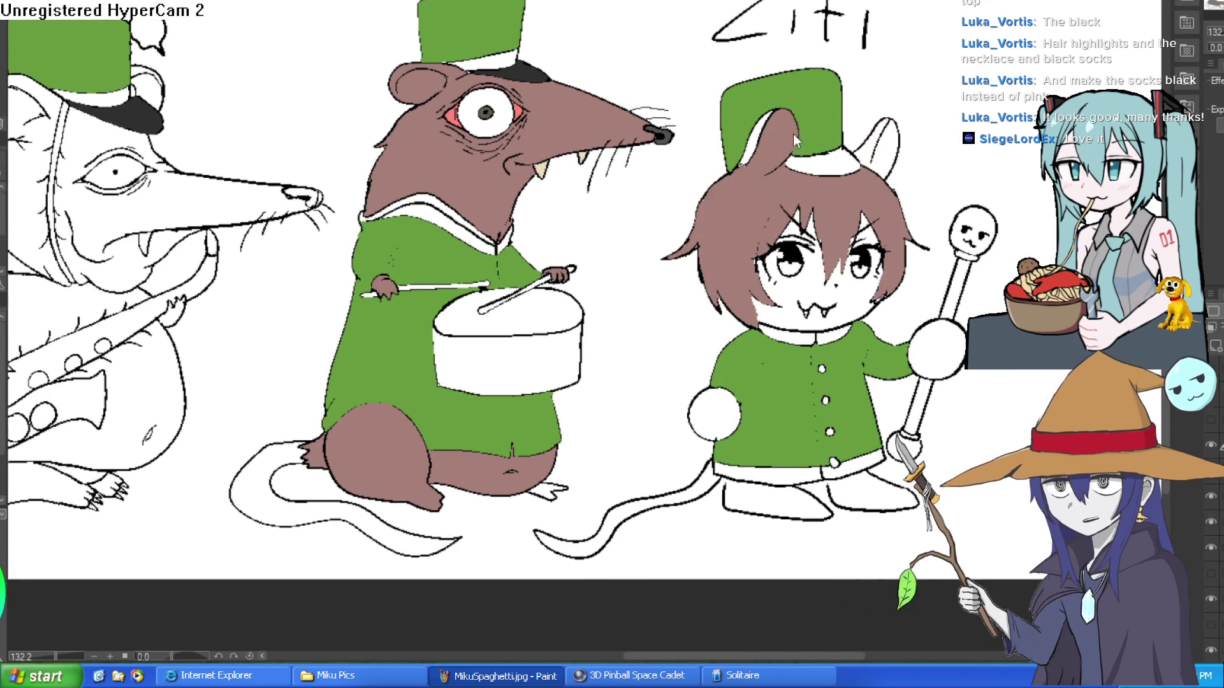
pyautogui.hotkey('ctrl', 'z')
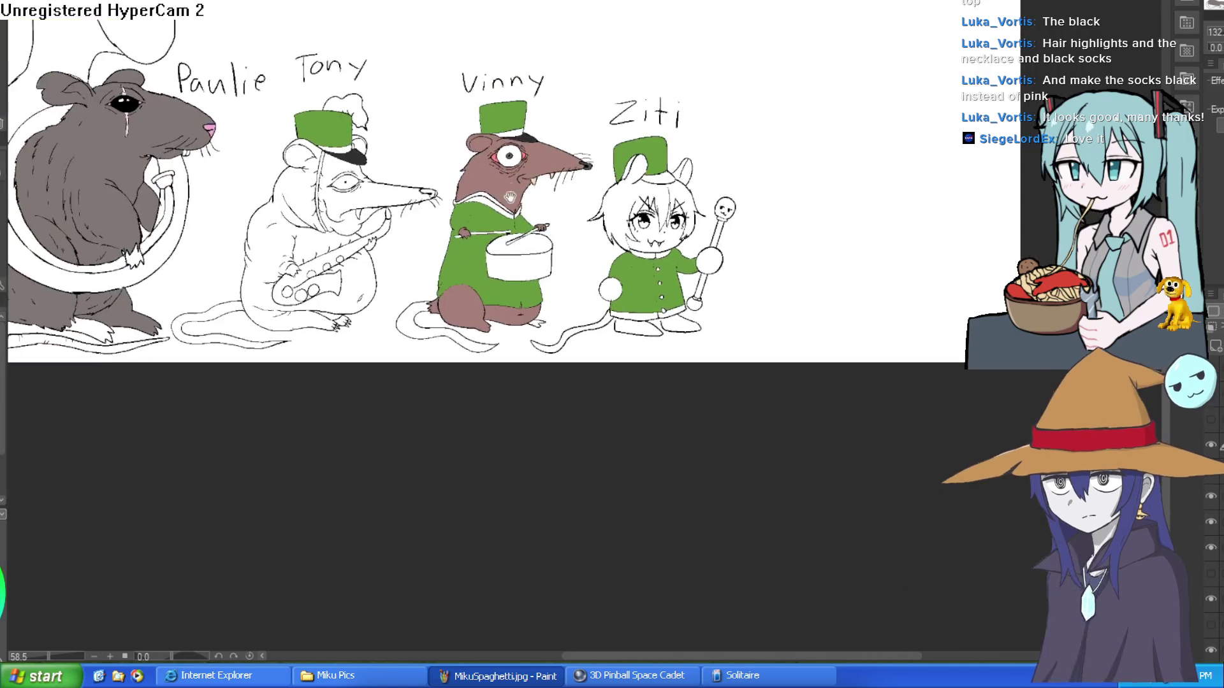
pyautogui.scroll(-5, 597, 190)
pyautogui.scroll(2, 310, 212)
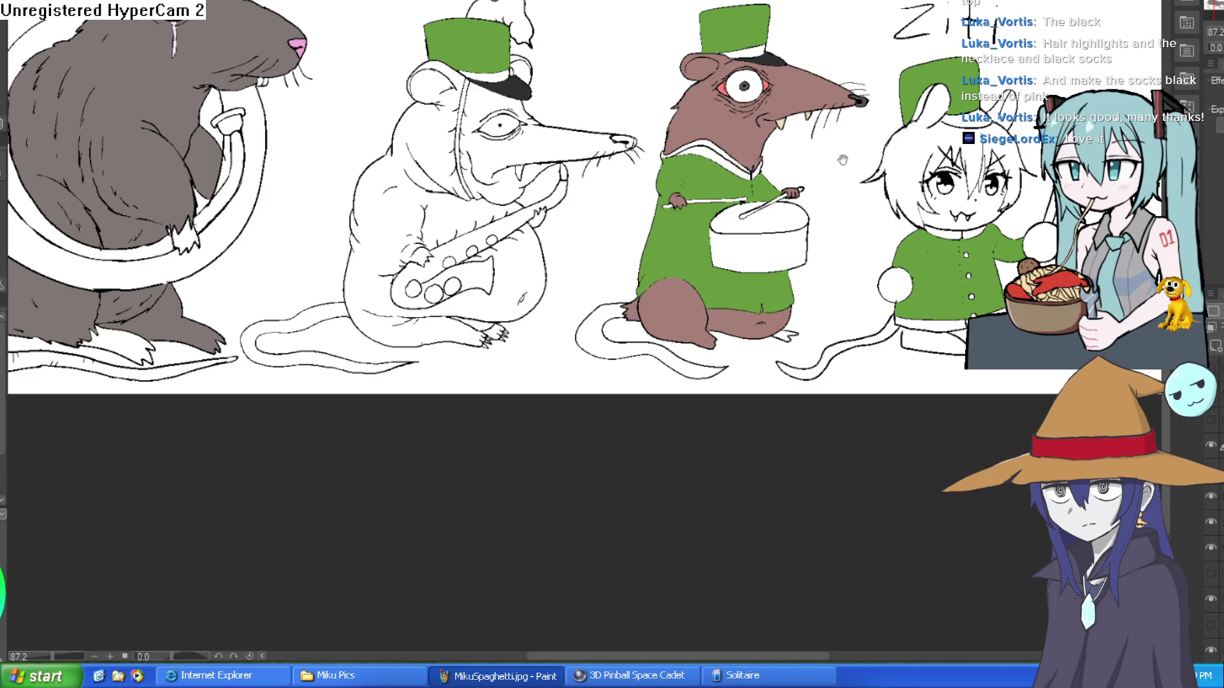
pyautogui.moveTo(846, 156); pyautogui.dragTo(788, 188)
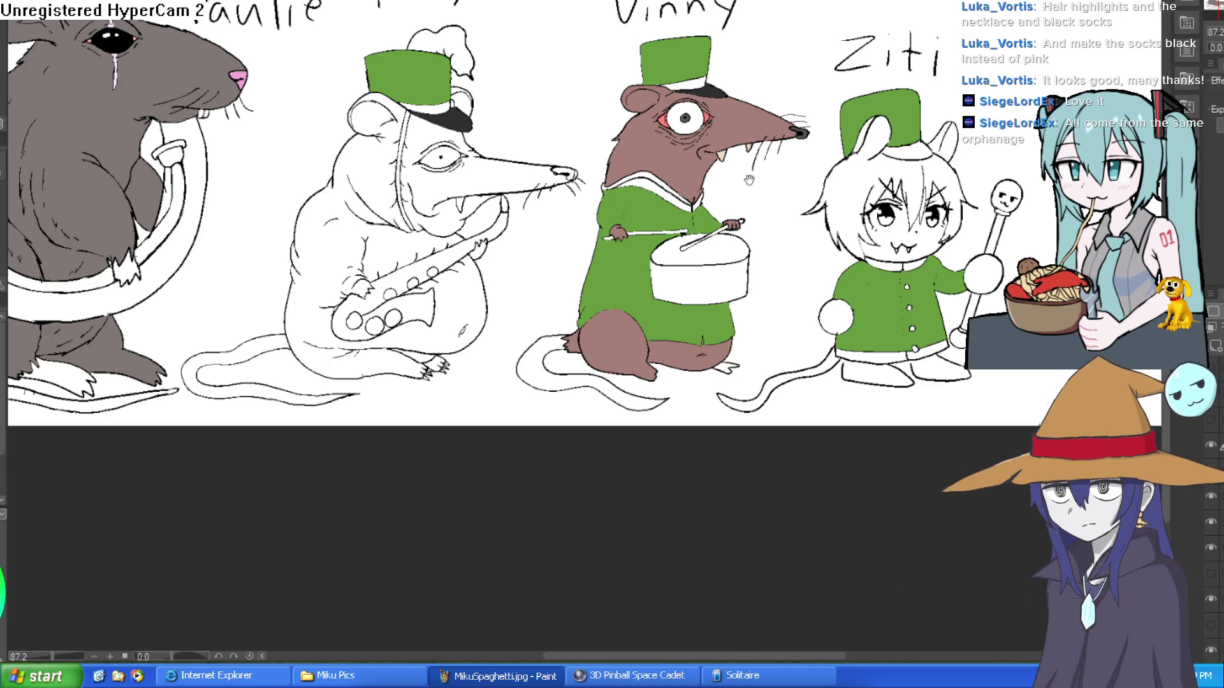
pyautogui.scroll(5, 674, 205)
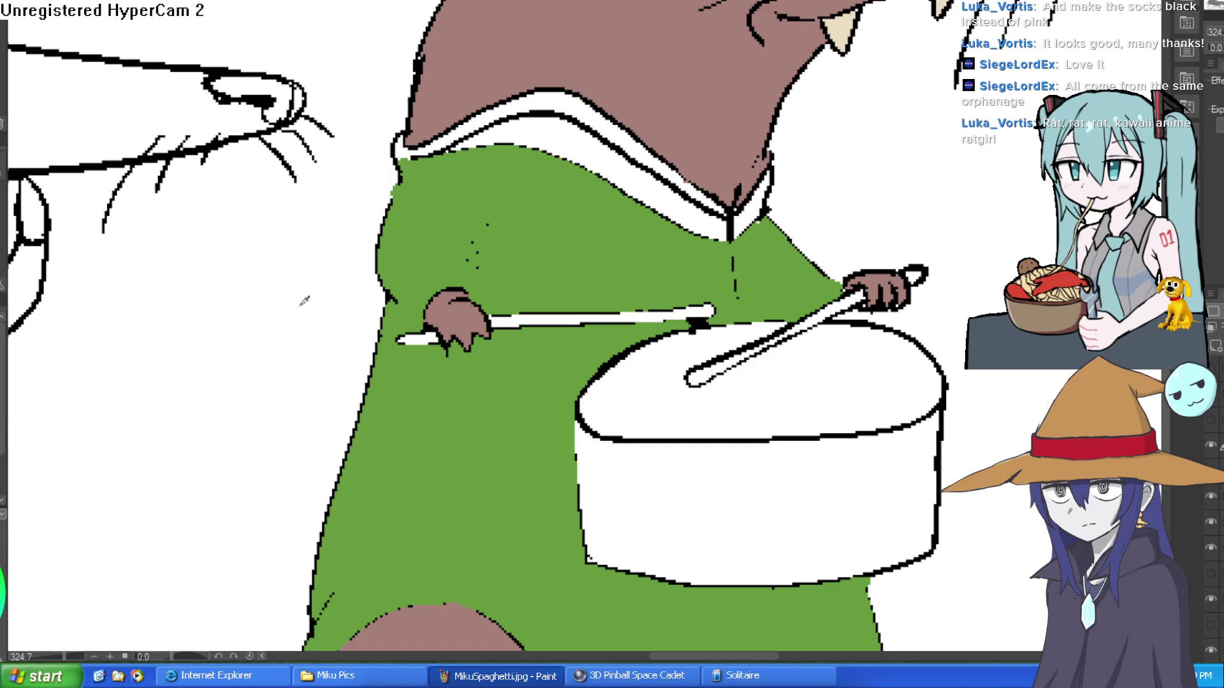
# - Fill Vinny's collar and upper collar bands gold
pyautogui.click(658, 182)
pyautogui.click(755, 207)
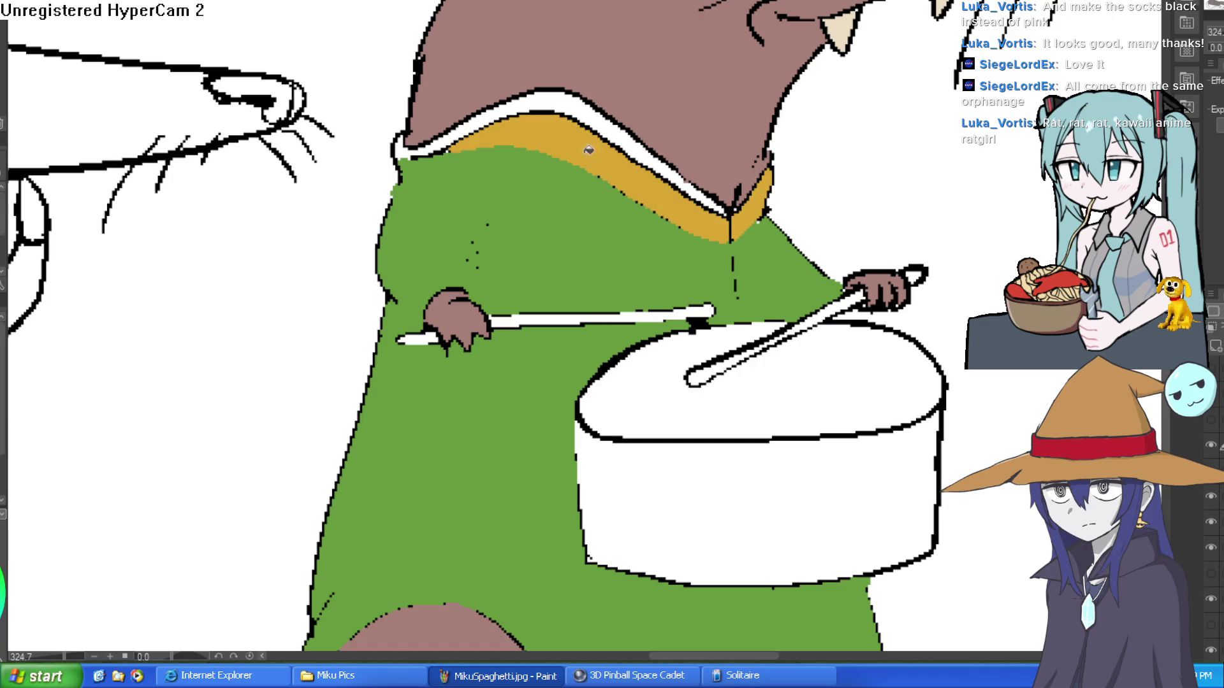
pyautogui.click(545, 95)
pyautogui.click(647, 135)
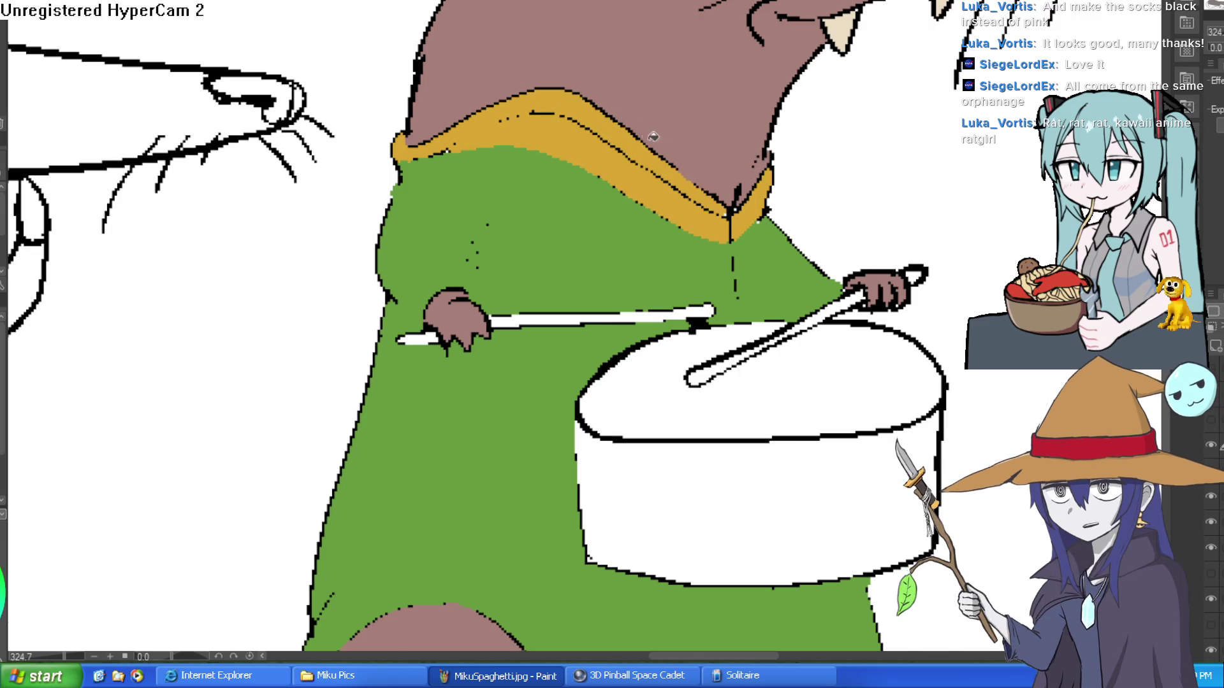
pyautogui.scroll(-5, 648, 136)
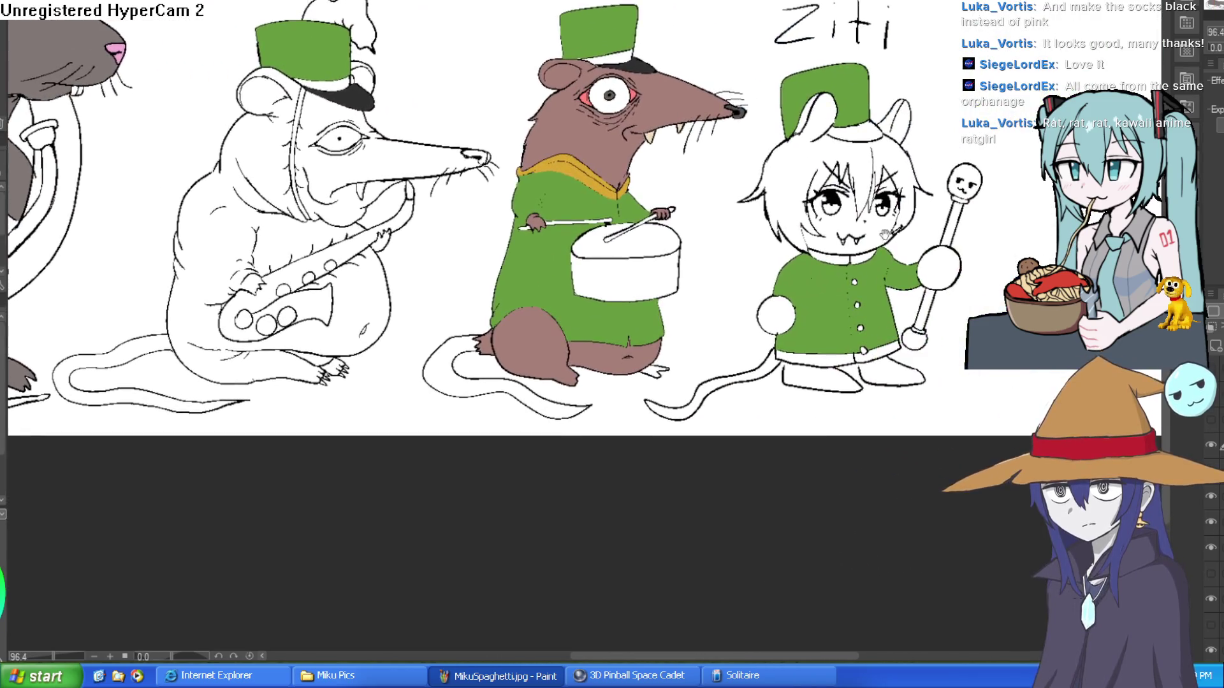
pyautogui.scroll(5, 867, 244)
# - Fill Ziti's collar and both sections of the coat hem gold
pyautogui.click(866, 244)
pyautogui.scroll(-2, 866, 244)
pyautogui.click(784, 573)
pyautogui.click(981, 561)
pyautogui.scroll(-3, 957, 507)
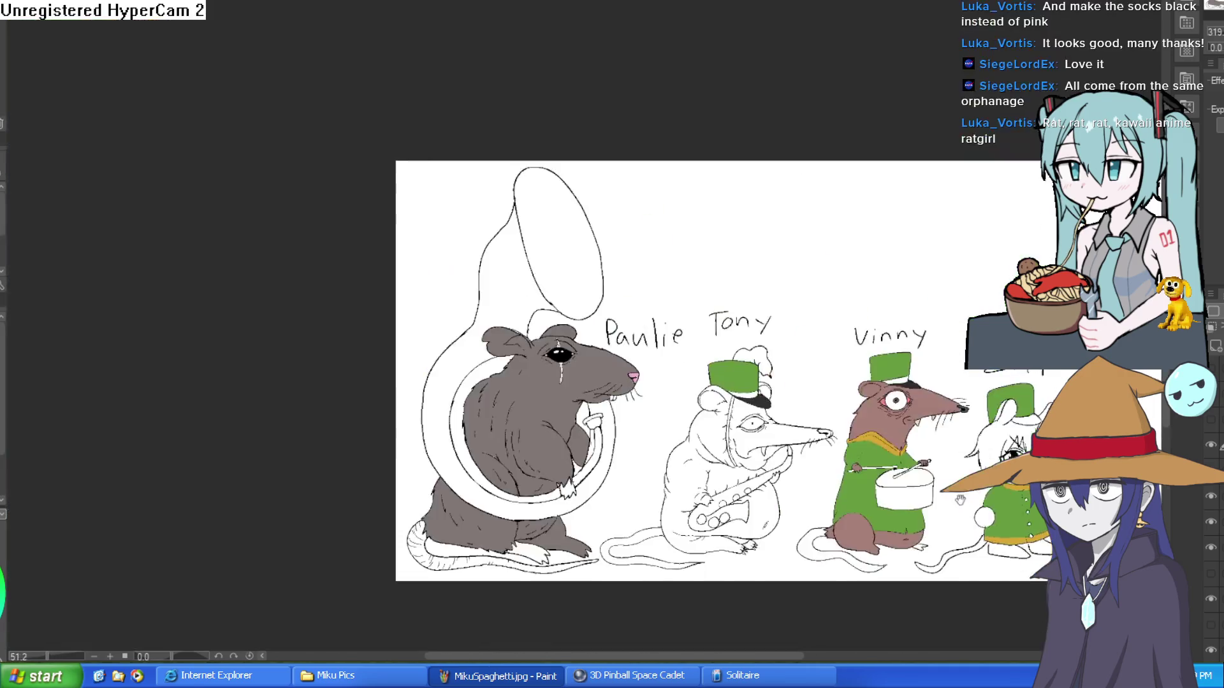
pyautogui.moveTo(956, 507); pyautogui.dragTo(804, 506)
pyautogui.scroll(5, 864, 443)
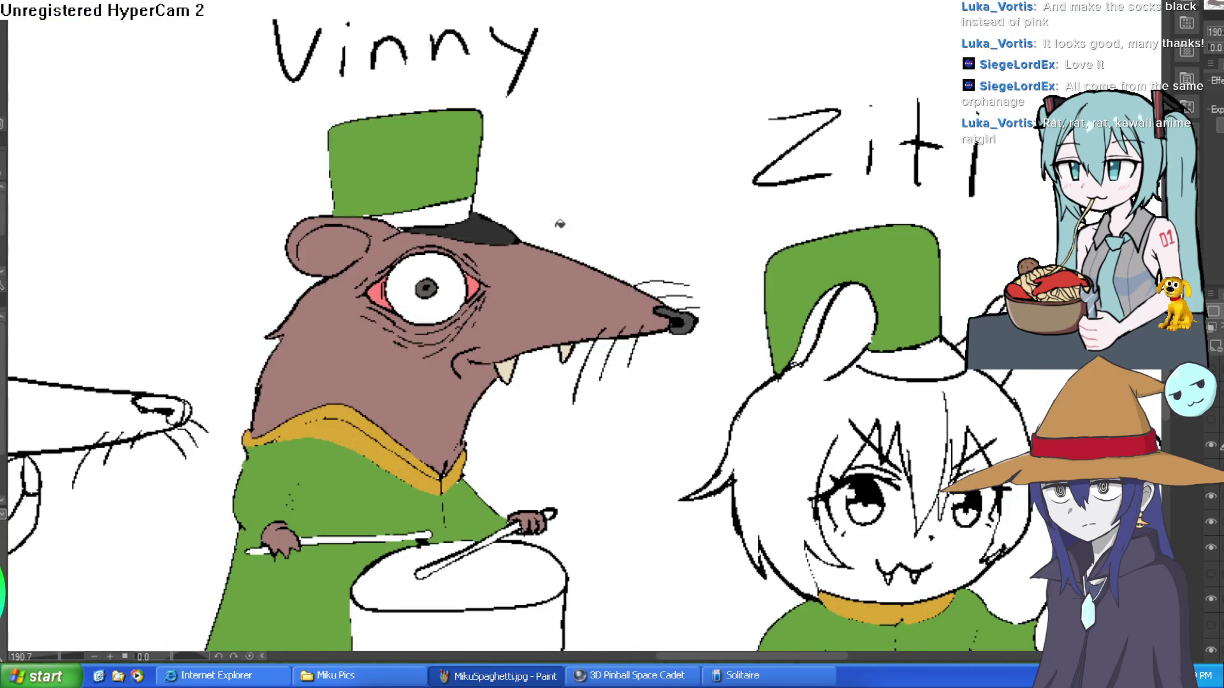
pyautogui.hscroll(-5, 391, 274)
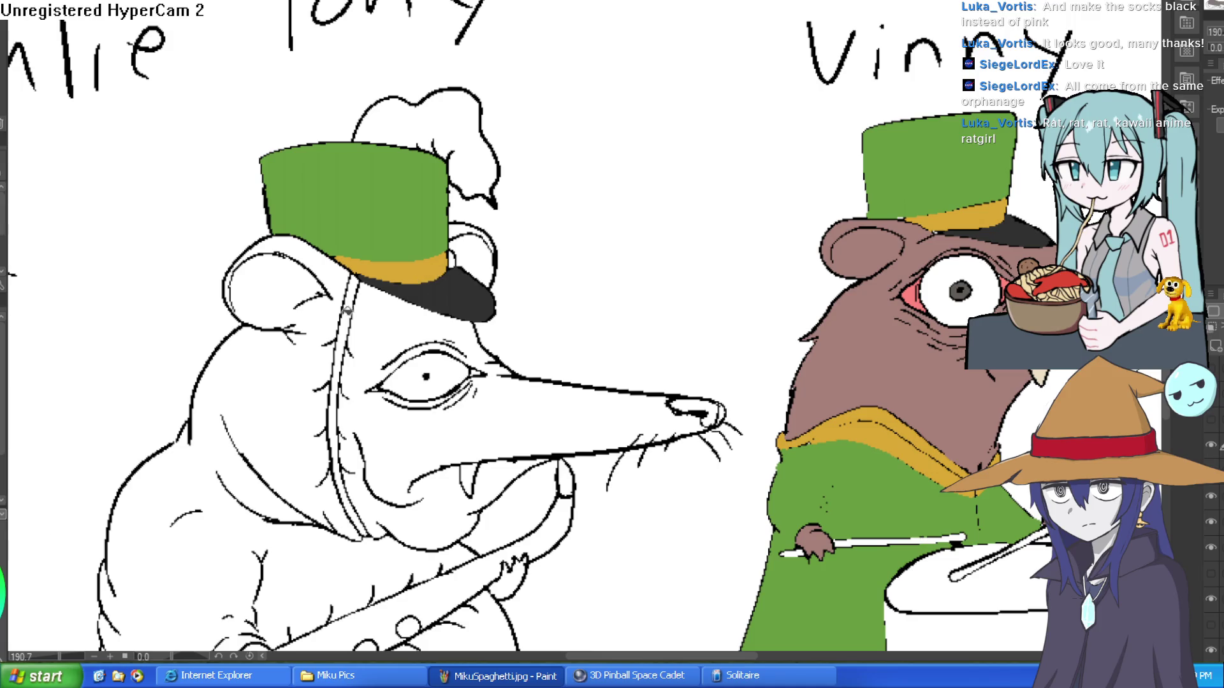
# - Fill Tony's chin strap black and his hat band gold, undoing a stray fill on Vinny's face
pyautogui.click(343, 314)
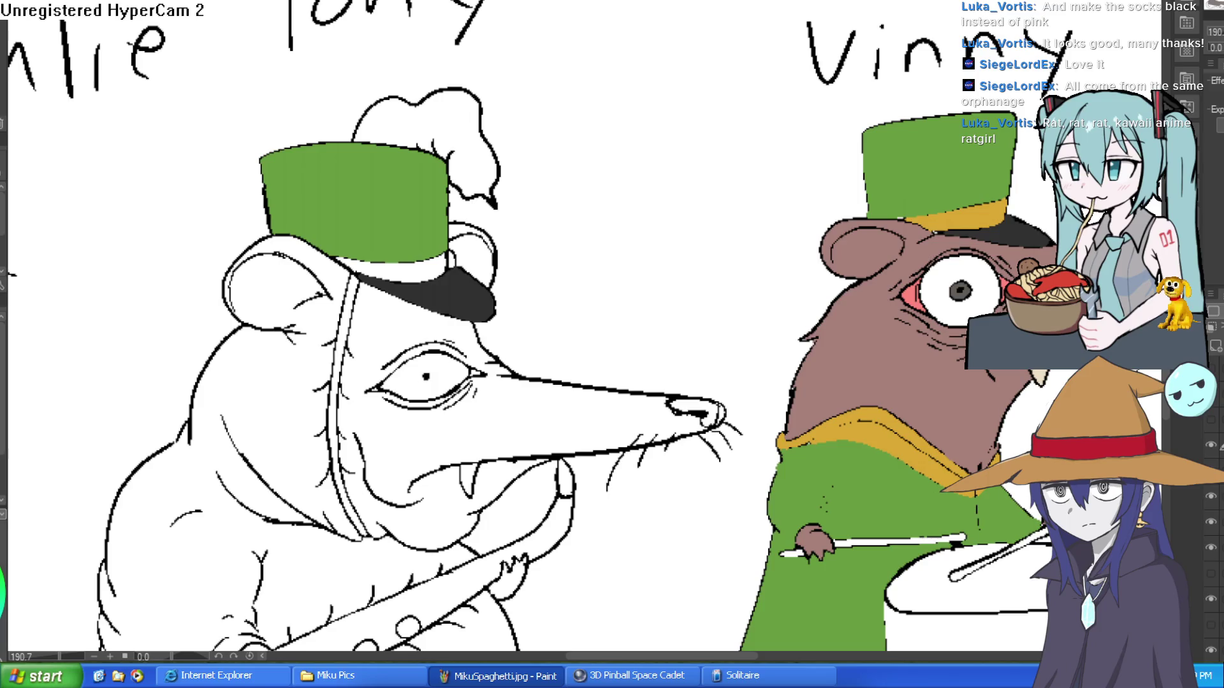
pyautogui.click(342, 368)
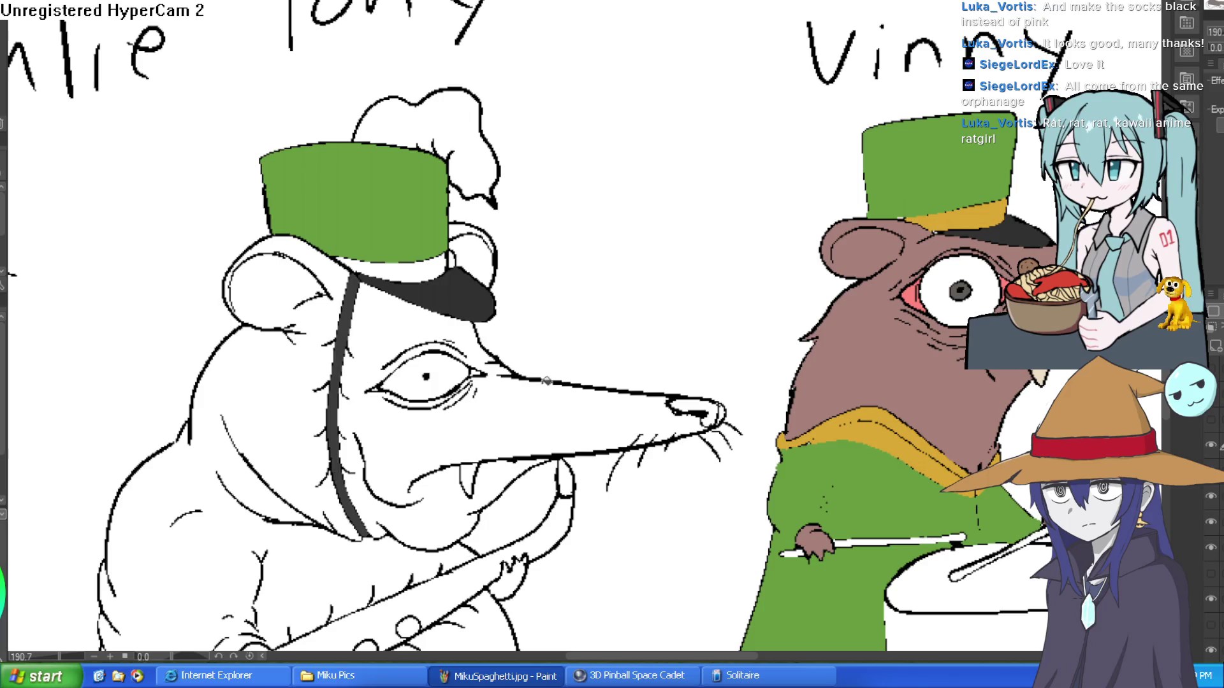
pyautogui.scroll(-3, 563, 406)
pyautogui.moveTo(616, 374); pyautogui.dragTo(511, 306)
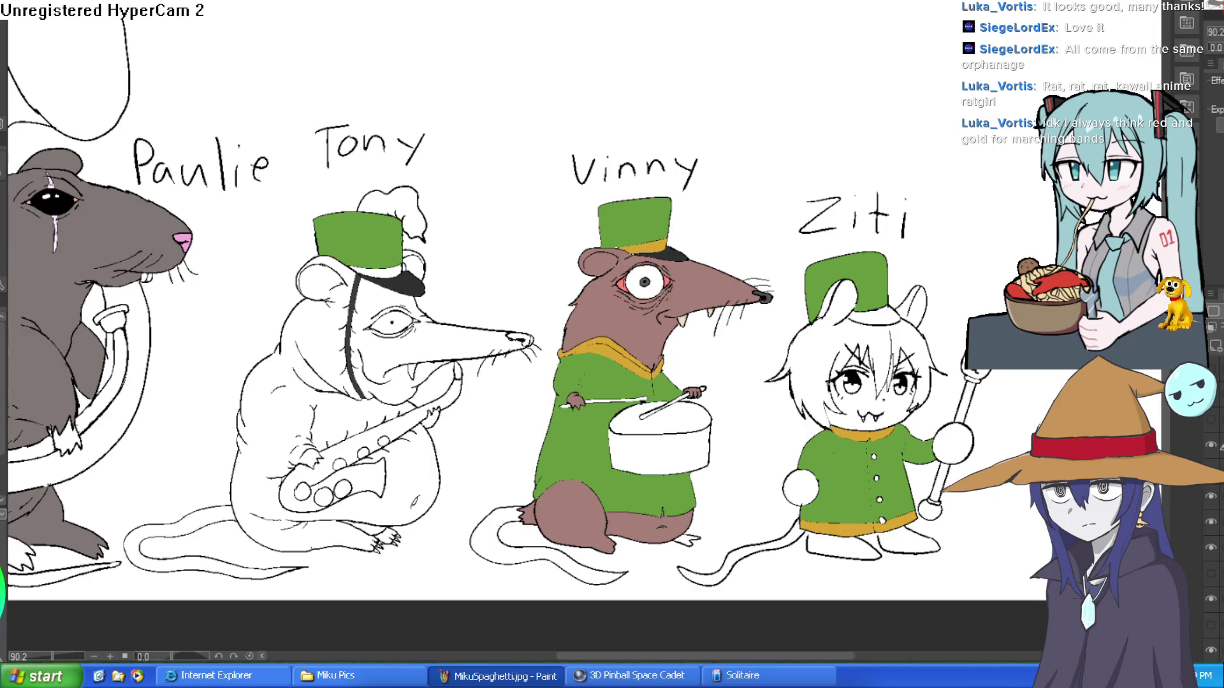
pyautogui.click(634, 249)
pyautogui.hotkey('ctrl', 'z')
pyautogui.click(391, 264)
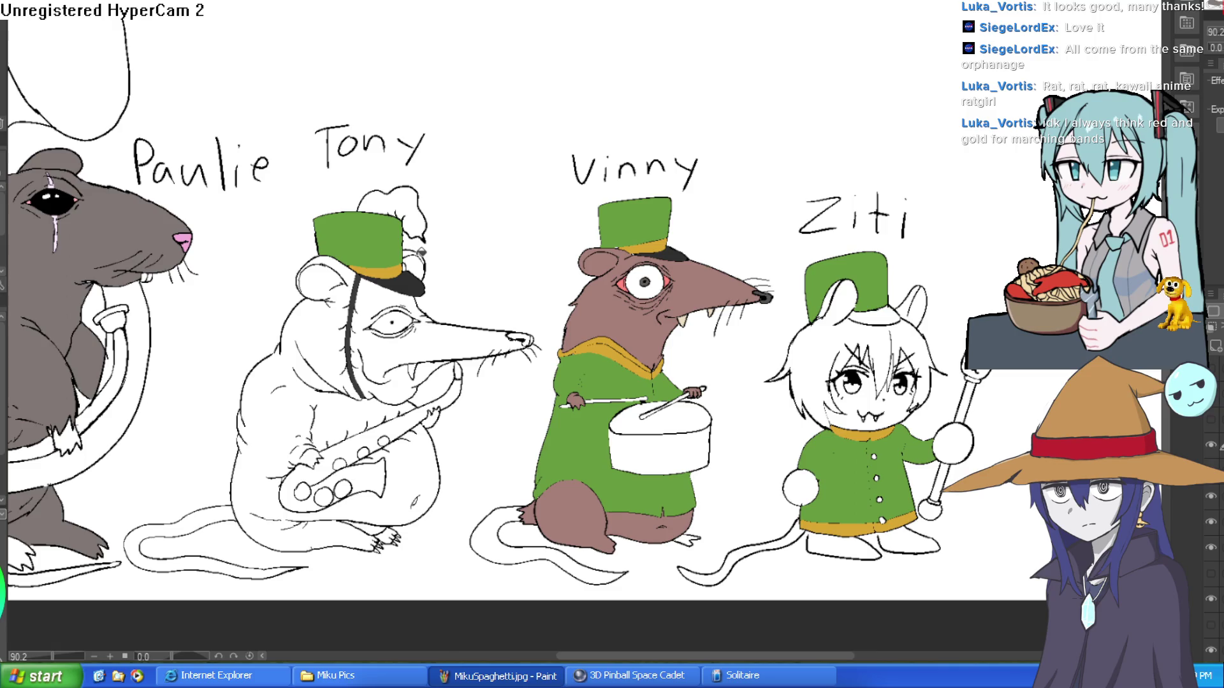